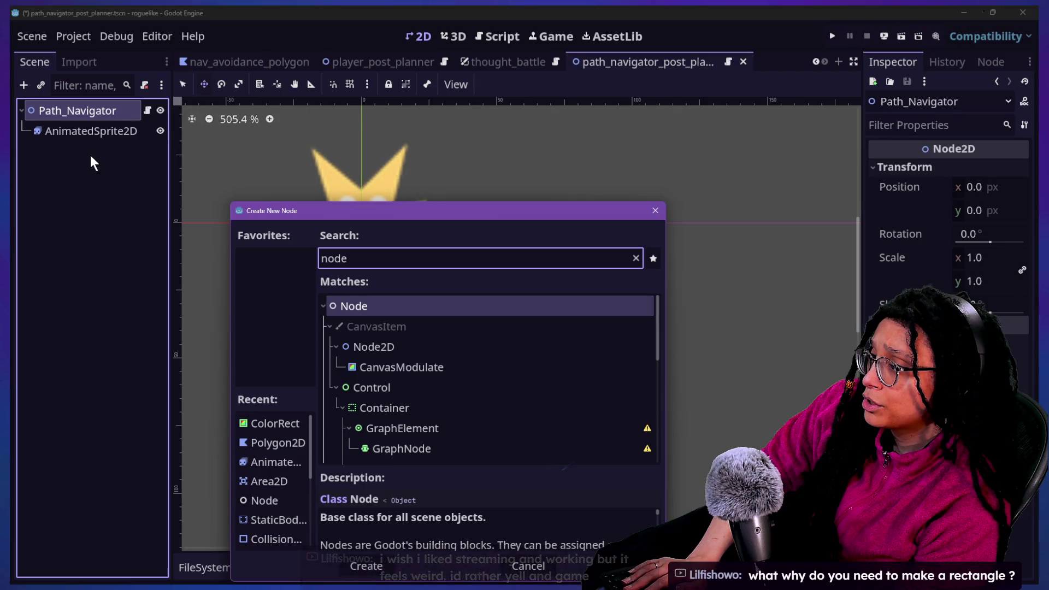
Add a Sprite2D child node under the Path_Navigator root node.
{"action": "key", "text": "Escape"}
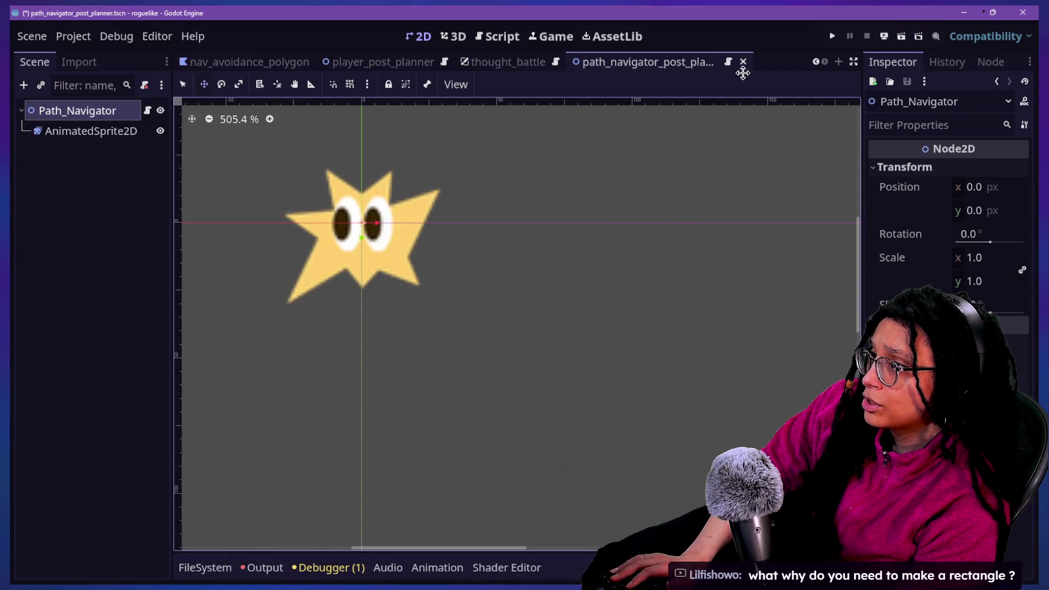
{"action": "left_click", "coordinate": [56, 159]}
{"action": "left_click", "coordinate": [73, 111]}
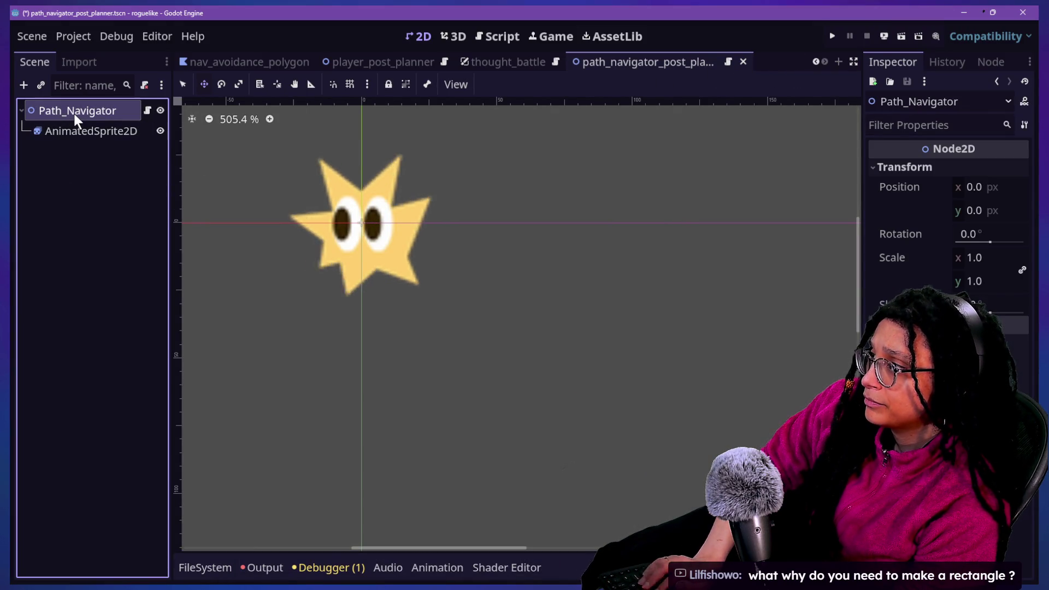
{"action": "right_click", "coordinate": [74, 112]}
{"action": "left_click", "coordinate": [116, 144]}
{"action": "type", "text": "s"}
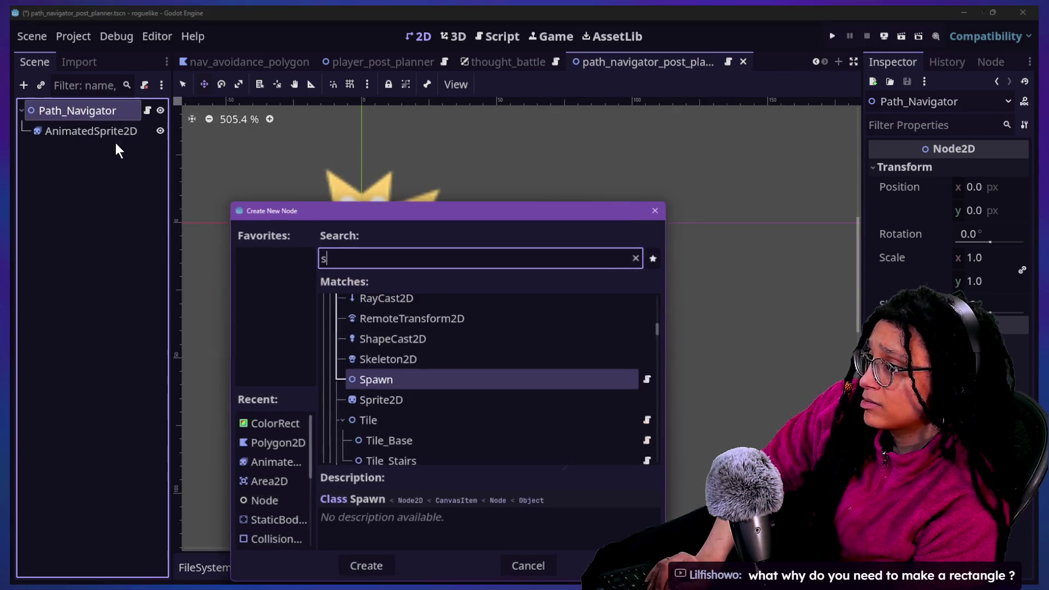
{"action": "type", "text": "[riri"}
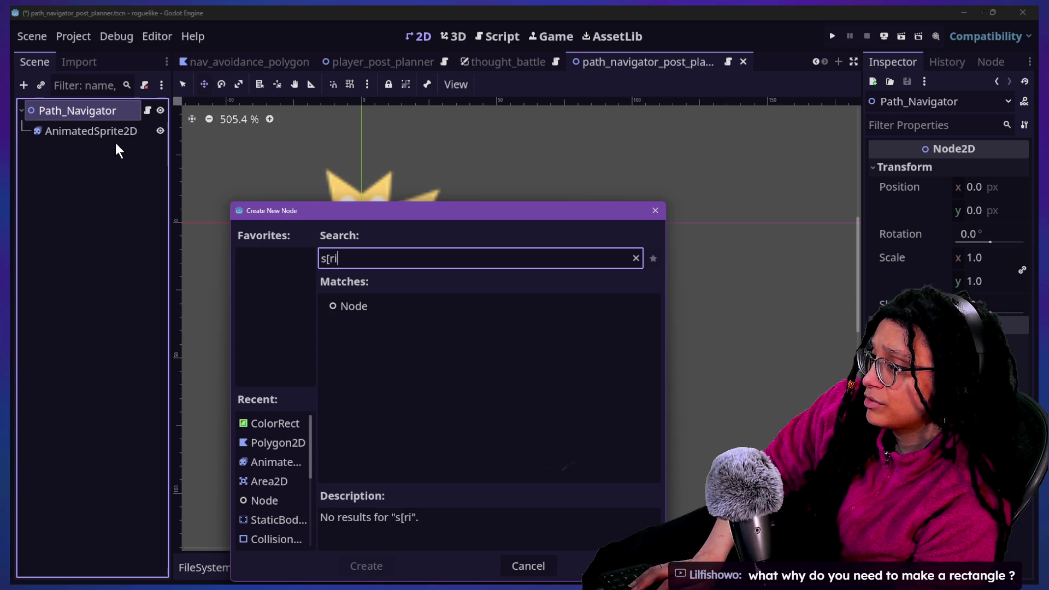
{"action": "key", "text": "BackSpace"}
{"action": "key", "text": "BackSpace"}
{"action": "type", "text": "prite"}
{"action": "key", "text": "Return"}
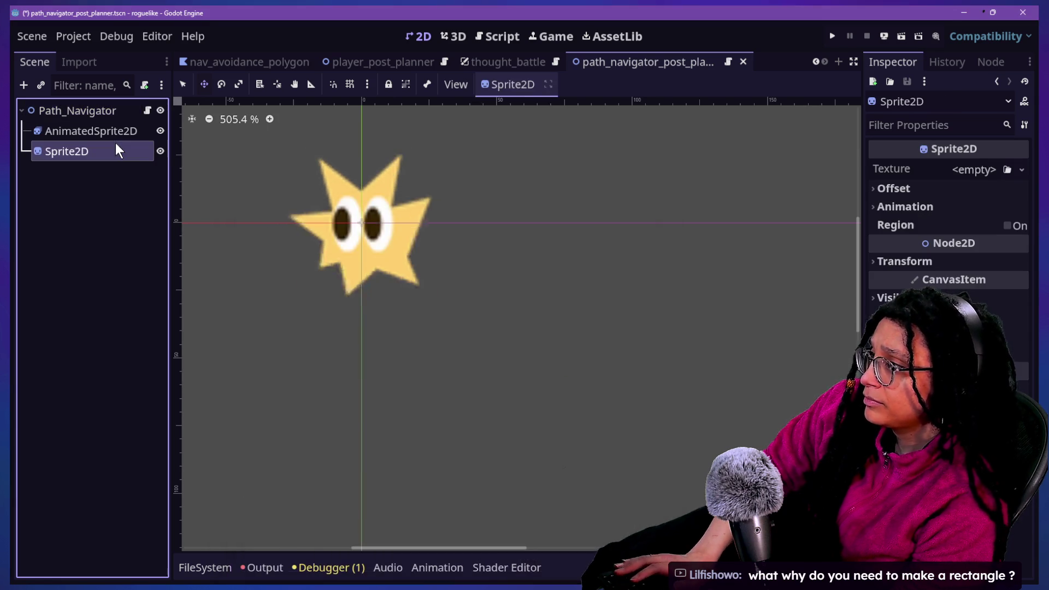
Undo and redo through scene history until Polygon2D2 returns, then delete Polygon2D2.
{"action": "key", "text": "ctrl+z"}
{"action": "key", "text": "ctrl+z"}
{"action": "key", "text": "ctrl+z"}
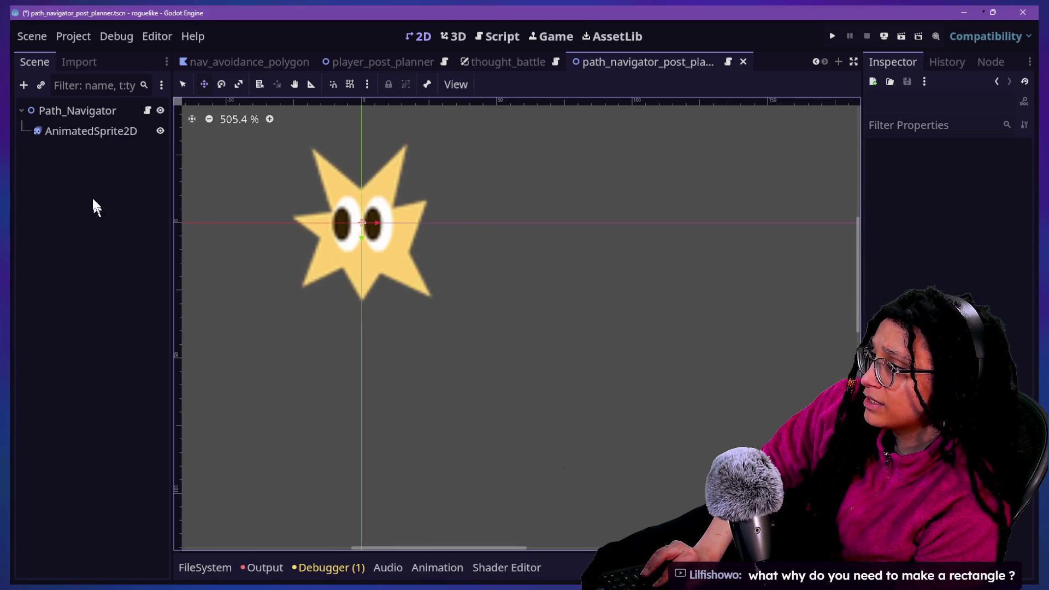
{"action": "key", "text": "ctrl+shift+z"}
{"action": "key", "text": "ctrl+shift+z"}
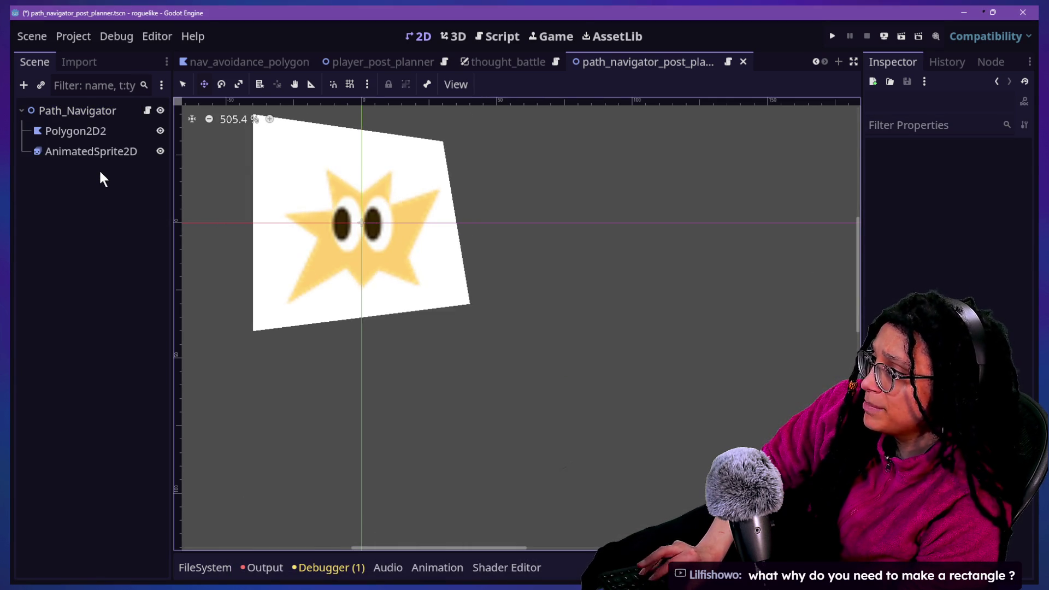
{"action": "key", "text": "ctrl+shift+z"}
{"action": "key", "text": "ctrl+shift+z"}
{"action": "key", "text": "ctrl+shift+z"}
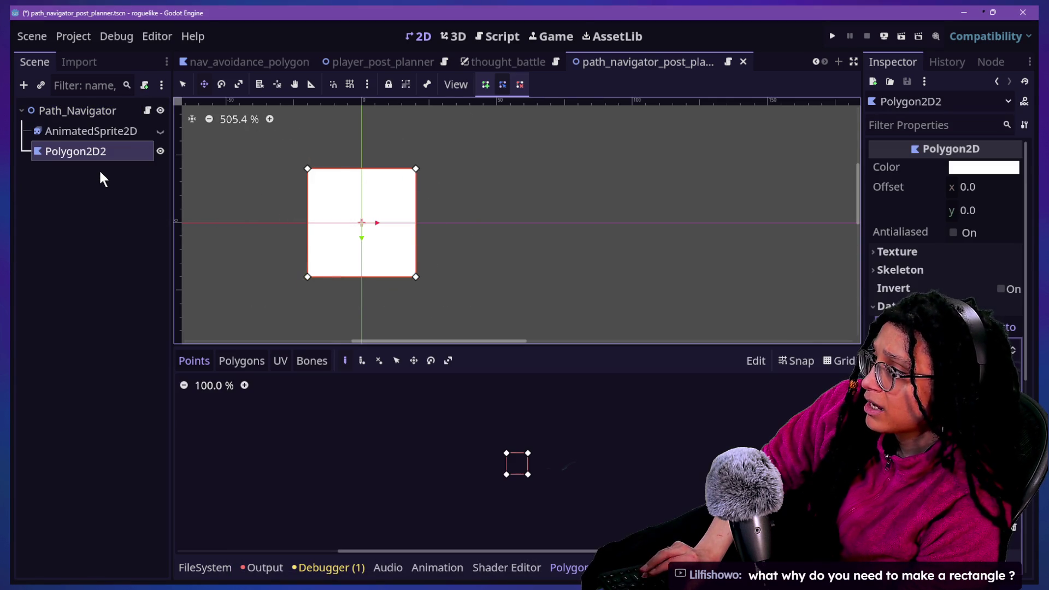
{"action": "key", "text": "ctrl+z"}
{"action": "key", "text": "ctrl+z"}
{"action": "key", "text": "ctrl+z"}
{"action": "key", "text": "ctrl+shift+z"}
{"action": "key", "text": "ctrl+shift+z"}
{"action": "key", "text": "ctrl+shift+z"}
{"action": "left_click", "coordinate": [90, 173]}
{"action": "key", "text": "Delete"}
Confirm Polygon2D2's deletion and set the Sprite2D's Transform scale to 1.3.
{"action": "key", "text": "Return"}
{"action": "left_click", "coordinate": [113, 112]}
{"action": "left_click", "coordinate": [58, 134]}
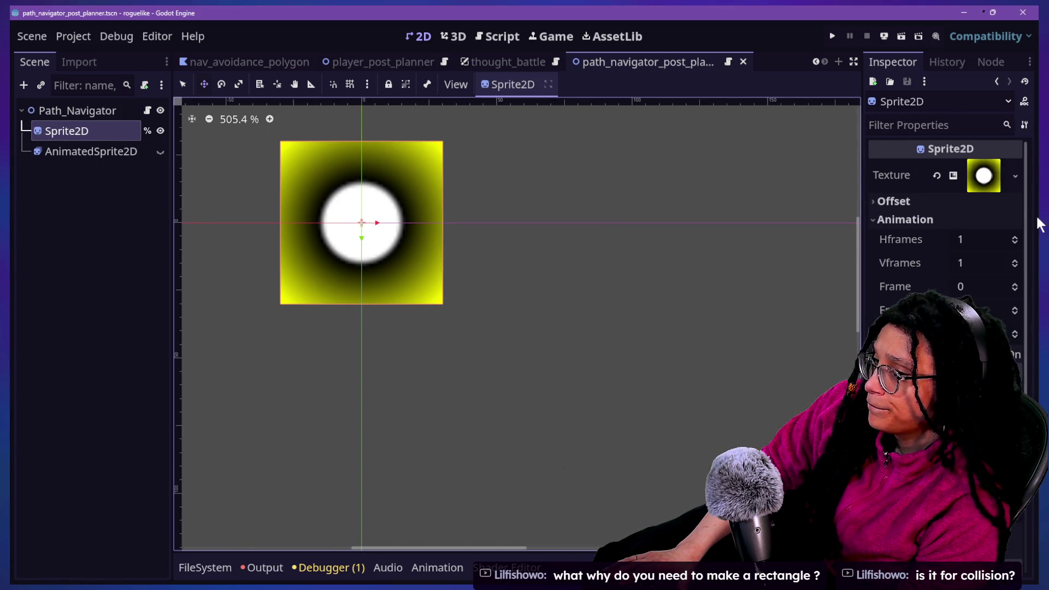
{"action": "scroll", "coordinate": [877, 264], "scroll_direction": "down", "scroll_amount": 4}
{"action": "scroll", "coordinate": [876, 266], "scroll_direction": "up", "scroll_amount": 3}
{"action": "scroll", "coordinate": [876, 266], "scroll_direction": "down", "scroll_amount": 3}
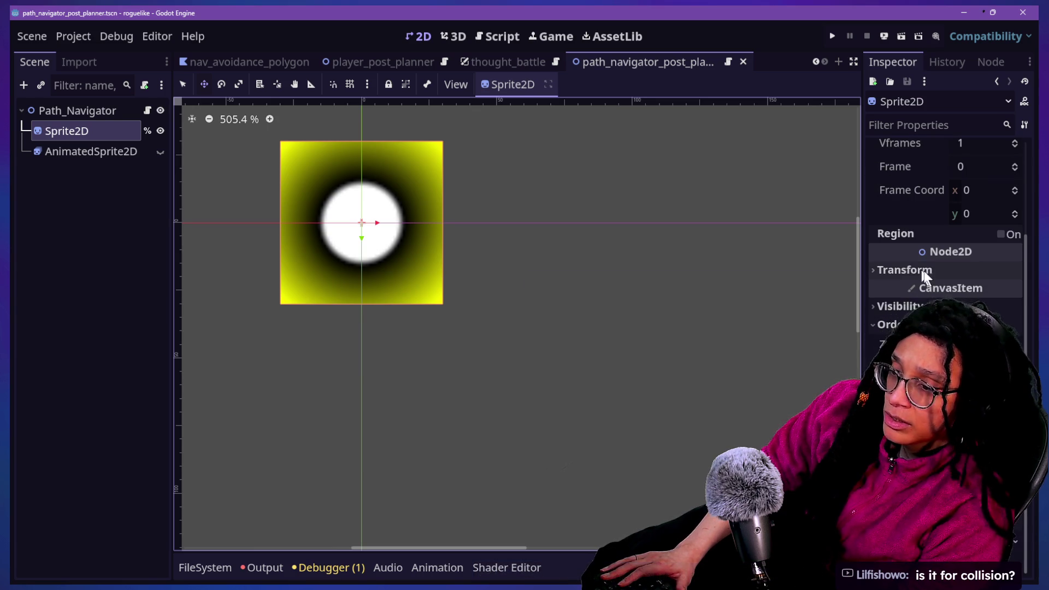
{"action": "left_click", "coordinate": [958, 273]}
{"action": "left_click", "coordinate": [976, 363]}
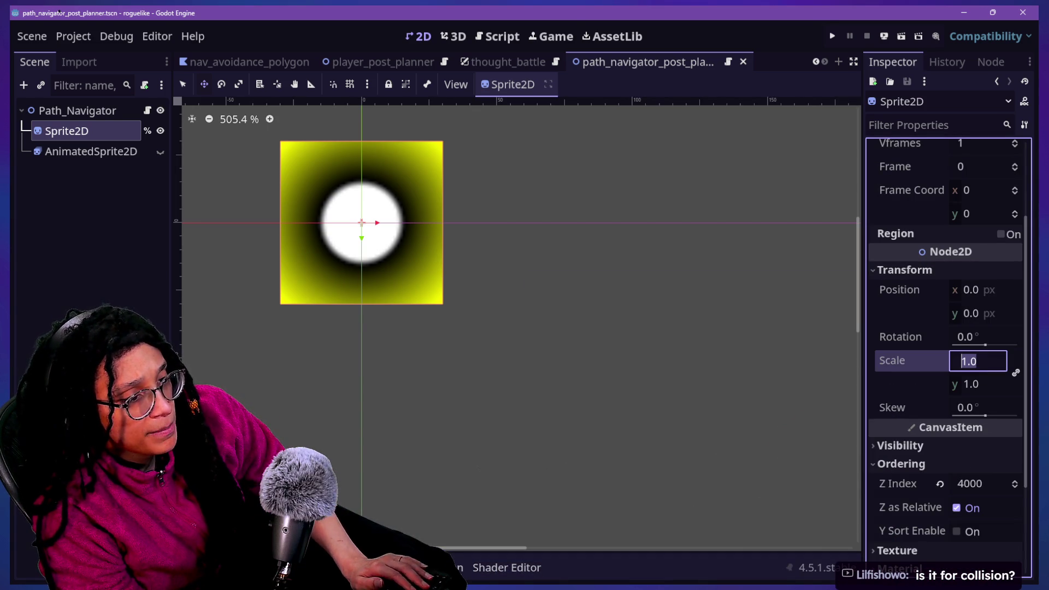
{"action": "type", "text": "1.3"}
{"action": "key", "text": "Return"}
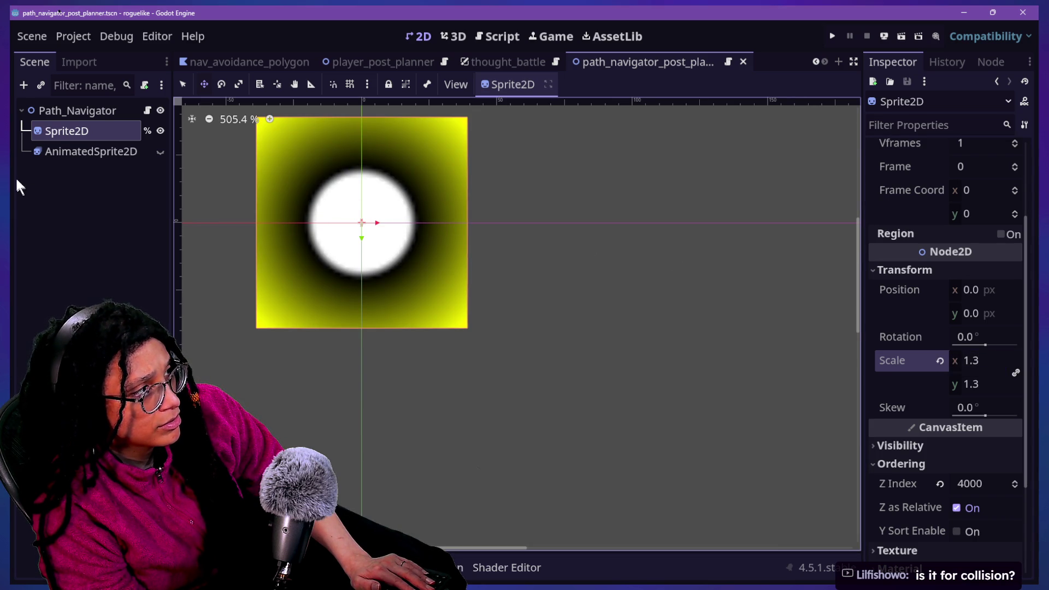
Hide the Sprite2D, show the star AnimatedSprite2D, and save the scene.
{"action": "left_click", "coordinate": [160, 131]}
{"action": "left_click", "coordinate": [161, 151]}
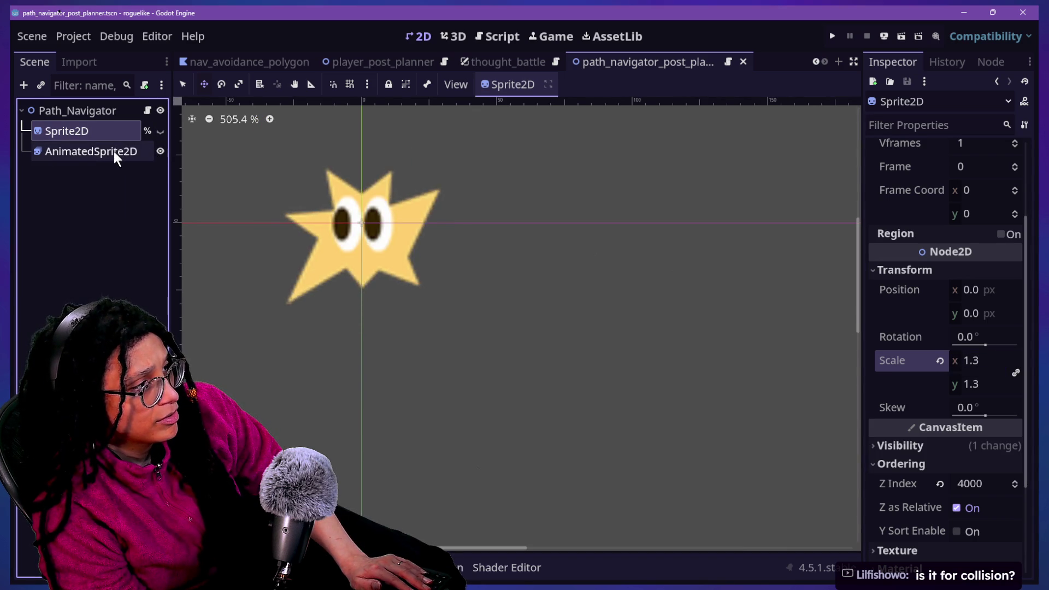
{"action": "key", "text": "ctrl+s"}
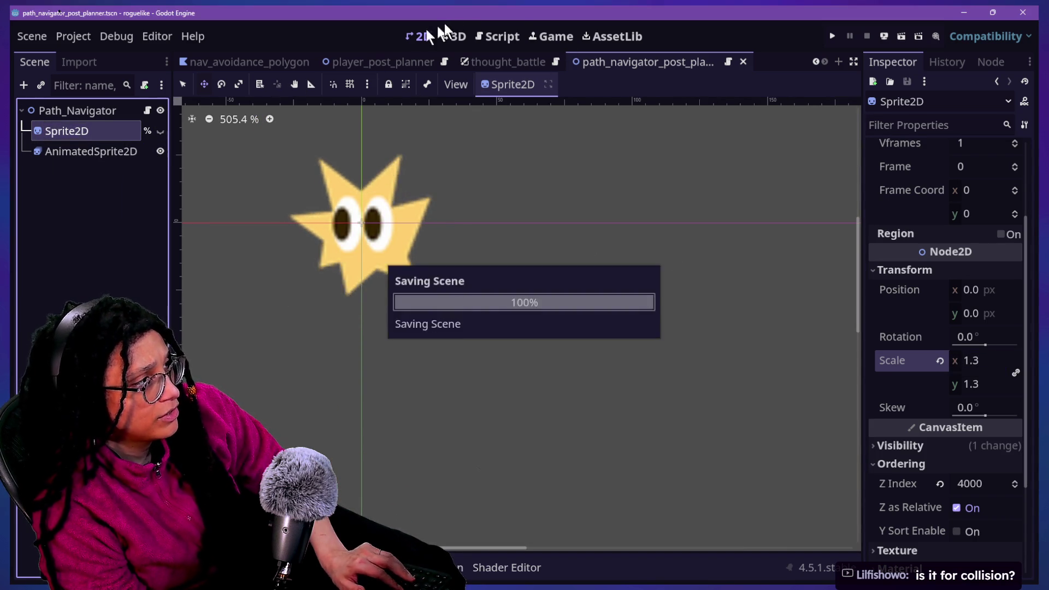
{"action": "left_click", "coordinate": [489, 36]}
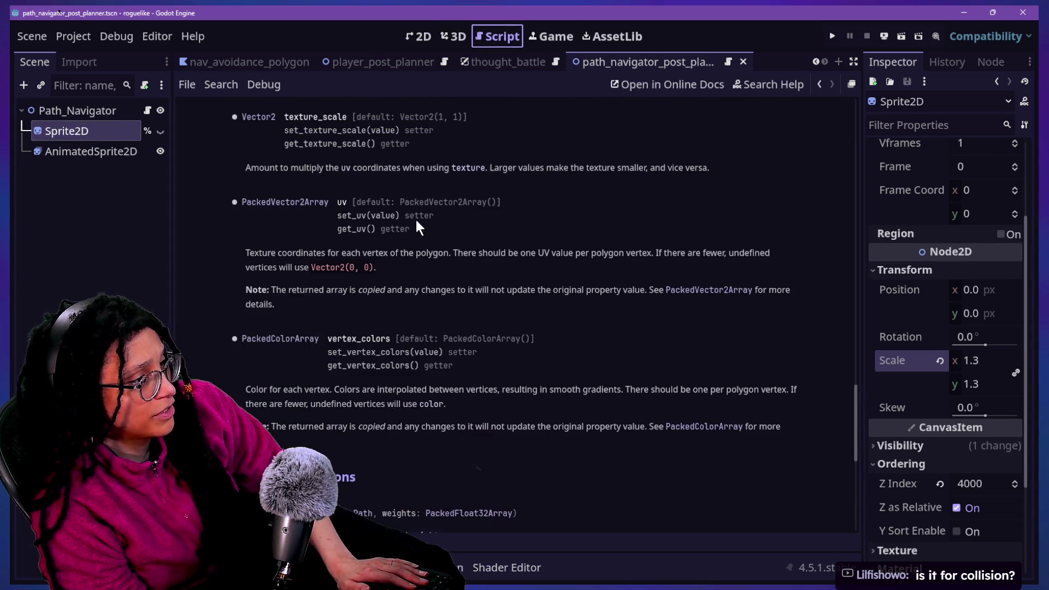
In the Path_Navigator script, replace the base class Node2D with Tile on line 1.
{"action": "left_click", "coordinate": [147, 110]}
{"action": "scroll", "coordinate": [558, 141], "scroll_direction": "up", "scroll_amount": 2}
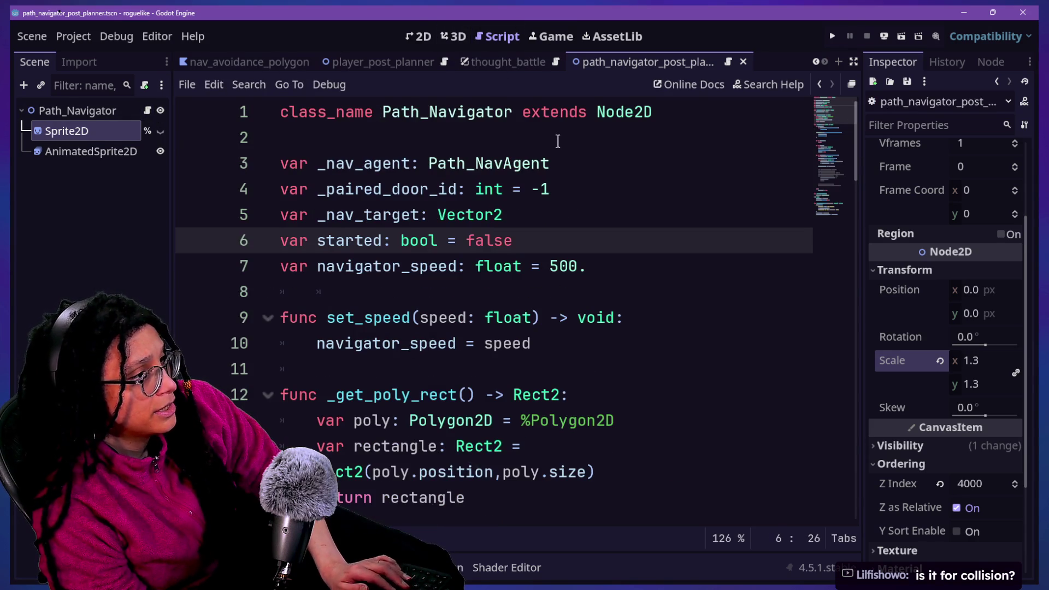
{"action": "double_click", "coordinate": [603, 126]}
{"action": "type", "text": "Tile"}
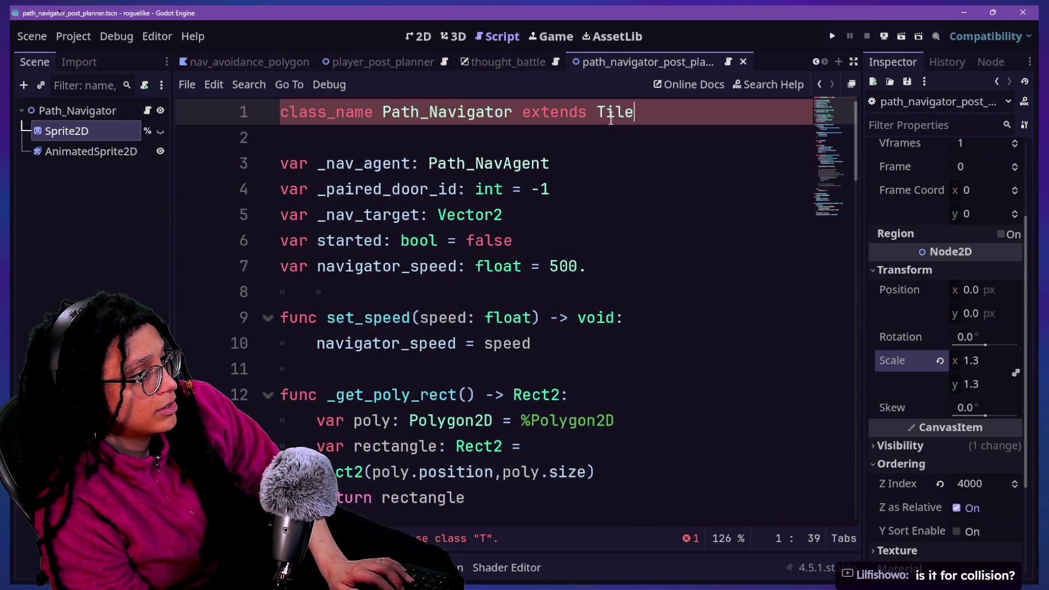
{"action": "left_click", "coordinate": [392, 323]}
Search the script and look up the float type documentation before returning to the script.
{"action": "scroll", "coordinate": [391, 327], "scroll_direction": "down", "scroll_amount": 8}
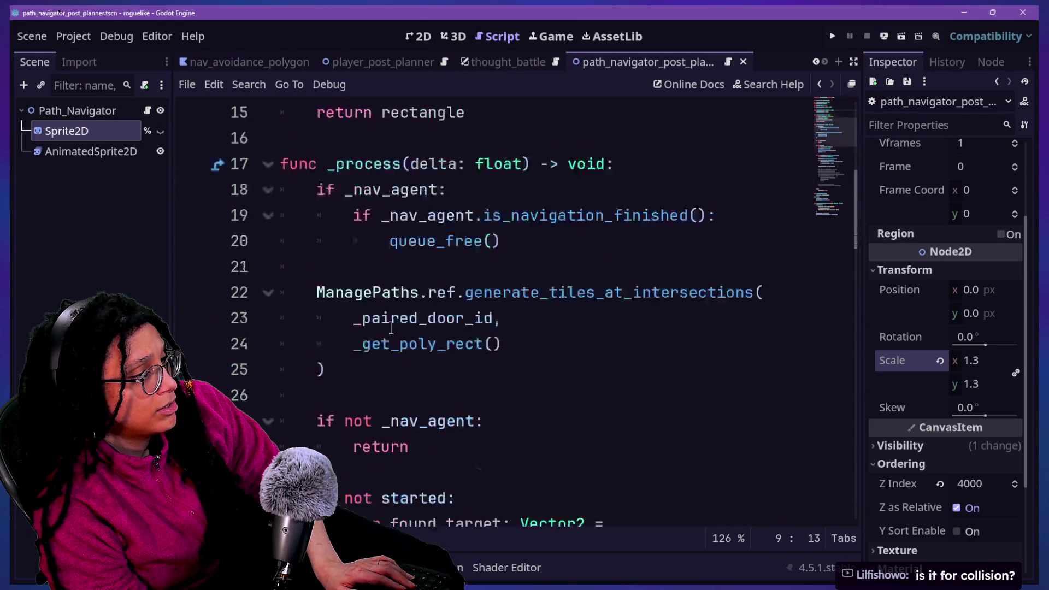
{"action": "scroll", "coordinate": [391, 327], "scroll_direction": "down", "scroll_amount": 7}
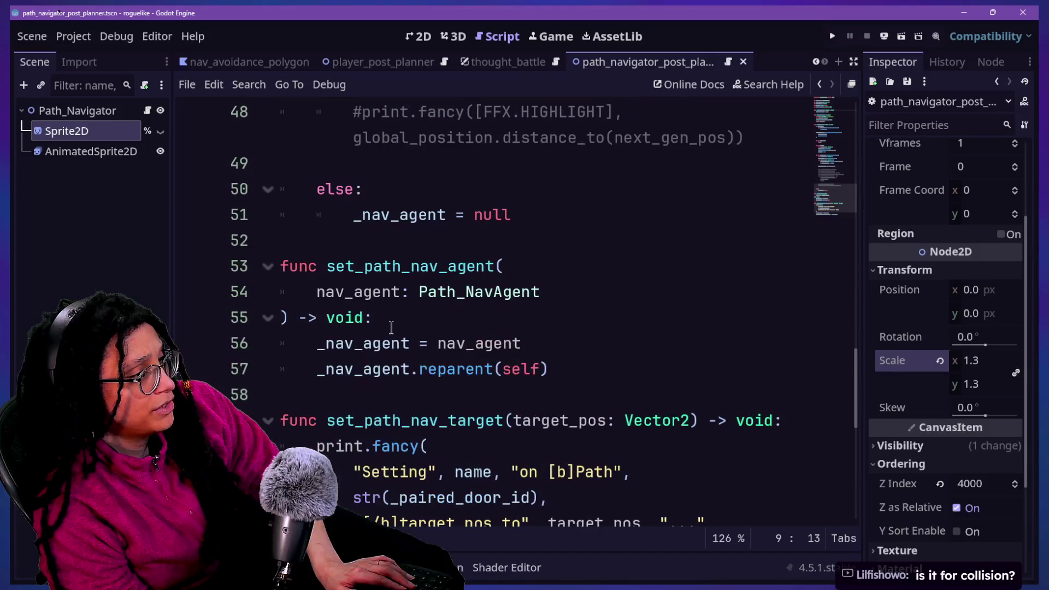
{"action": "scroll", "coordinate": [391, 327], "scroll_direction": "down", "scroll_amount": 2}
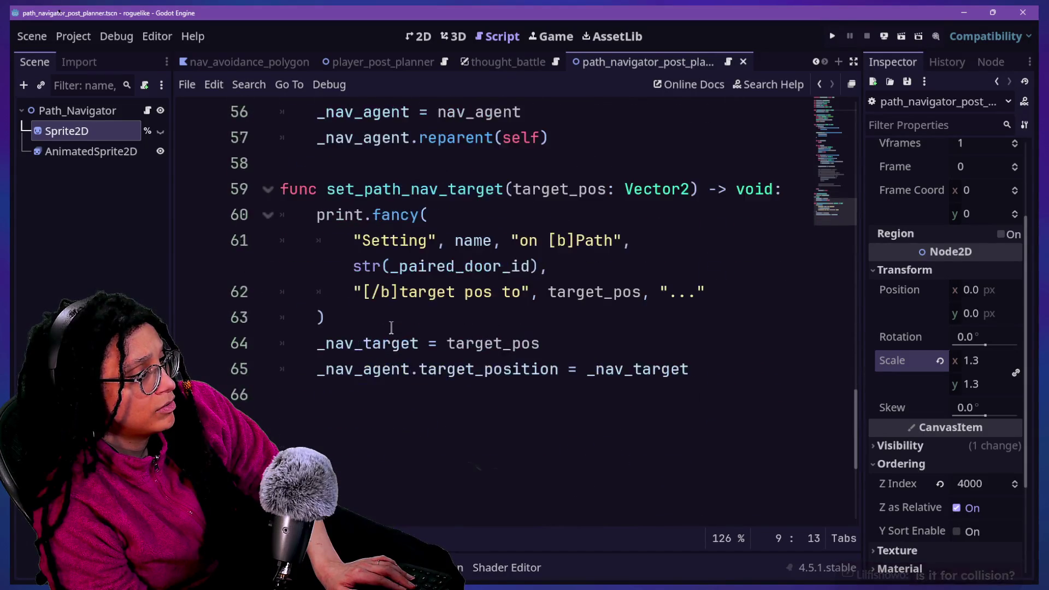
{"action": "scroll", "coordinate": [391, 327], "scroll_direction": "up", "scroll_amount": 10}
{"action": "key", "text": "ctrl+f"}
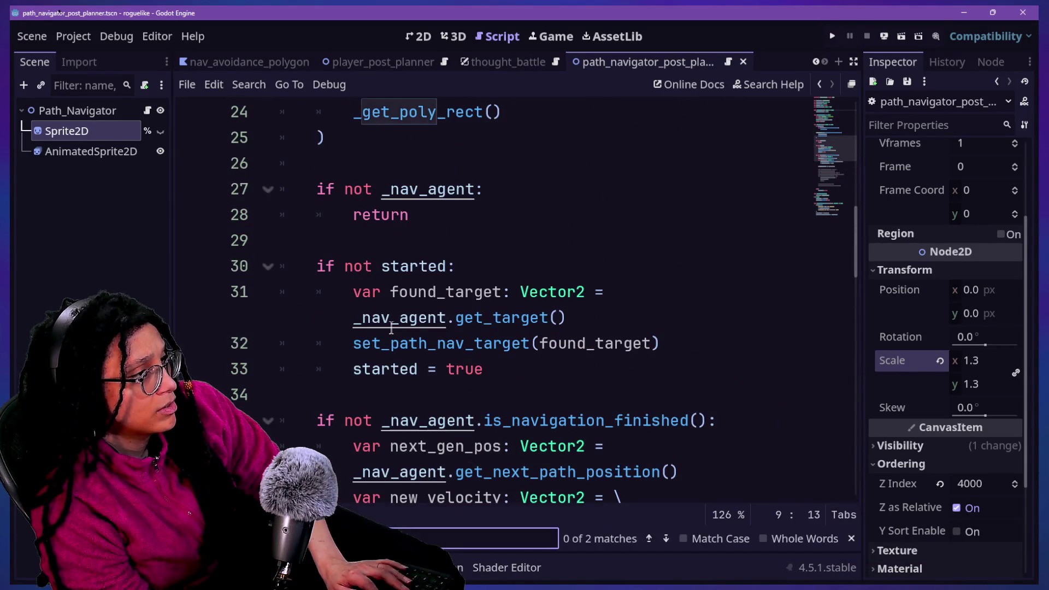
{"action": "type", "text": "peed(speed: float) -> void:"}
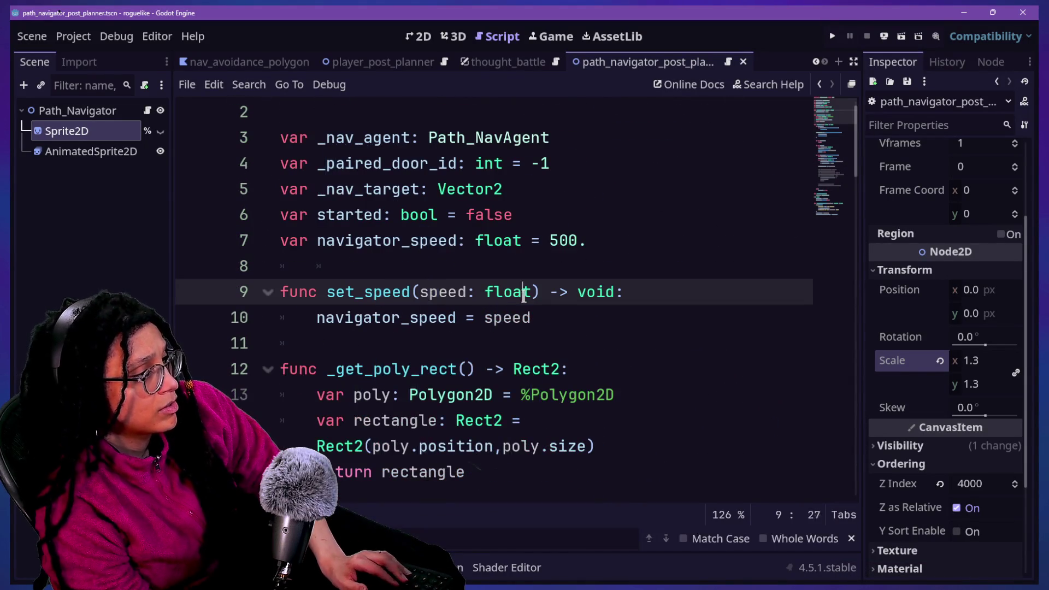
{"action": "left_click", "coordinate": [515, 293], "text": "ctrl"}
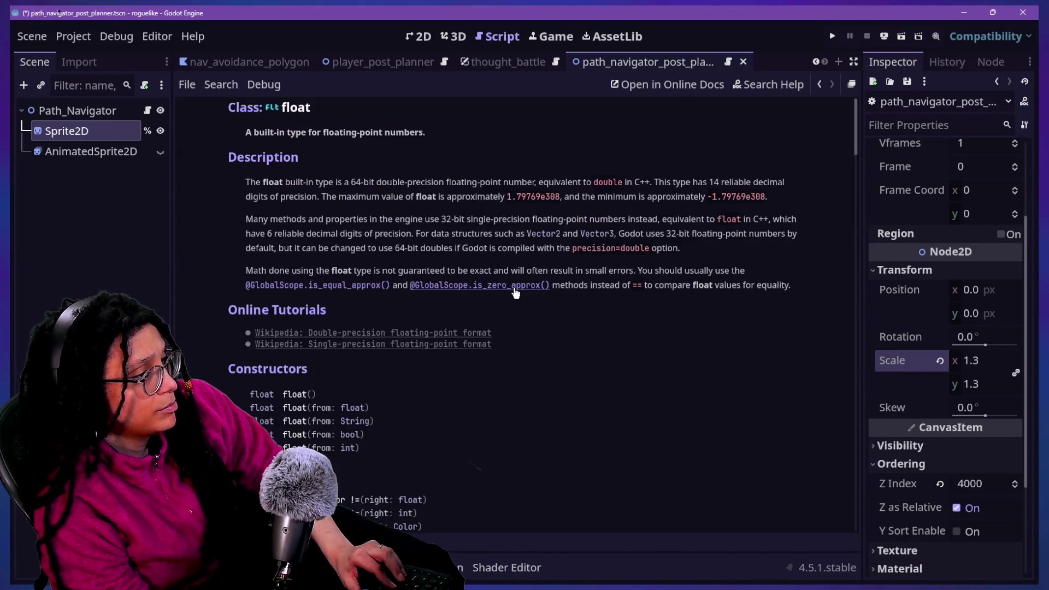
{"action": "left_click", "coordinate": [147, 111]}
Undo back to the original line 1, retype Tile as the base class, and save.
{"action": "key", "text": "ctrl+z"}
{"action": "key", "text": "ctrl+z"}
{"action": "key", "text": "ctrl+z"}
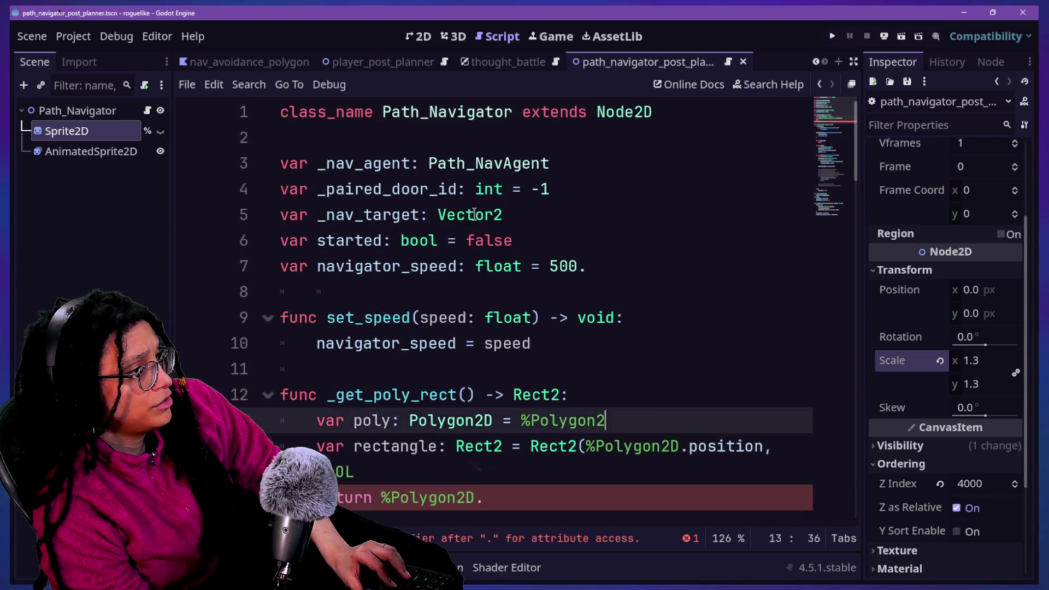
{"action": "key", "text": "ctrl+z"}
{"action": "key", "text": "ctrl+z"}
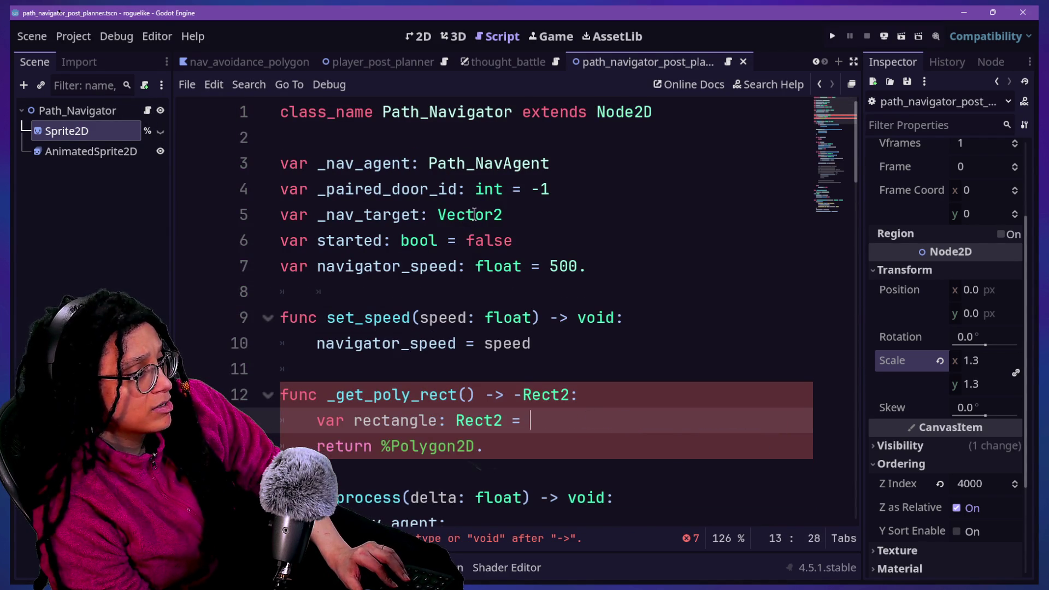
{"action": "key", "text": "ctrl+z"}
{"action": "key", "text": "ctrl+z"}
{"action": "key", "text": "ctrl+z"}
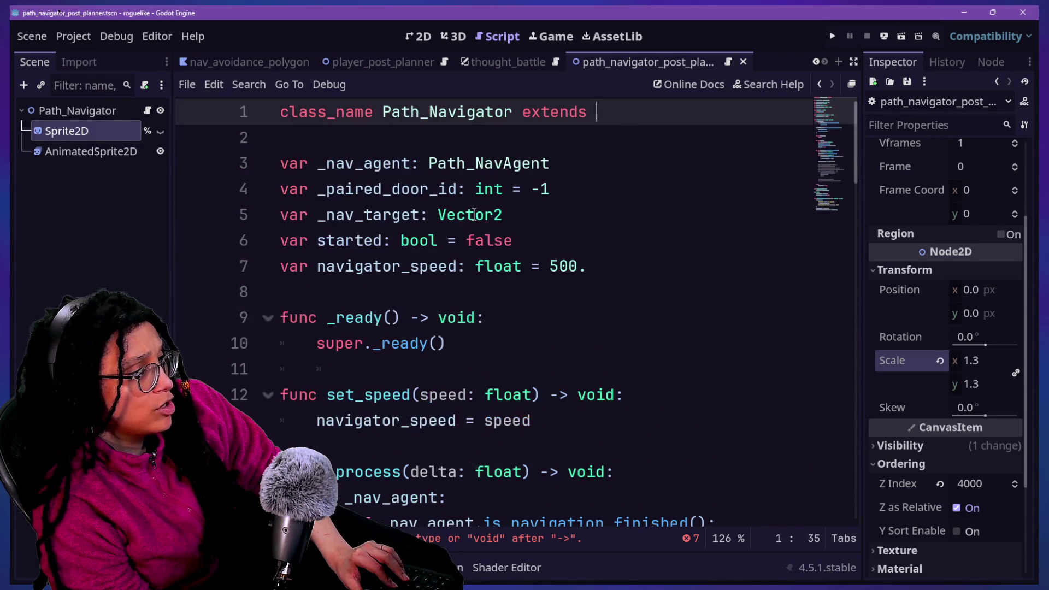
{"action": "type", "text": "Tile"}
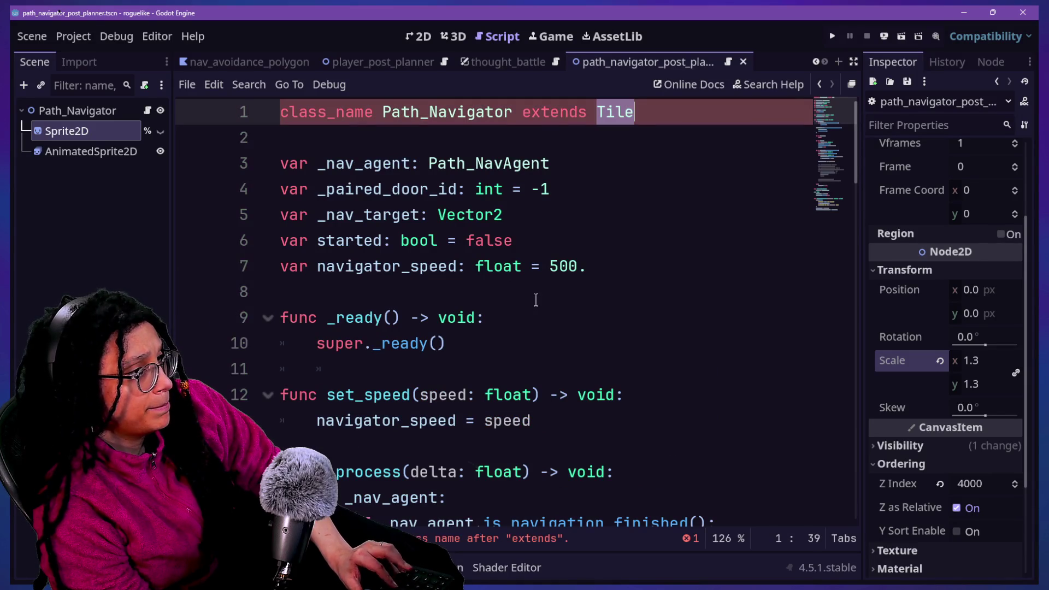
{"action": "scroll", "coordinate": [534, 297], "scroll_direction": "down", "scroll_amount": 10}
{"action": "key", "text": "ctrl+s"}
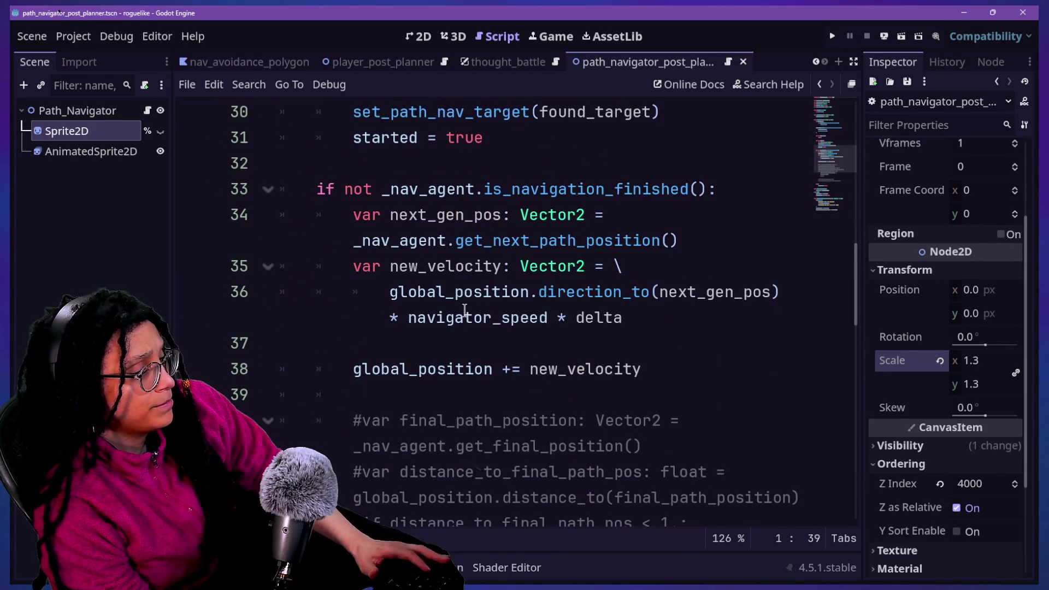
{"action": "left_click", "coordinate": [120, 153]}
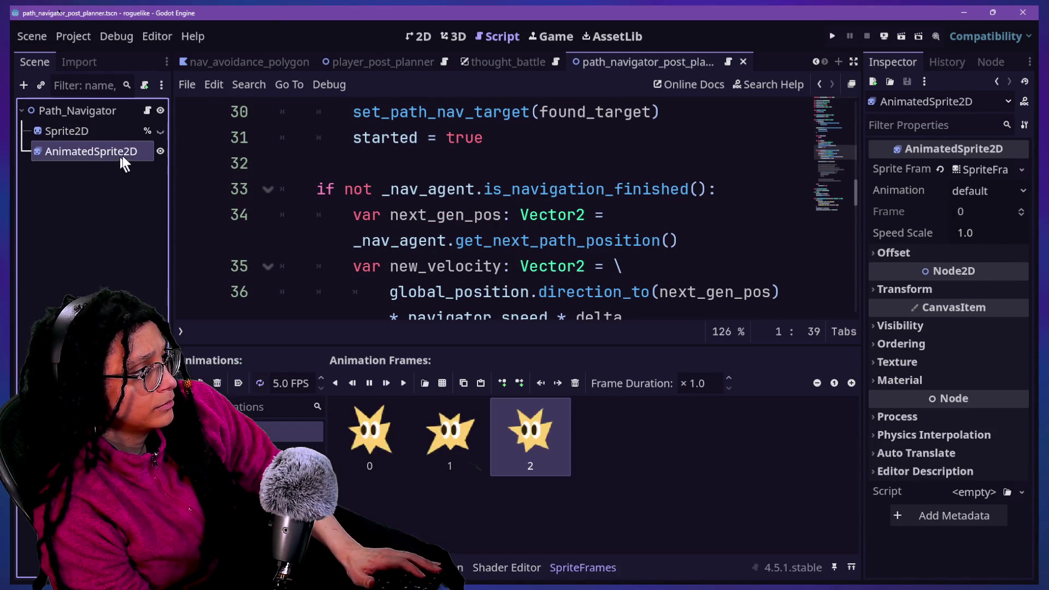
Save the star AnimatedSprite2D branch as its own scene named spark_sprite.tscn.
{"action": "left_click", "coordinate": [423, 43]}
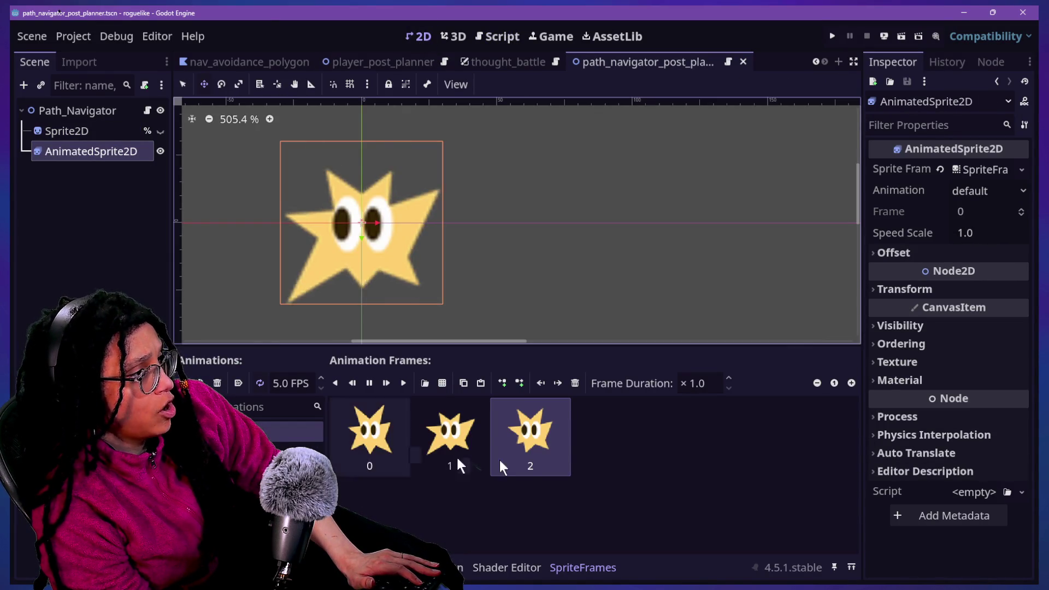
{"action": "left_click", "coordinate": [130, 183]}
{"action": "scroll", "coordinate": [462, 252], "scroll_direction": "down", "scroll_amount": 10}
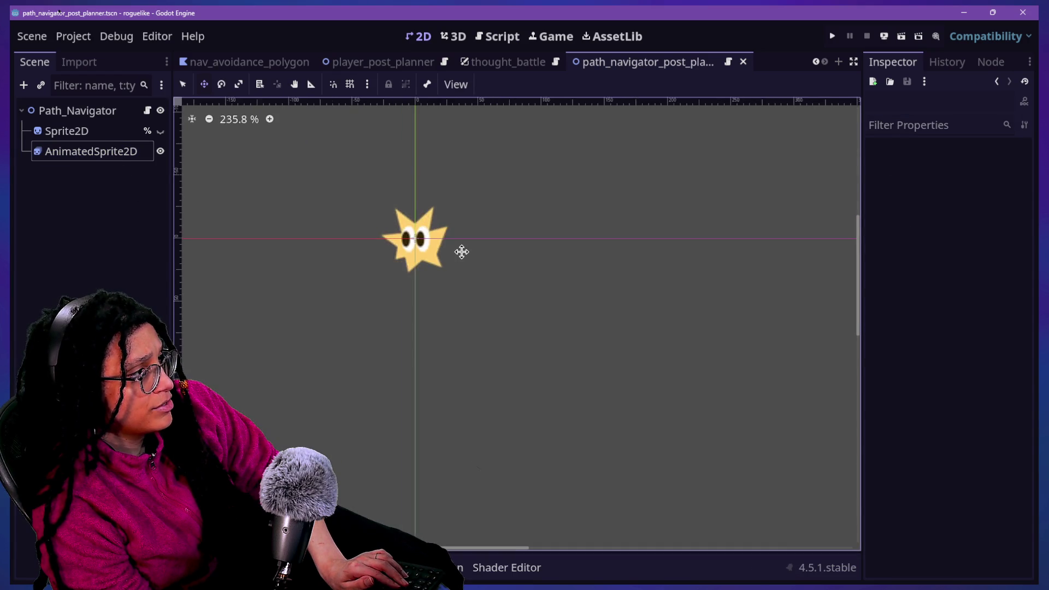
{"action": "scroll", "coordinate": [462, 251], "scroll_direction": "up", "scroll_amount": 2}
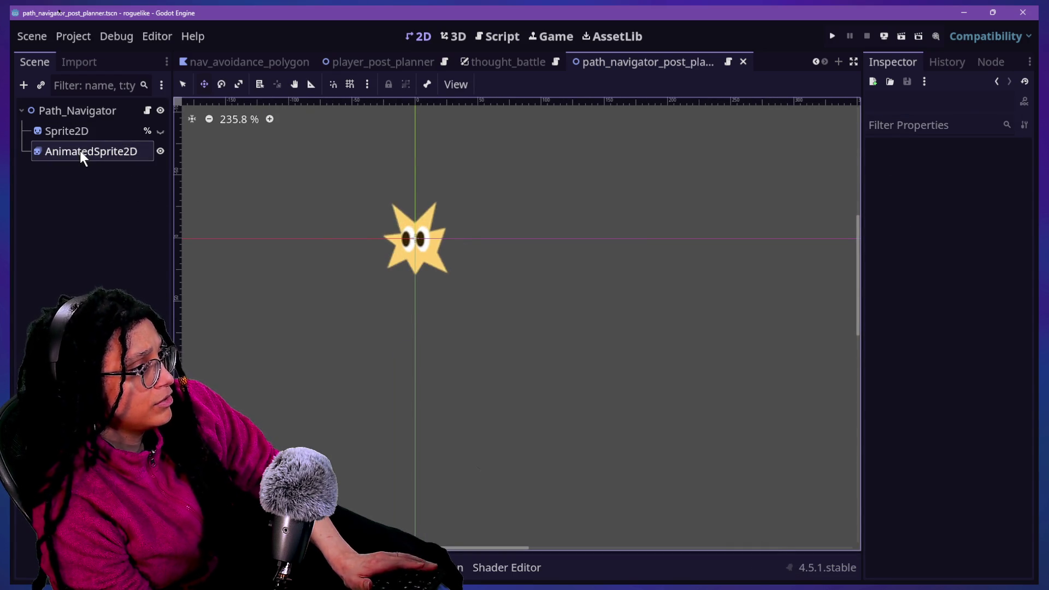
{"action": "right_click", "coordinate": [80, 151]}
{"action": "left_click", "coordinate": [136, 333]}
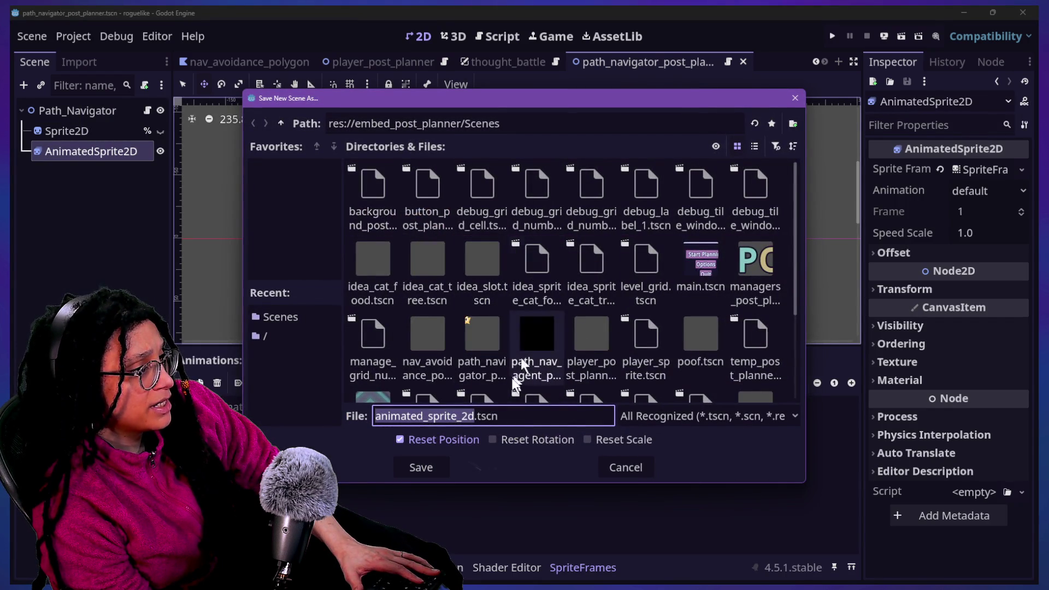
{"action": "type", "text": "spark"}
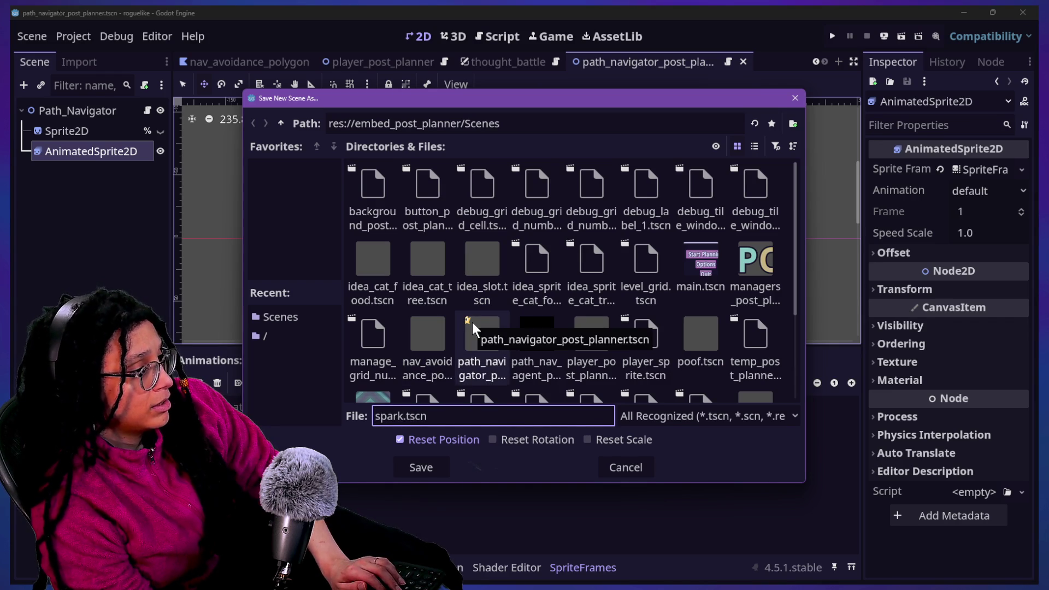
{"action": "type", "text": "_splash"}
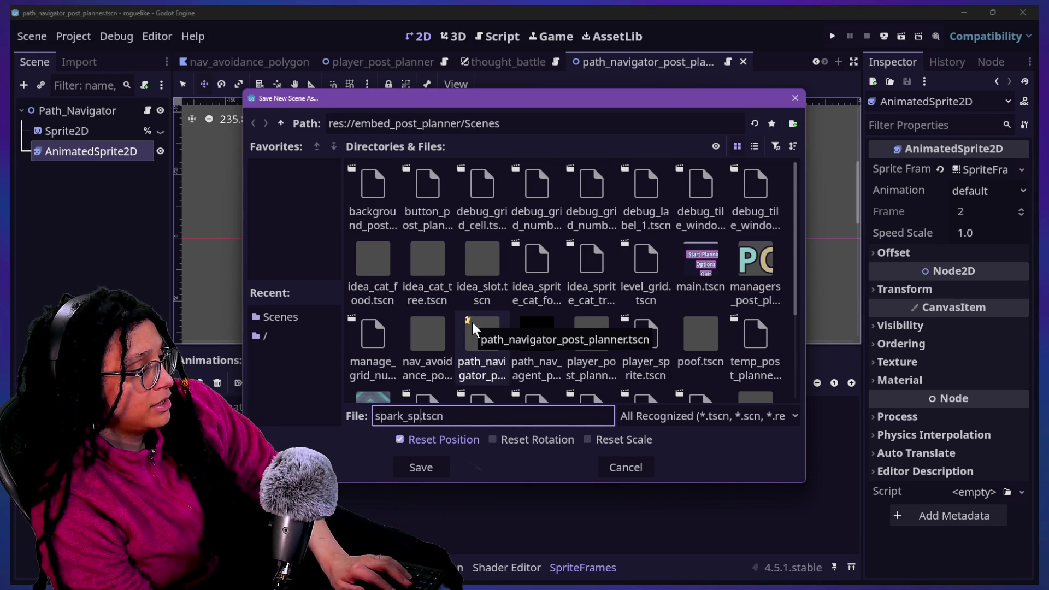
{"action": "key", "text": "BackSpace"}
{"action": "key", "text": "BackSpace"}
{"action": "key", "text": "BackSpace"}
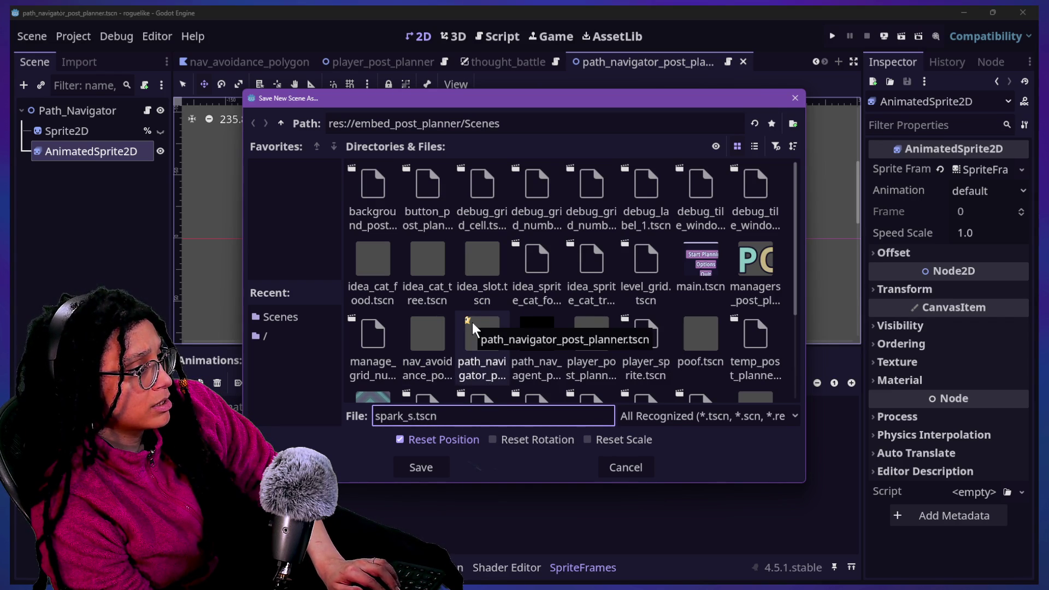
{"action": "type", "text": "prite"}
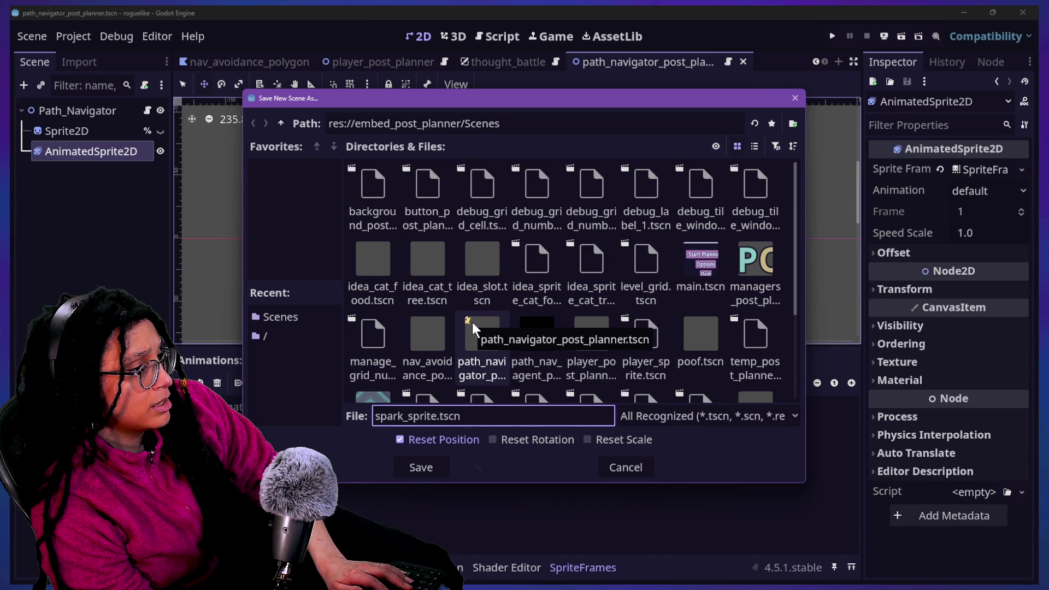
{"action": "key", "text": "Return"}
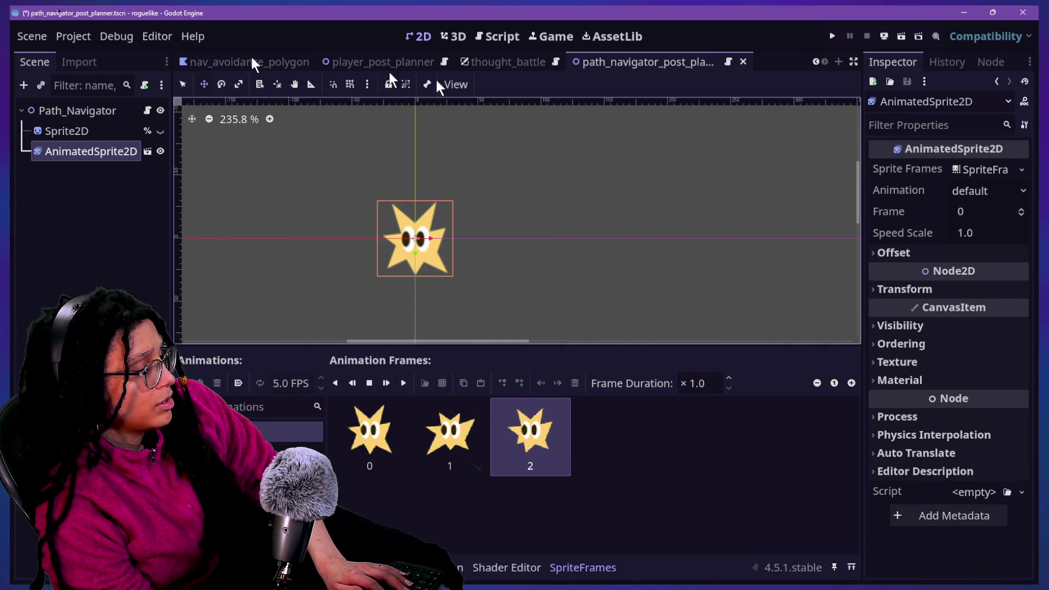
Save the path navigator scene from the script editor.
{"action": "left_click", "coordinate": [483, 36]}
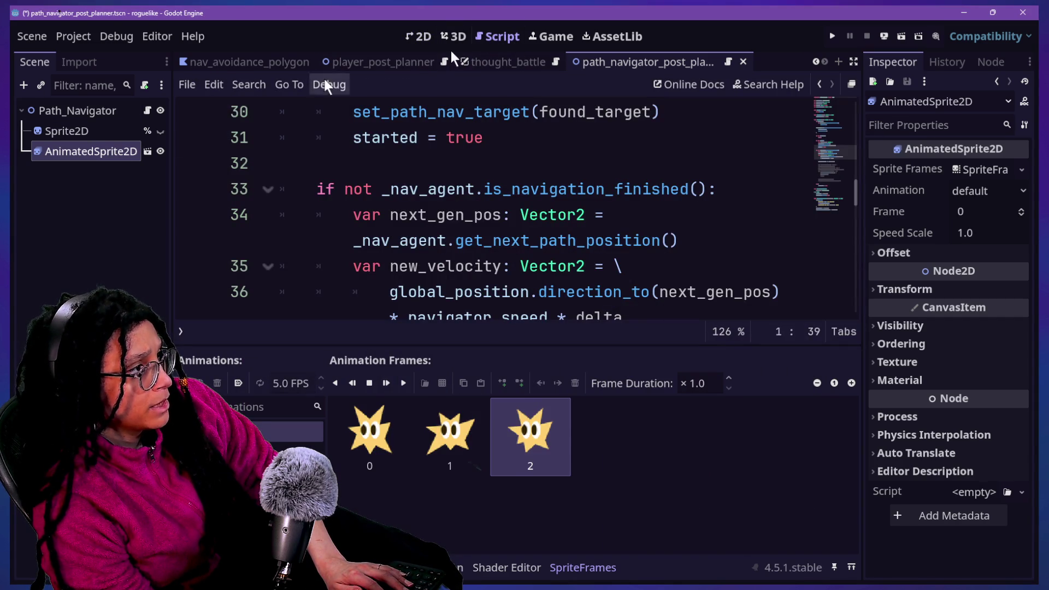
{"action": "left_click", "coordinate": [69, 184]}
{"action": "key", "text": "ctrl+s"}
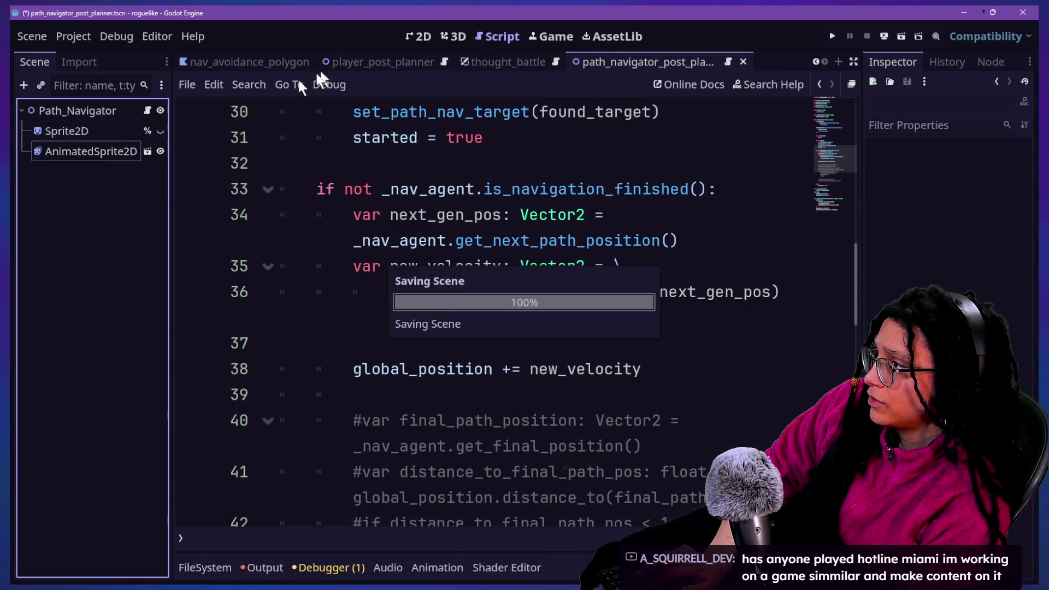
Run Post Planner, start planning, pick a platform, and inspect the sprite nodes.
{"action": "left_click", "coordinate": [832, 36]}
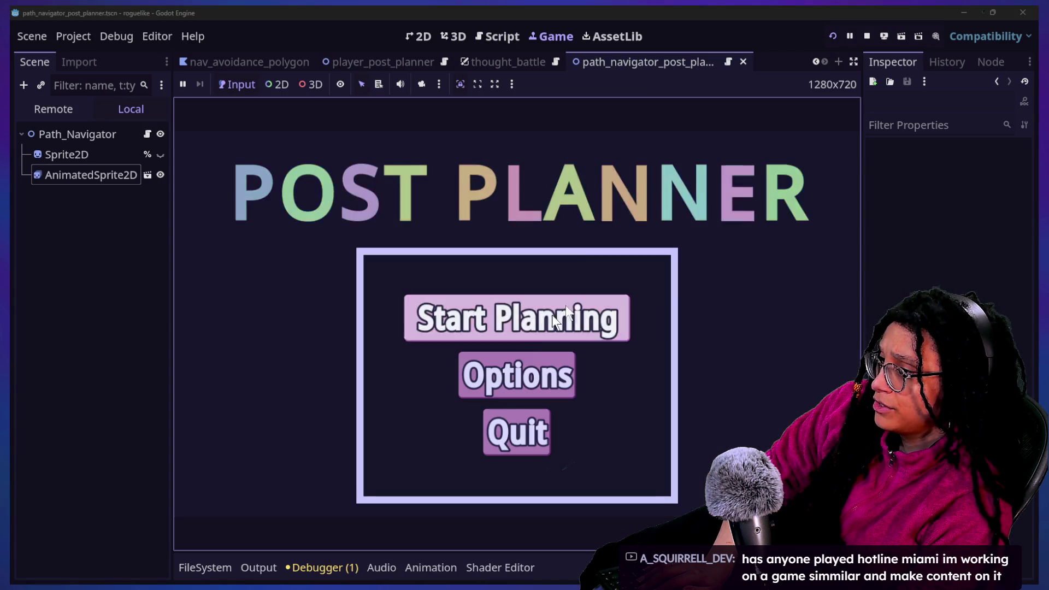
{"action": "left_click", "coordinate": [507, 332]}
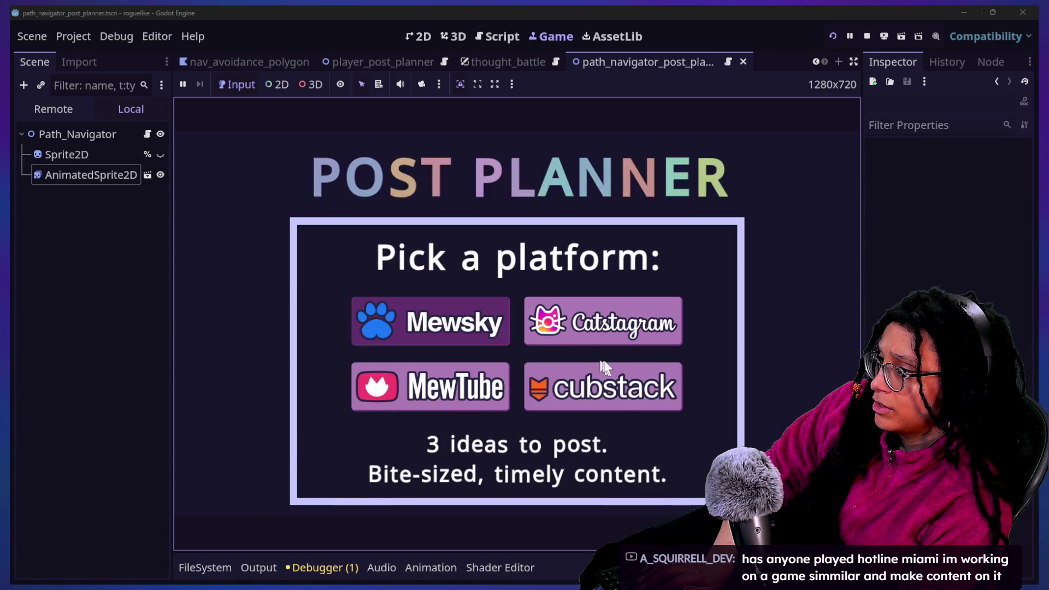
{"action": "left_click", "coordinate": [602, 372]}
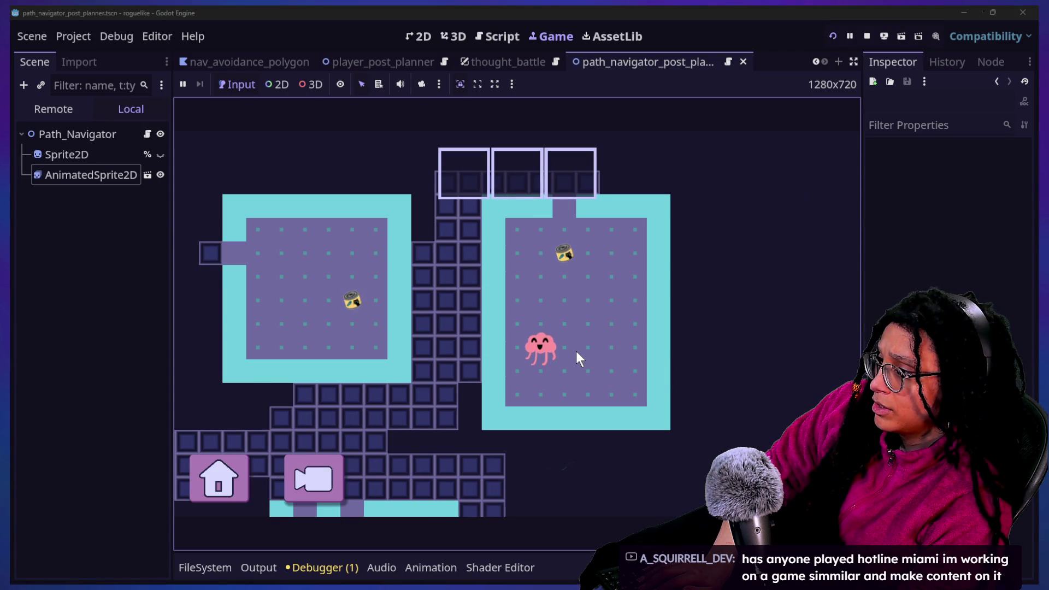
{"action": "left_click", "coordinate": [66, 154]}
{"action": "left_click", "coordinate": [81, 176]}
{"action": "left_click", "coordinate": [73, 156]}
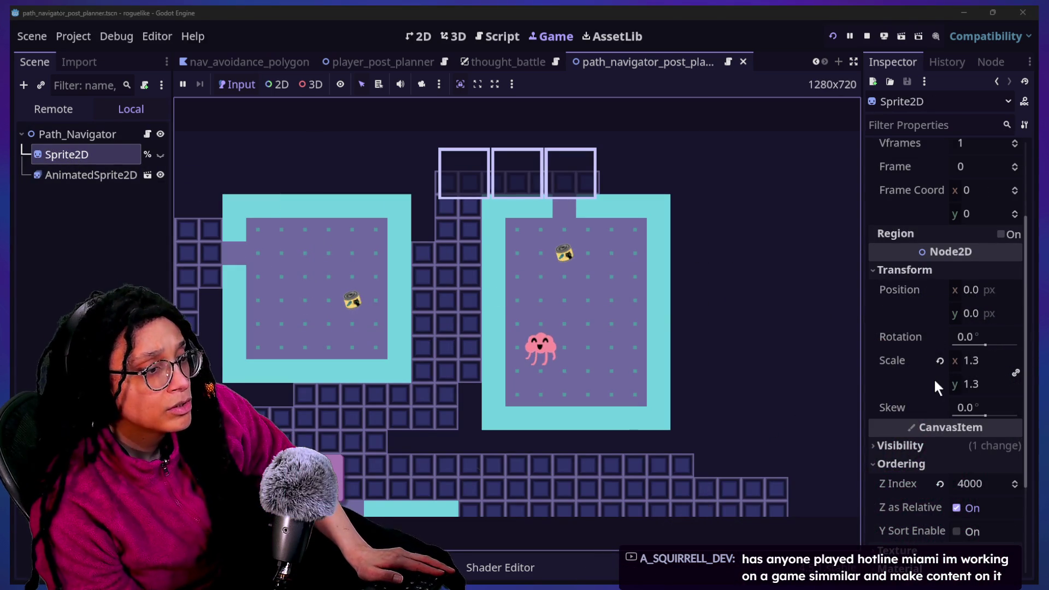
Check that the Sprite2D's Ordering Z Index is 4000, leaving it unchanged.
{"action": "left_click", "coordinate": [945, 428]}
{"action": "left_click", "coordinate": [934, 445]}
{"action": "scroll", "coordinate": [933, 444], "scroll_direction": "down", "scroll_amount": 2}
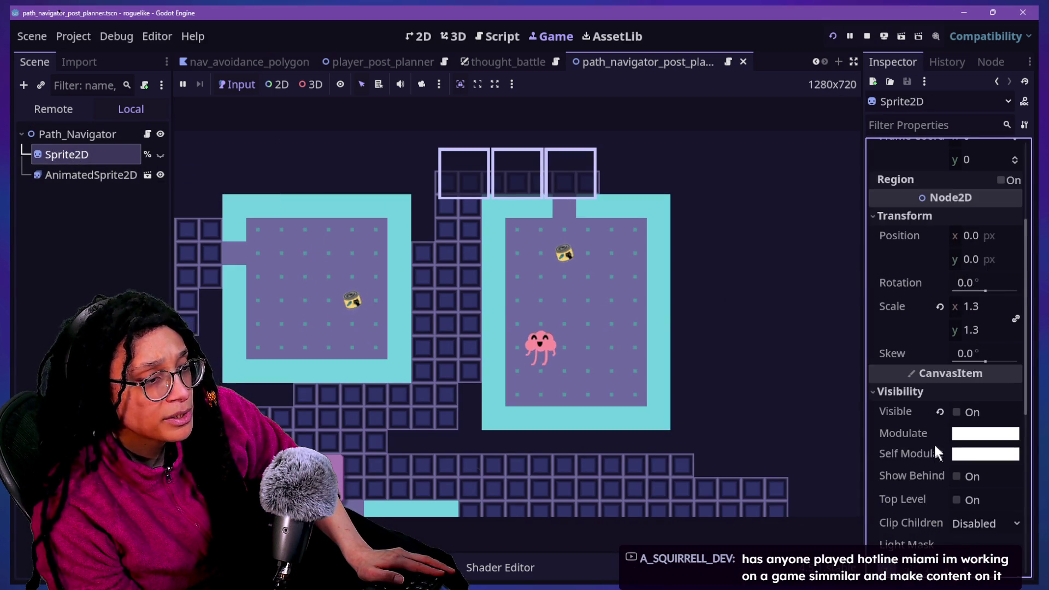
{"action": "scroll", "coordinate": [923, 436], "scroll_direction": "down", "scroll_amount": 10}
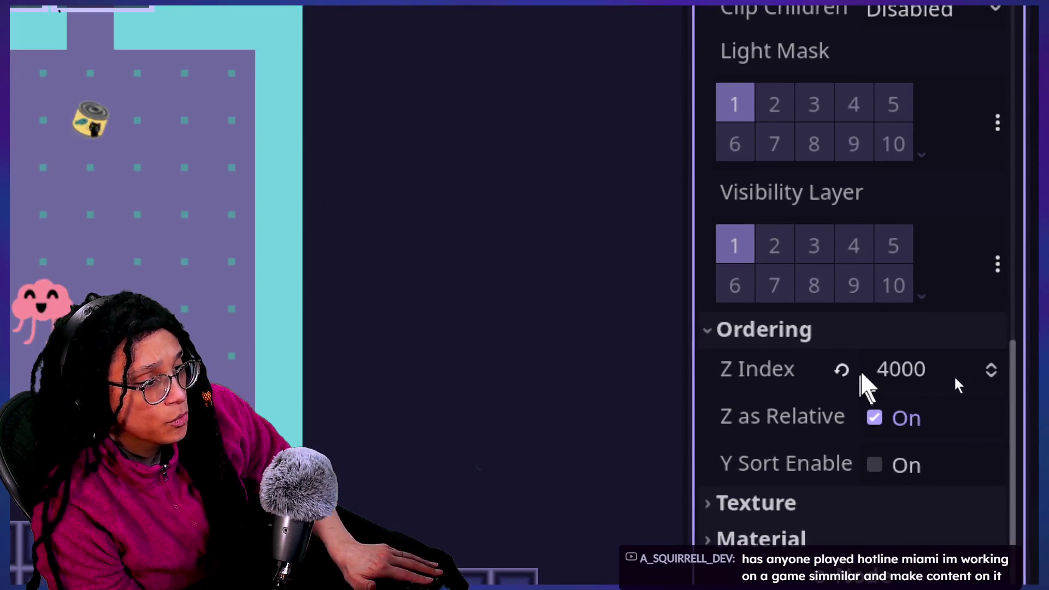
{"action": "left_click", "coordinate": [954, 377]}
{"action": "type", "text": "4096"}
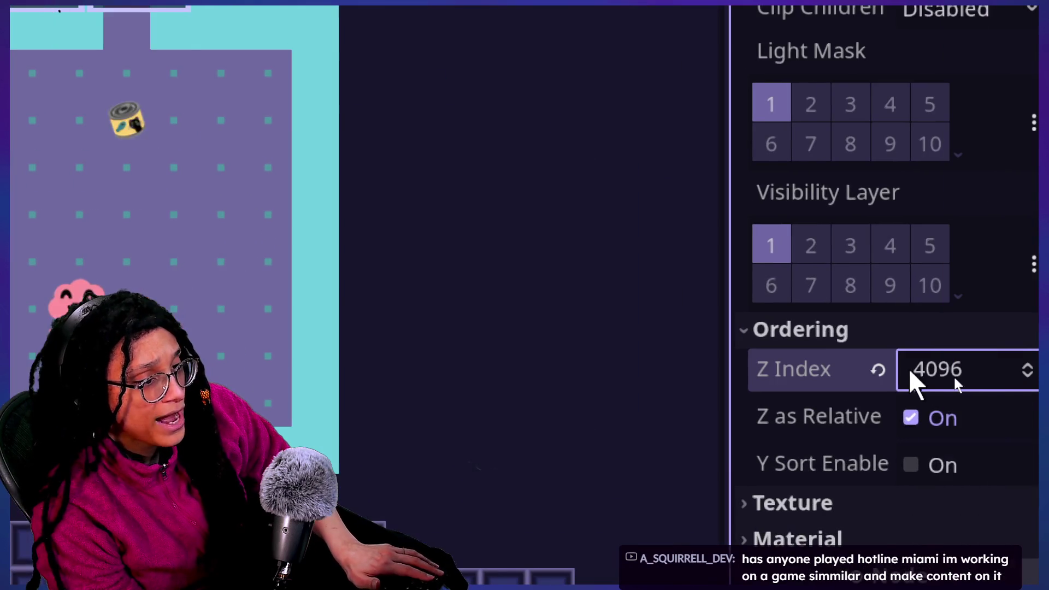
{"action": "key", "text": "Escape"}
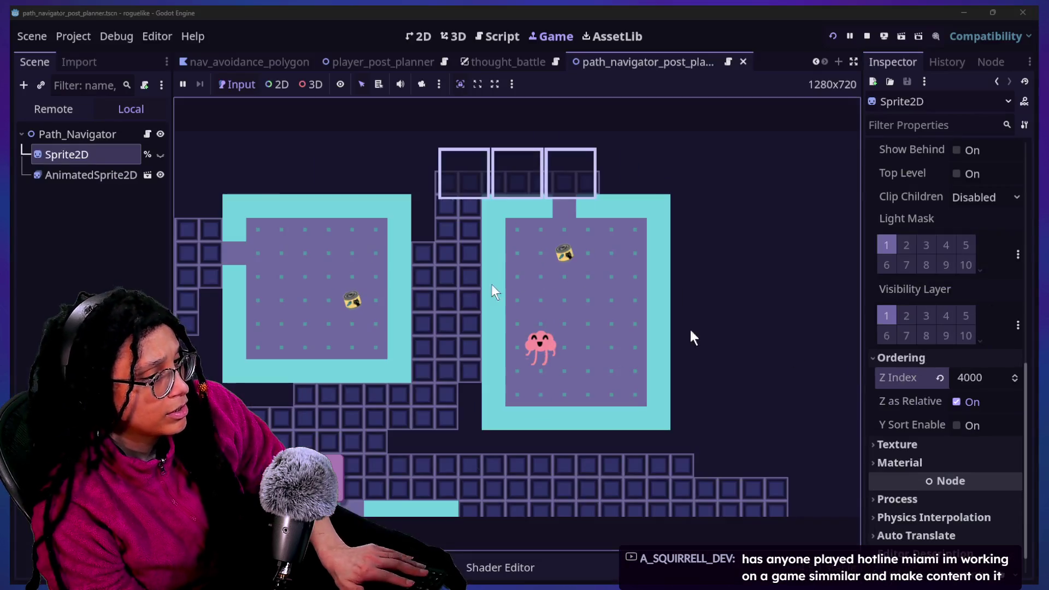
Set the AnimatedSprite2D's Ordering Z Index to 4000 and save.
{"action": "left_click", "coordinate": [110, 175]}
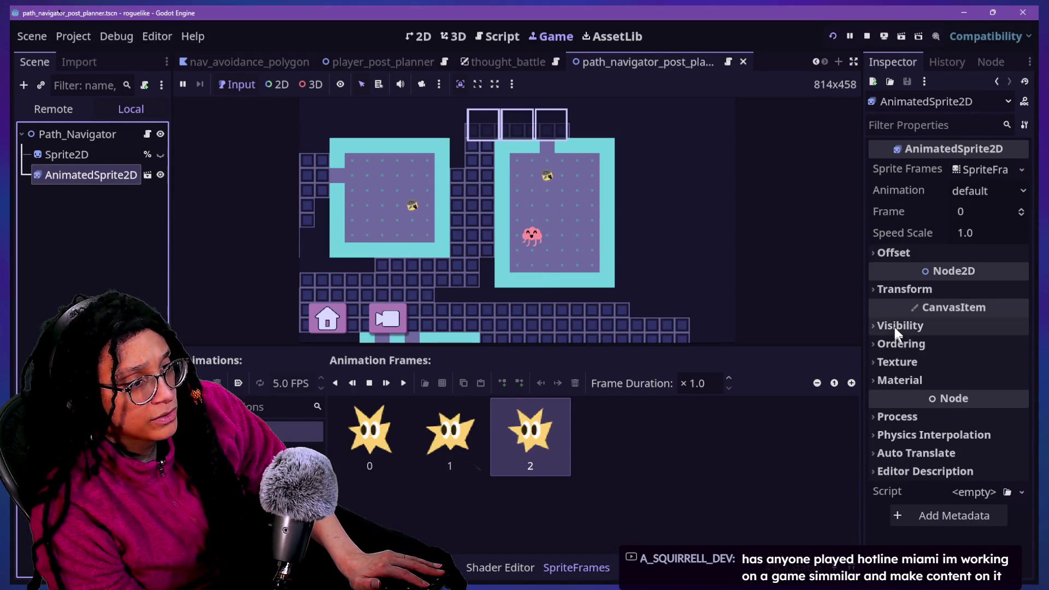
{"action": "left_click", "coordinate": [901, 344]}
{"action": "left_click", "coordinate": [966, 364]}
{"action": "type", "text": "4000"}
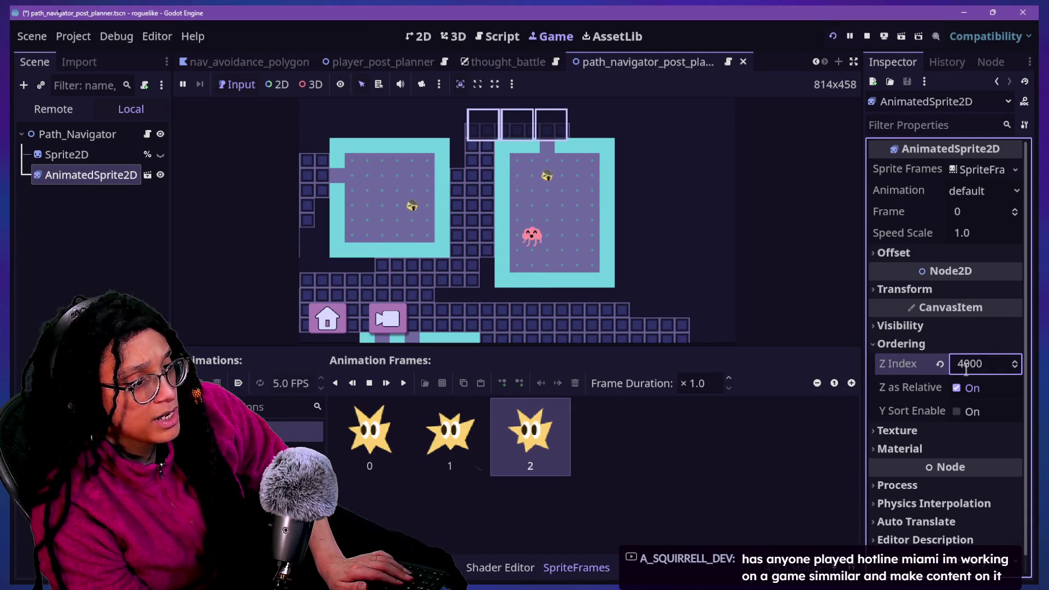
{"action": "key", "text": "ctrl+s"}
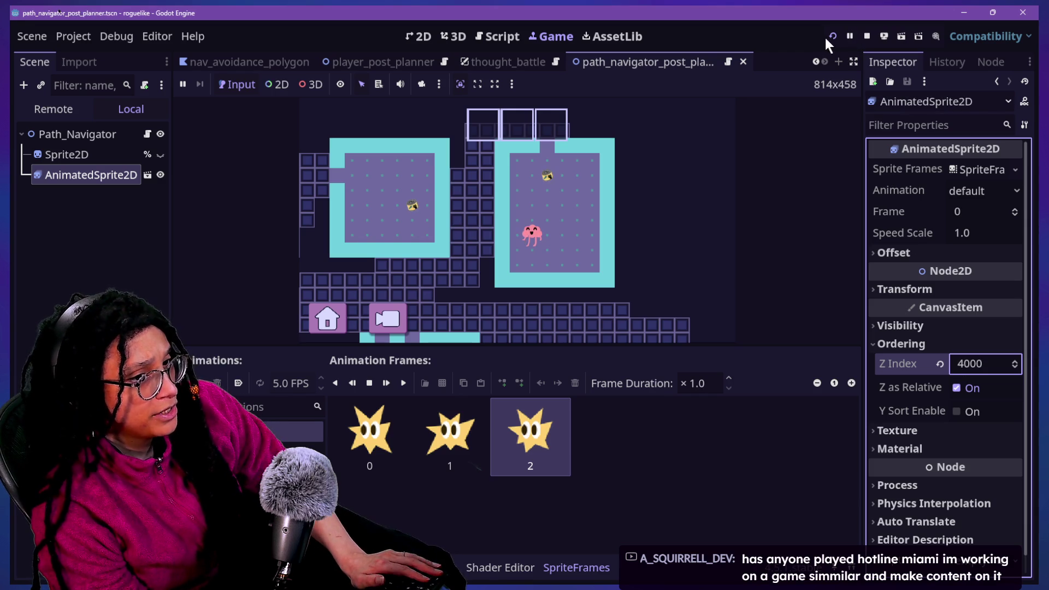
Restart the game, start planning, choose Catstagram, then go back to the script editor.
{"action": "left_click", "coordinate": [834, 35]}
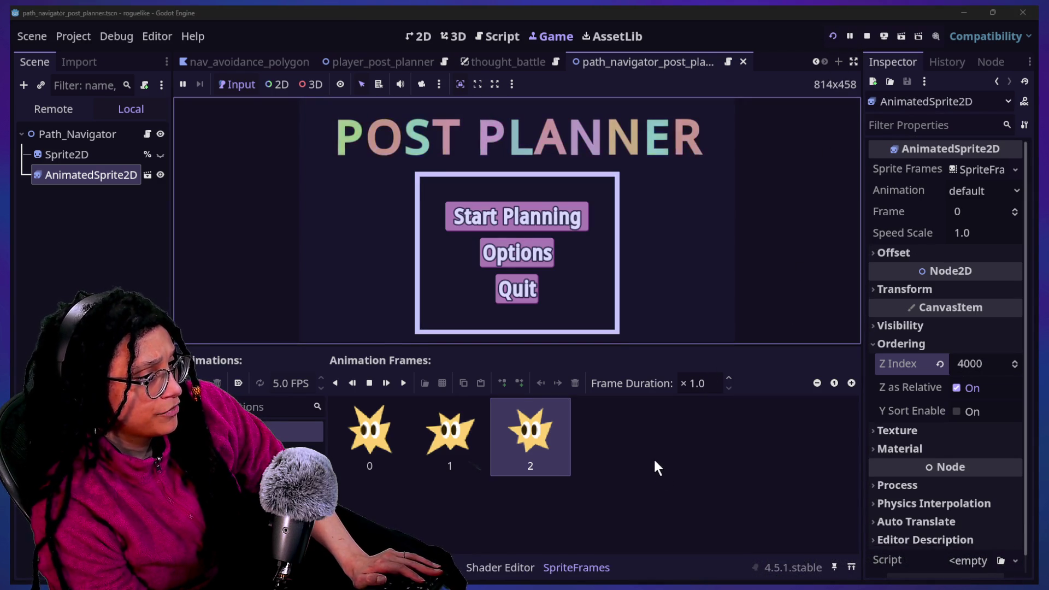
{"action": "left_click", "coordinate": [654, 462]}
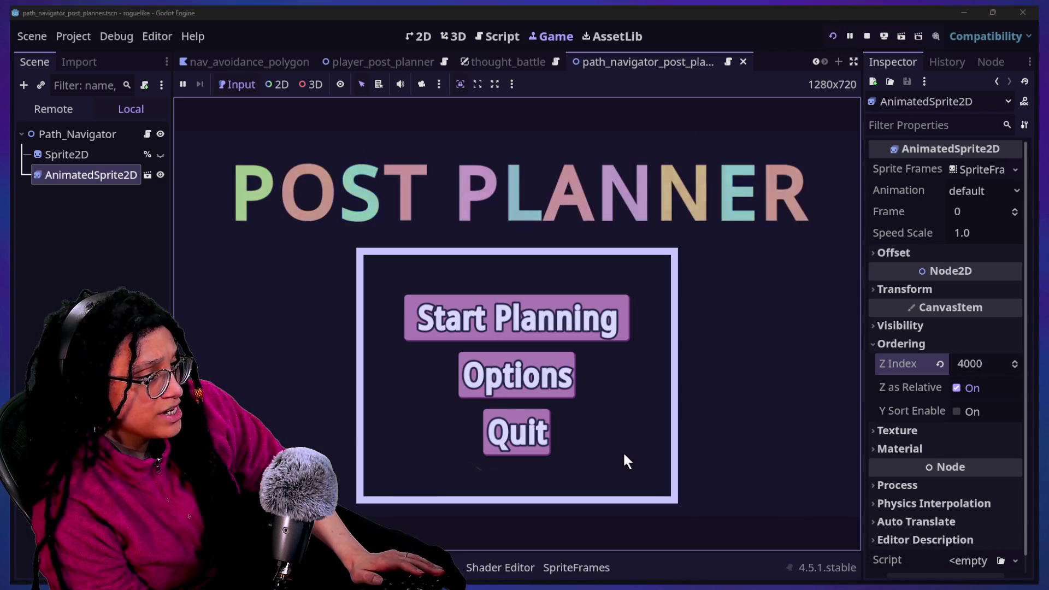
{"action": "left_click", "coordinate": [495, 331]}
{"action": "left_click", "coordinate": [671, 339]}
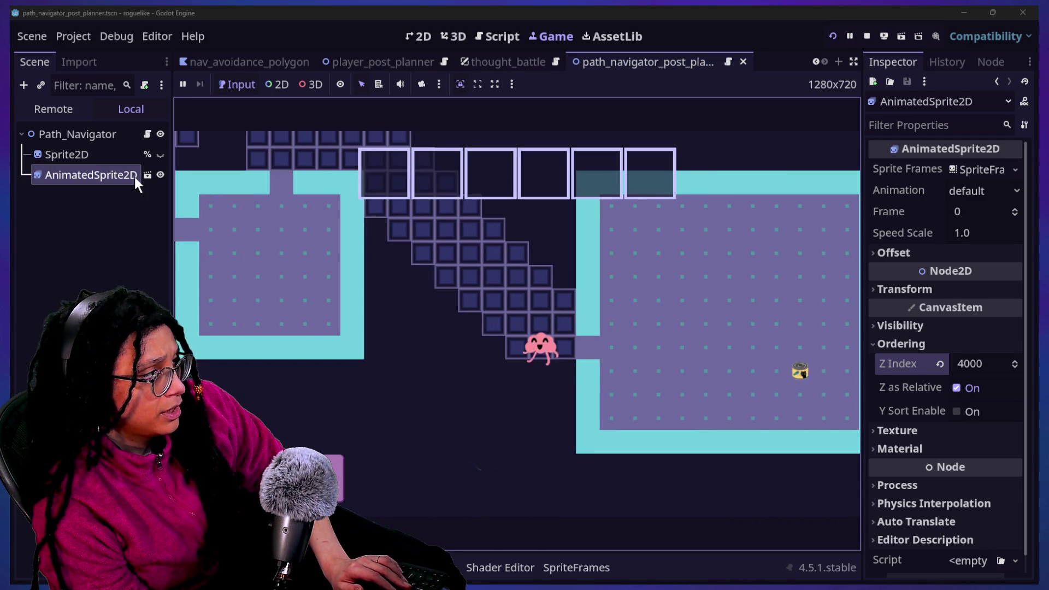
{"action": "left_click", "coordinate": [146, 135]}
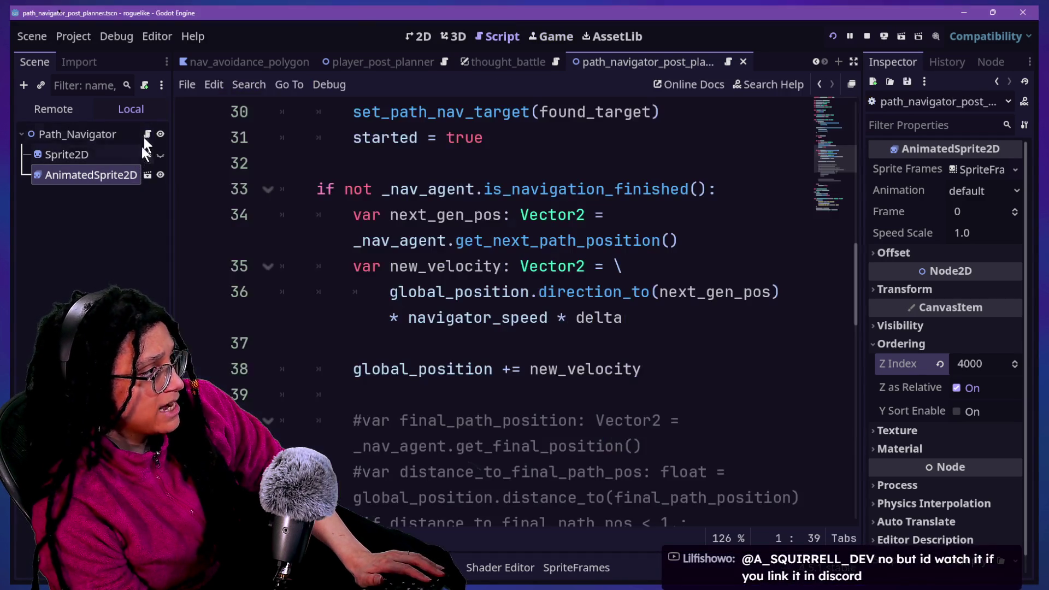
Give AnimatedSprite2D a unique name and tidy the _ready() declaration line.
{"action": "right_click", "coordinate": [116, 174]}
{"action": "left_click", "coordinate": [218, 421]}
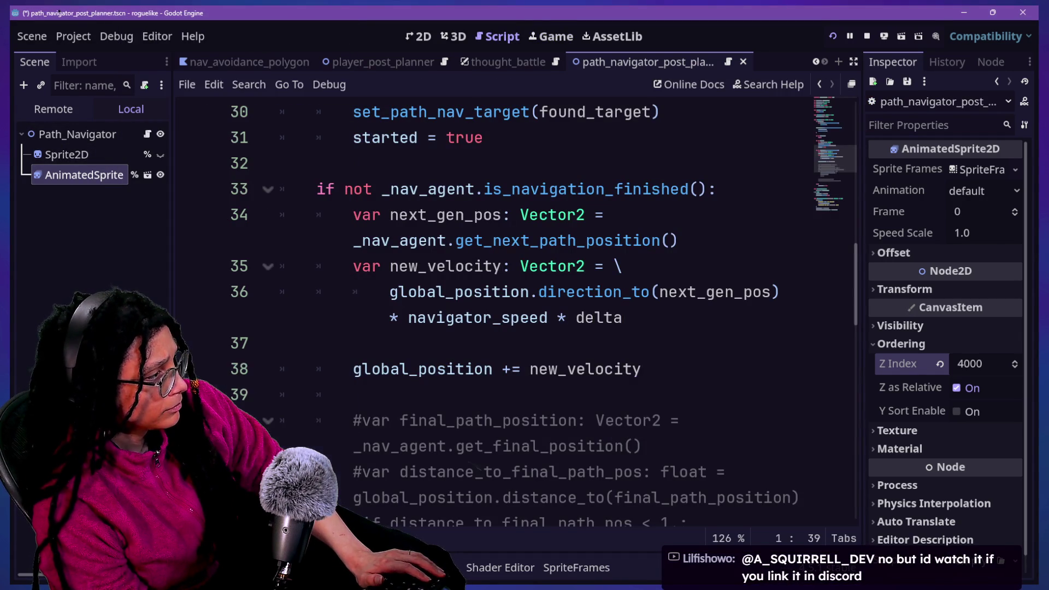
{"action": "scroll", "coordinate": [703, 202], "scroll_direction": "up", "scroll_amount": 5}
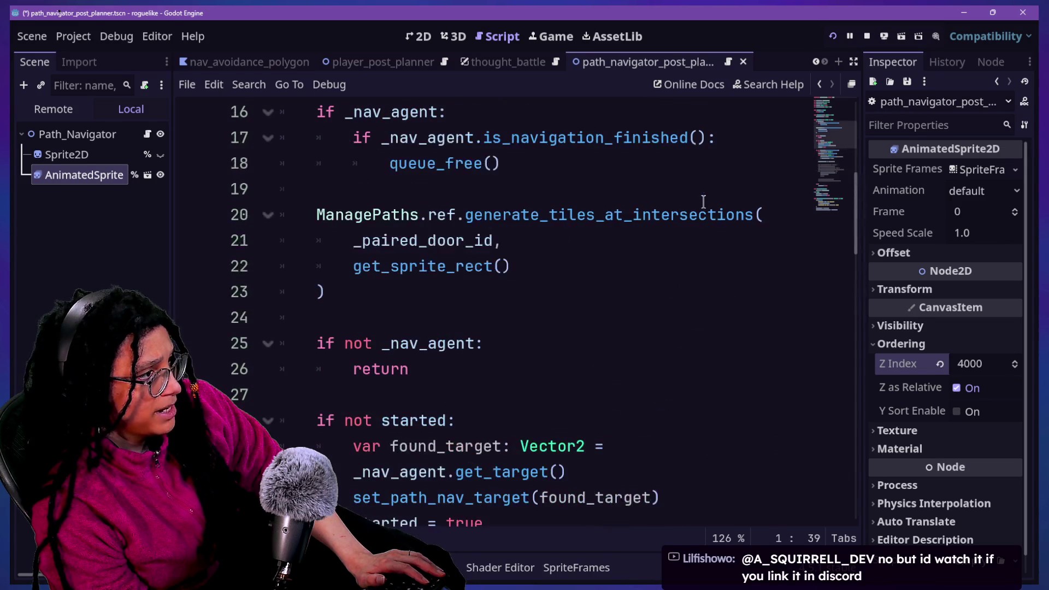
{"action": "scroll", "coordinate": [622, 214], "scroll_direction": "up", "scroll_amount": 5}
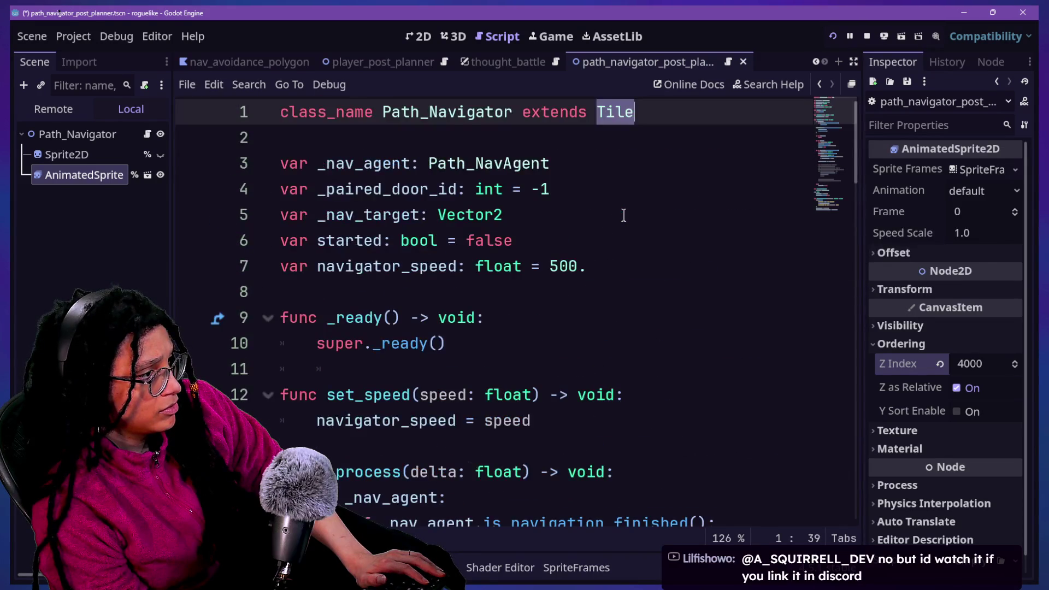
{"action": "left_click", "coordinate": [481, 316]}
{"action": "key", "text": "Return"}
{"action": "left_click", "coordinate": [505, 321]}
{"action": "key", "text": "BackSpace"}
{"action": "key", "text": "BackSpace"}
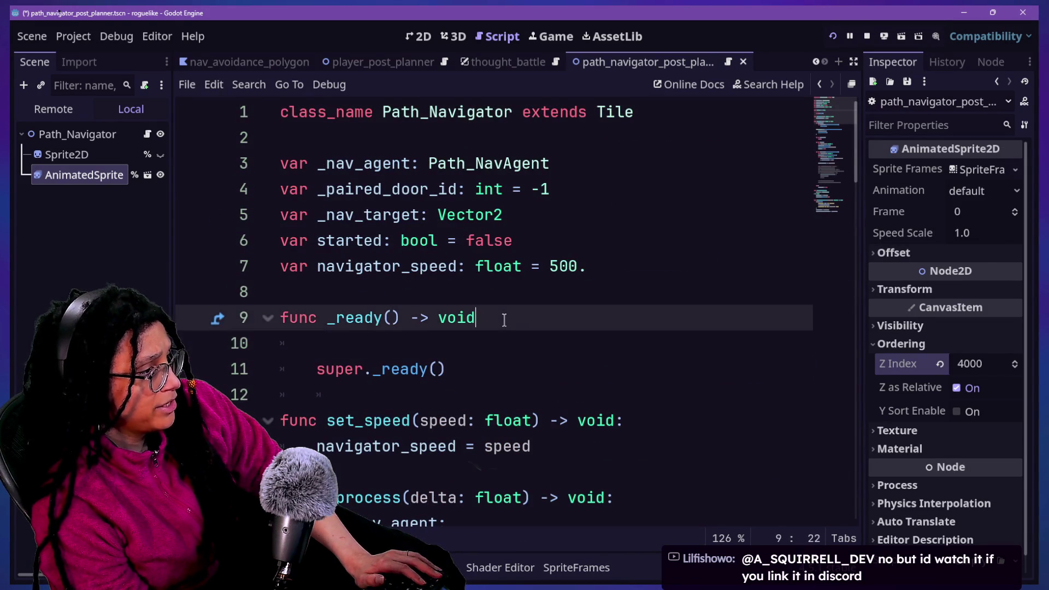
{"action": "type", "text": "d:"}
{"action": "key", "text": "Delete"}
Add a _ready_animation() call after super._ready() in _ready().
{"action": "left_click", "coordinate": [496, 344]}
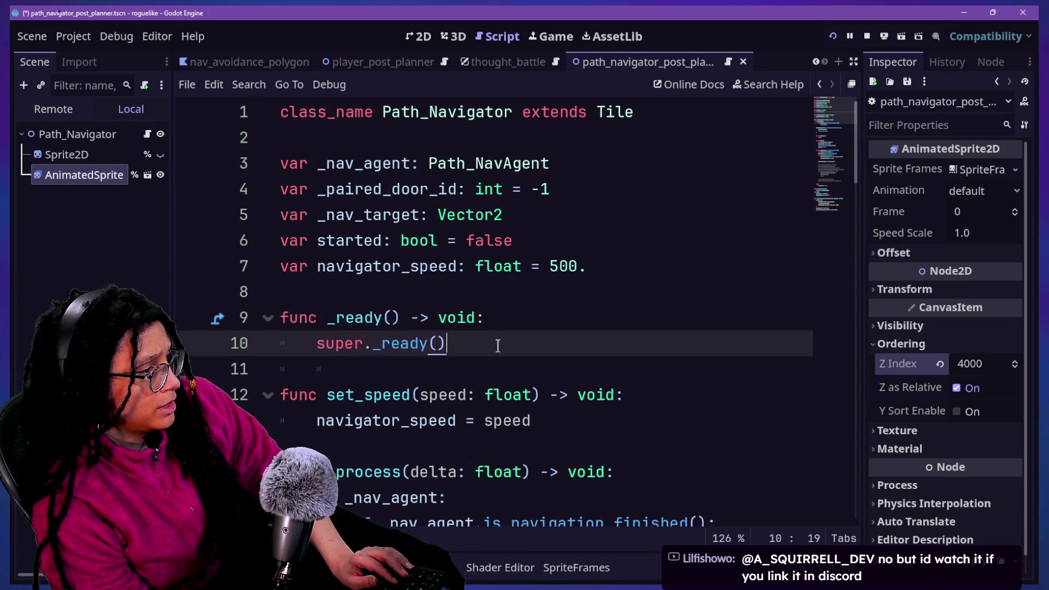
{"action": "key", "text": "Return"}
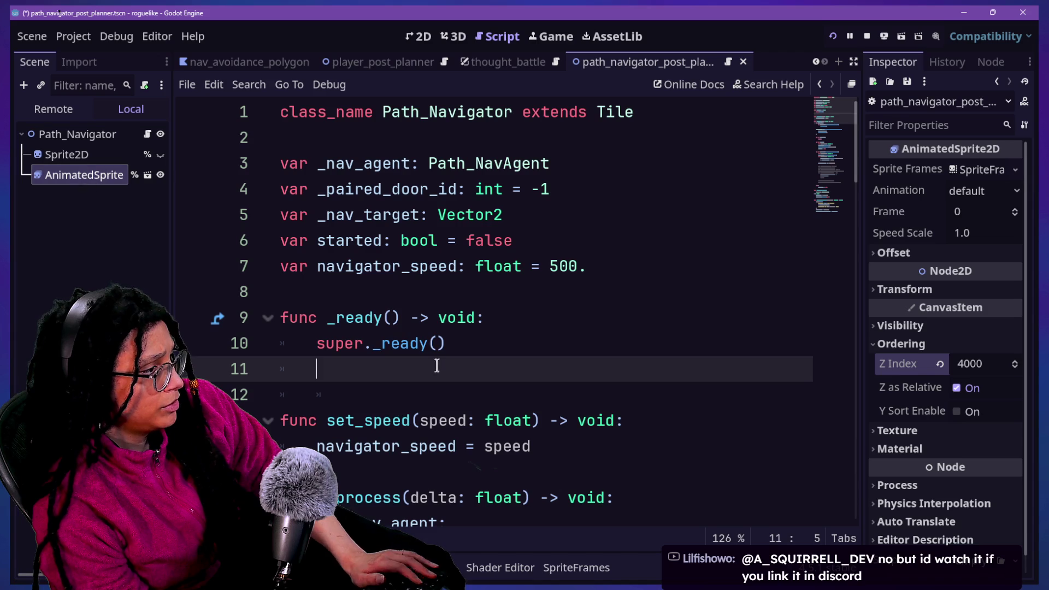
{"action": "type", "text": "_ready_animation"}
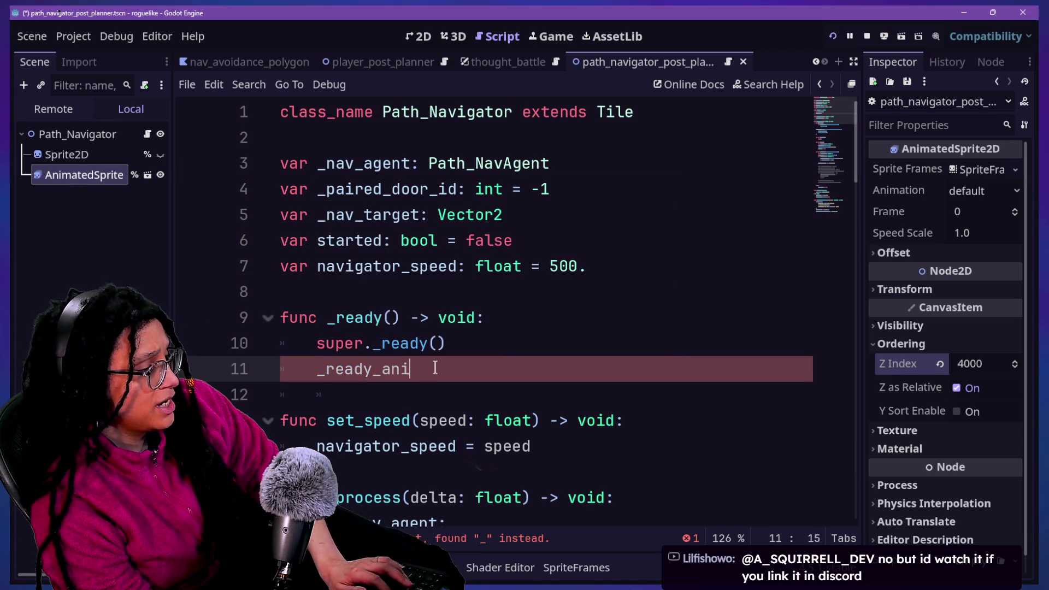
{"action": "type", "text": "()"}
{"action": "key", "text": "Return"}
{"action": "key", "text": "Return"}
Define func _ready_animation() -> void that calls %AnimatedSprite2D.play("walk").
{"action": "key", "text": "BackSpace"}
{"action": "type", "text": "fuady"}
{"action": "key", "text": "BackSpace"}
{"action": "key", "text": "BackSpace"}
{"action": "key", "text": "BackSpace"}
{"action": "key", "text": "BackSpace"}
{"action": "type", "text": "ready_a"}
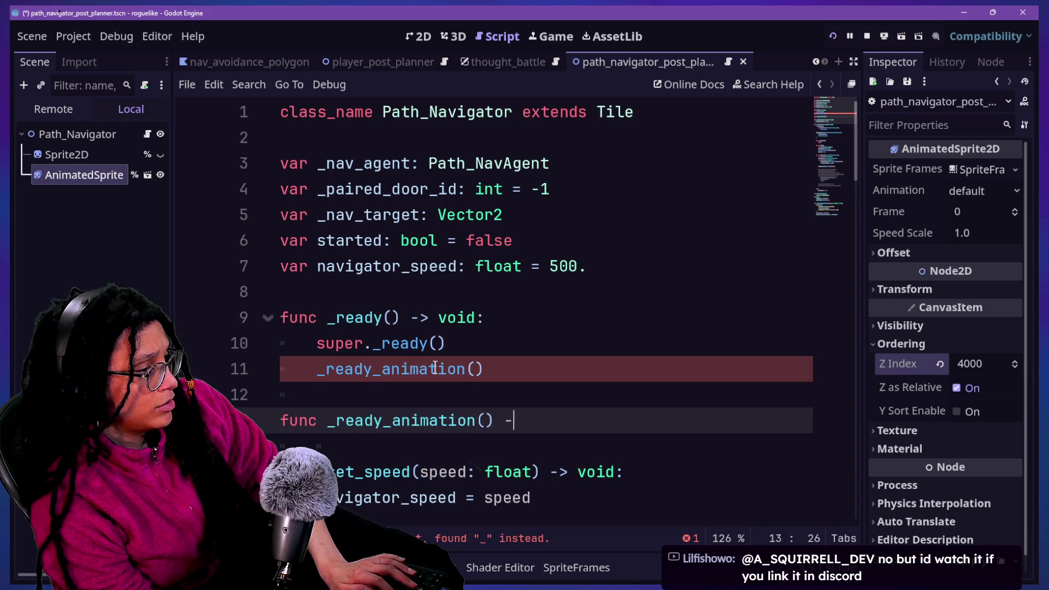
{"action": "key", "text": "BackSpace"}
{"action": "key", "text": "BackSpace"}
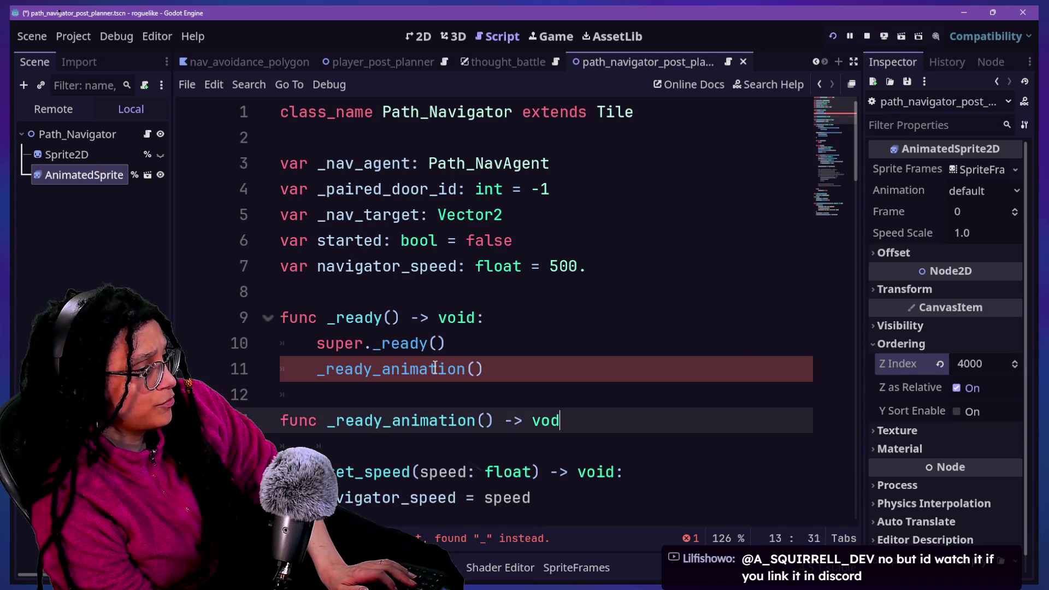
{"action": "type", "text": "id:"}
{"action": "key", "text": "Return"}
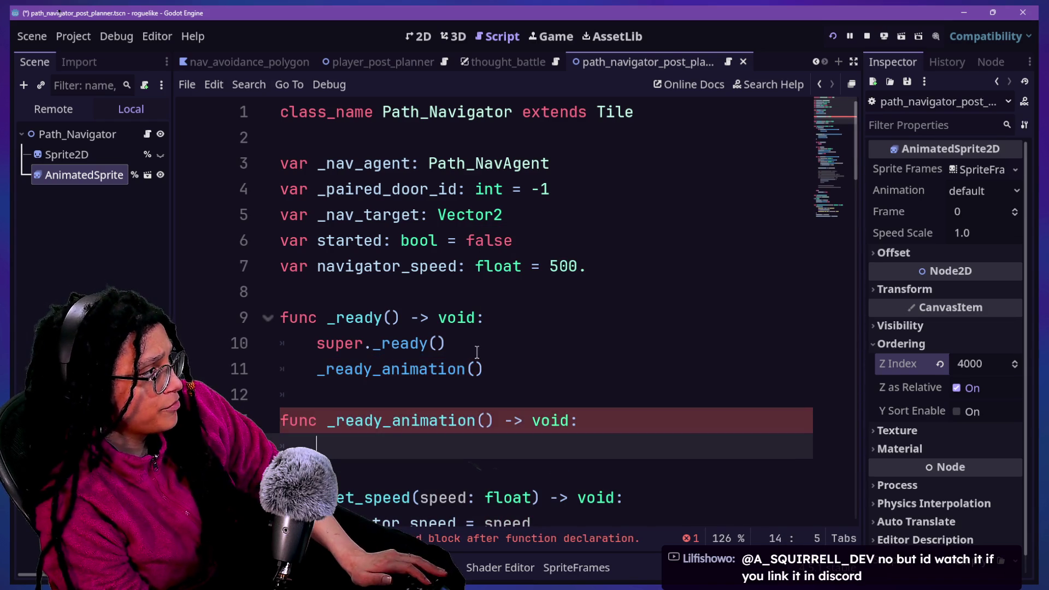
{"action": "mouse_move", "coordinate": [88, 172]}
{"action": "left_mouse_down"}
{"action": "mouse_move", "coordinate": [312, 422]}
{"action": "mouse_move", "coordinate": [343, 442]}
{"action": "left_mouse_up"}
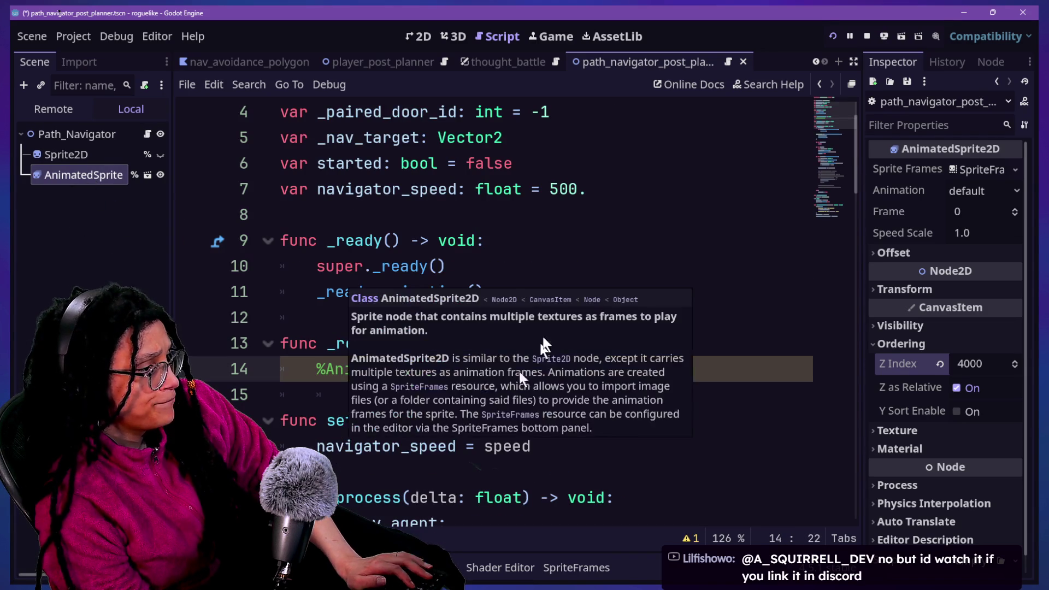
{"action": "type", "text": ".p"}
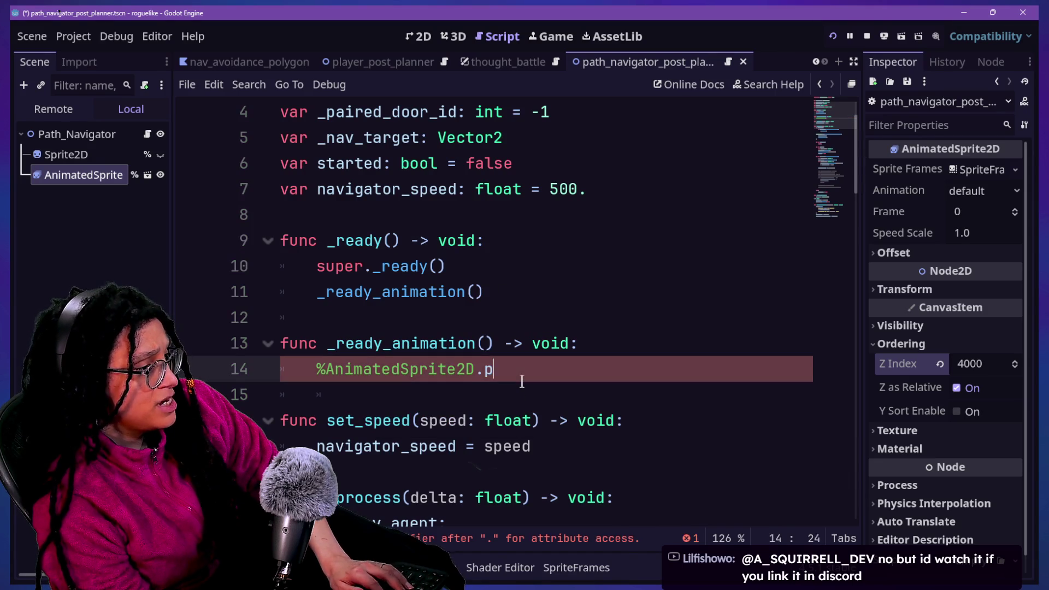
{"action": "type", "text": "lay("}
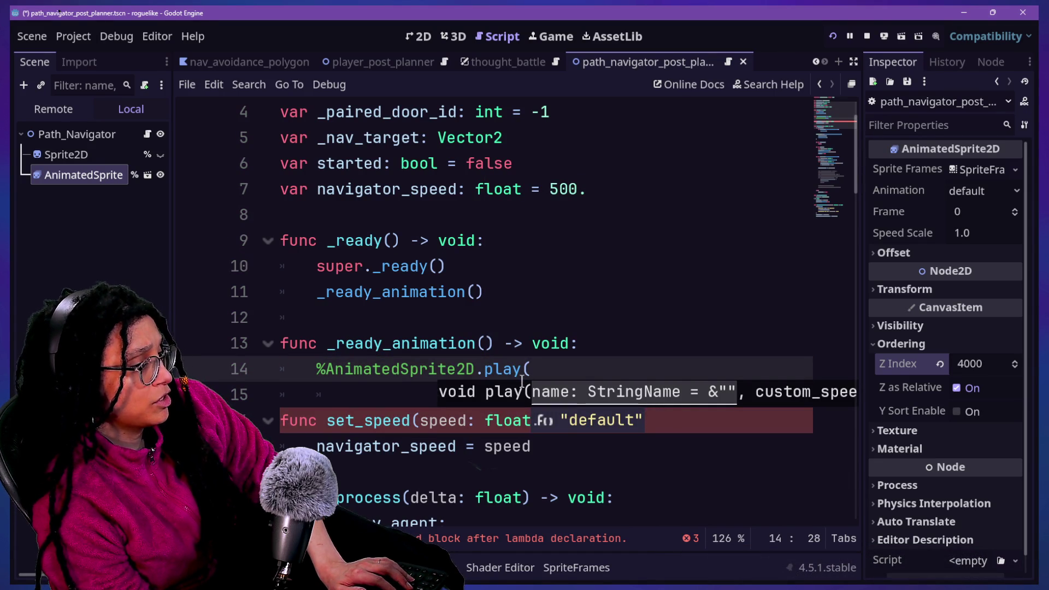
{"action": "type", "text": "\"walk\")"}
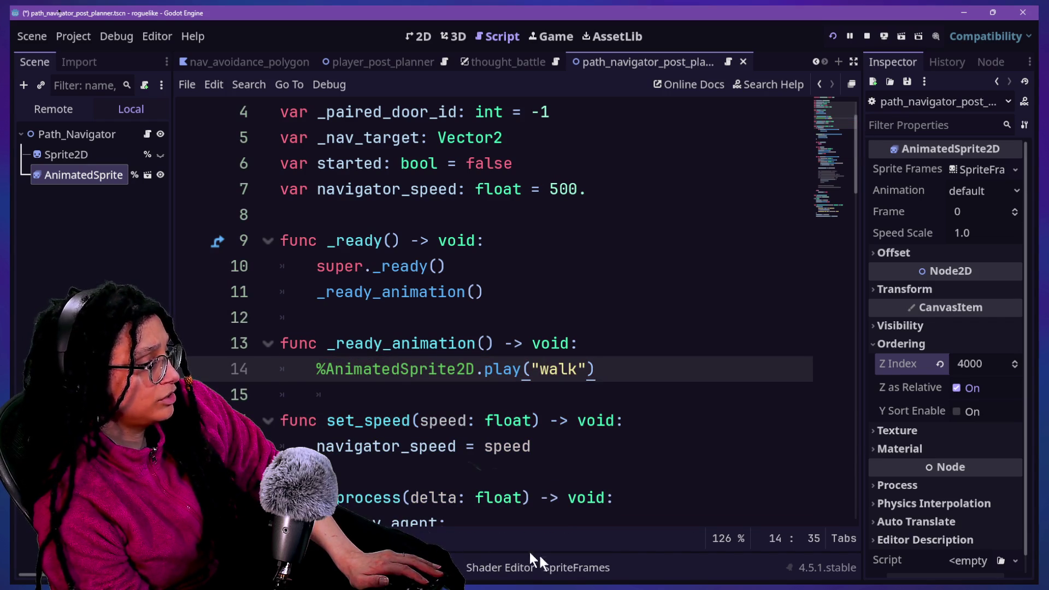
Check the sprite's animation frames, then run Post Planner into the Catstagram level.
{"action": "left_click", "coordinate": [576, 567]}
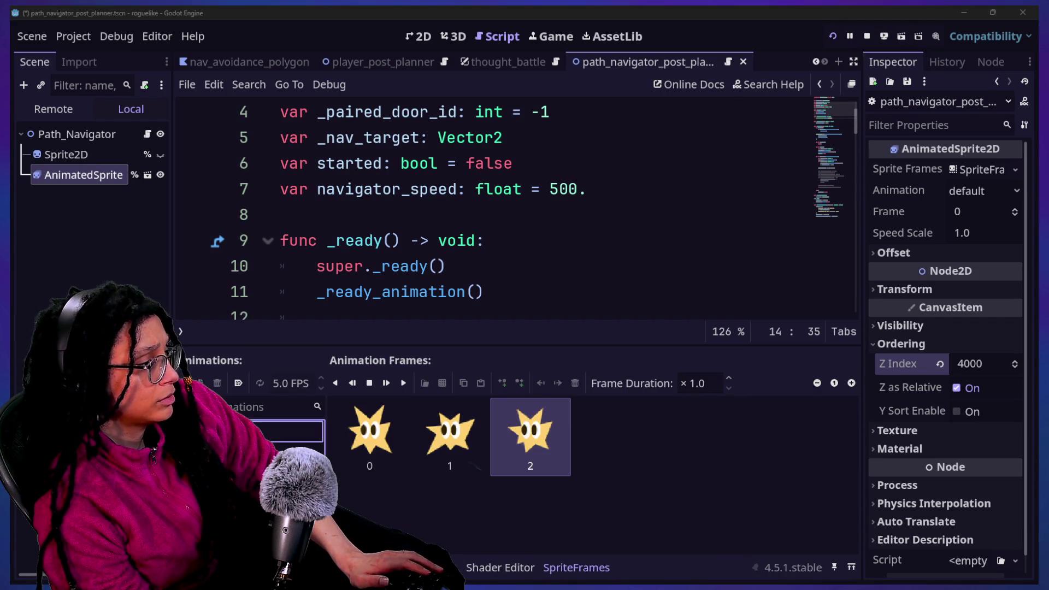
{"action": "left_click", "coordinate": [780, 10]}
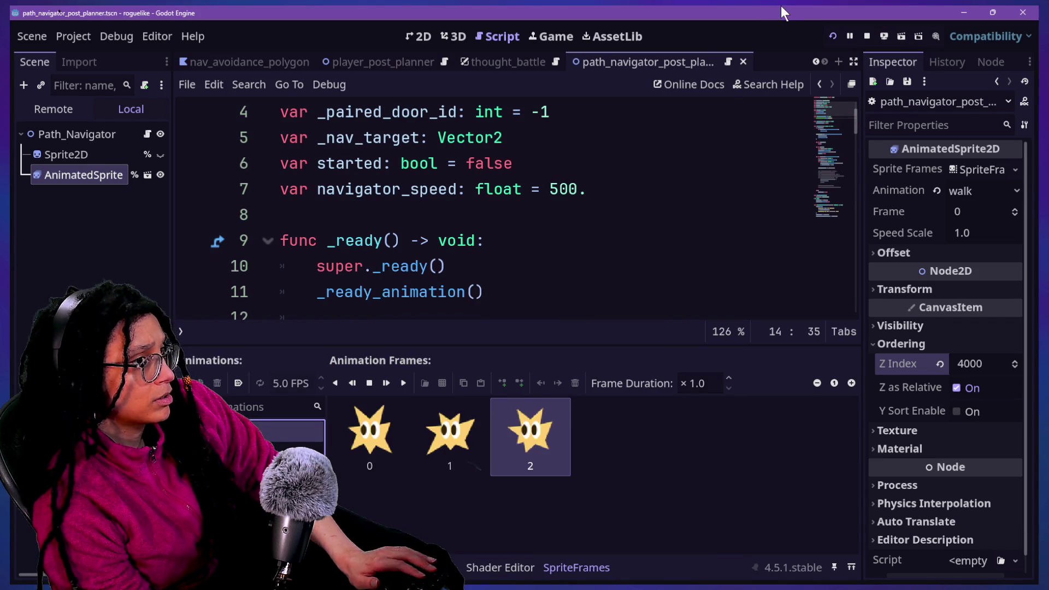
{"action": "left_click", "coordinate": [831, 38]}
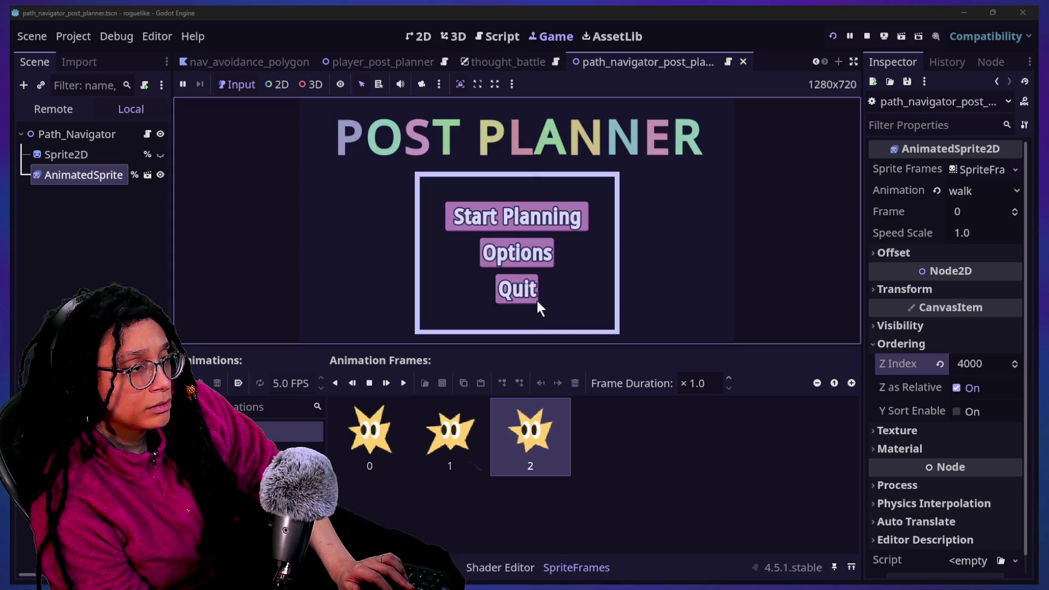
{"action": "left_click", "coordinate": [527, 217]}
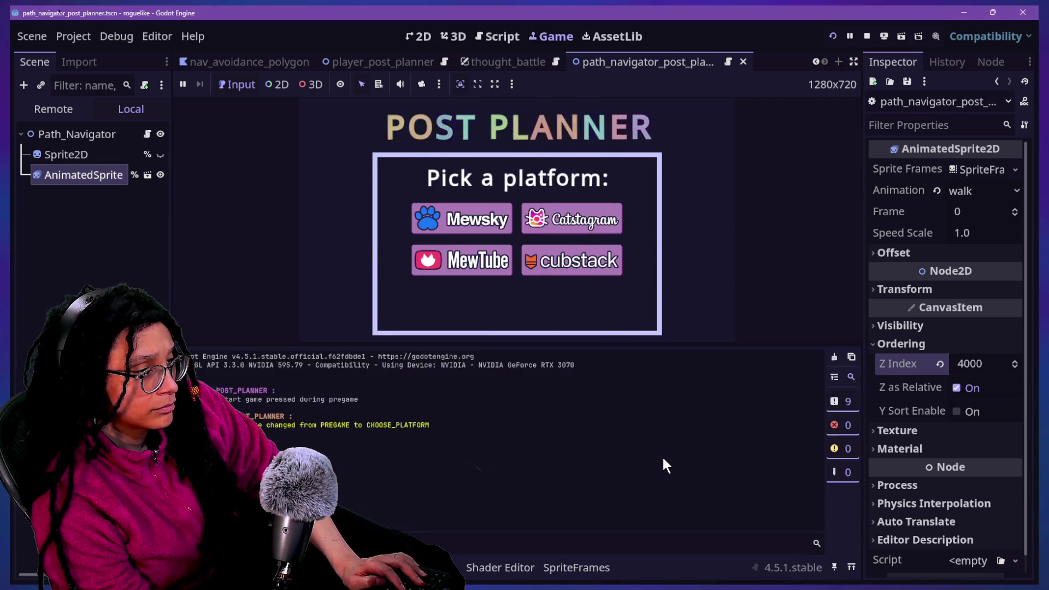
{"action": "mouse_move", "coordinate": [578, 310]}
{"action": "left_click", "coordinate": [606, 322]}
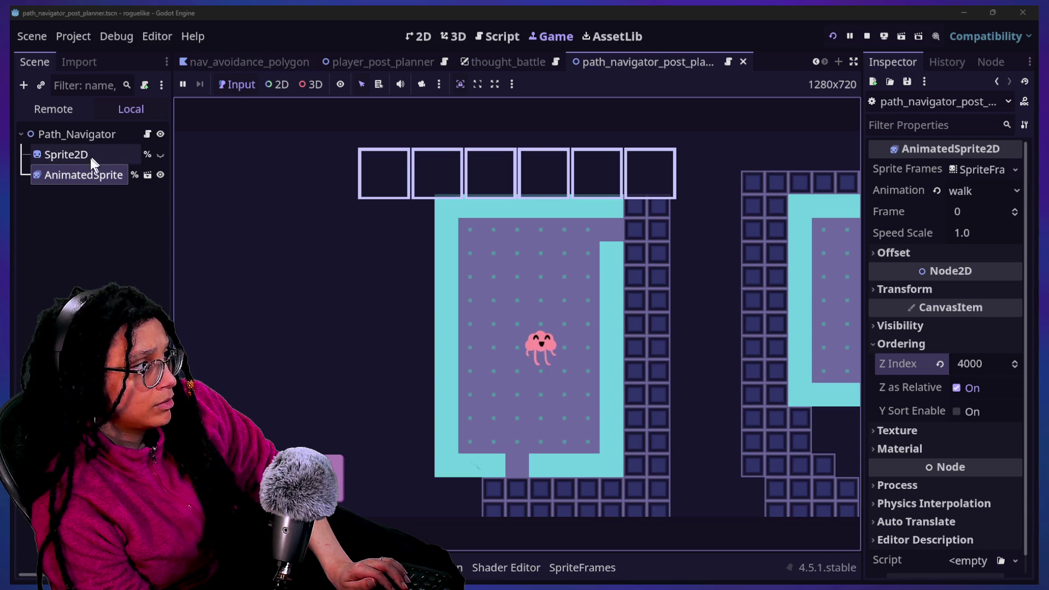
Back in the script, review the Debugger errors and SpriteFrames panel about the missing 'walk' animation.
{"action": "left_click", "coordinate": [458, 35]}
{"action": "left_click", "coordinate": [481, 36]}
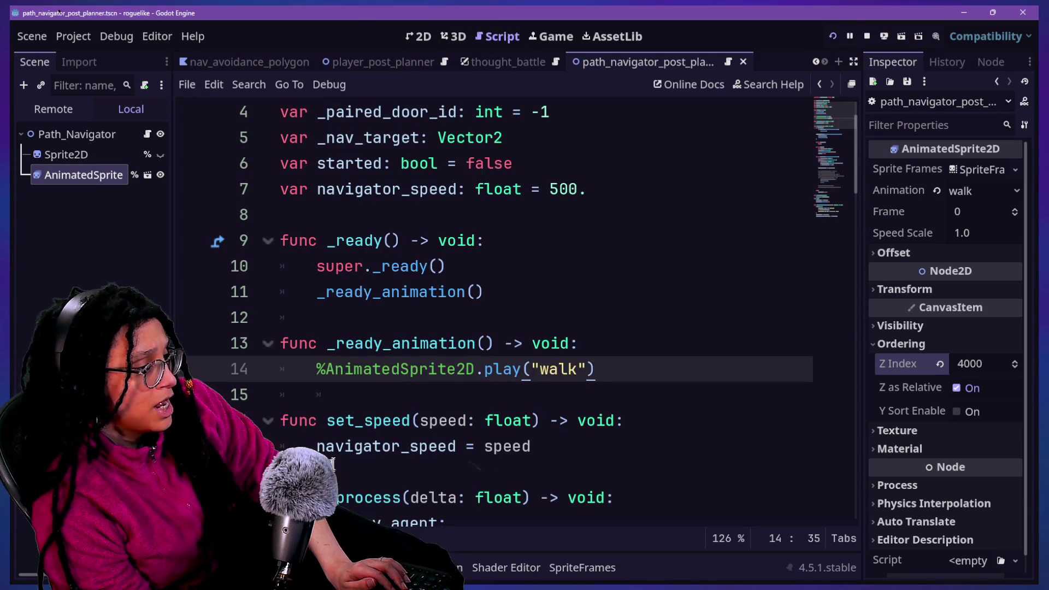
{"action": "left_click", "coordinate": [352, 568]}
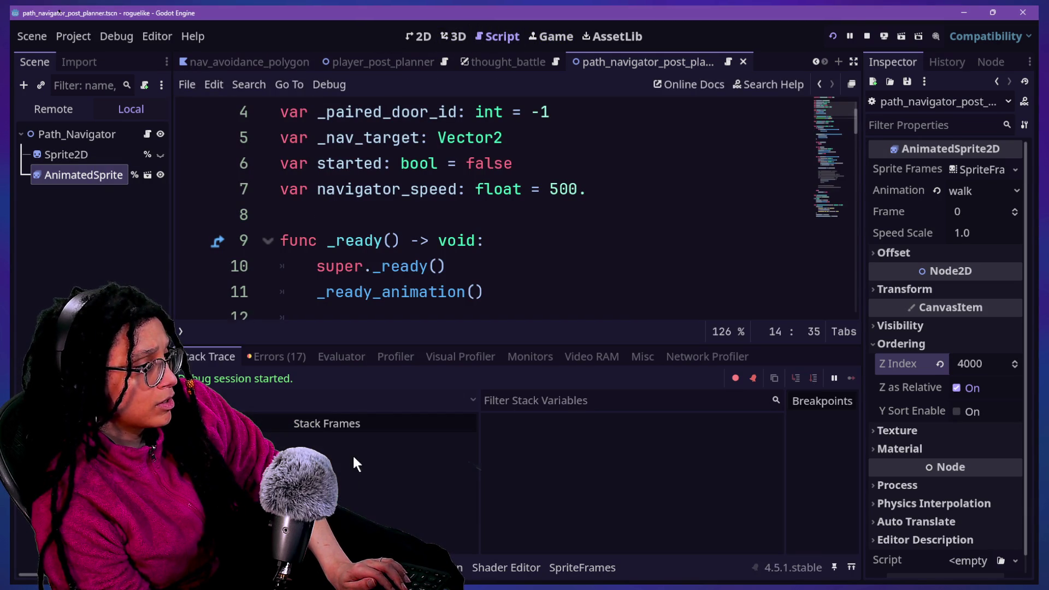
{"action": "left_click", "coordinate": [276, 363]}
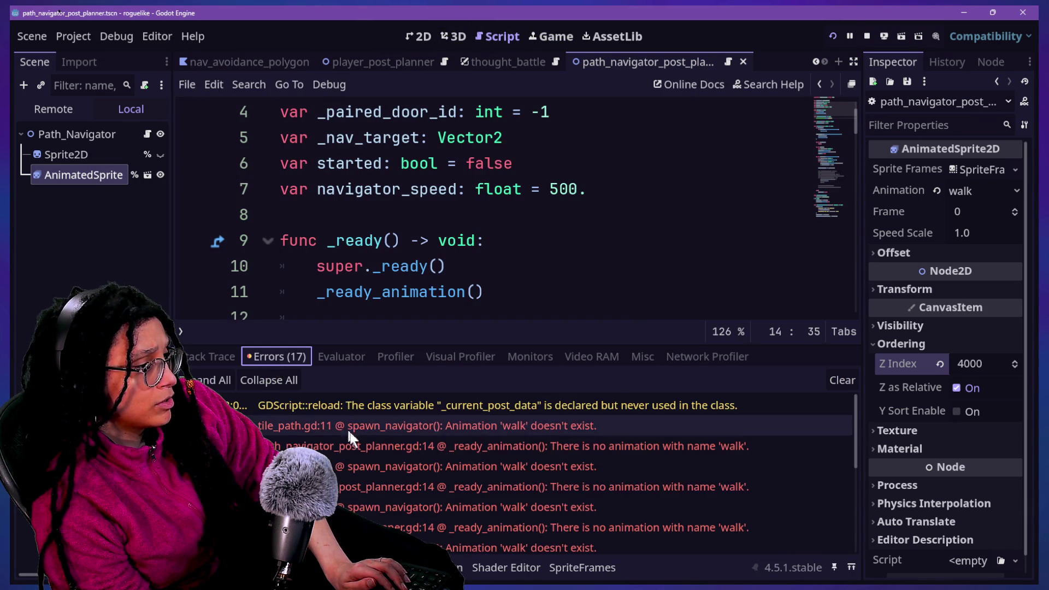
{"action": "left_click", "coordinate": [589, 573]}
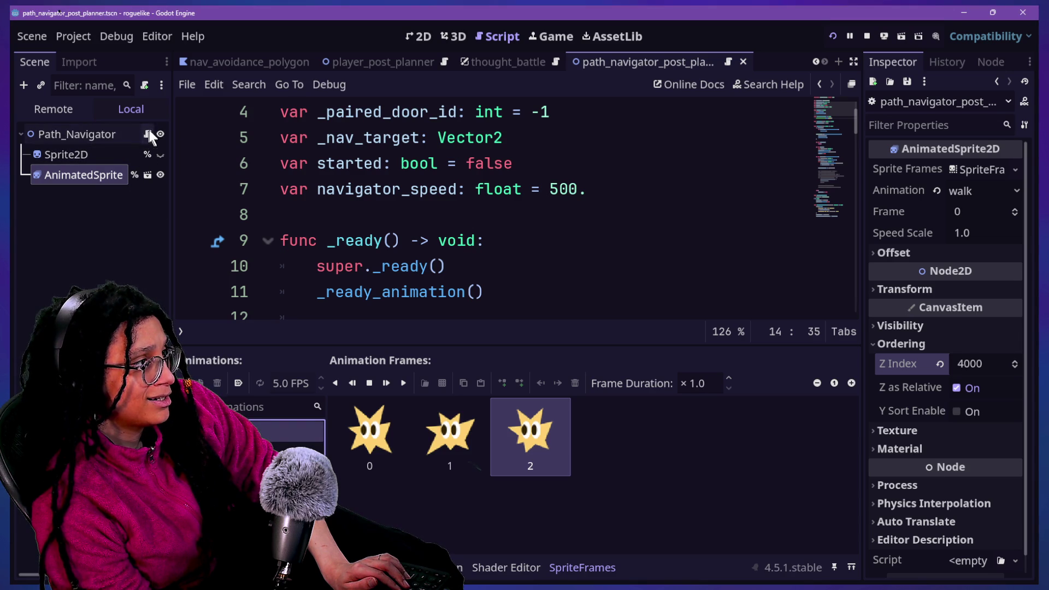
{"action": "left_click", "coordinate": [79, 221]}
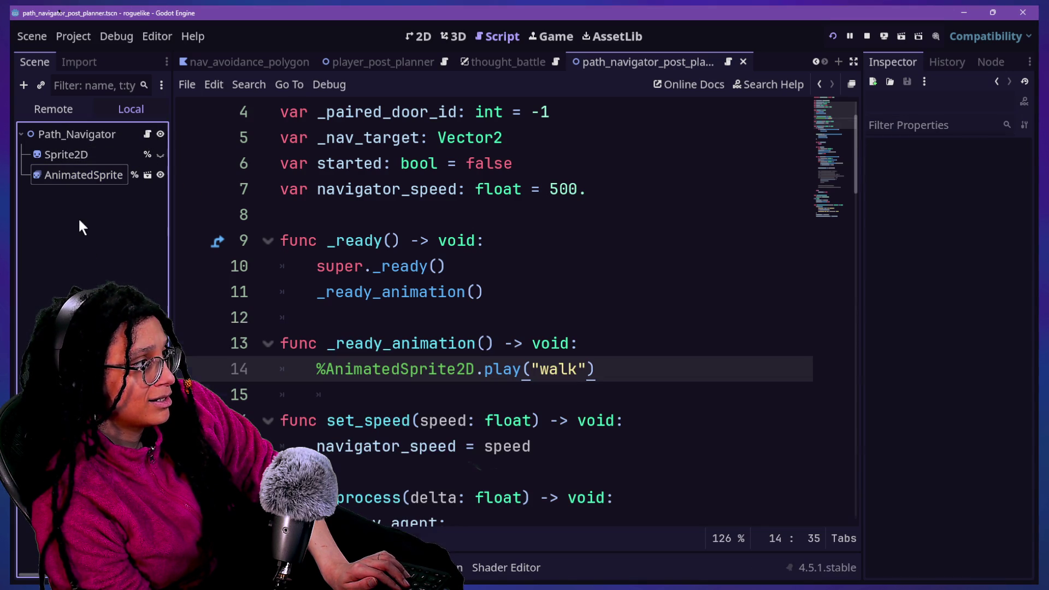
Open the spark_sprite scene and rename its default animation to walk.
{"action": "left_click", "coordinate": [147, 175]}
{"action": "left_click", "coordinate": [100, 138]}
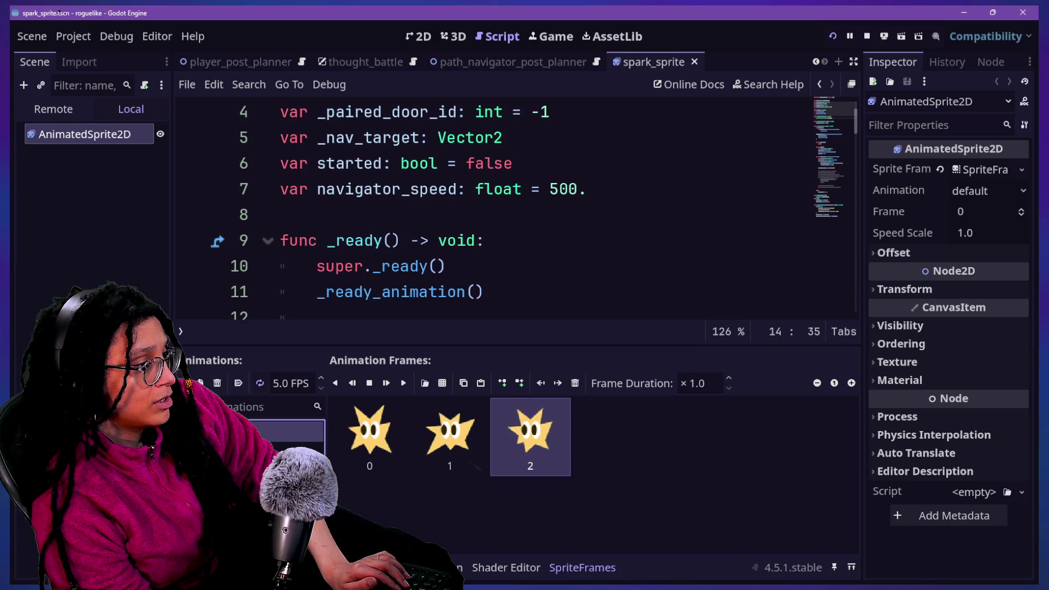
{"action": "double_click", "coordinate": [284, 432]}
{"action": "key", "text": "Return"}
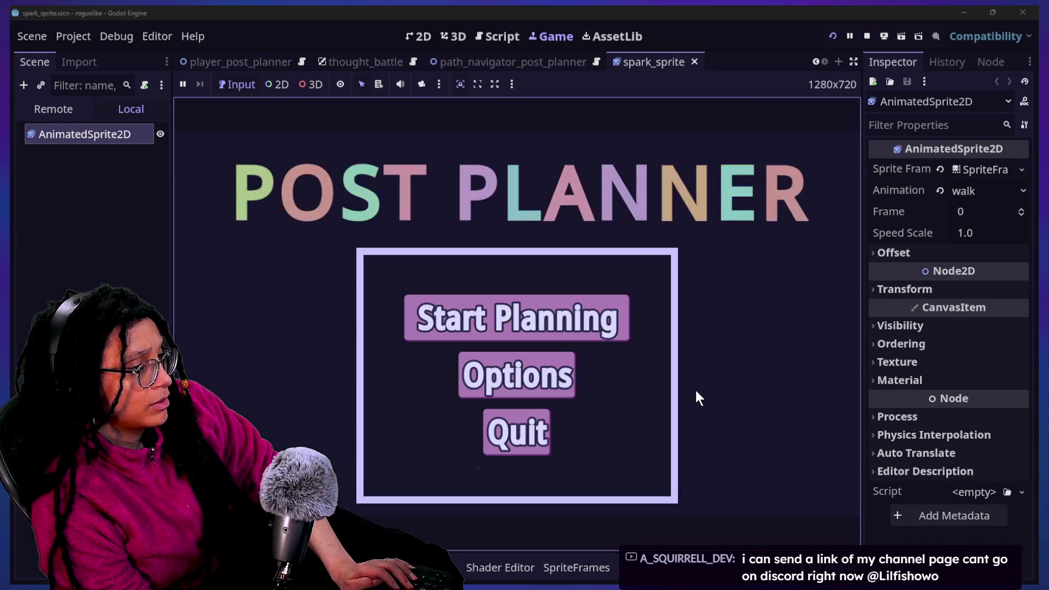
Enter the level through the Mewsky platform, then restart and try the Catstagram platform.
{"action": "left_click", "coordinate": [516, 314]}
{"action": "left_click", "coordinate": [497, 309]}
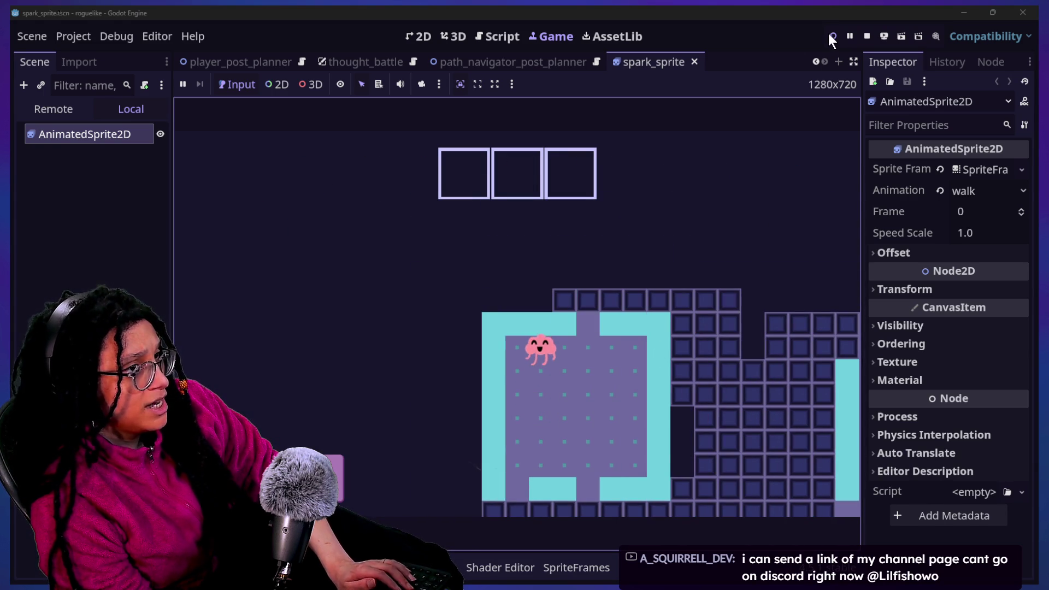
{"action": "left_click", "coordinate": [830, 35]}
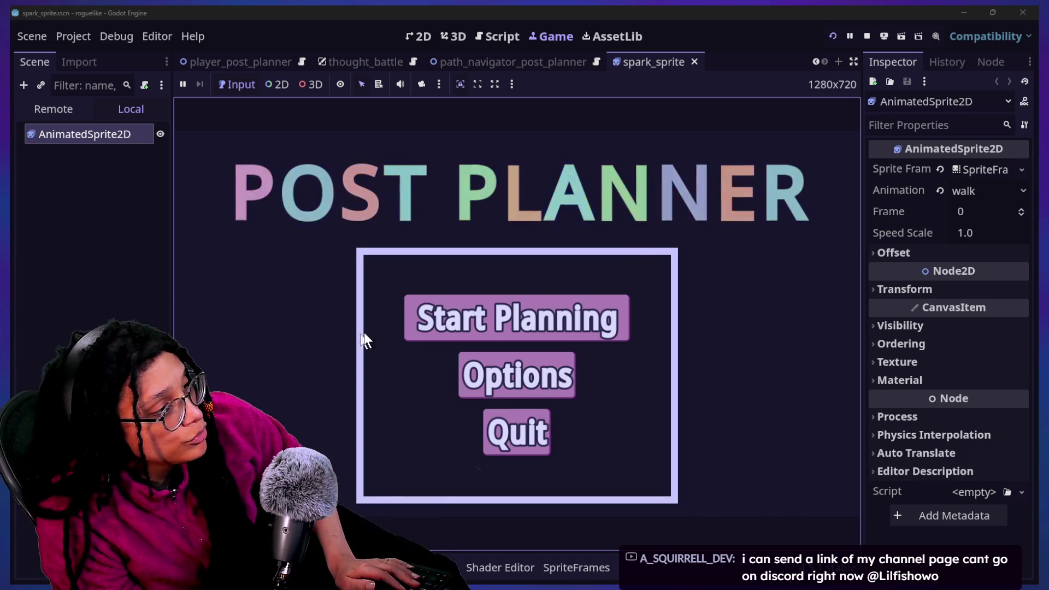
{"action": "left_click", "coordinate": [409, 328]}
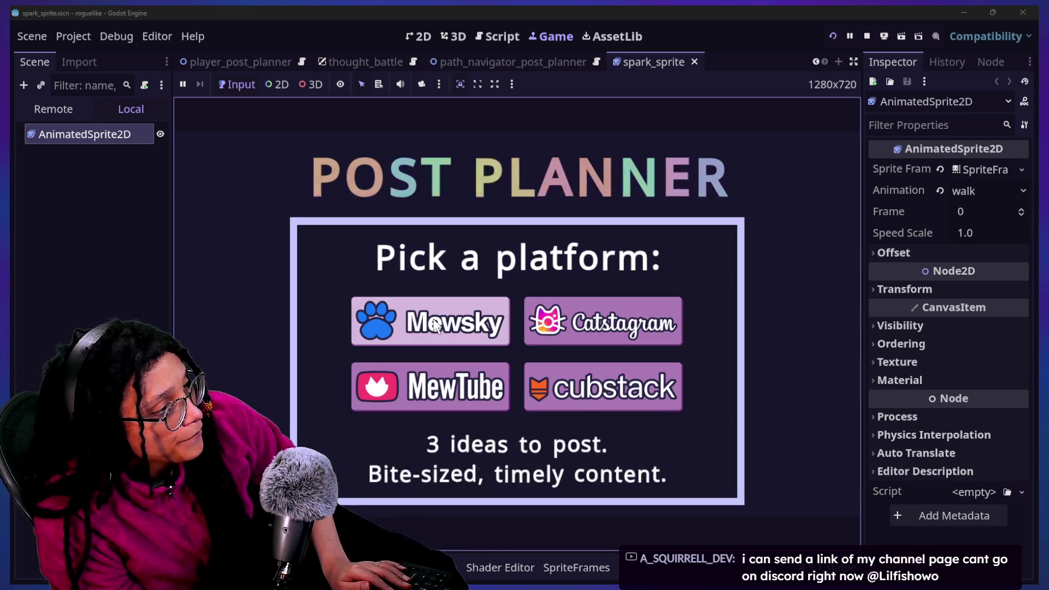
{"action": "left_click", "coordinate": [667, 343]}
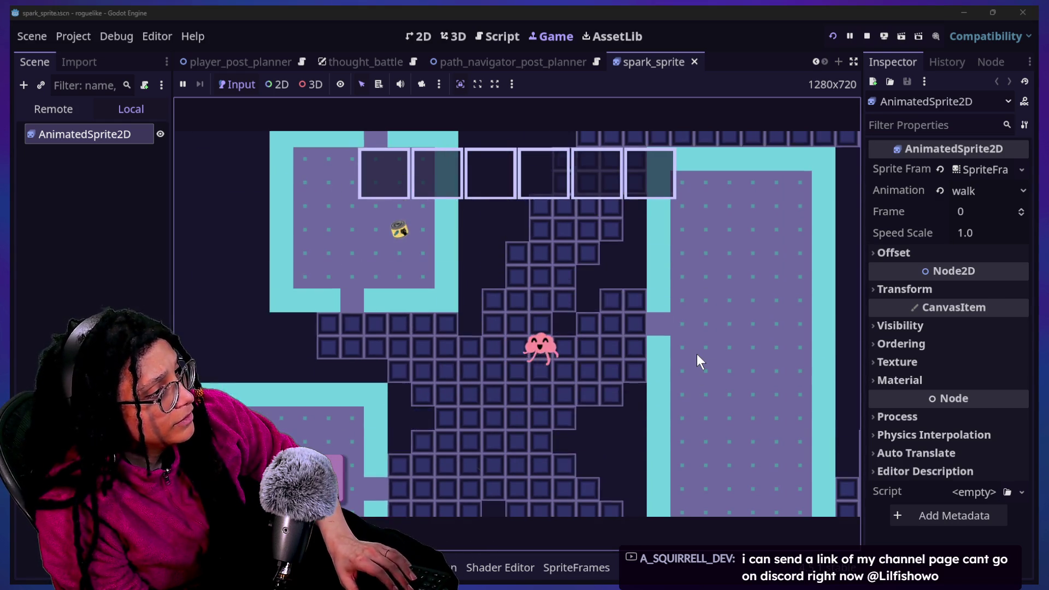
Restart twice more, enter a platform's level, play into a thought battle and stop the game.
{"action": "left_click", "coordinate": [833, 35]}
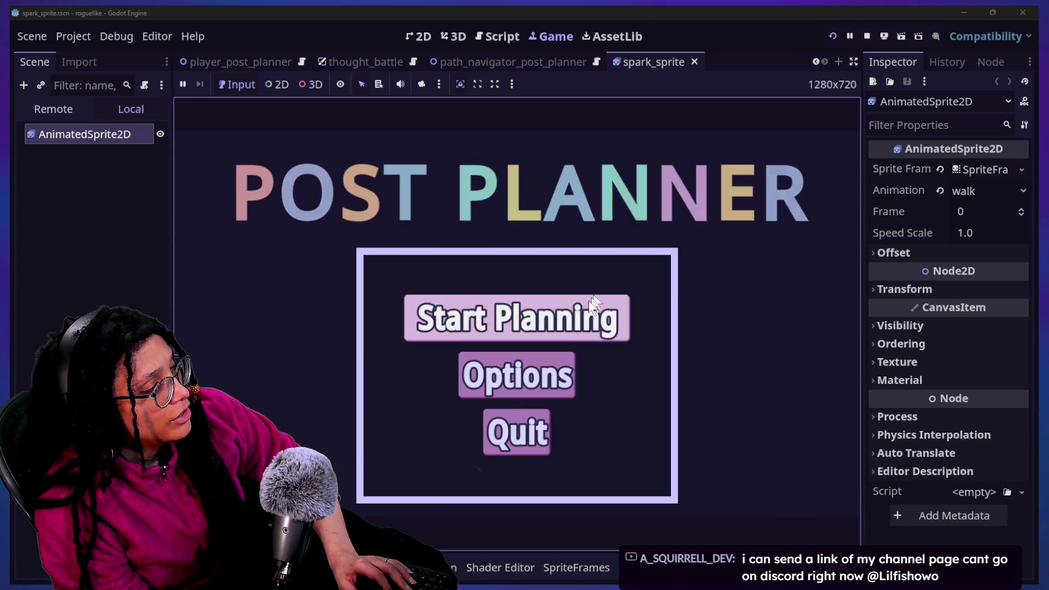
{"action": "left_click", "coordinate": [587, 303]}
{"action": "left_click", "coordinate": [545, 331]}
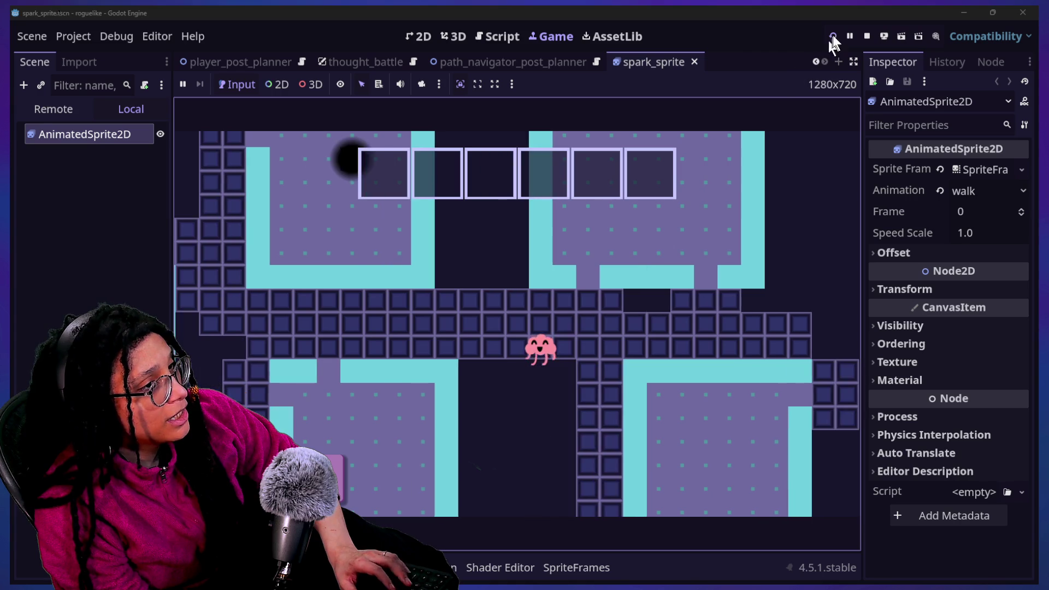
{"action": "left_click", "coordinate": [831, 37]}
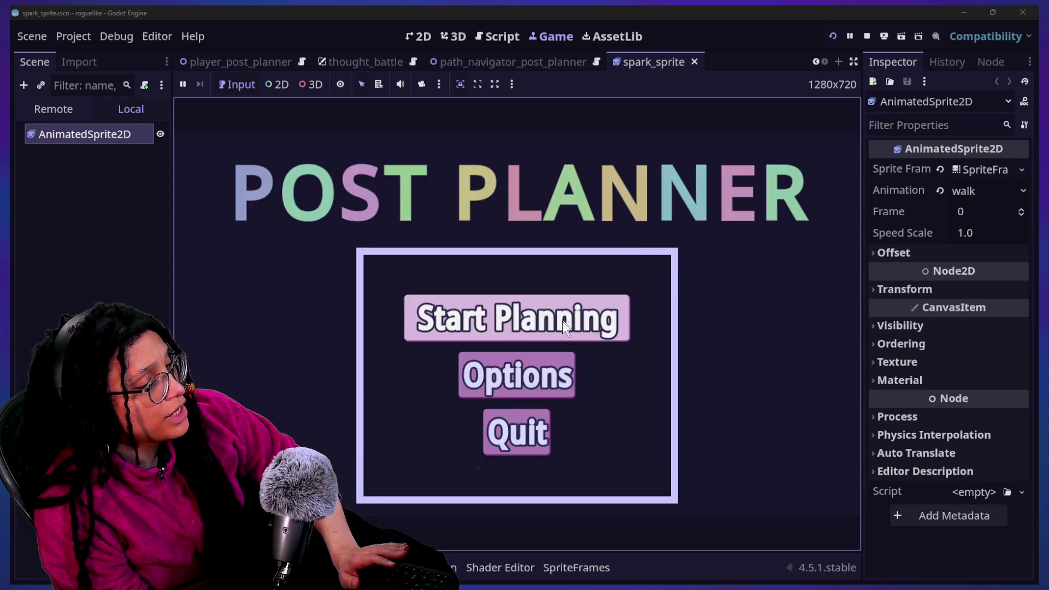
{"action": "left_click", "coordinate": [563, 323]}
{"action": "left_click", "coordinate": [584, 342]}
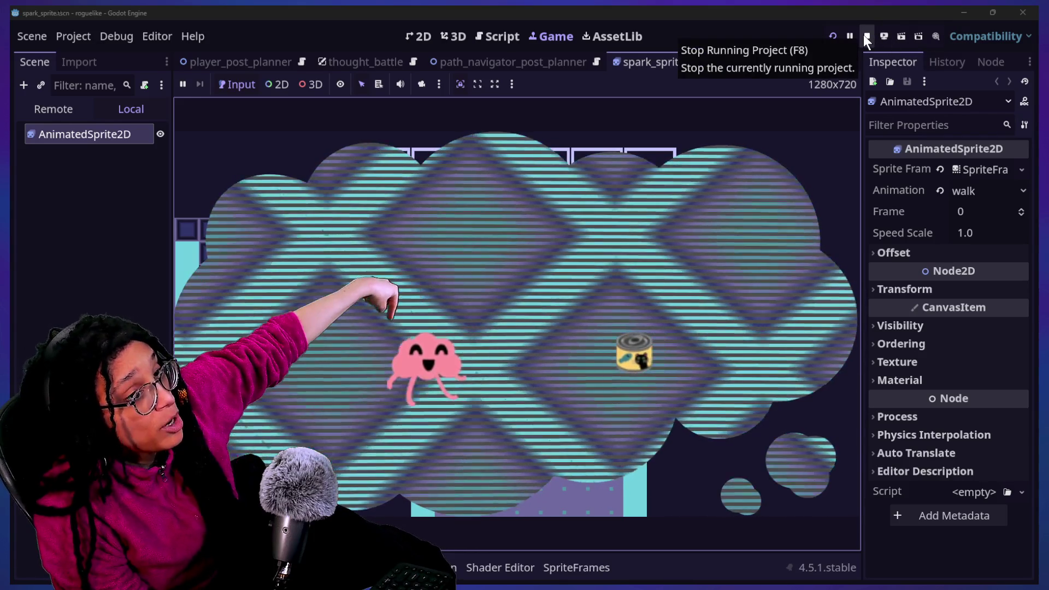
{"action": "left_click", "coordinate": [866, 36]}
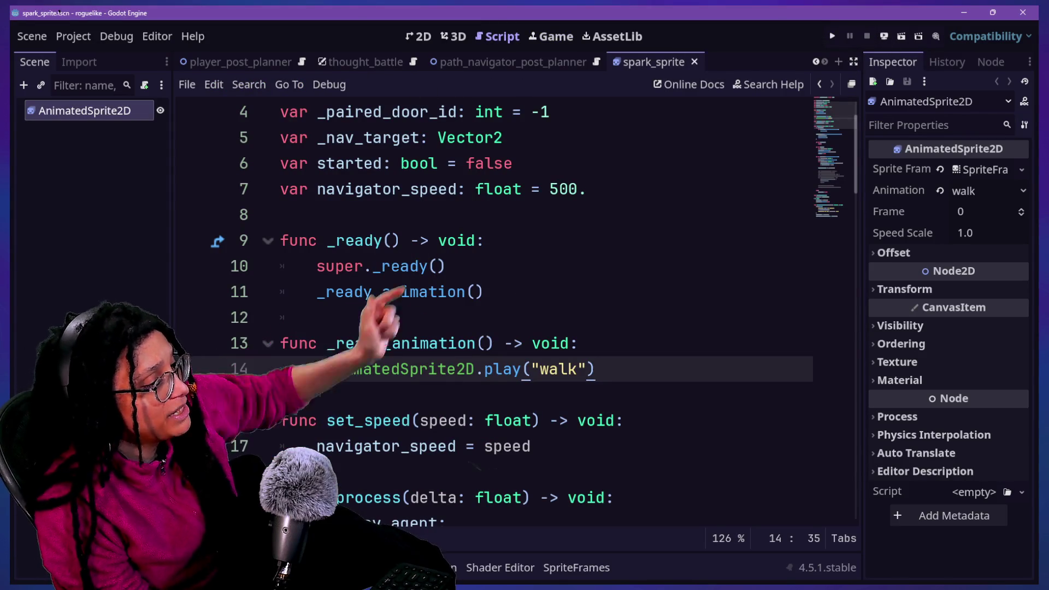
Open player_thinking.gd through Quick Open by searching 'player'.
{"action": "key", "text": "shift+alt+o"}
{"action": "type", "text": "player"}
{"action": "key", "text": "Down"}
{"action": "key", "text": "Down"}
{"action": "key", "text": "Up"}
{"action": "key", "text": "Return"}
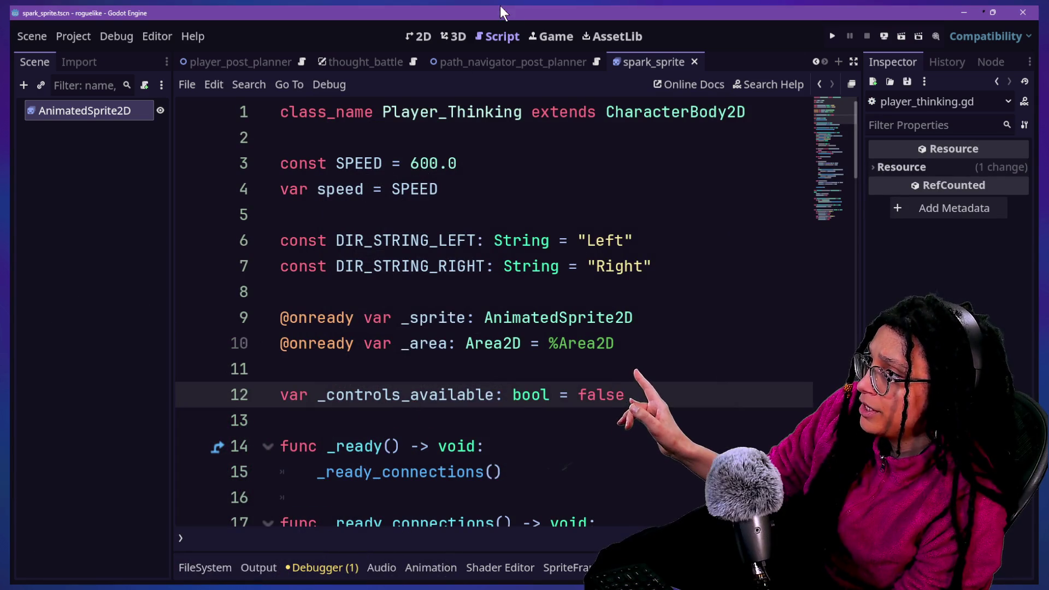
Switch to the 2D view and quick-open the player_post_planner scene.
{"action": "left_click", "coordinate": [420, 37]}
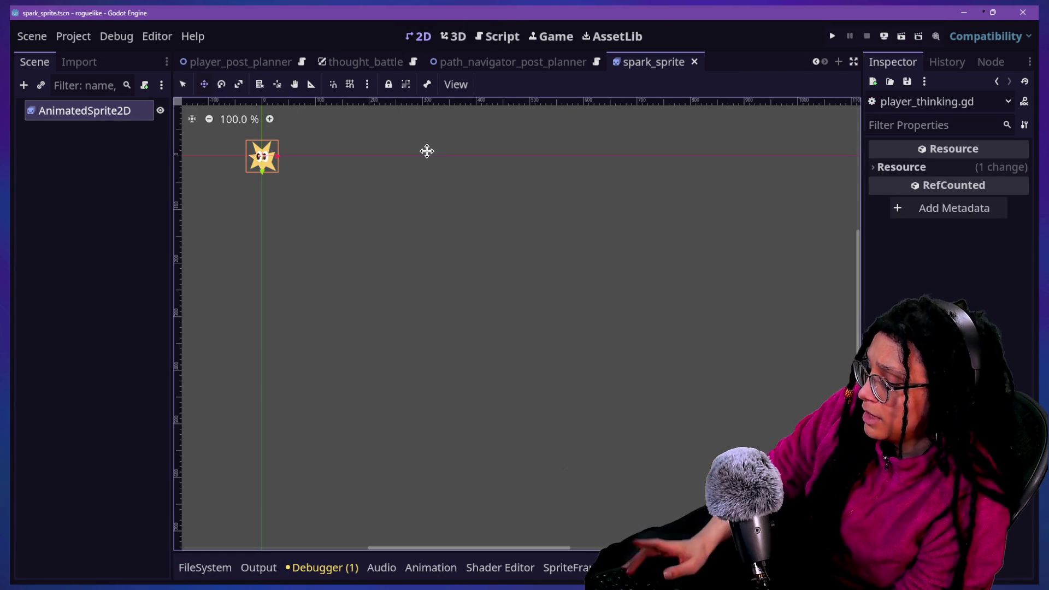
{"action": "key", "text": "shift+alt+o"}
{"action": "type", "text": "player"}
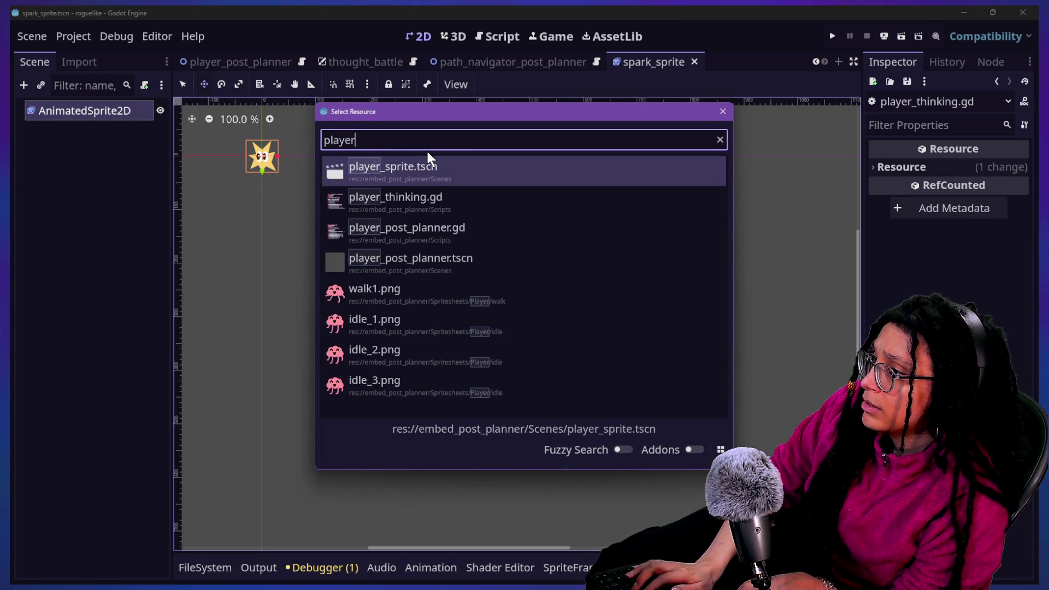
{"action": "key", "text": "Down"}
{"action": "key", "text": "Down"}
{"action": "key", "text": "Down"}
{"action": "key", "text": "Return"}
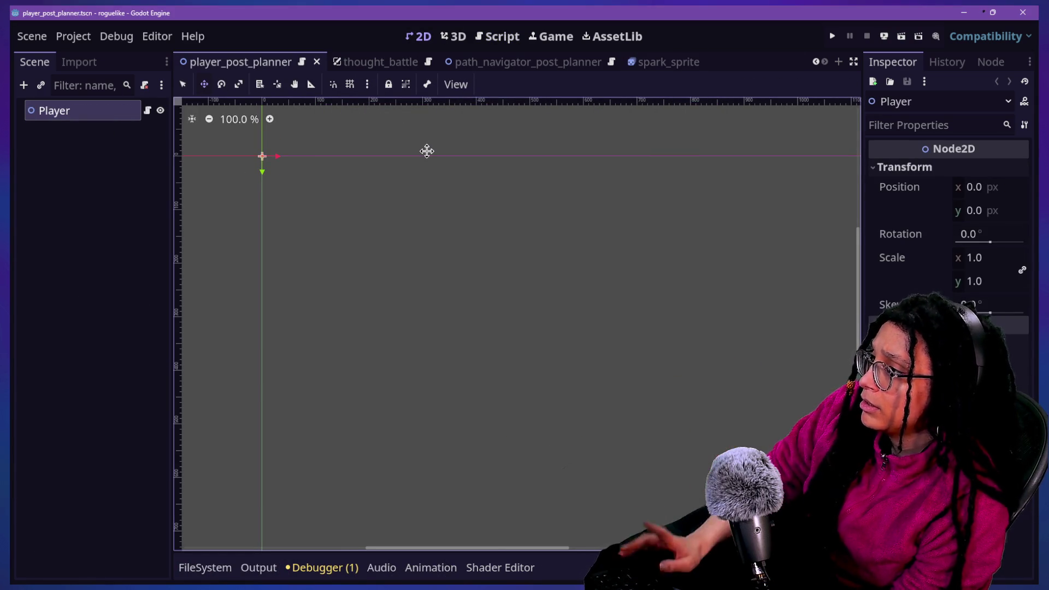
Search 'player_think' without opening anything, then bring up the FileSystem dock.
{"action": "key", "text": "shift+alt+o"}
{"action": "type", "text": "player_think"}
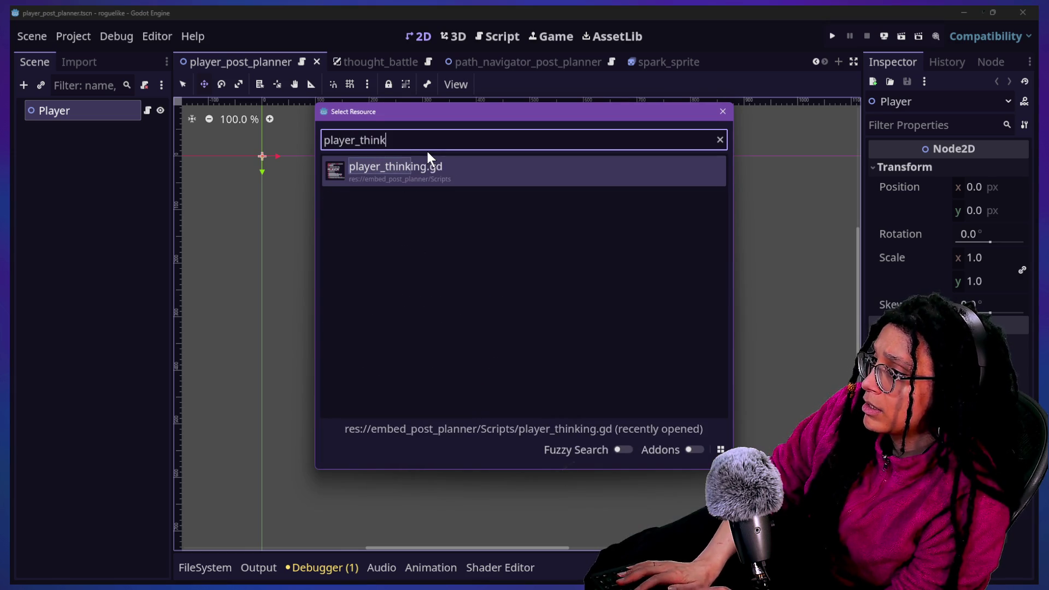
{"action": "key", "text": "Escape"}
{"action": "left_click", "coordinate": [416, 572]}
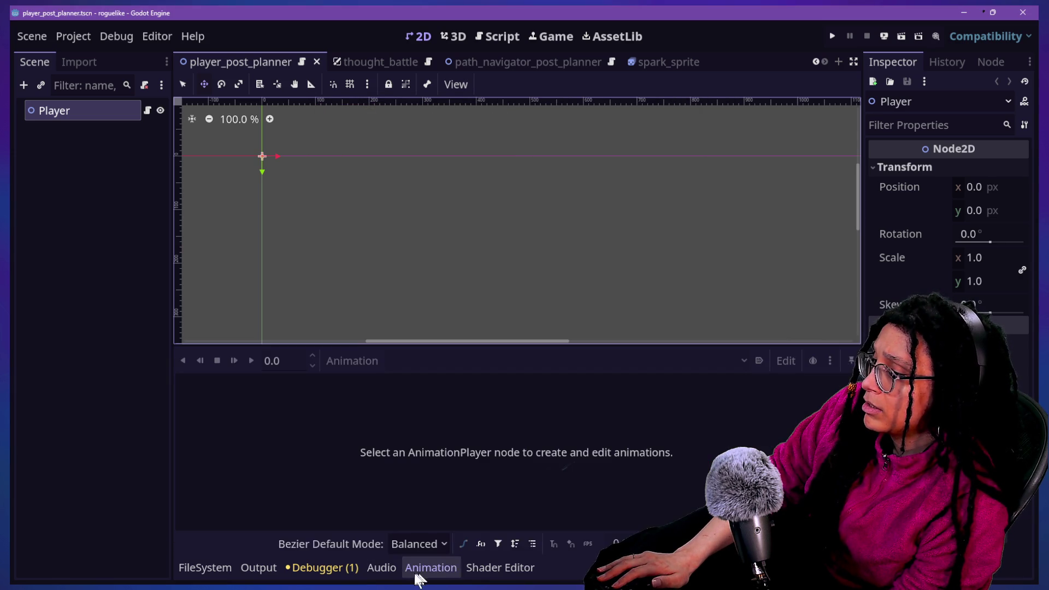
{"action": "left_click", "coordinate": [324, 571]}
{"action": "left_click", "coordinate": [206, 568]}
Filter the FileSystem by 'playe' and 'think', clear the filter, and run the project.
{"action": "left_click", "coordinate": [536, 381]}
{"action": "type", "text": "palyer_"}
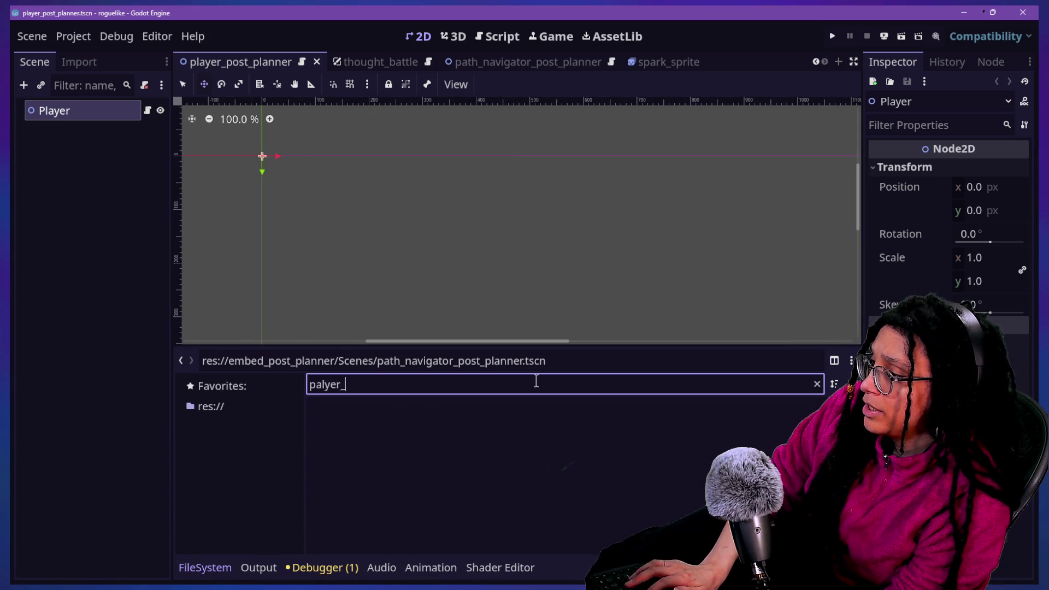
{"action": "key", "text": "BackSpace"}
{"action": "key", "text": "BackSpace"}
{"action": "key", "text": "BackSpace"}
{"action": "type", "text": "playe"}
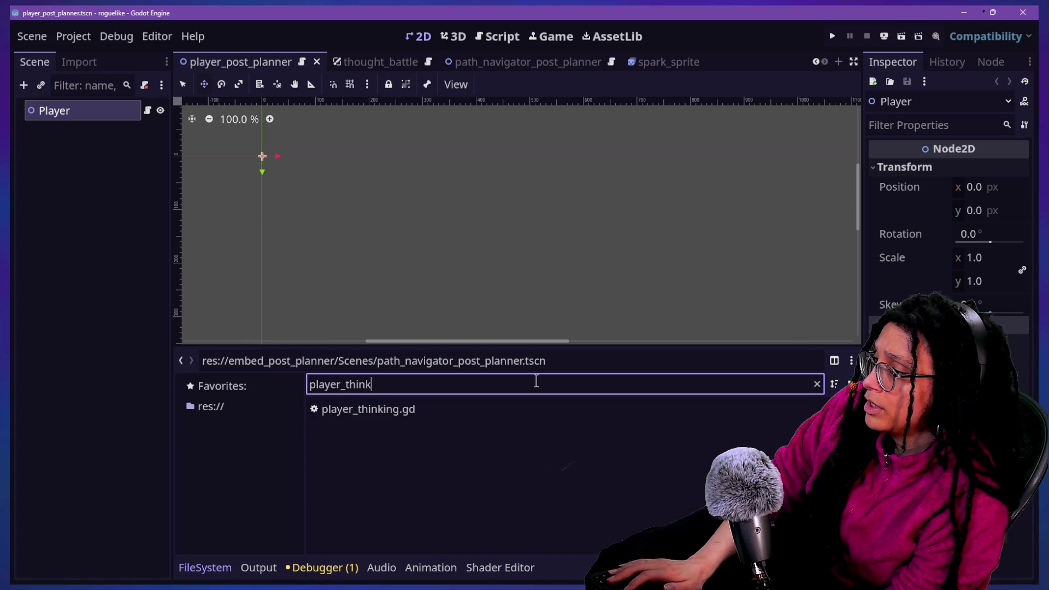
{"action": "key", "text": "ctrl+a"}
{"action": "type", "text": "think"}
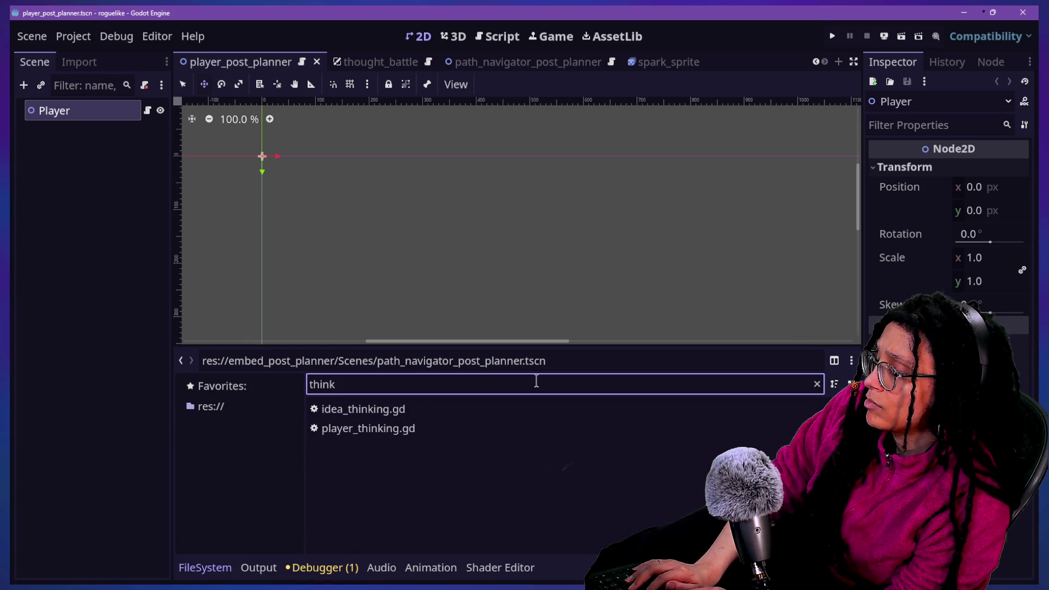
{"action": "key", "text": "ctrl+a"}
{"action": "key", "text": "BackSpace"}
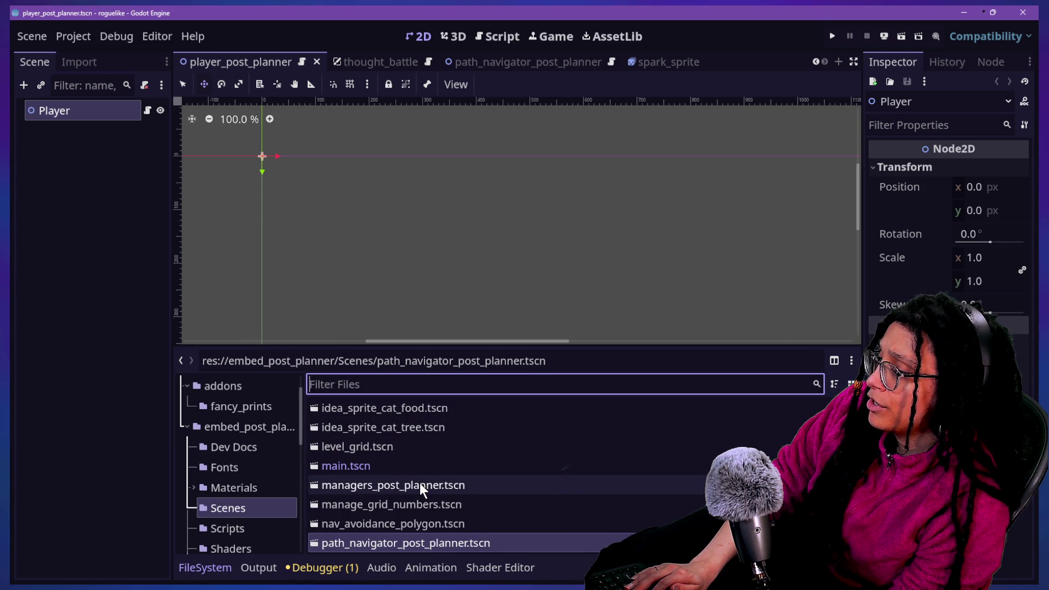
{"action": "left_click", "coordinate": [838, 41]}
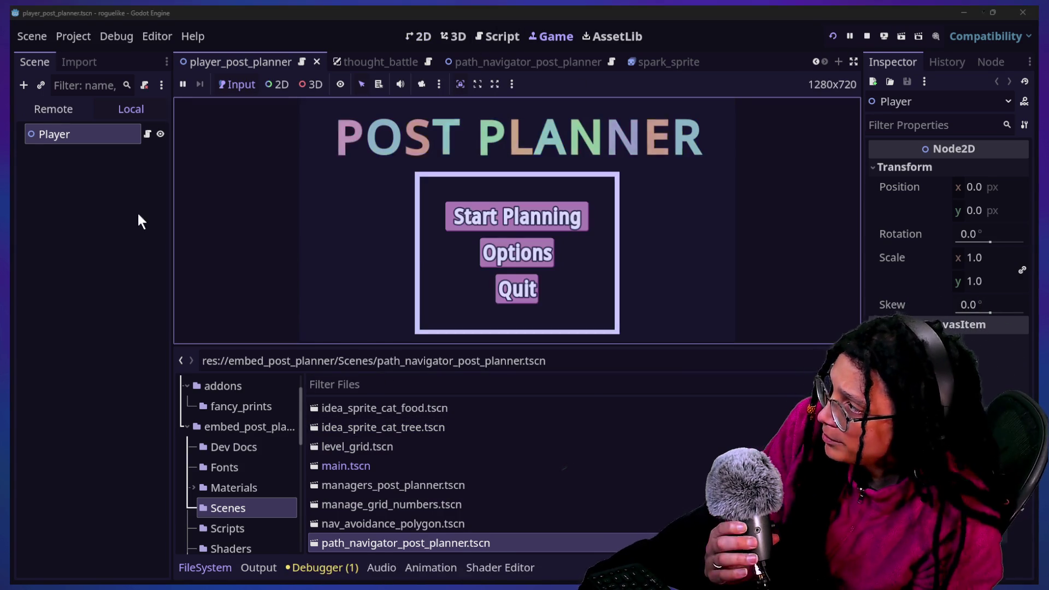
Start planning, enter a platform's level, and view the live Remote scene tree.
{"action": "left_click", "coordinate": [585, 217]}
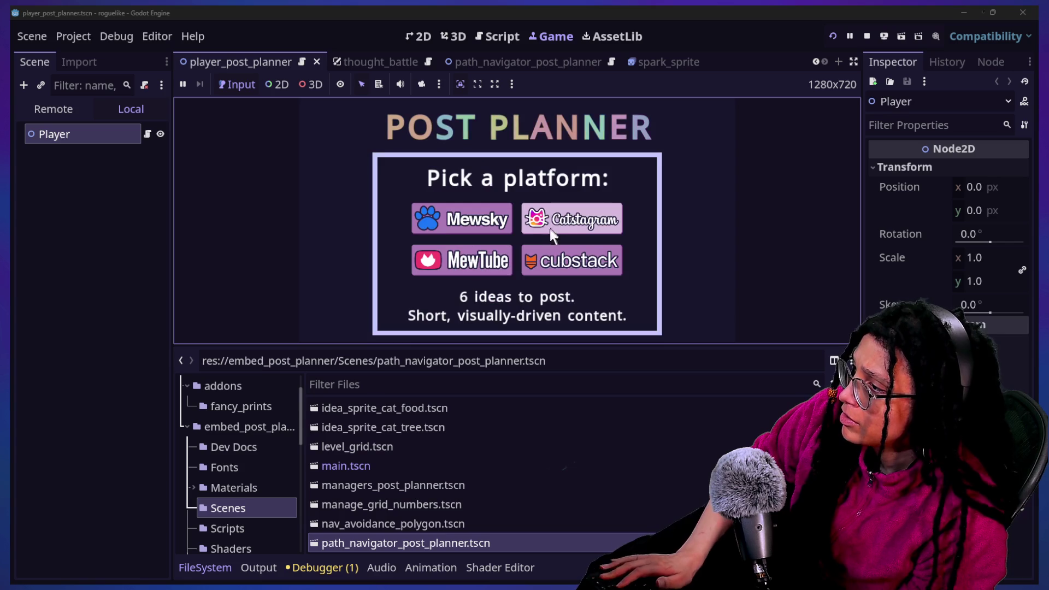
{"action": "left_click", "coordinate": [542, 228]}
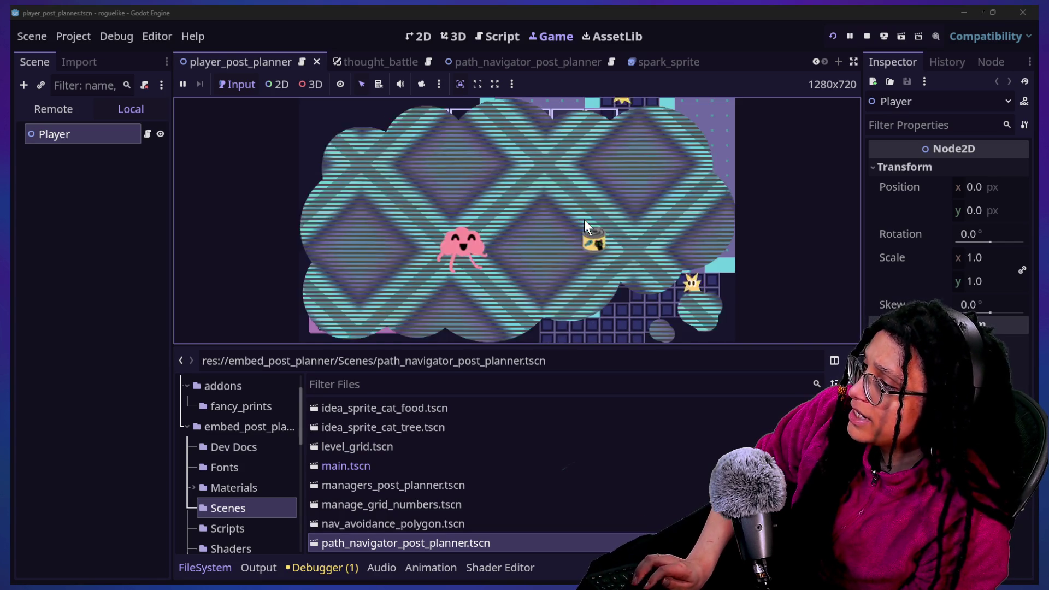
{"action": "left_click", "coordinate": [87, 109]}
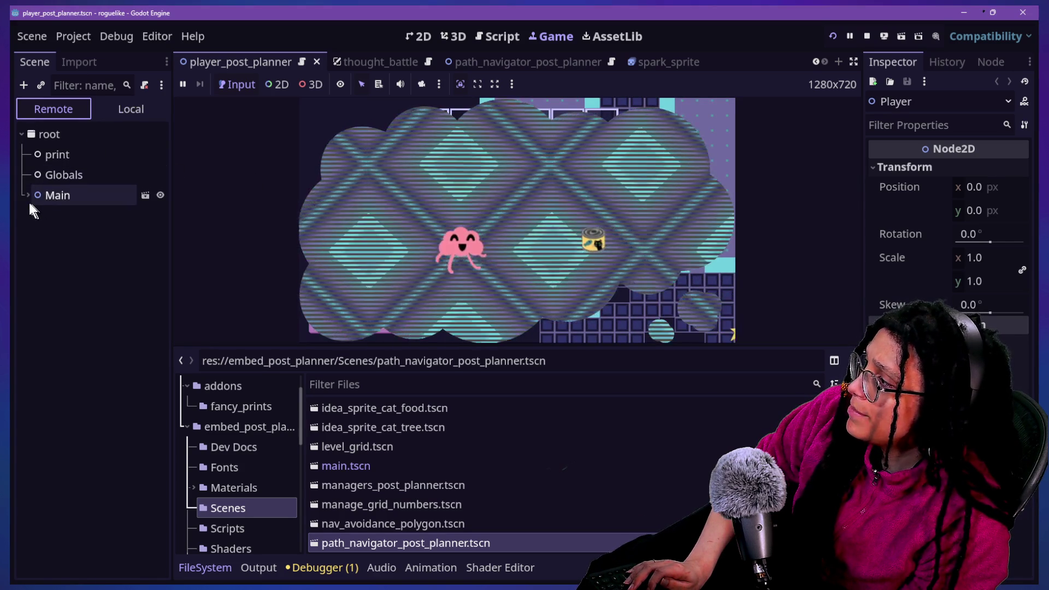
{"action": "left_click", "coordinate": [34, 318]}
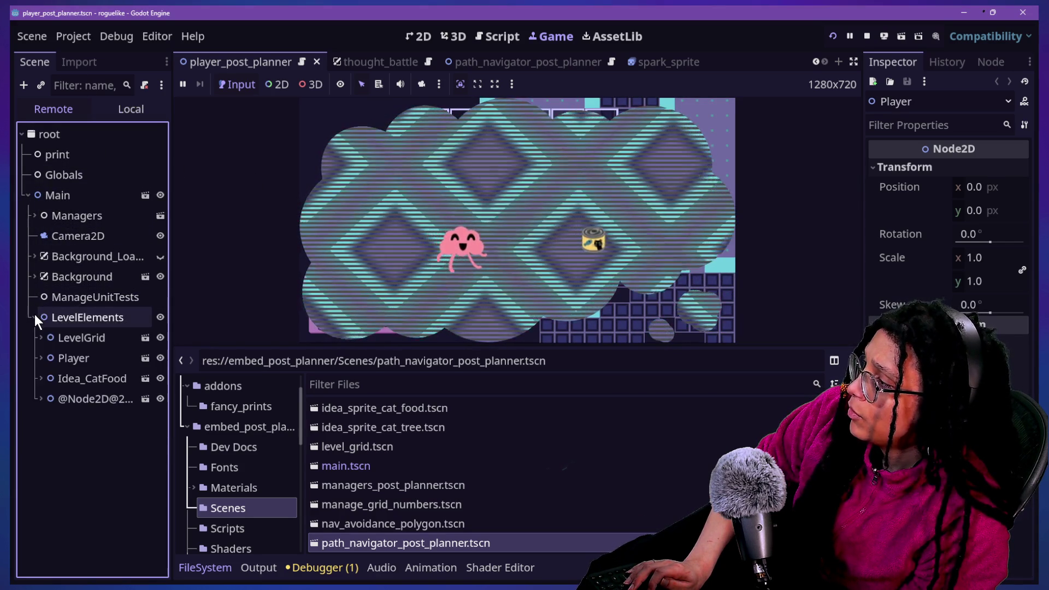
{"action": "left_click", "coordinate": [33, 317]}
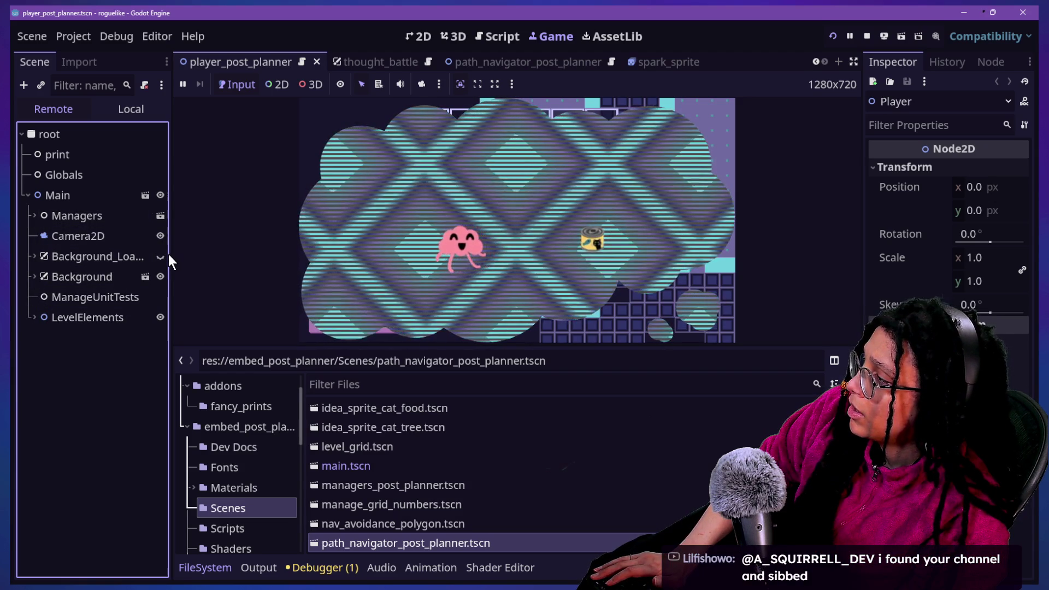
{"action": "left_click_drag", "start_coordinate": [171, 254], "coordinate": [249, 257]}
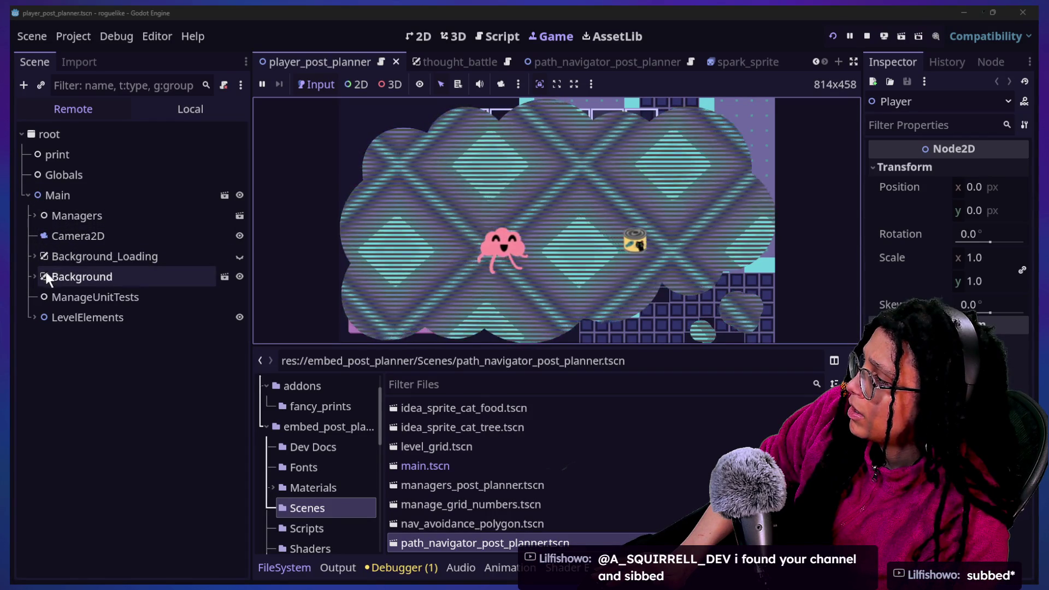
{"action": "left_click", "coordinate": [34, 317]}
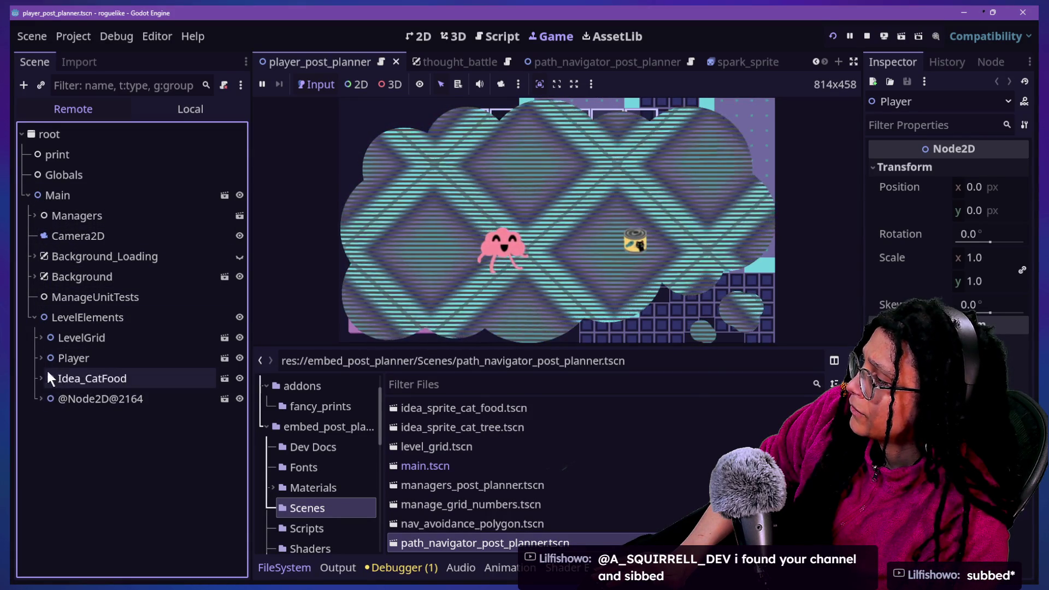
{"action": "left_click", "coordinate": [41, 398]}
{"action": "left_click", "coordinate": [67, 419]}
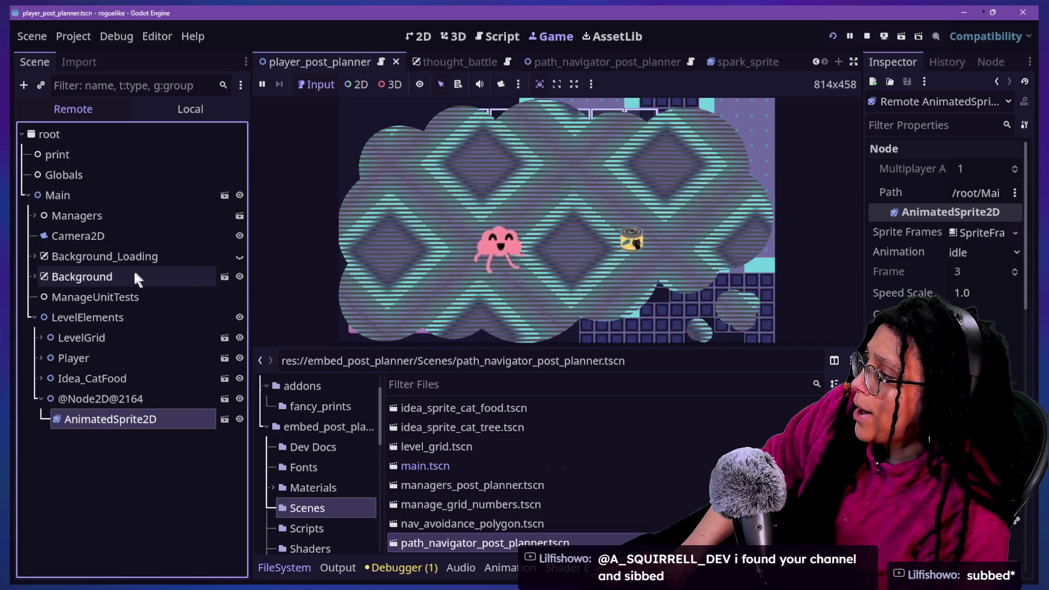
Expand Managers > ManageThoughtBattles > Thought_Battle down to Camera2D and inspect Player_Thinking.
{"action": "left_click", "coordinate": [30, 215]}
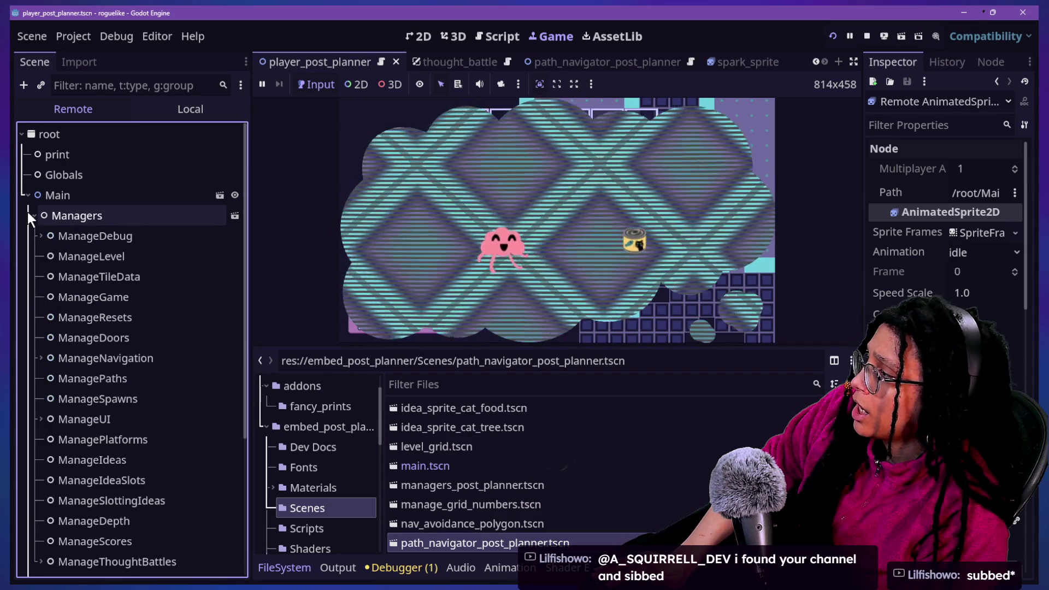
{"action": "scroll", "coordinate": [172, 352], "scroll_direction": "down", "scroll_amount": 3}
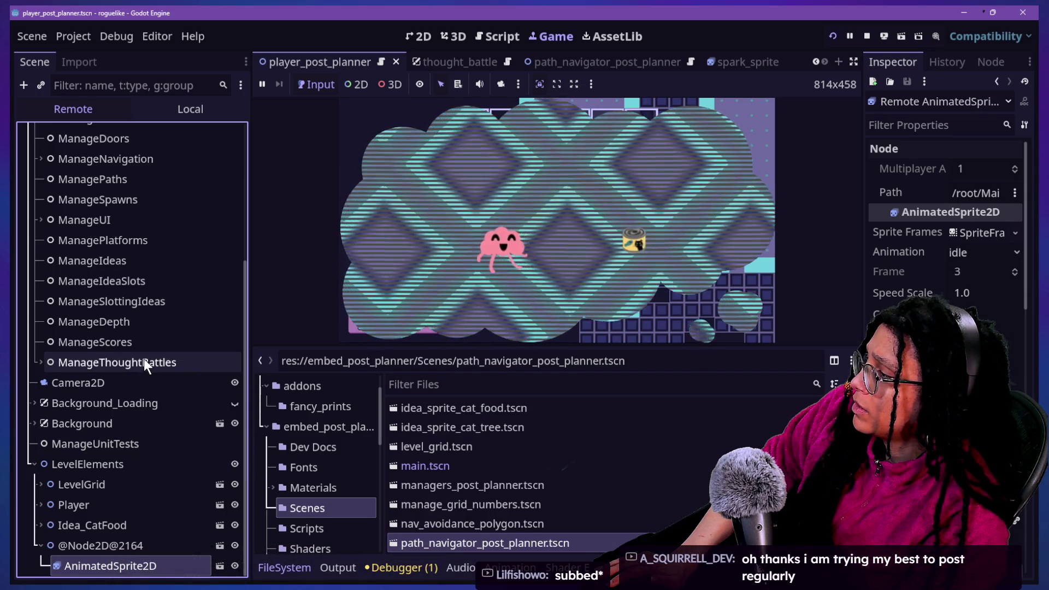
{"action": "scroll", "coordinate": [143, 358], "scroll_direction": "up", "scroll_amount": 3}
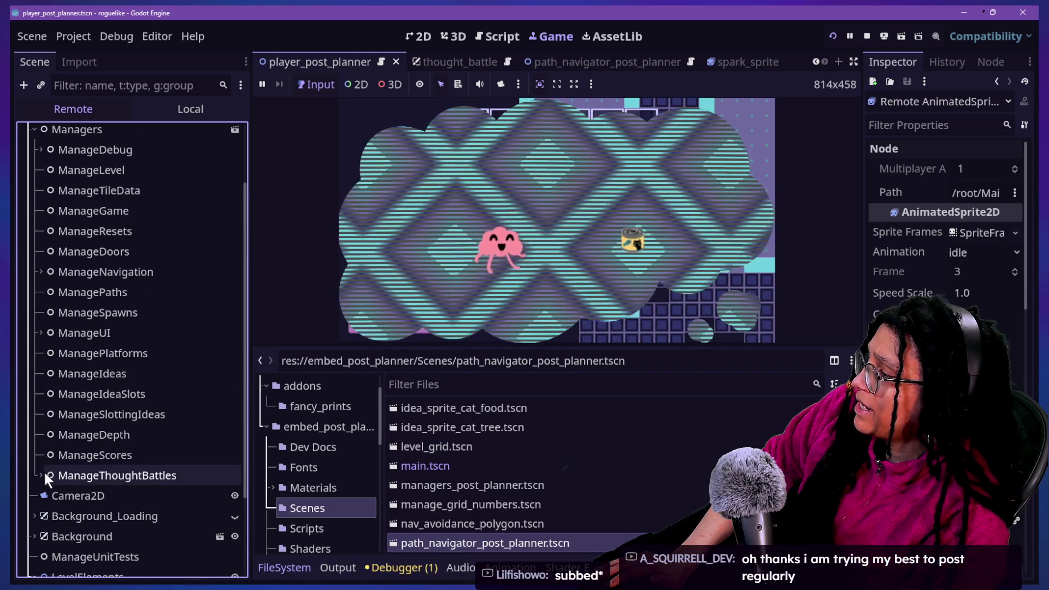
{"action": "left_click", "coordinate": [42, 475]}
{"action": "scroll", "coordinate": [198, 419], "scroll_direction": "down", "scroll_amount": 3}
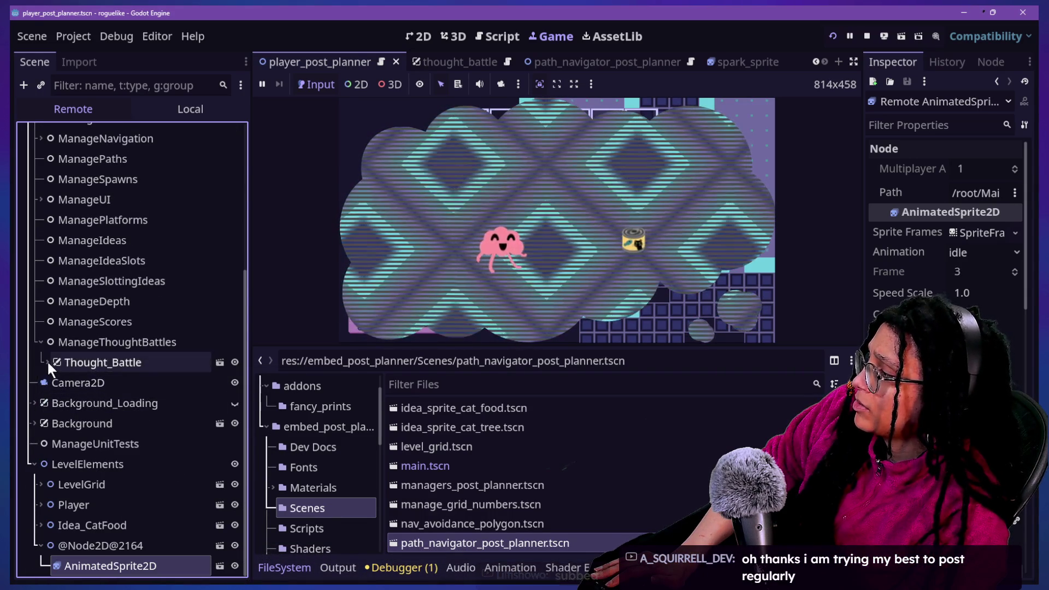
{"action": "left_click", "coordinate": [47, 361]}
{"action": "left_click", "coordinate": [54, 383]}
{"action": "left_click", "coordinate": [60, 403]}
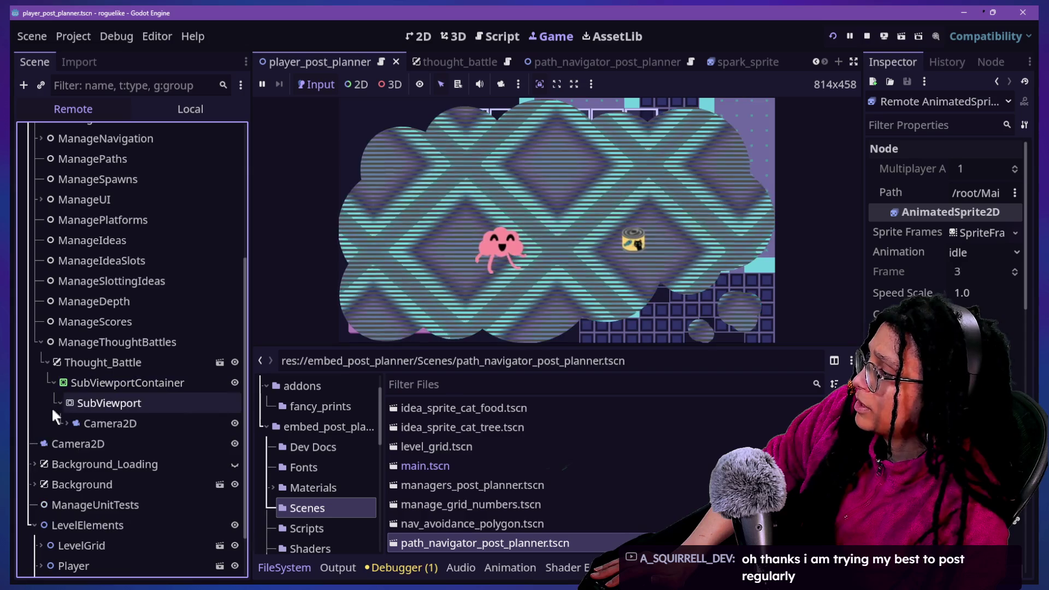
{"action": "left_click", "coordinate": [66, 424]}
{"action": "left_click", "coordinate": [94, 465]}
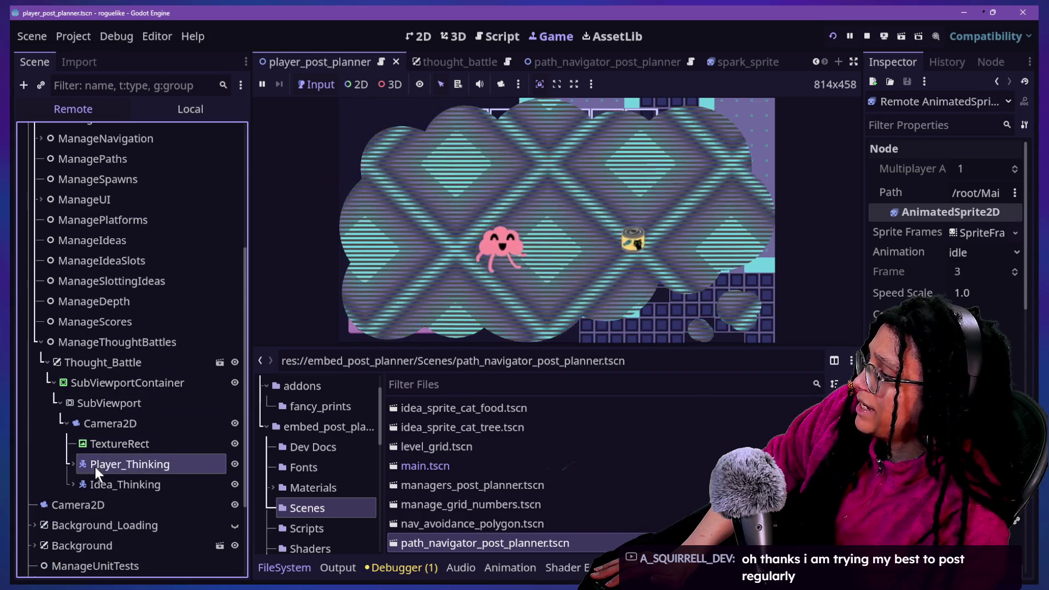
{"action": "left_click", "coordinate": [72, 464]}
{"action": "scroll", "coordinate": [118, 477], "scroll_direction": "down", "scroll_amount": 3}
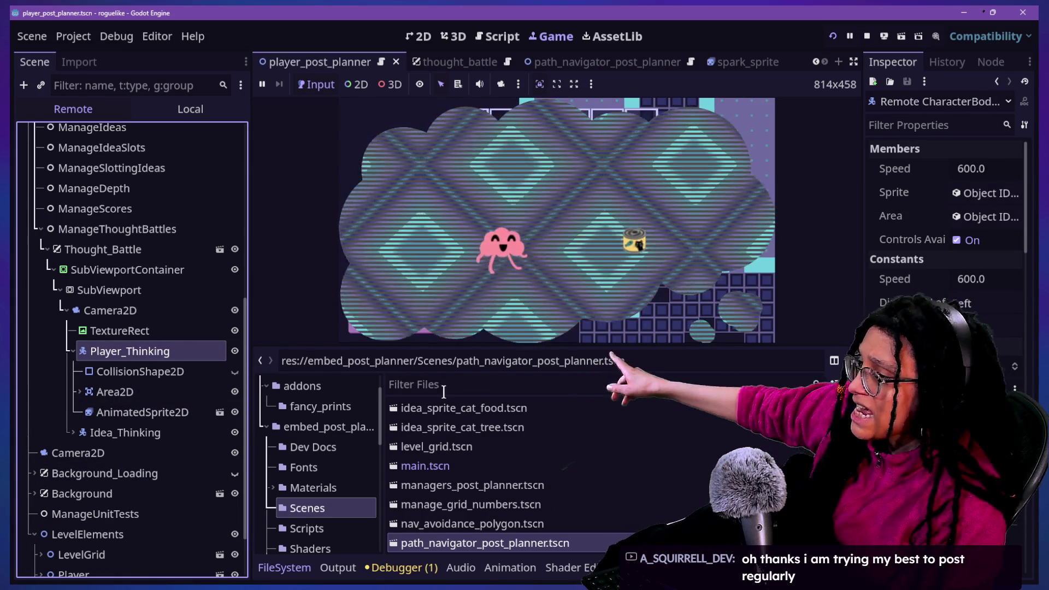
Filter project files by 'thought' and open thought_battle.tscn.
{"action": "left_click", "coordinate": [511, 386]}
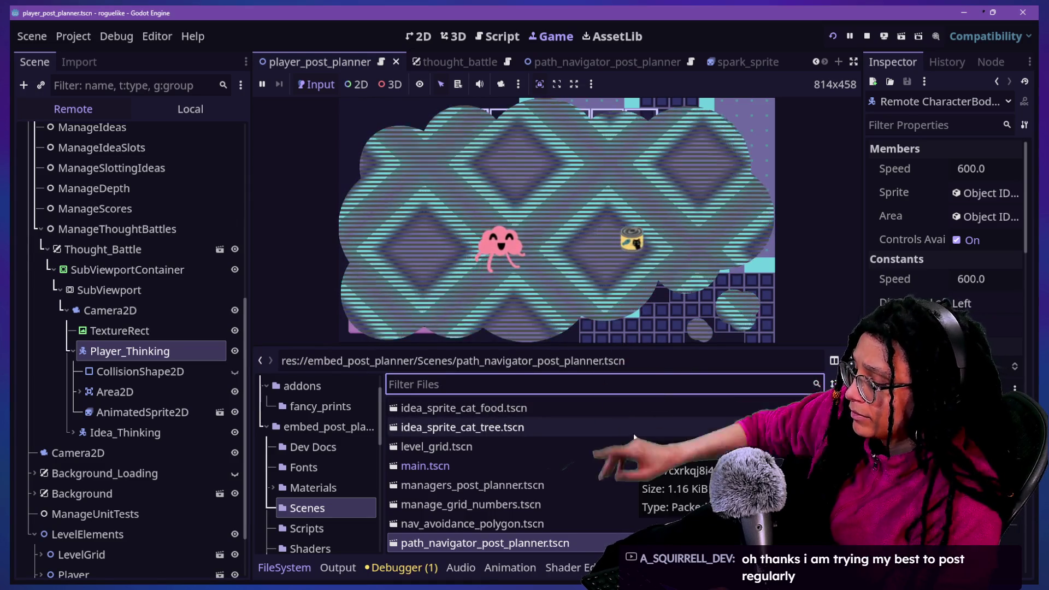
{"action": "type", "text": "thought"}
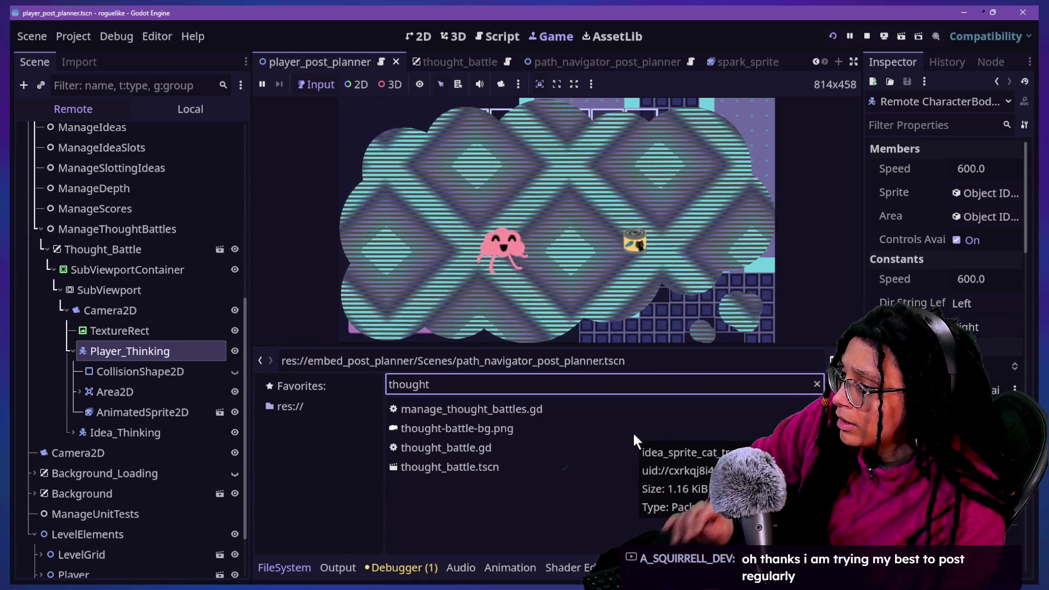
{"action": "double_click", "coordinate": [459, 468]}
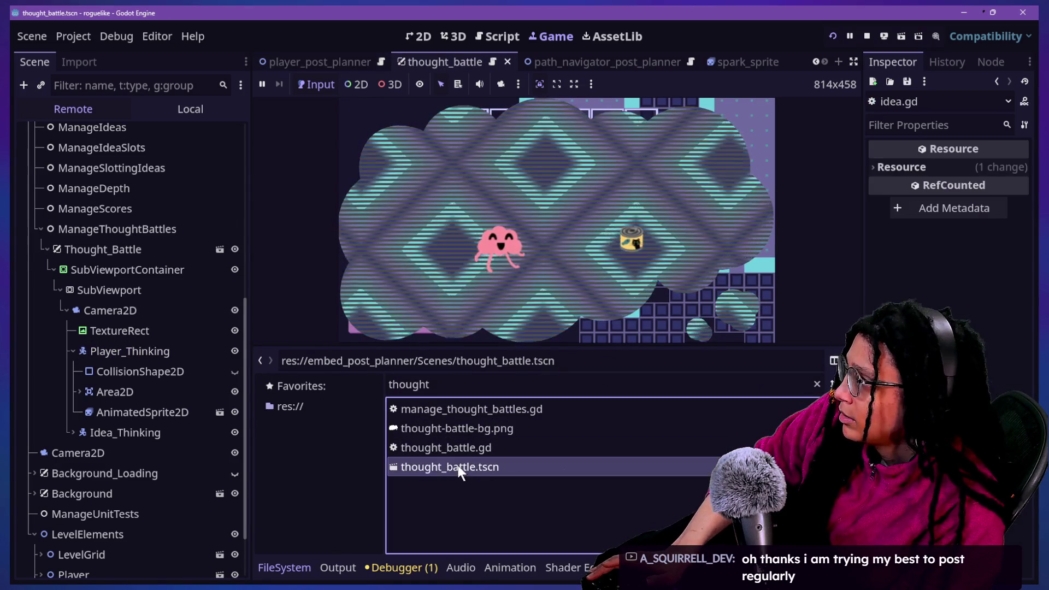
Show thought_battle's local tree in 2D and open the Player_Thinking node's context menu.
{"action": "left_click", "coordinate": [458, 447]}
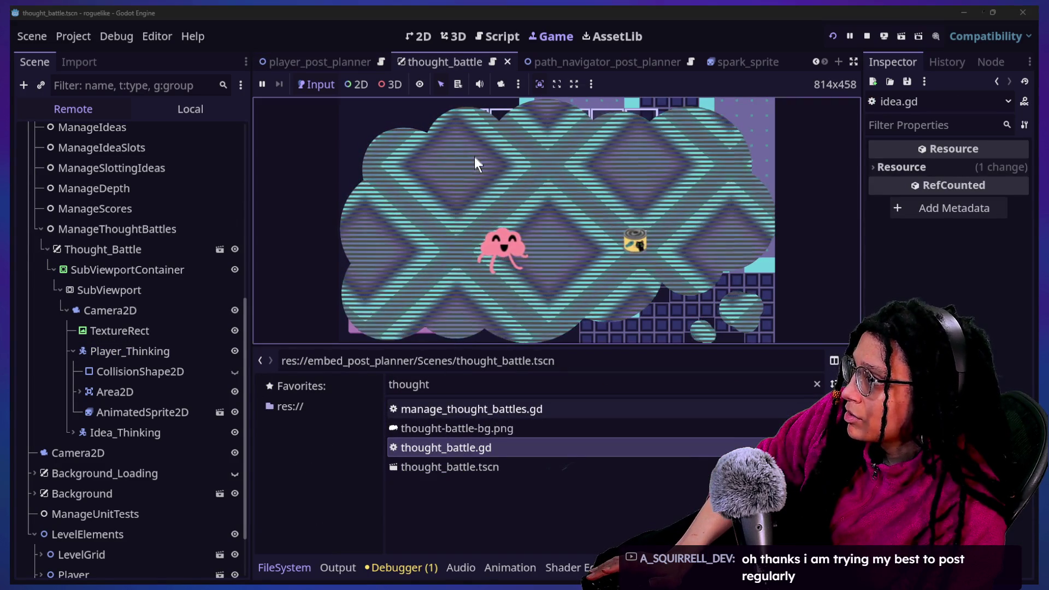
{"action": "left_click", "coordinate": [473, 466]}
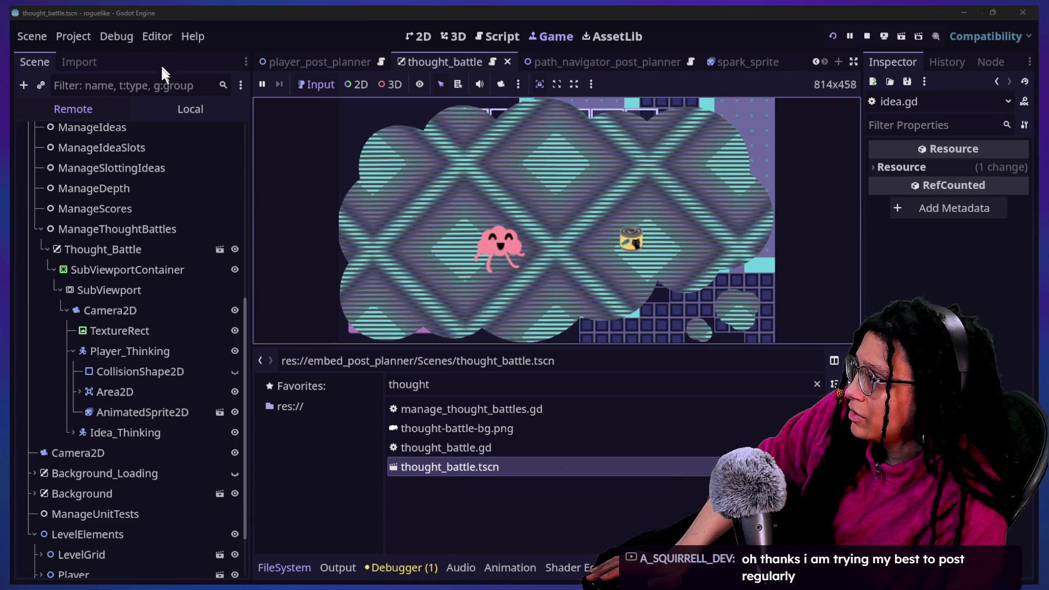
{"action": "left_click", "coordinate": [191, 110]}
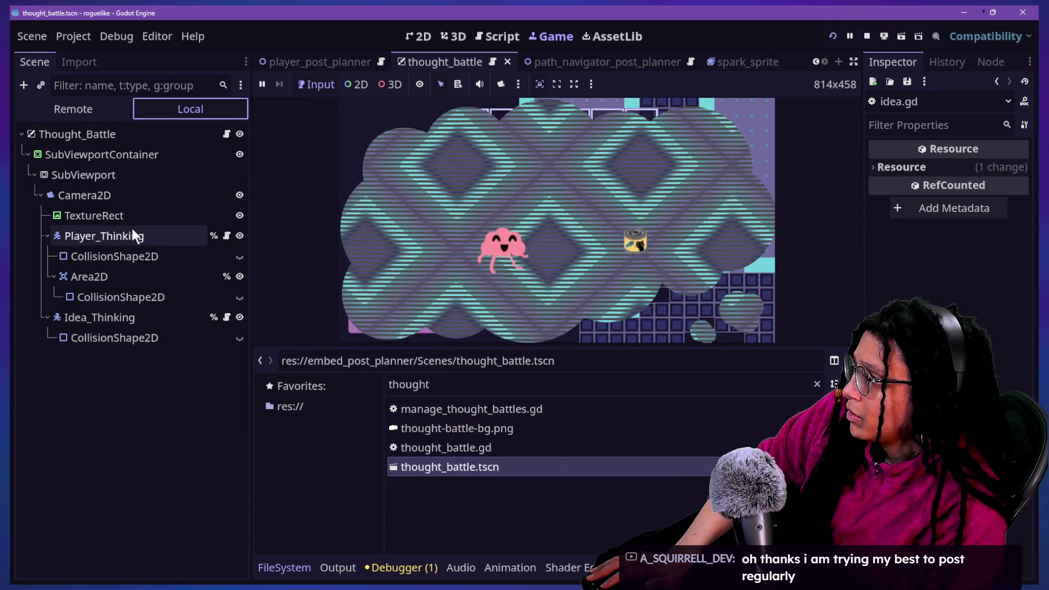
{"action": "left_click", "coordinate": [139, 236]}
{"action": "left_click", "coordinate": [424, 37]}
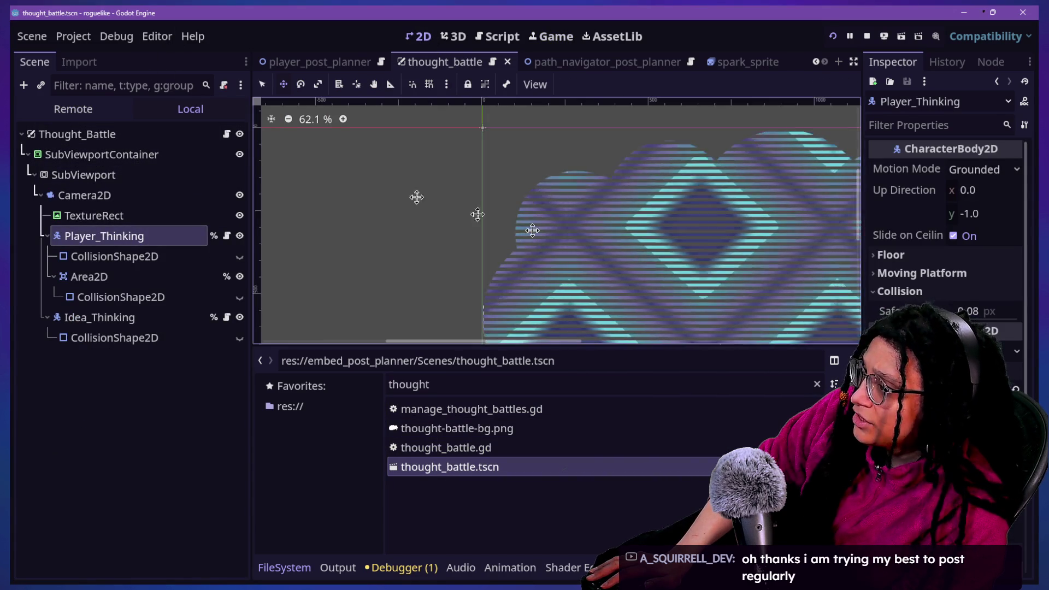
{"action": "scroll", "coordinate": [567, 235], "scroll_direction": "down", "scroll_amount": 4}
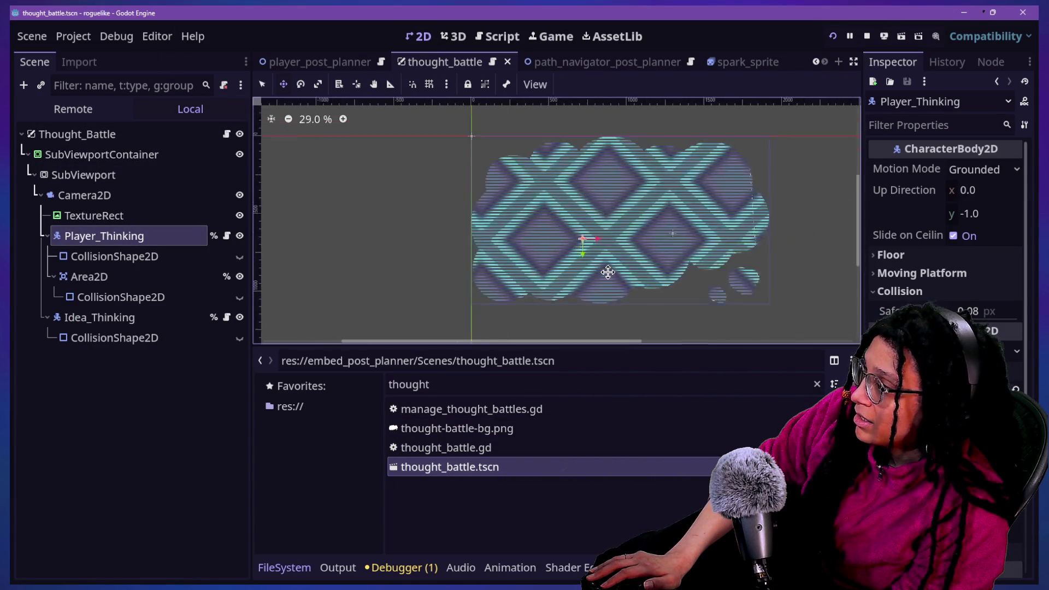
{"action": "left_click", "coordinate": [108, 277]}
{"action": "left_click", "coordinate": [102, 239]}
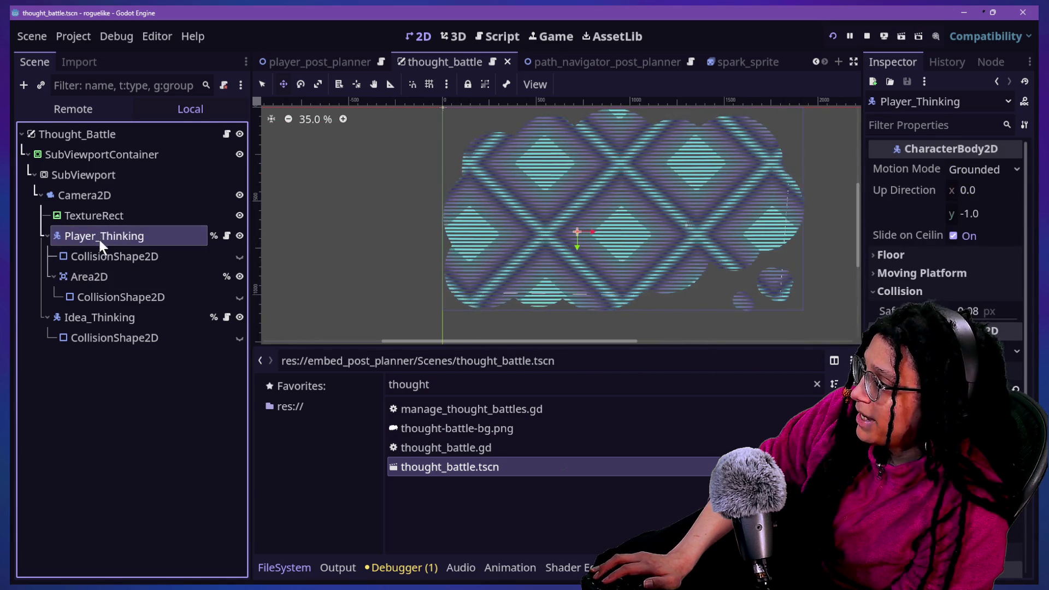
{"action": "right_click", "coordinate": [81, 236]}
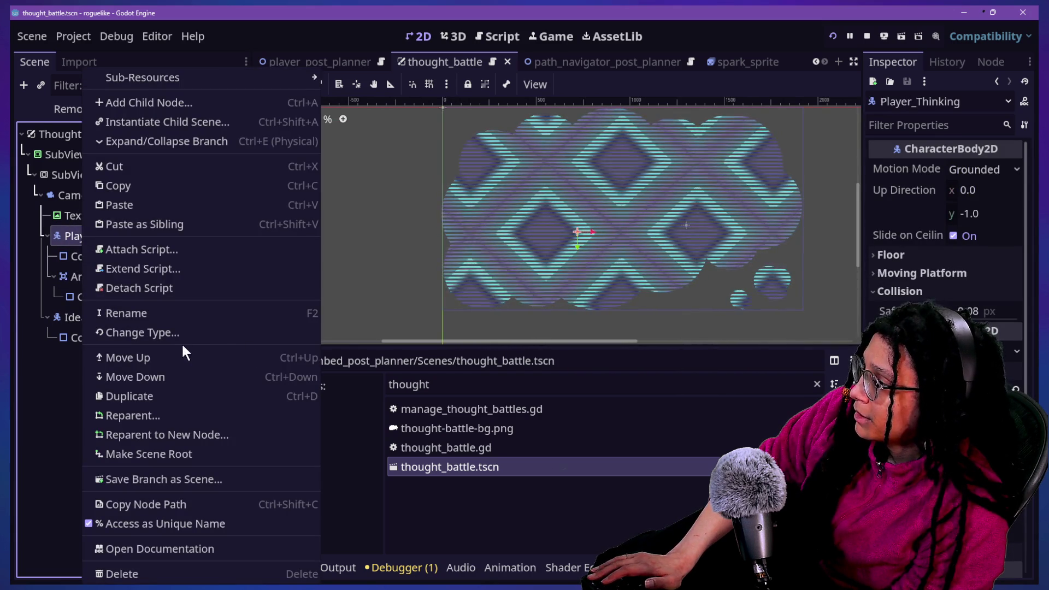
Save the Player_Thinking branch as player_thinking.tscn and run the project with F5.
{"action": "left_click", "coordinate": [202, 479]}
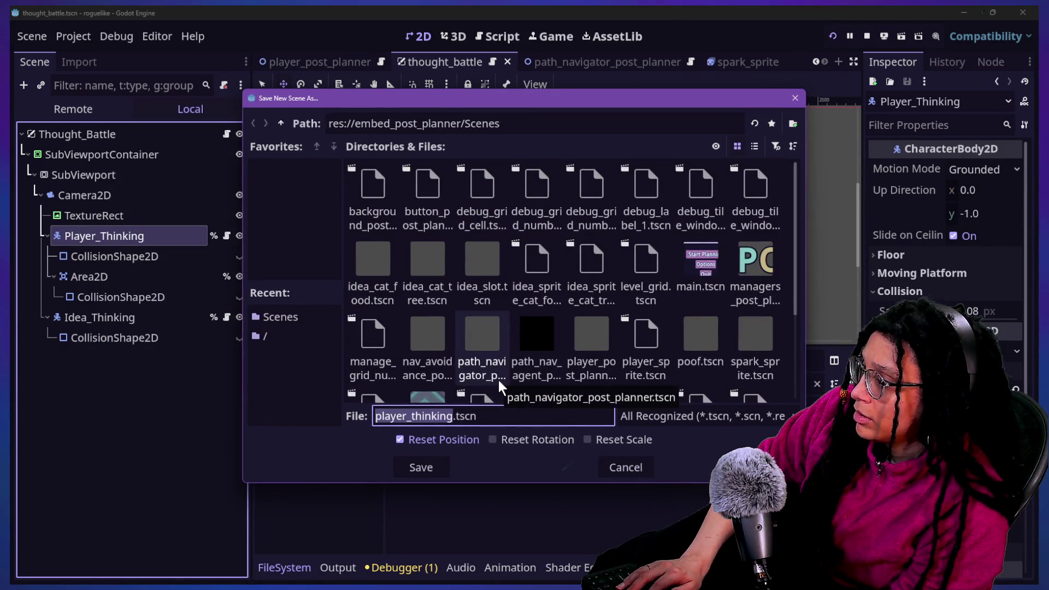
{"action": "key", "text": "Return"}
{"action": "key", "text": "F5"}
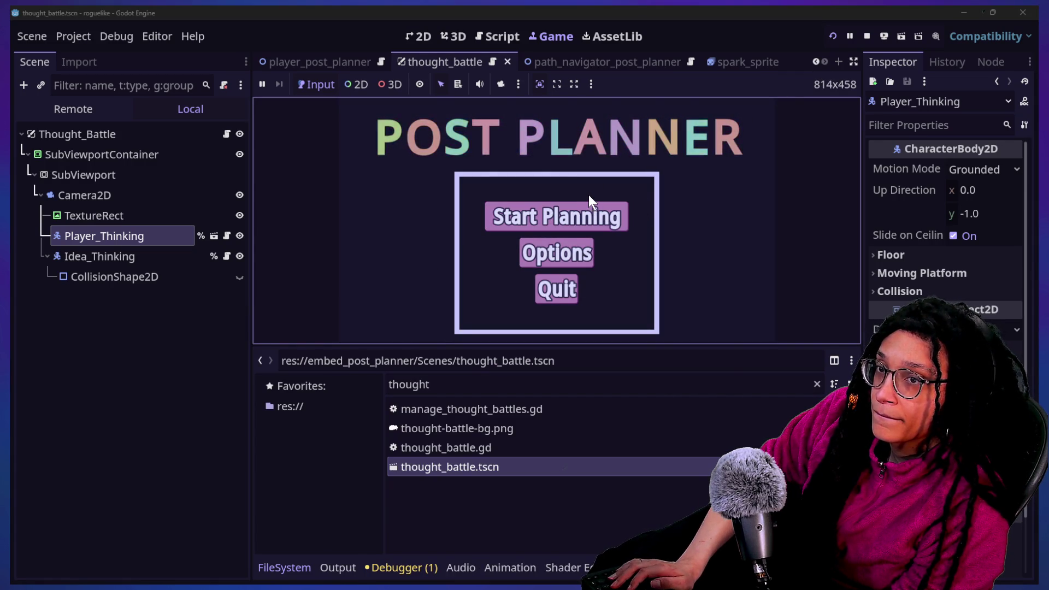
Start planning from the title menu and pick a platform to enter the level.
{"action": "left_click", "coordinate": [589, 217]}
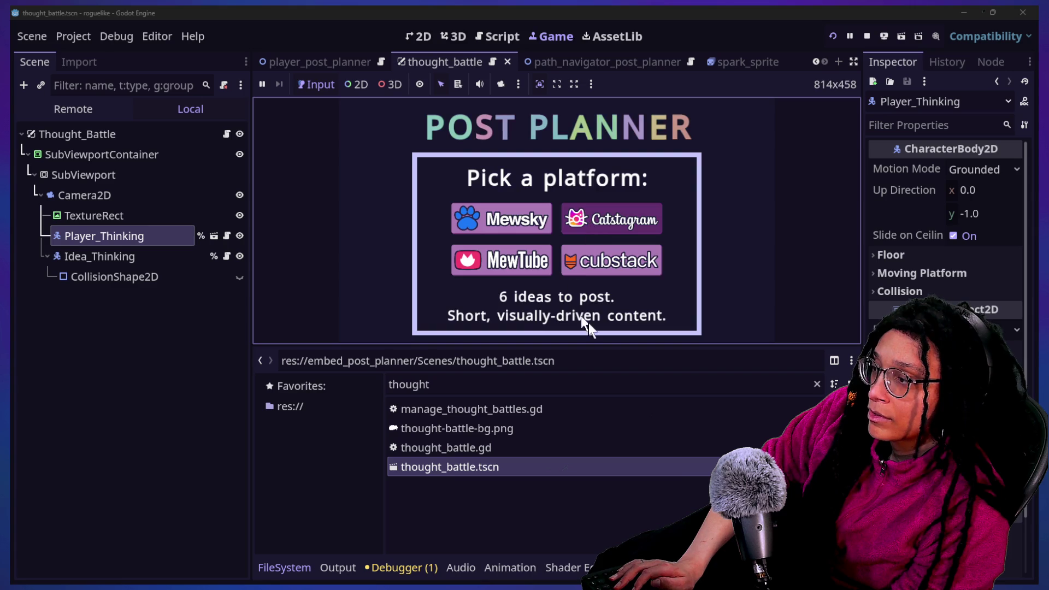
{"action": "left_click", "coordinate": [583, 324]}
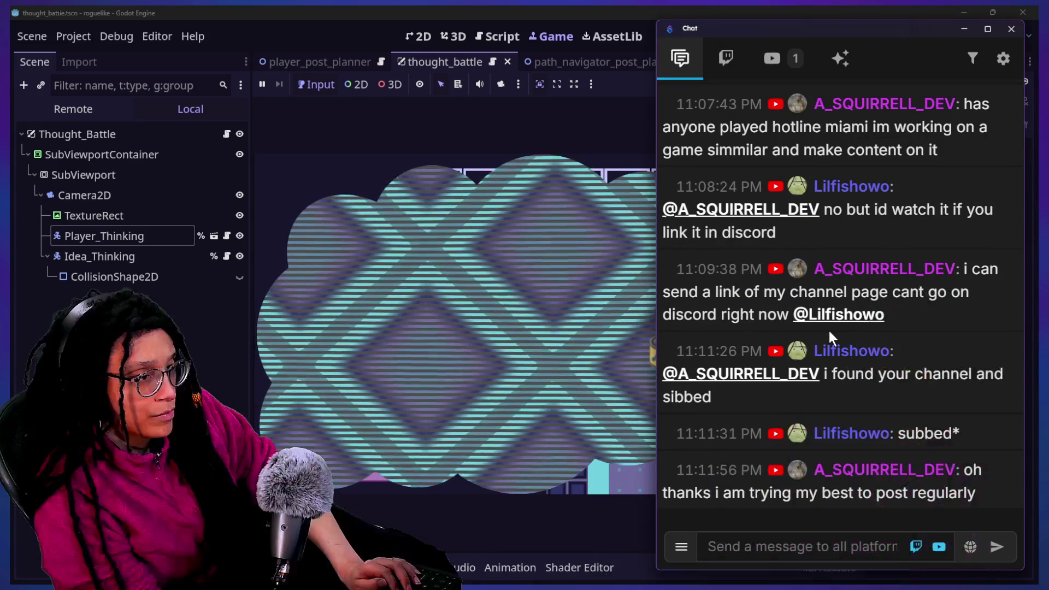
Scroll through the recent stream chat messages, then return to the Godot editor.
{"action": "scroll", "coordinate": [787, 306], "scroll_direction": "up", "scroll_amount": 6}
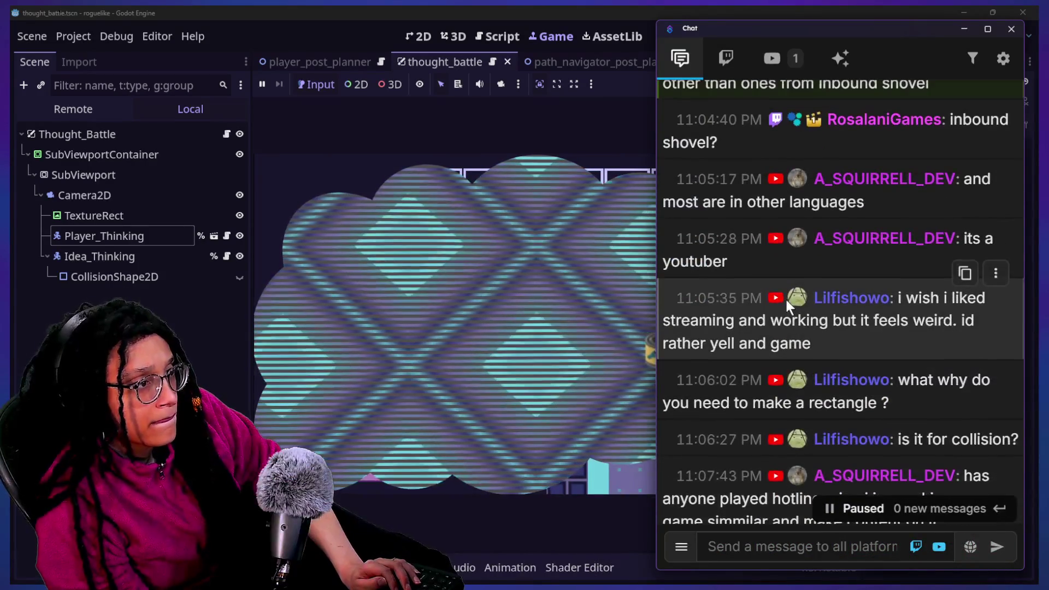
{"action": "scroll", "coordinate": [786, 300], "scroll_direction": "up", "scroll_amount": 5}
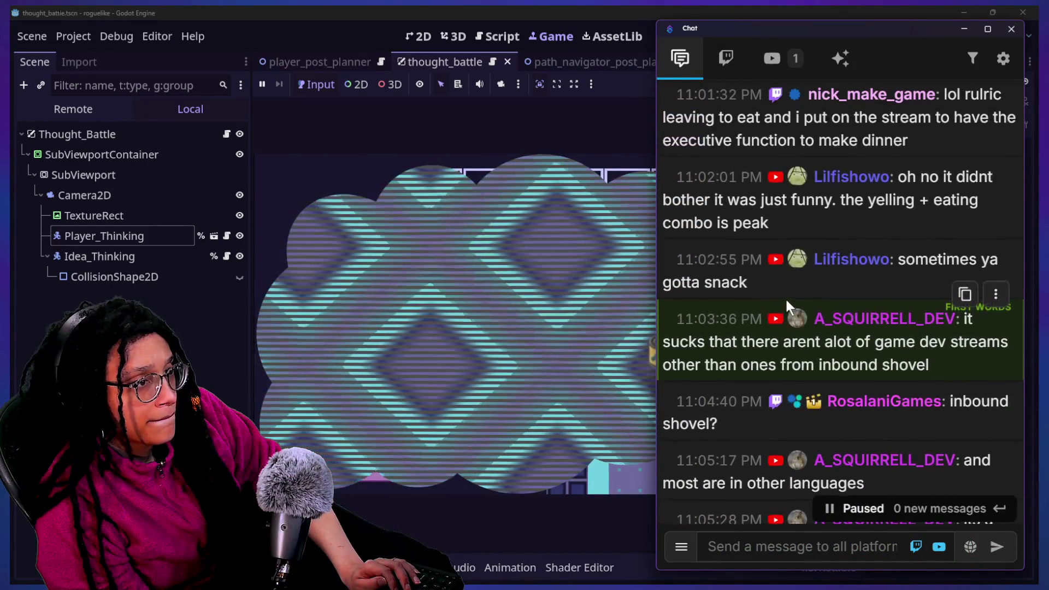
{"action": "scroll", "coordinate": [785, 297], "scroll_direction": "down", "scroll_amount": 3}
{"action": "scroll", "coordinate": [779, 321], "scroll_direction": "down", "scroll_amount": 1}
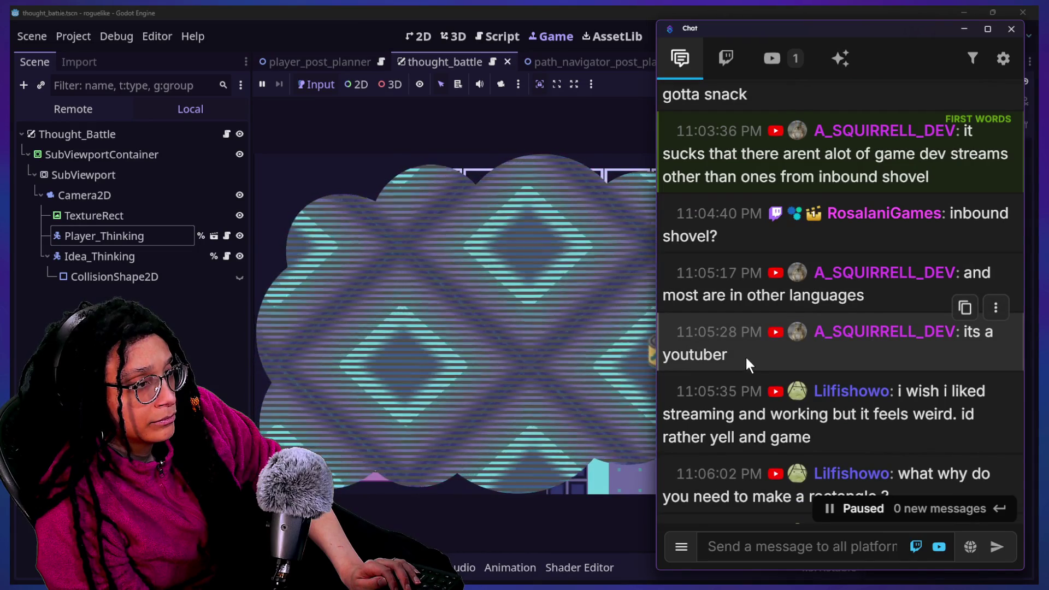
{"action": "scroll", "coordinate": [746, 372], "scroll_direction": "down", "scroll_amount": 2}
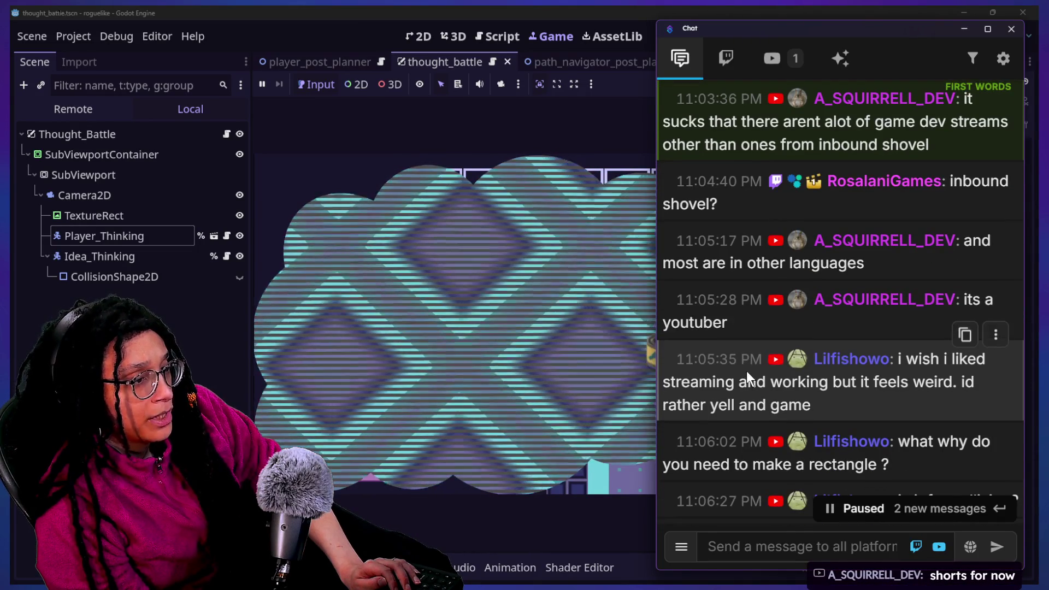
{"action": "scroll", "coordinate": [746, 372], "scroll_direction": "down", "scroll_amount": 2}
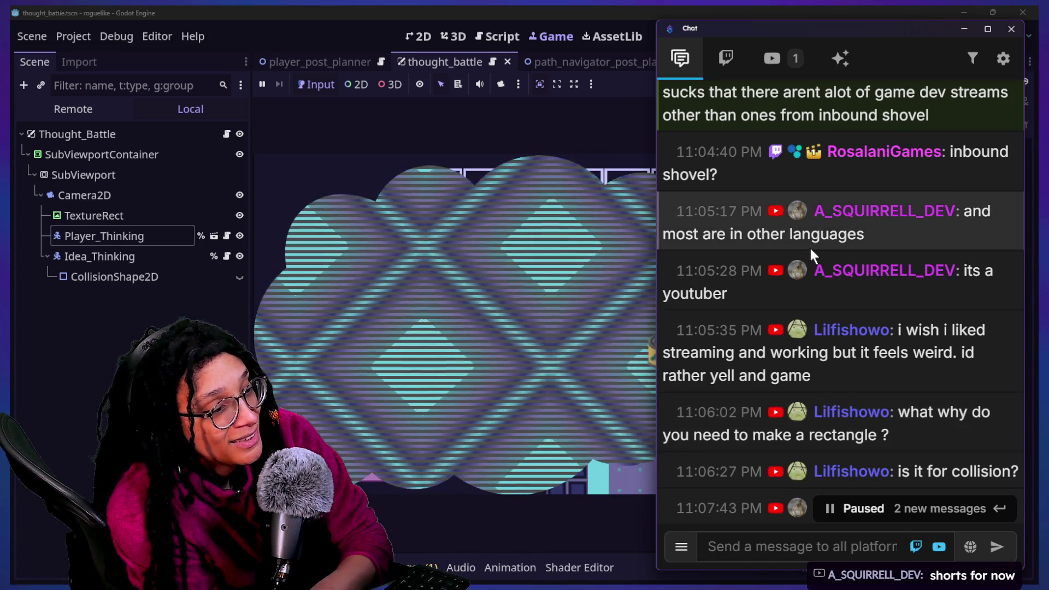
{"action": "scroll", "coordinate": [809, 246], "scroll_direction": "down", "scroll_amount": 3}
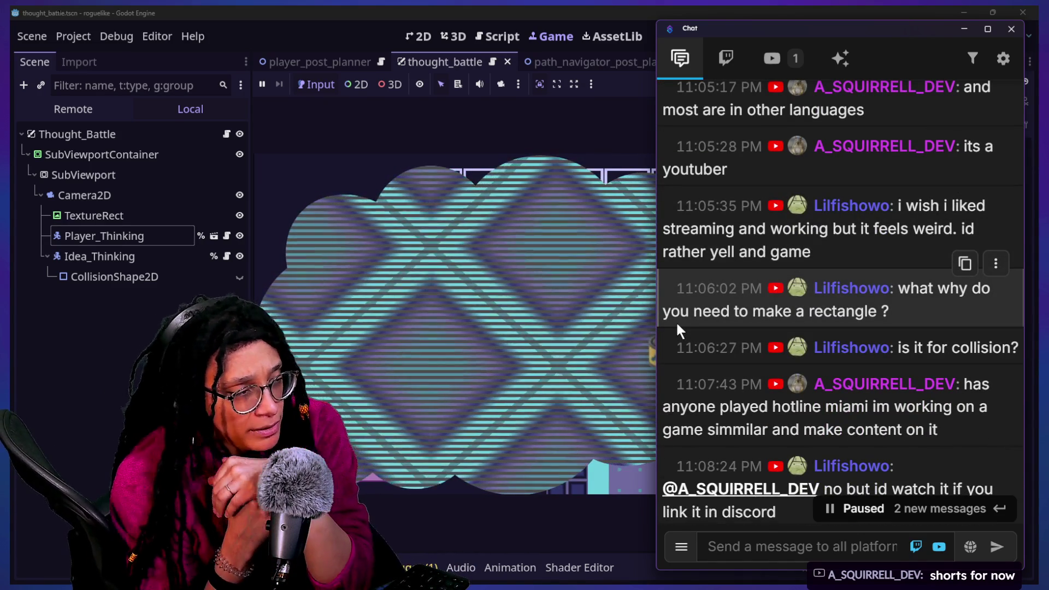
{"action": "left_click", "coordinate": [408, 284]}
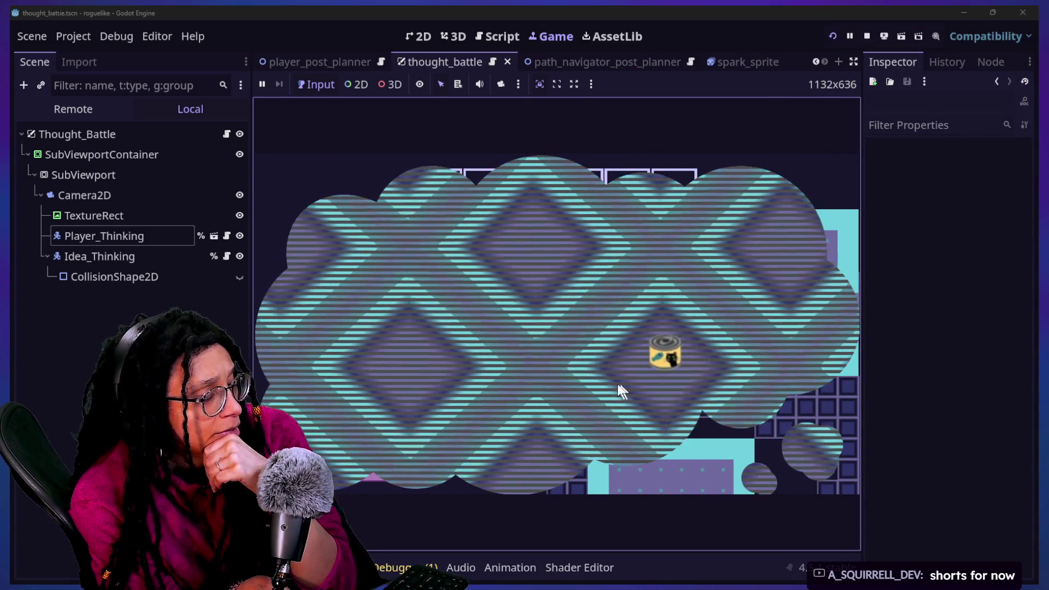
Restart the game, enter the Catstagram level, and regenerate the dungeon with Space.
{"action": "left_click", "coordinate": [832, 35]}
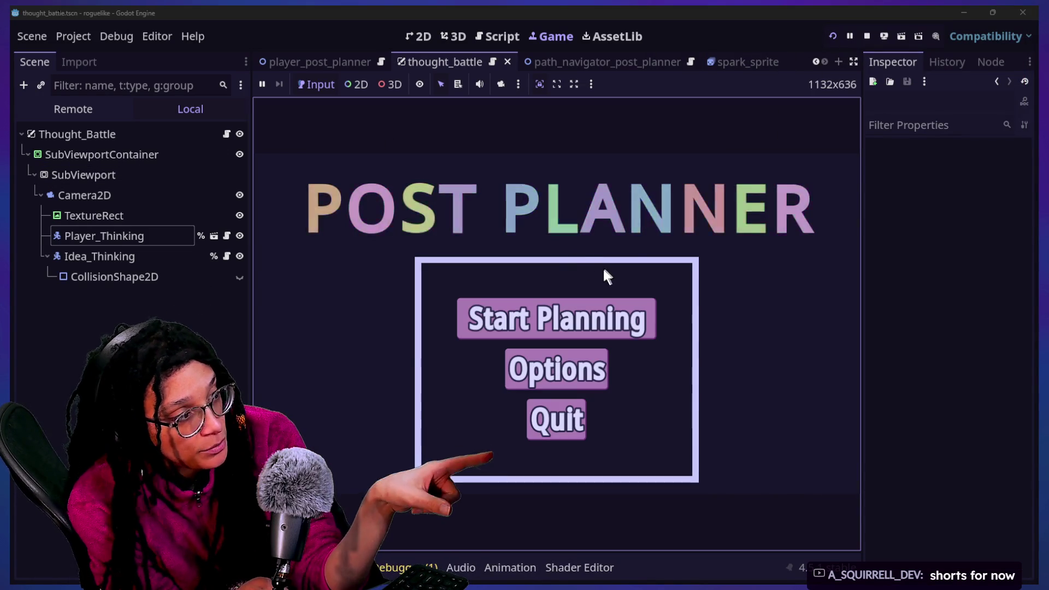
{"action": "left_click", "coordinate": [585, 328]}
{"action": "left_click", "coordinate": [586, 335]}
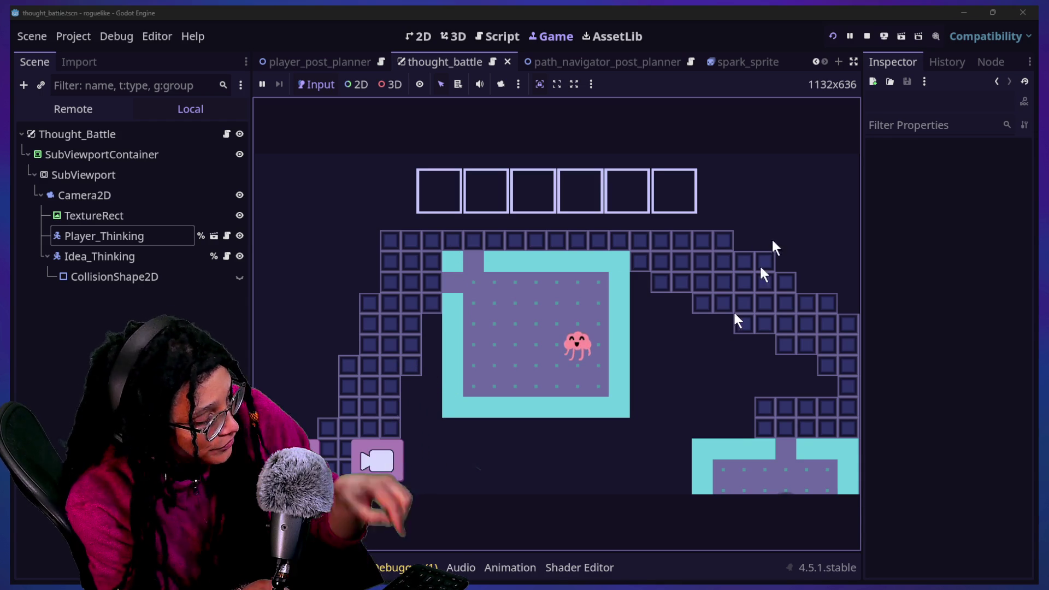
{"action": "key", "text": "space"}
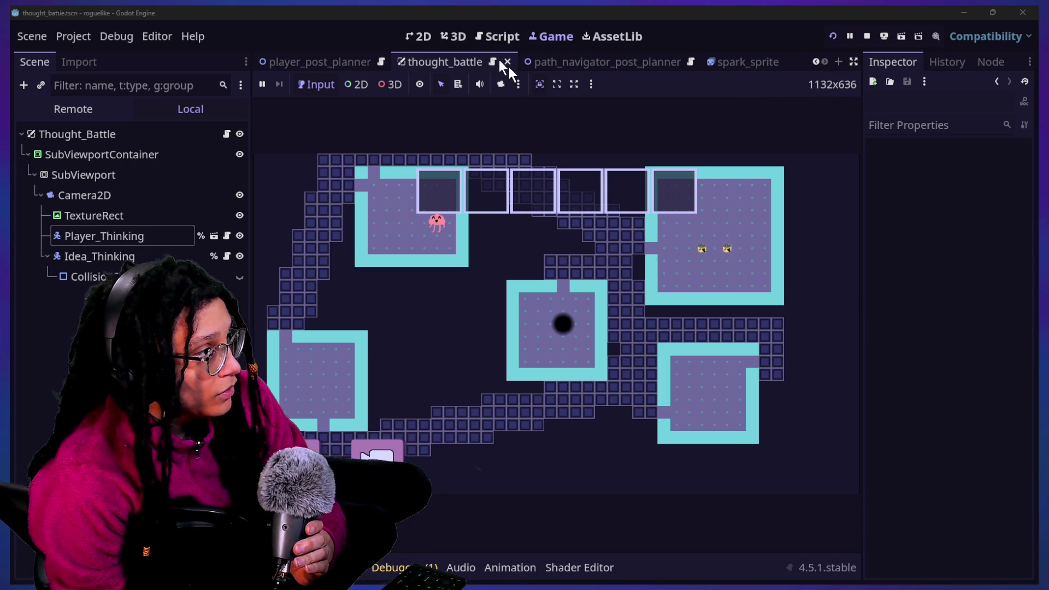
In the thought_battle script, search all project files and jump to an intersect match.
{"action": "key", "text": "ctrl+F3"}
{"action": "left_click", "coordinate": [568, 188]}
{"action": "key", "text": "ctrl+f"}
{"action": "scroll", "coordinate": [568, 194], "scroll_direction": "up", "scroll_amount": 2}
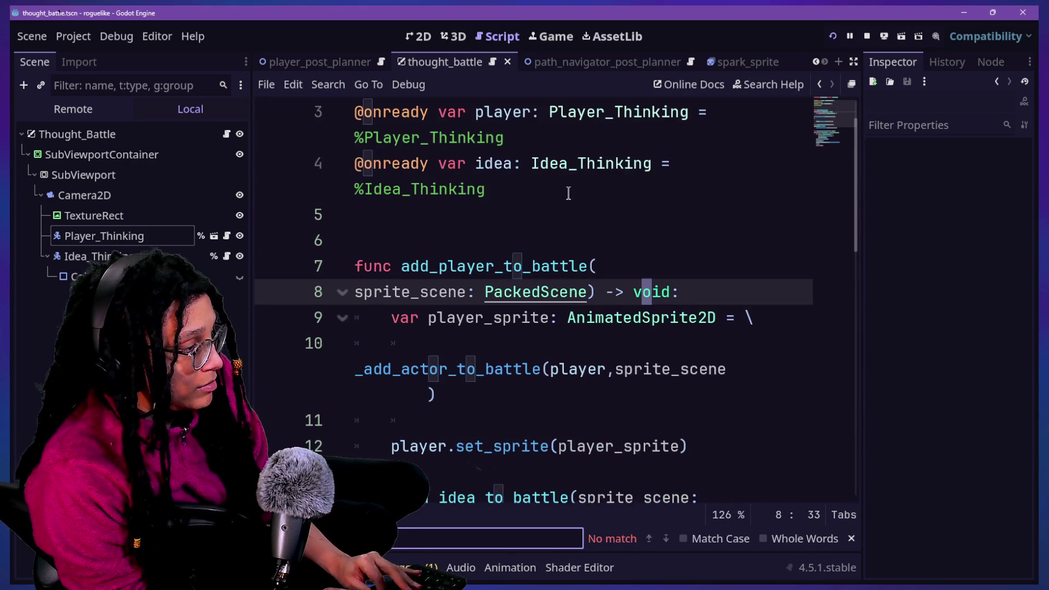
{"action": "key", "text": "ctrl+shift+f"}
{"action": "type", "text": "ov"}
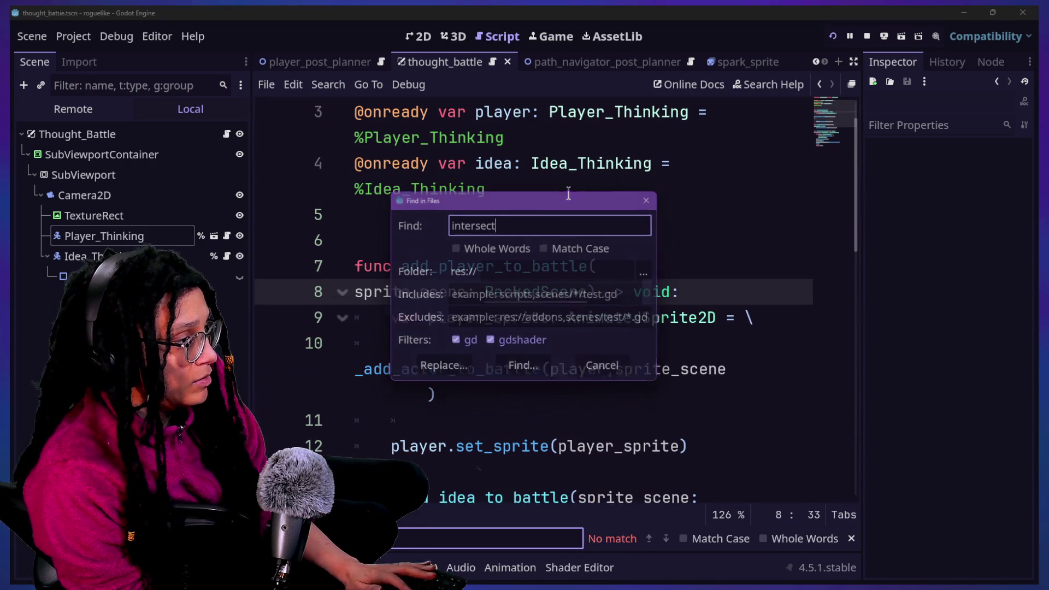
{"action": "key", "text": "Return"}
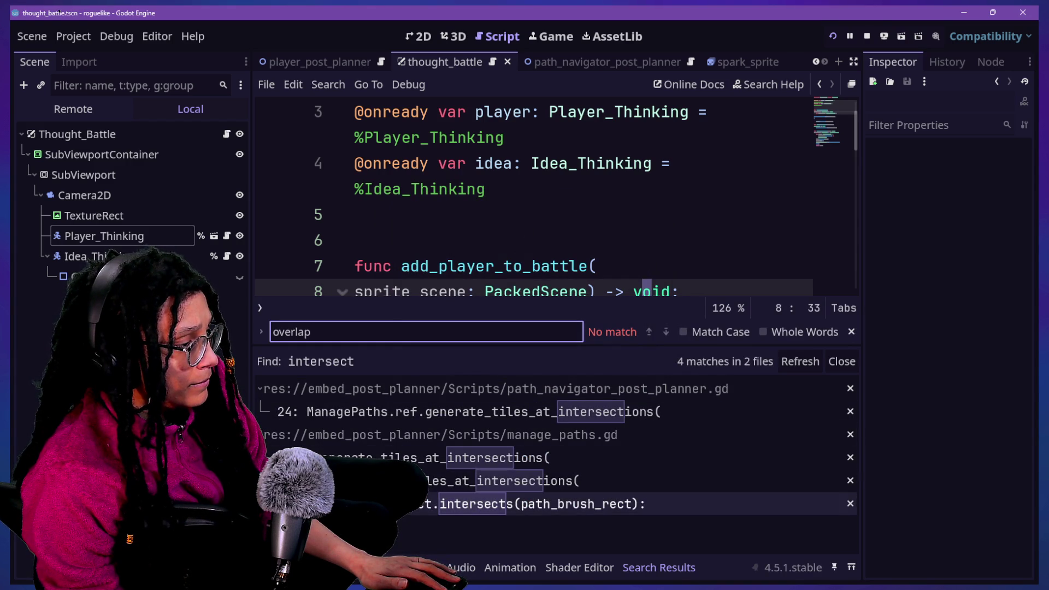
{"action": "left_click", "coordinate": [382, 503]}
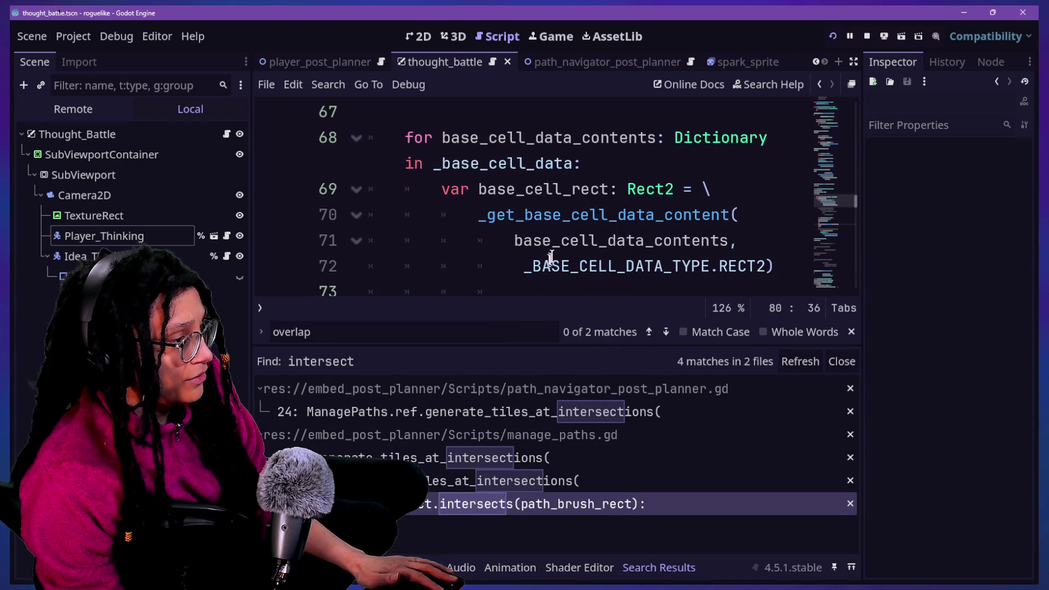
Close the search results, find 'inters' in the script, and open the intersects documentation.
{"action": "left_click", "coordinate": [570, 240]}
{"action": "key", "text": "ctrl+j"}
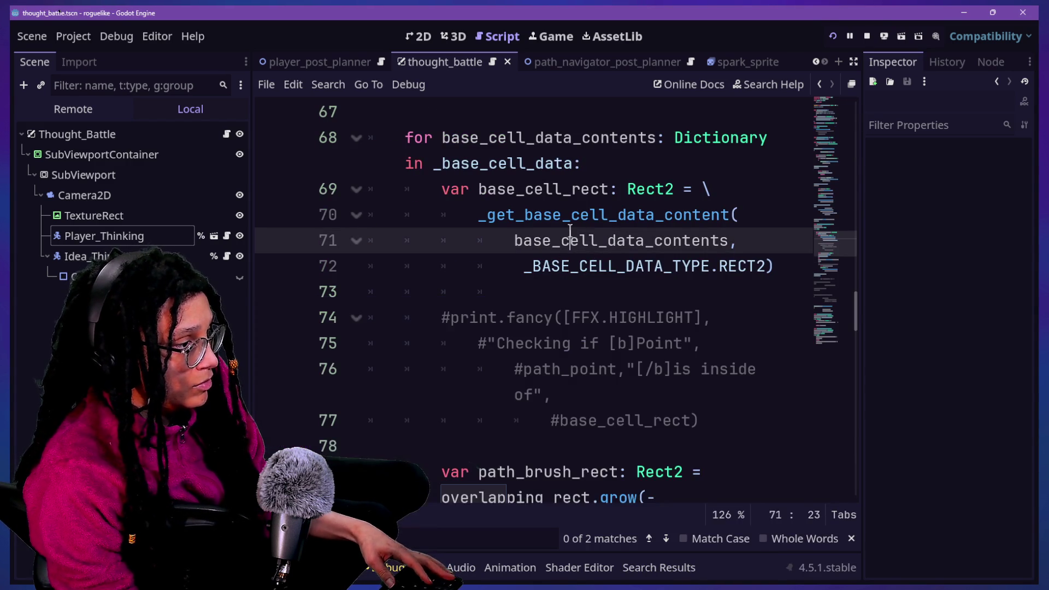
{"action": "key", "text": "ctrl+f"}
{"action": "type", "text": "intersects"}
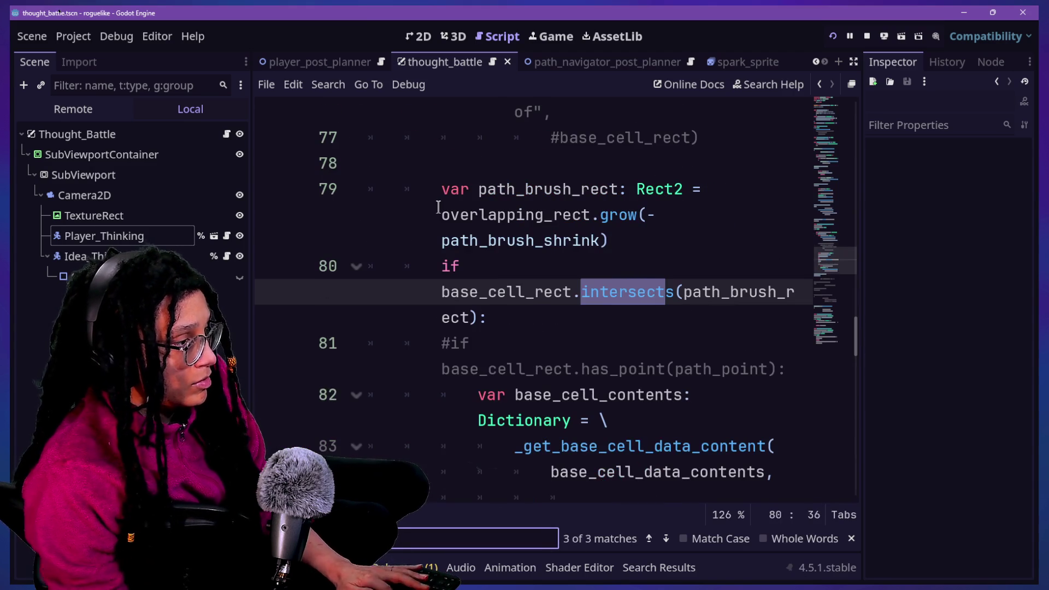
{"action": "left_click", "coordinate": [445, 213]}
{"action": "left_click", "coordinate": [656, 294], "text": "ctrl"}
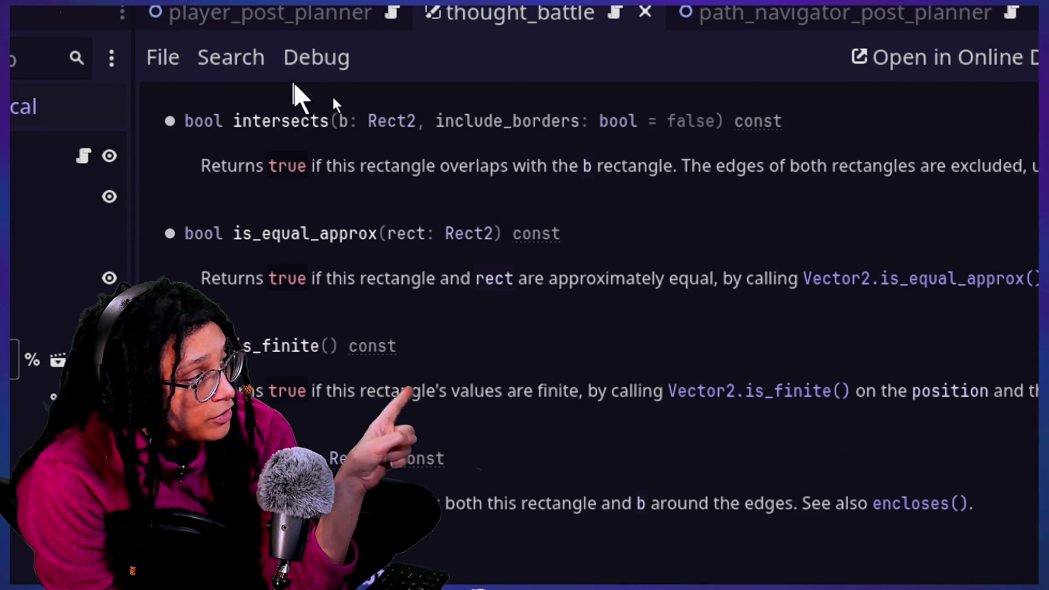
Highlight the intersects() signature in the Rect2 docs, then switch to the chat window.
{"action": "left_click_drag", "start_coordinate": [241, 122], "coordinate": [346, 123]}
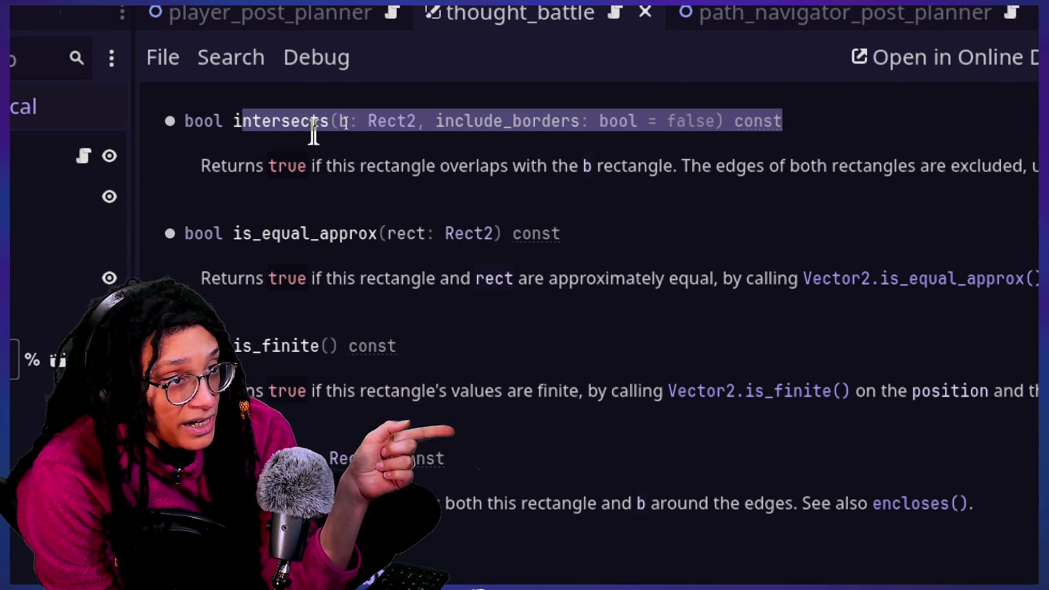
{"action": "left_click", "coordinate": [461, 144]}
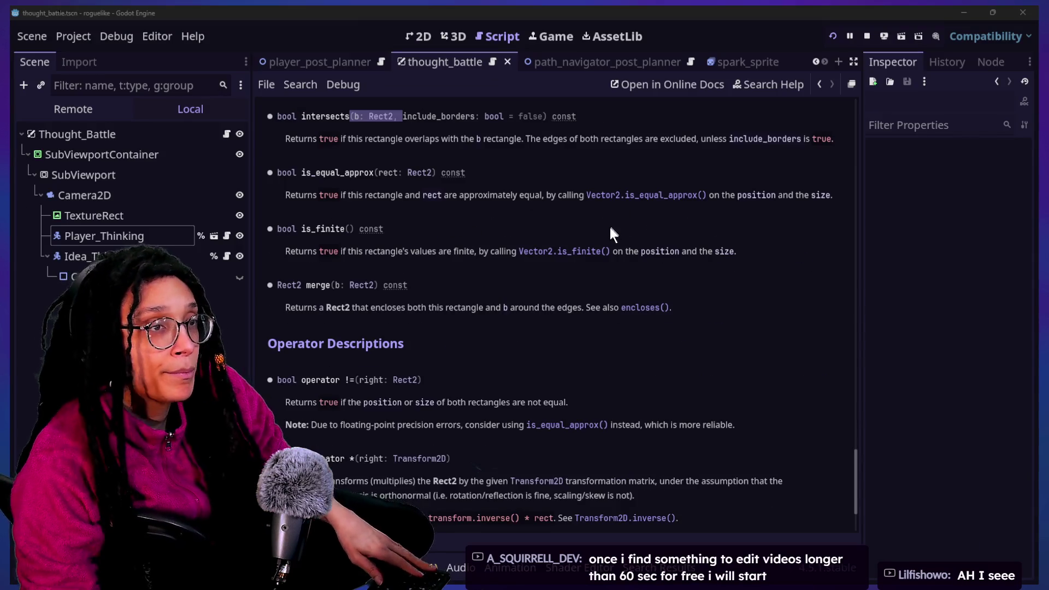
{"action": "key", "text": "alt+Tab"}
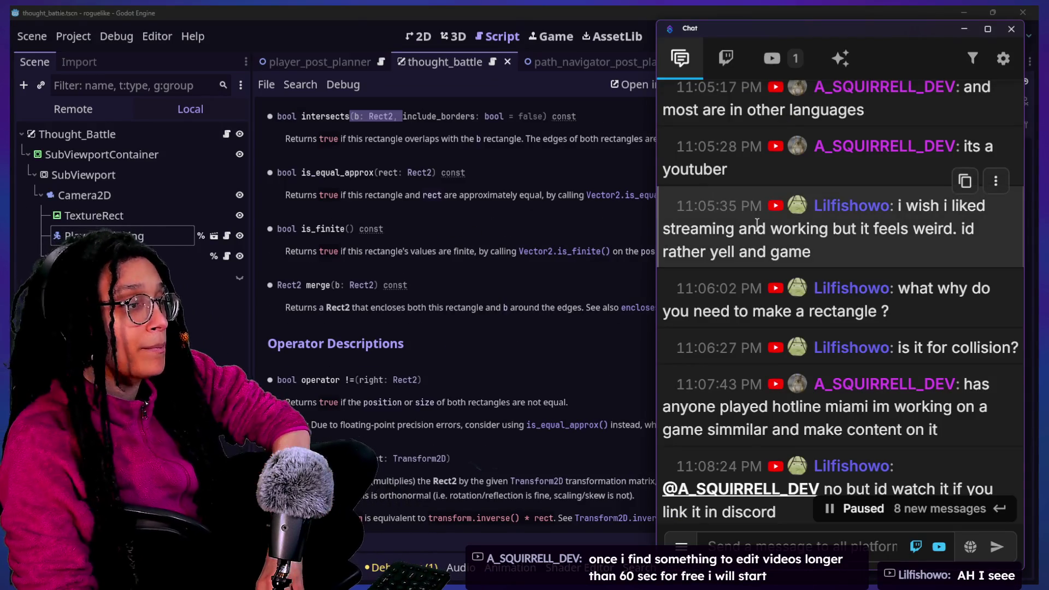
Read the latest chat messages, selecting parts of the collision question and a viewer's message.
{"action": "scroll", "coordinate": [757, 224], "scroll_direction": "up", "scroll_amount": 1}
{"action": "scroll", "coordinate": [756, 224], "scroll_direction": "down", "scroll_amount": 3}
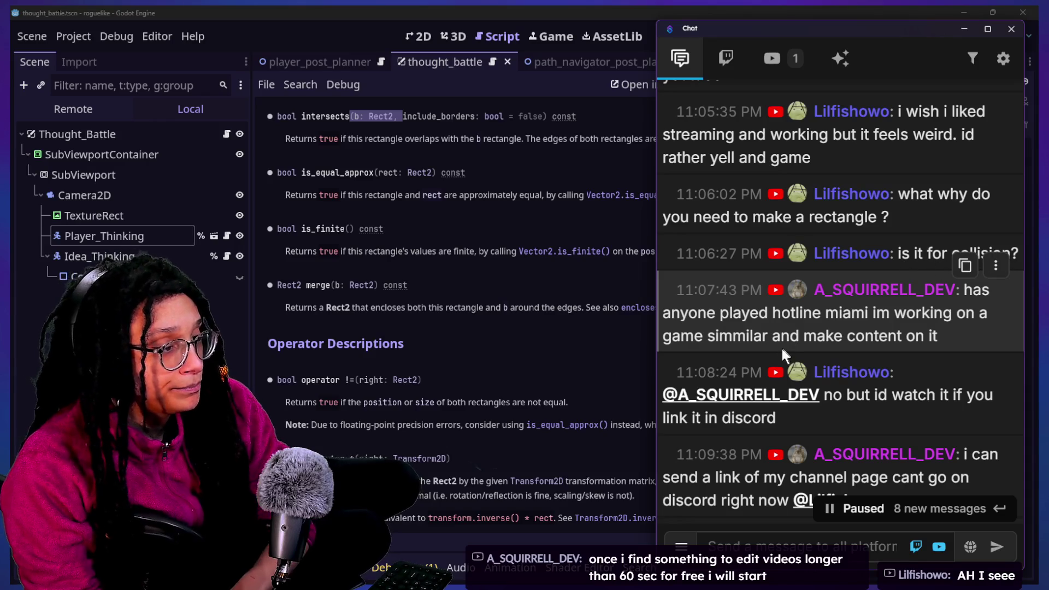
{"action": "left_click_drag", "start_coordinate": [1018, 253], "coordinate": [981, 257]}
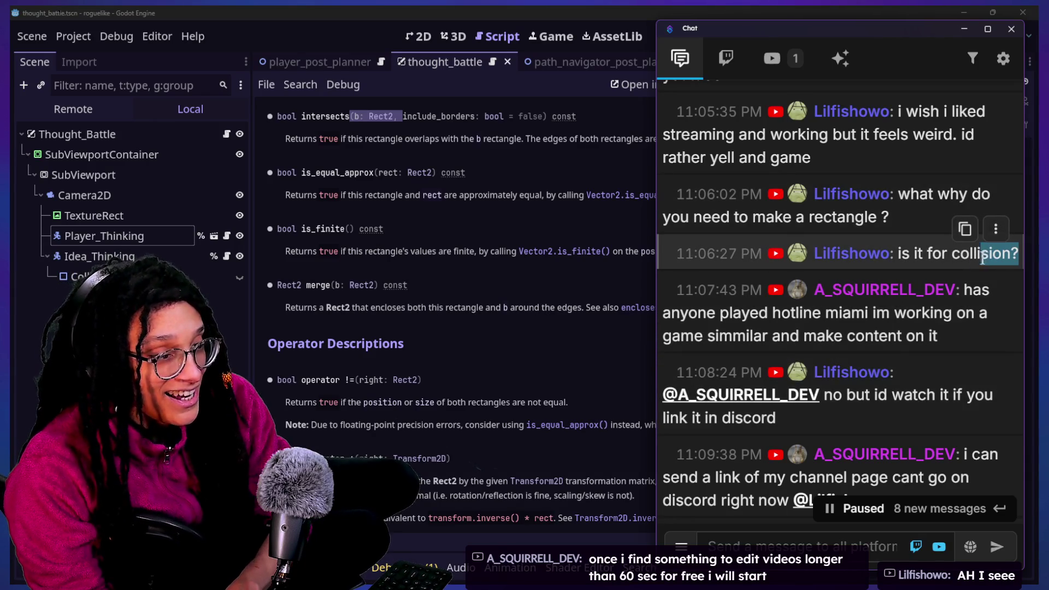
{"action": "left_click", "coordinate": [982, 257]}
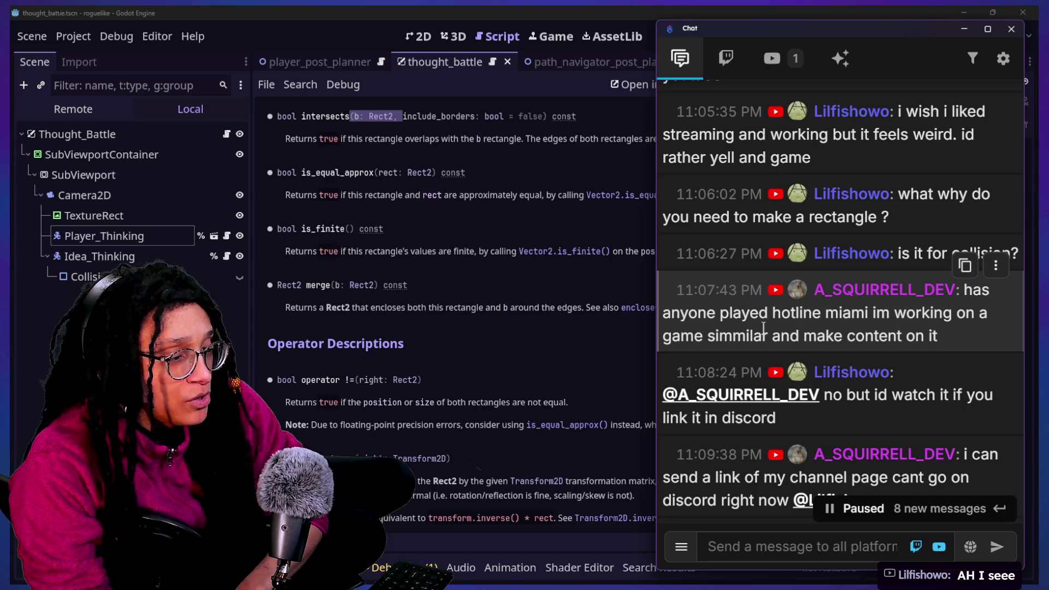
{"action": "scroll", "coordinate": [763, 327], "scroll_direction": "down", "scroll_amount": 4}
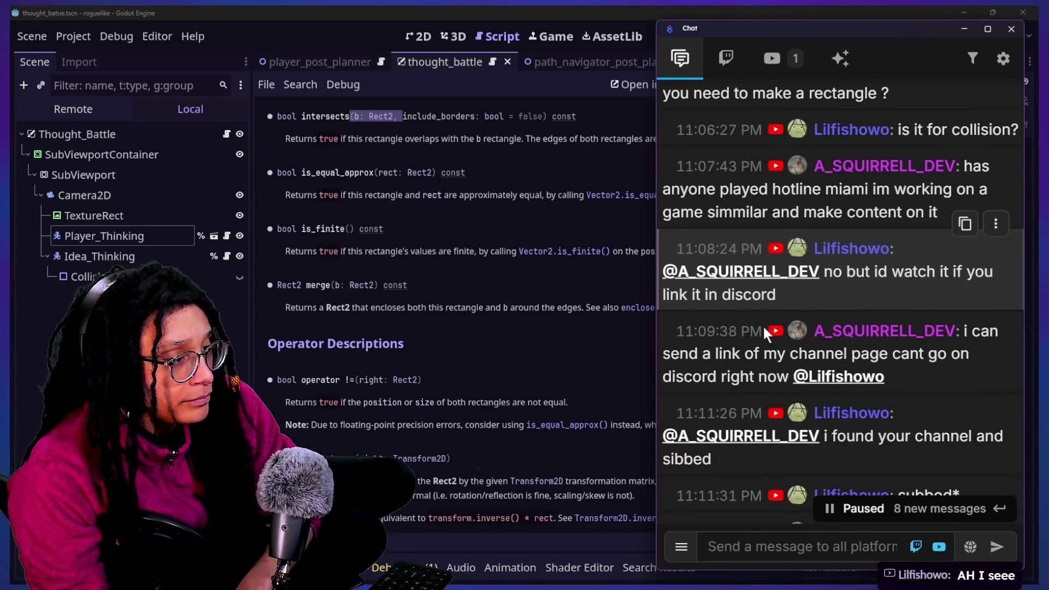
{"action": "left_click_drag", "start_coordinate": [853, 272], "coordinate": [848, 298]}
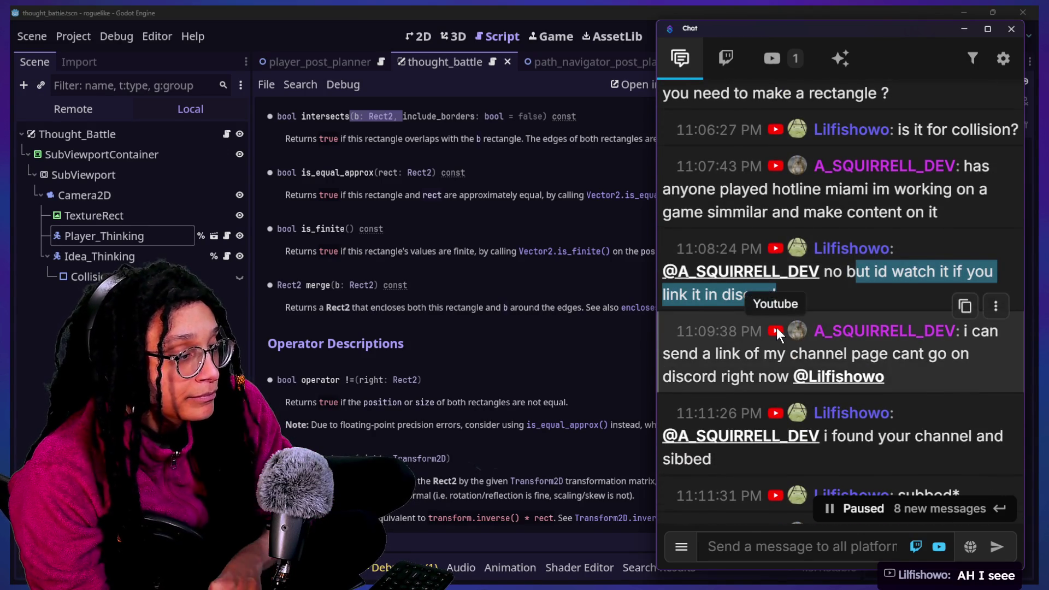
{"action": "scroll", "coordinate": [775, 326], "scroll_direction": "down", "scroll_amount": 5}
{"action": "scroll", "coordinate": [772, 326], "scroll_direction": "up", "scroll_amount": 1}
{"action": "scroll", "coordinate": [772, 327], "scroll_direction": "down", "scroll_amount": 1}
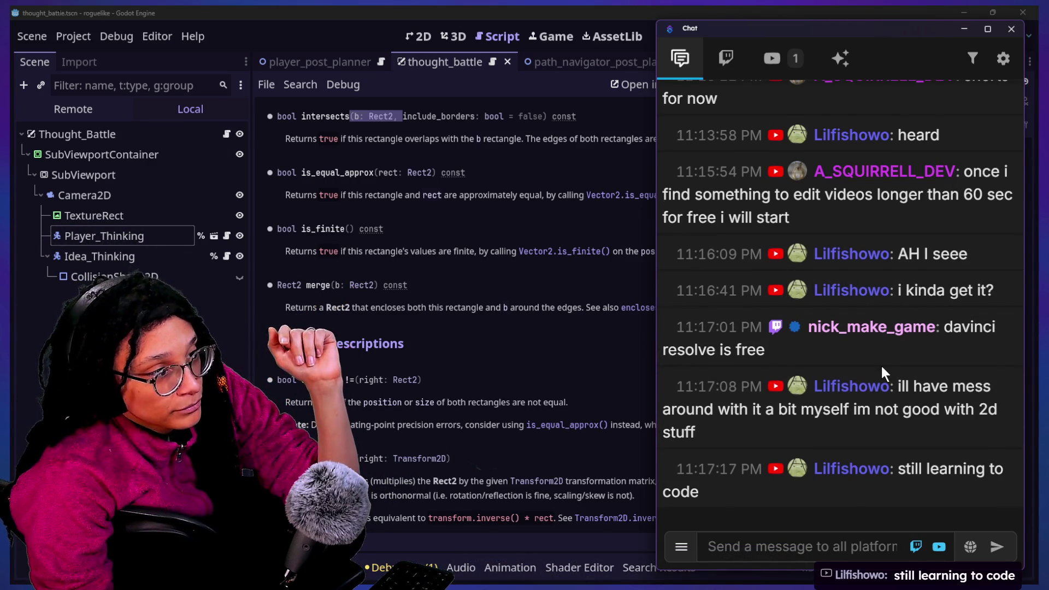
Scroll back through older chat messages, then return to Godot's 2D view.
{"action": "scroll", "coordinate": [880, 366], "scroll_direction": "up", "scroll_amount": 2}
{"action": "scroll", "coordinate": [882, 367], "scroll_direction": "up", "scroll_amount": 10}
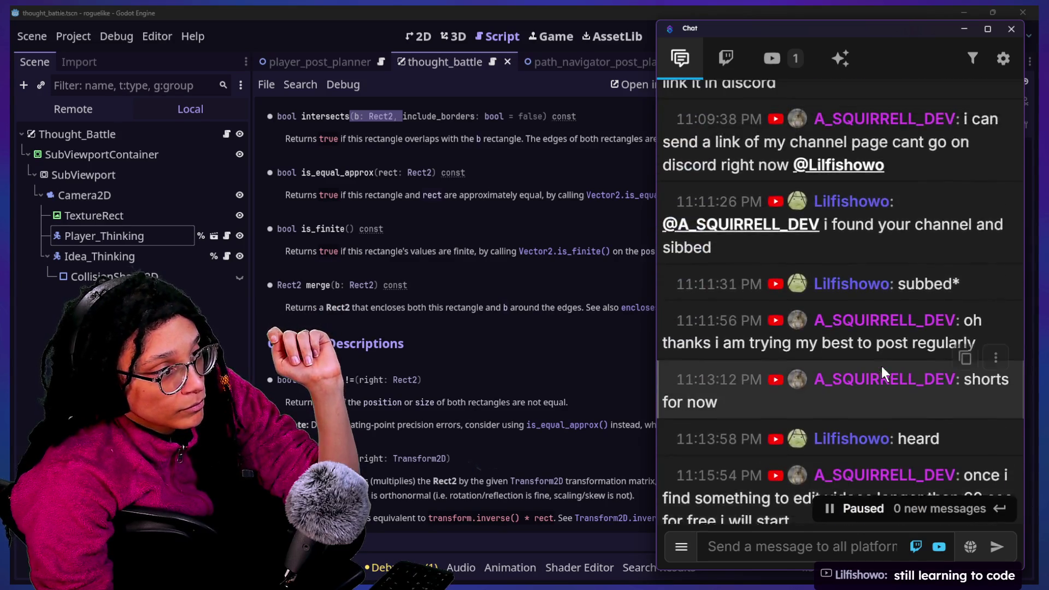
{"action": "scroll", "coordinate": [880, 366], "scroll_direction": "up", "scroll_amount": 2}
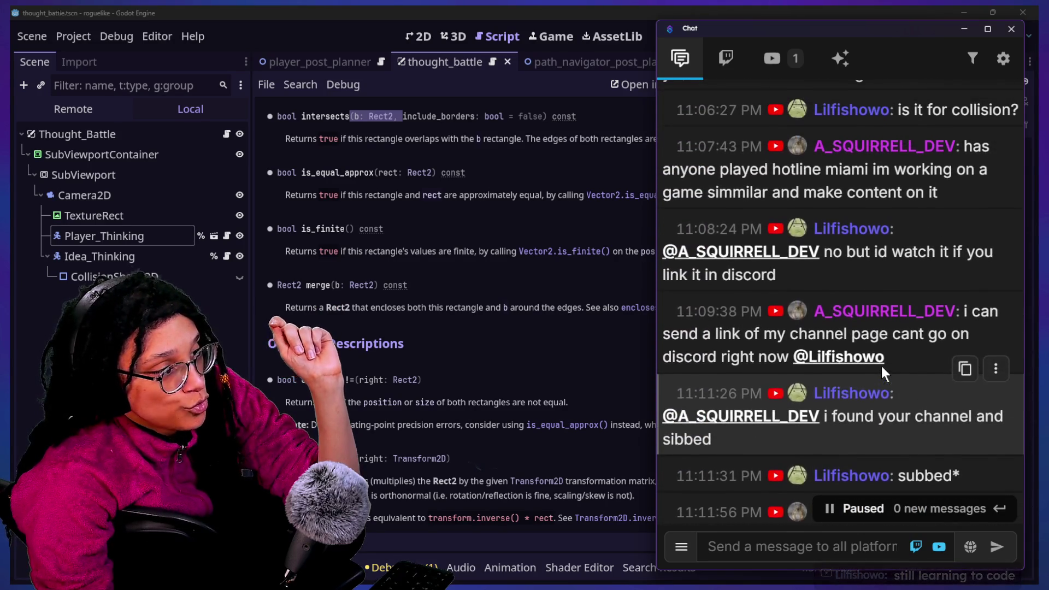
{"action": "scroll", "coordinate": [881, 366], "scroll_direction": "up", "scroll_amount": 1}
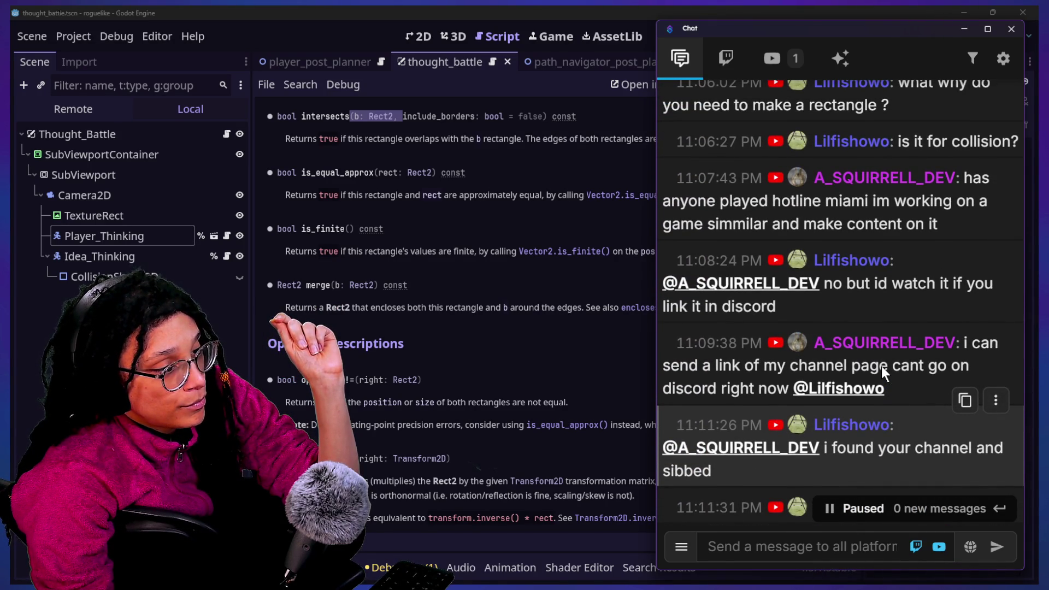
{"action": "scroll", "coordinate": [881, 366], "scroll_direction": "down", "scroll_amount": 10}
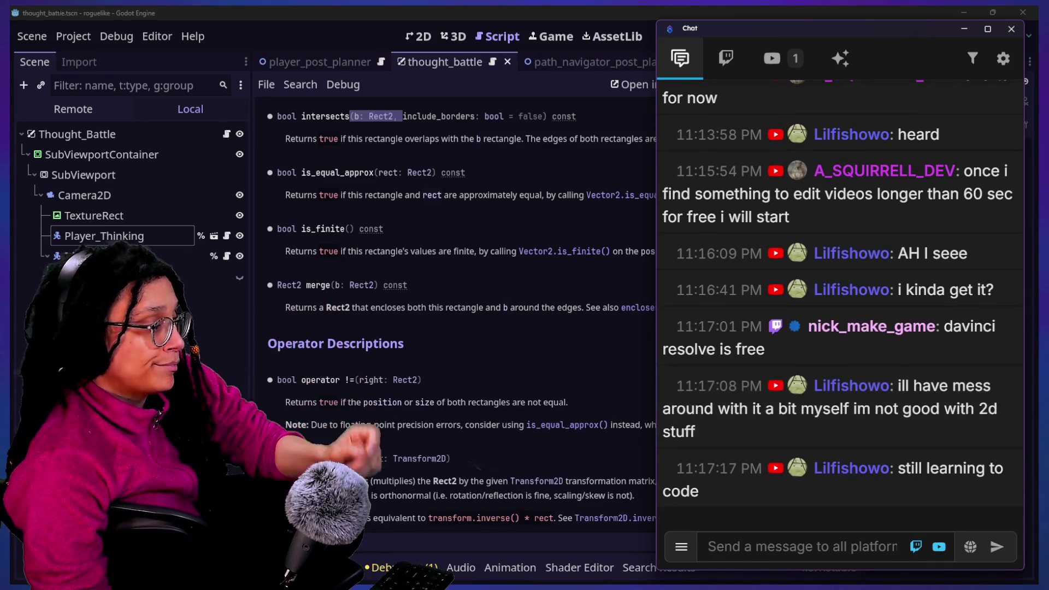
{"action": "left_click", "coordinate": [380, 419]}
{"action": "left_click", "coordinate": [420, 32]}
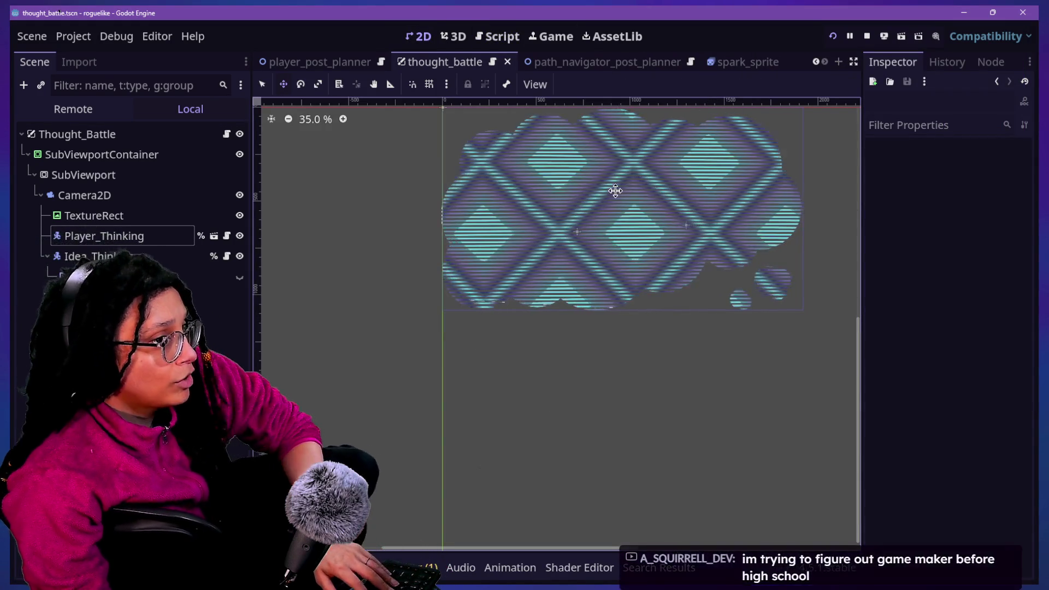
Zoom and pan the thought_battle canvas, then bring the chat window back up.
{"action": "scroll", "coordinate": [615, 190], "scroll_direction": "up", "scroll_amount": 1}
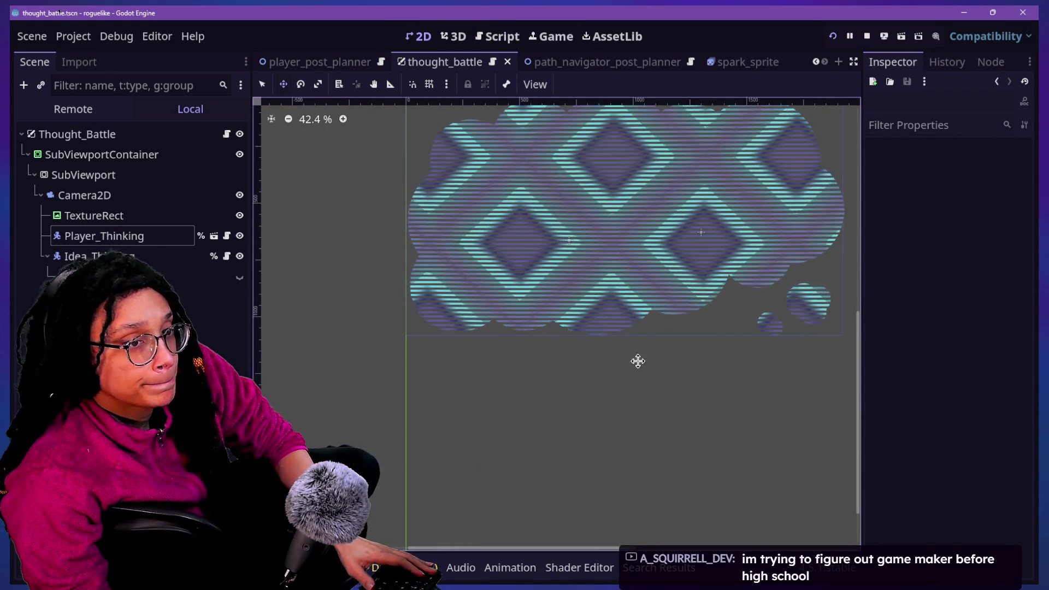
{"action": "left_click_drag", "start_coordinate": [858, 341], "coordinate": [857, 292]}
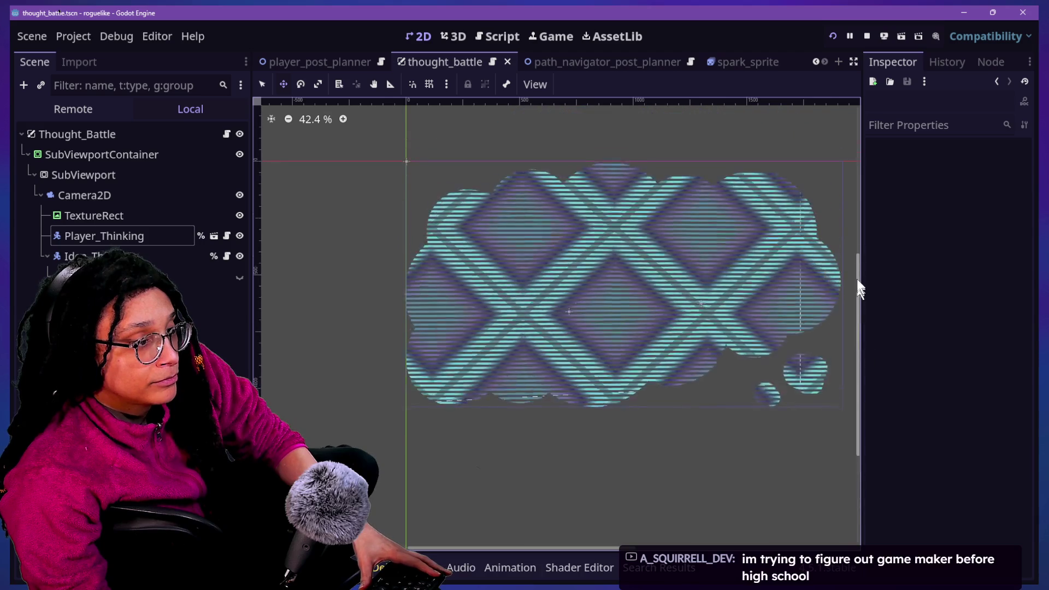
{"action": "scroll", "coordinate": [754, 307], "scroll_direction": "down", "scroll_amount": 2}
{"action": "scroll", "coordinate": [754, 307], "scroll_direction": "up", "scroll_amount": 1}
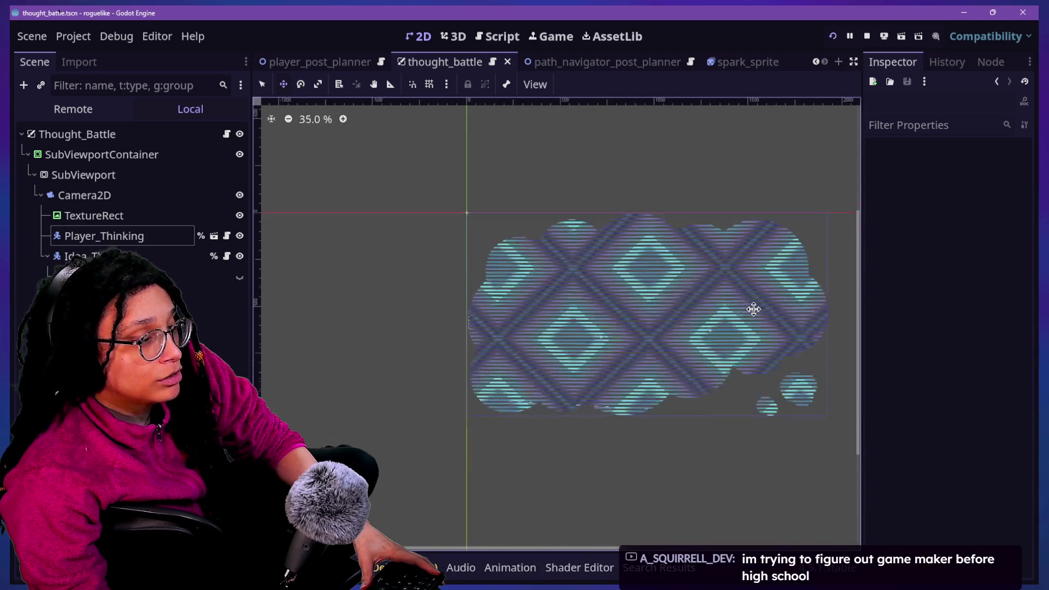
{"action": "scroll", "coordinate": [753, 310], "scroll_direction": "up", "scroll_amount": 3}
{"action": "scroll", "coordinate": [754, 309], "scroll_direction": "down", "scroll_amount": 1}
{"action": "scroll", "coordinate": [754, 309], "scroll_direction": "up", "scroll_amount": 1}
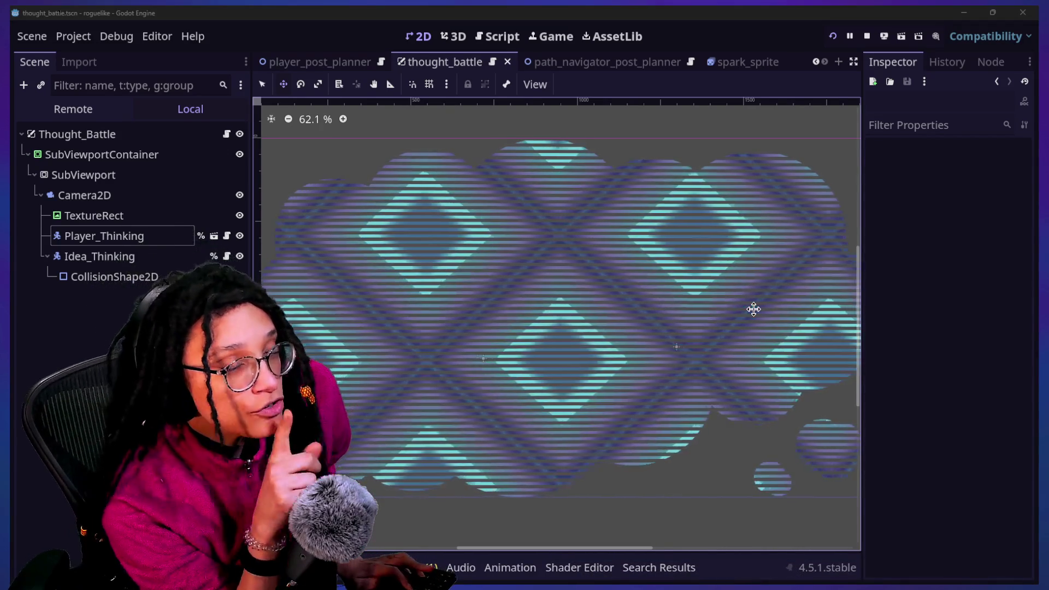
{"action": "key", "text": "alt+Tab"}
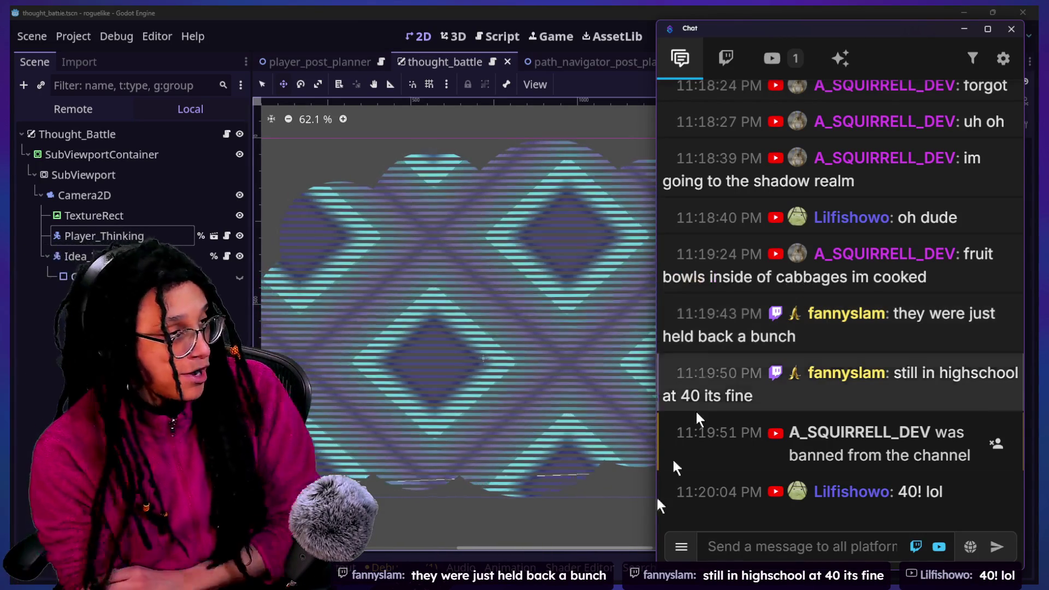
Bring the Godot editor in front of the chat and select the Player_Thinking node.
{"action": "left_click", "coordinate": [9, 392]}
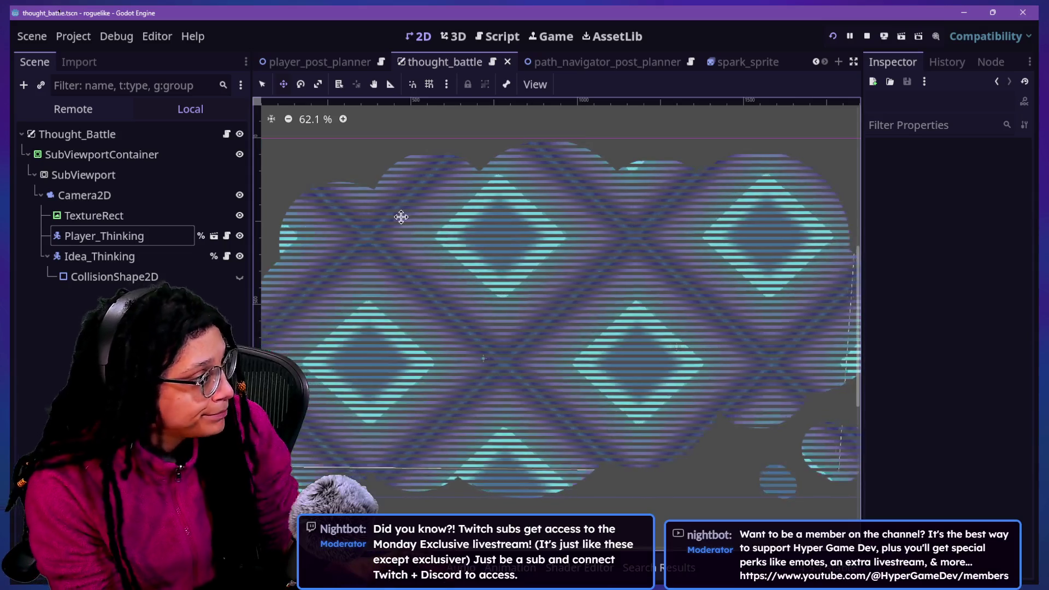
{"action": "left_click", "coordinate": [161, 230]}
Save the thought_battle scene while viewing the Rect2 reference, then return to its 2D canvas.
{"action": "left_click", "coordinate": [498, 37]}
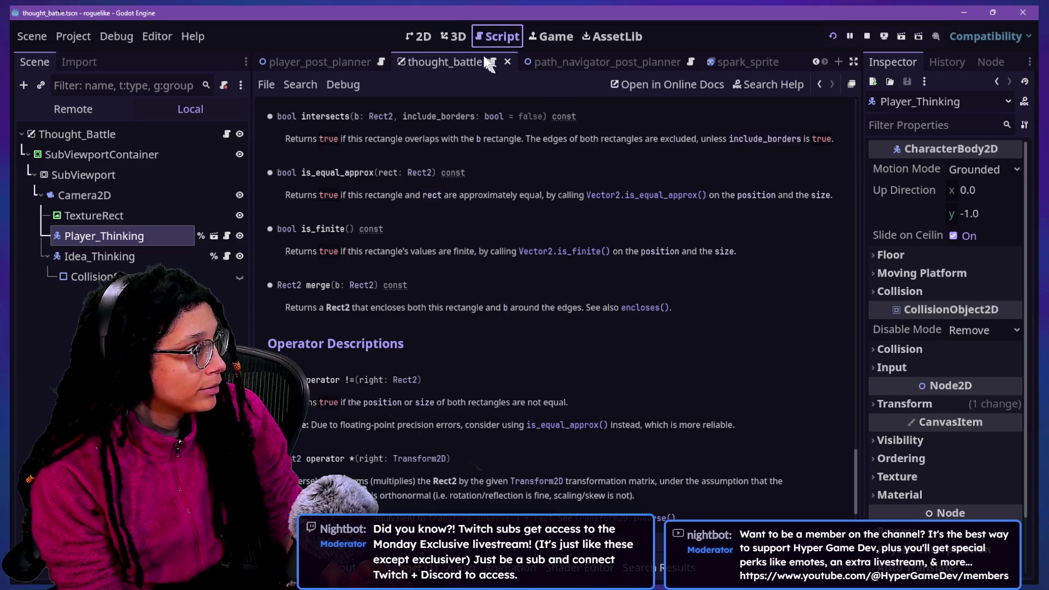
{"action": "left_click", "coordinate": [432, 38]}
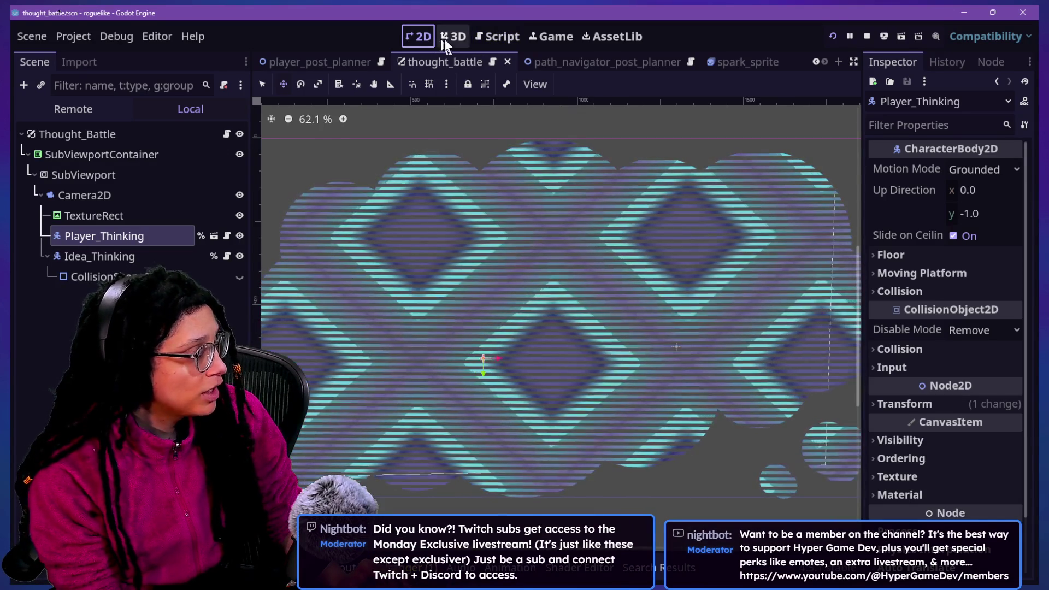
{"action": "left_click", "coordinate": [509, 40]}
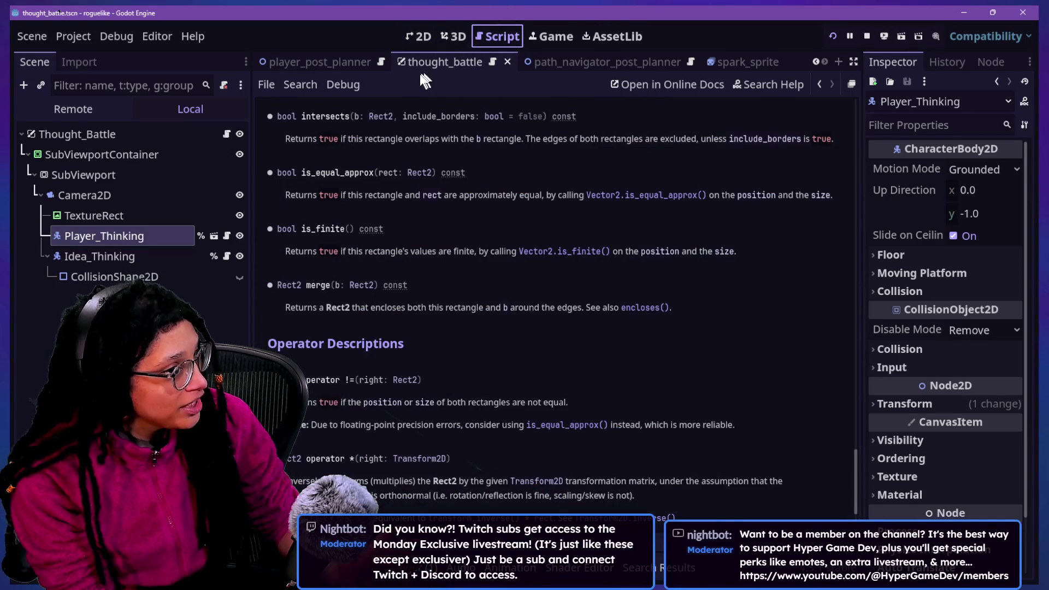
{"action": "key", "text": "ctrl+s"}
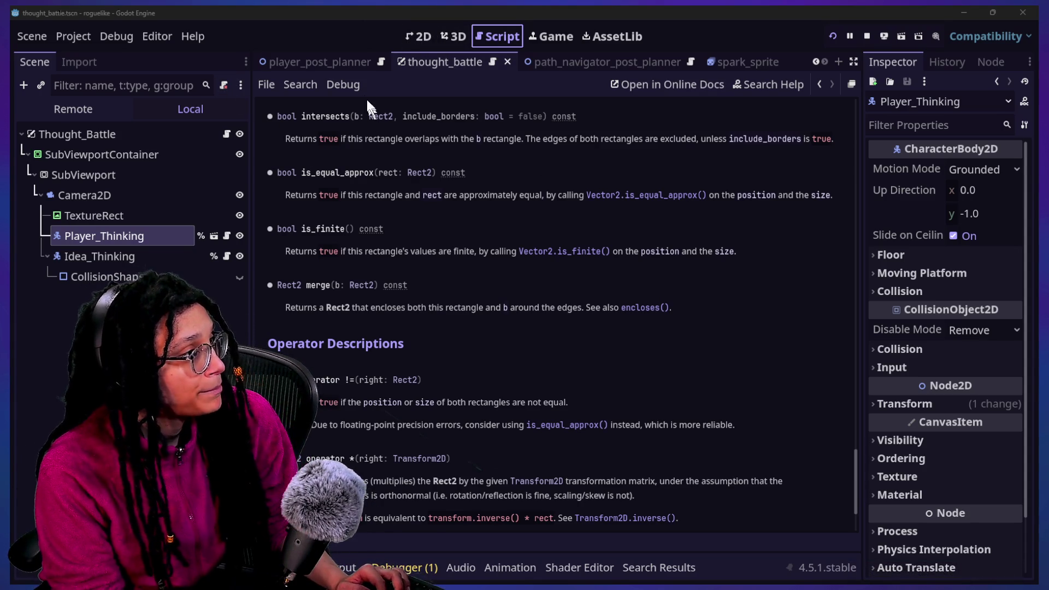
{"action": "left_click", "coordinate": [417, 37]}
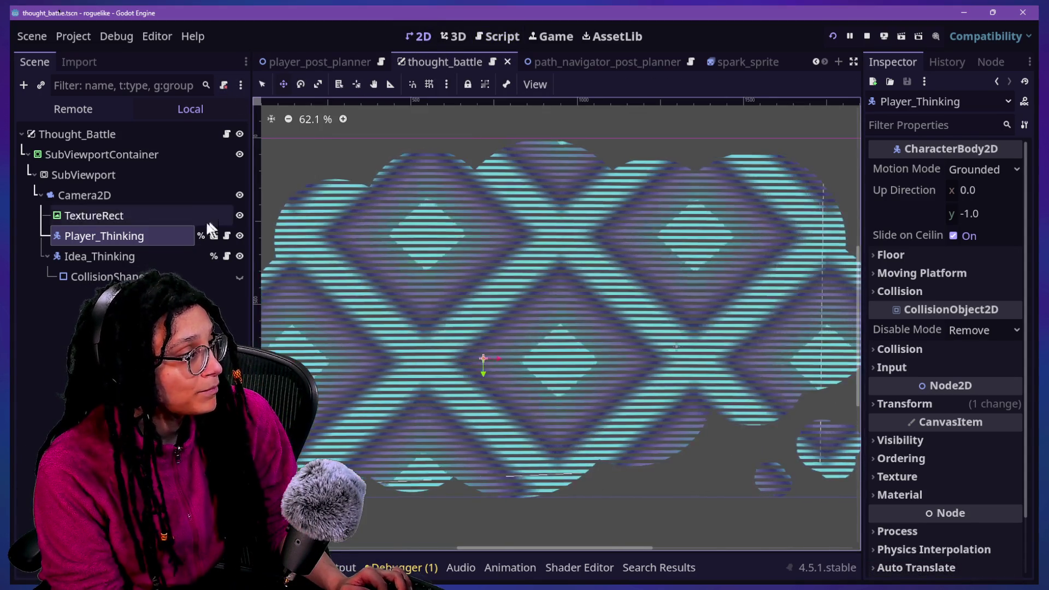
Quick Open player_thinking.tscn by searching 'player_think'.
{"action": "scroll", "coordinate": [441, 308], "scroll_direction": "down", "scroll_amount": 2}
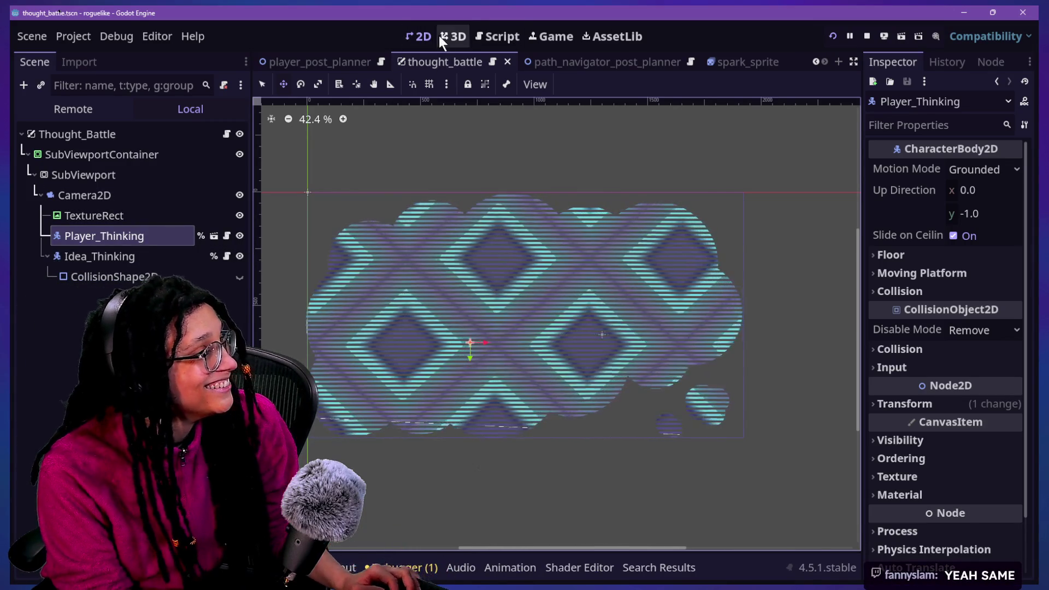
{"action": "left_click", "coordinate": [483, 37]}
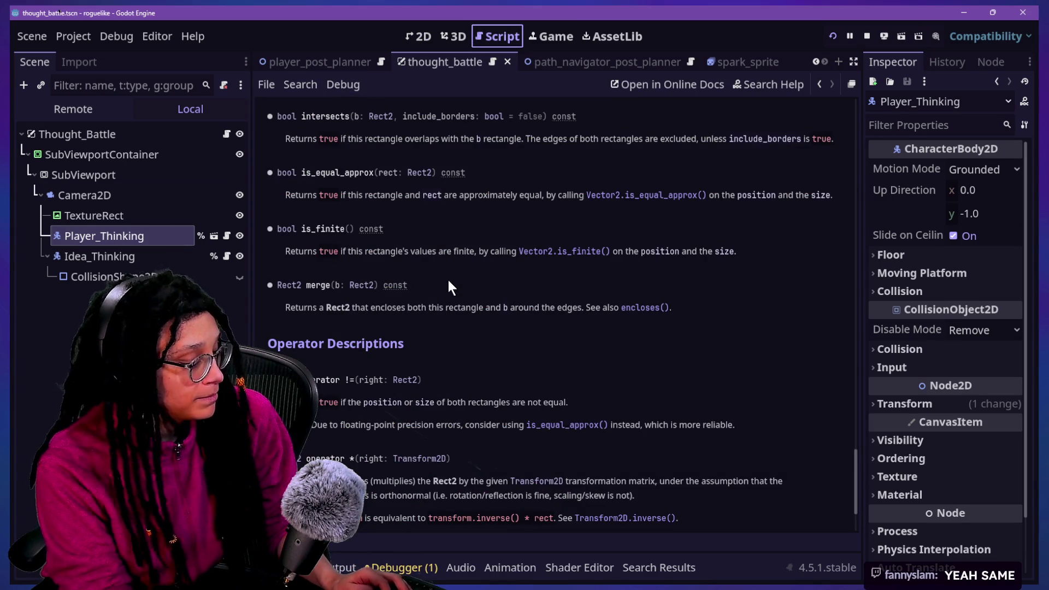
{"action": "key", "text": "alt+shift+o"}
{"action": "type", "text": "player_think"}
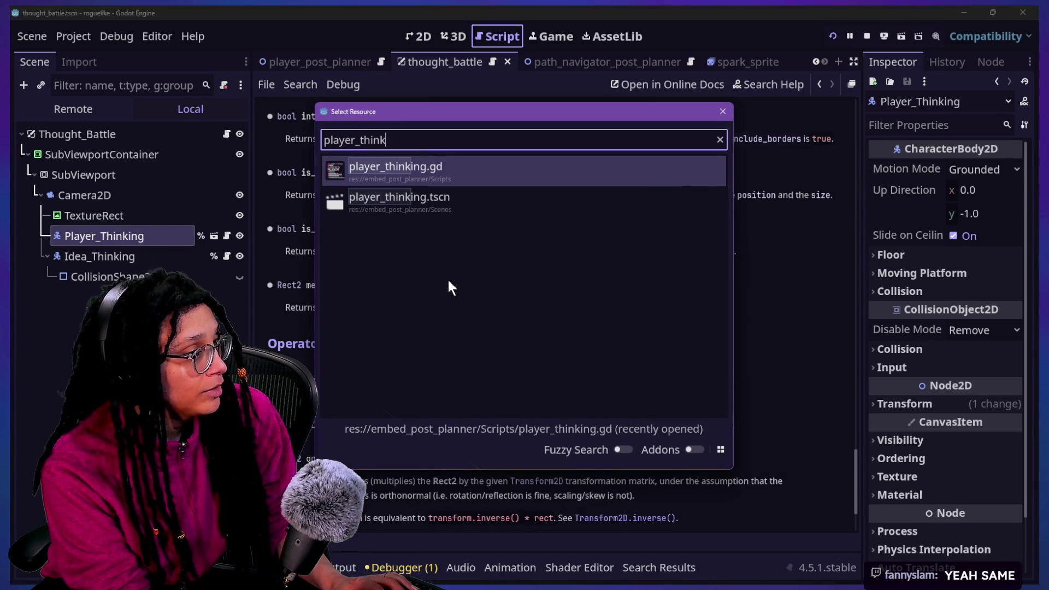
{"action": "key", "text": "Down"}
{"action": "key", "text": "Return"}
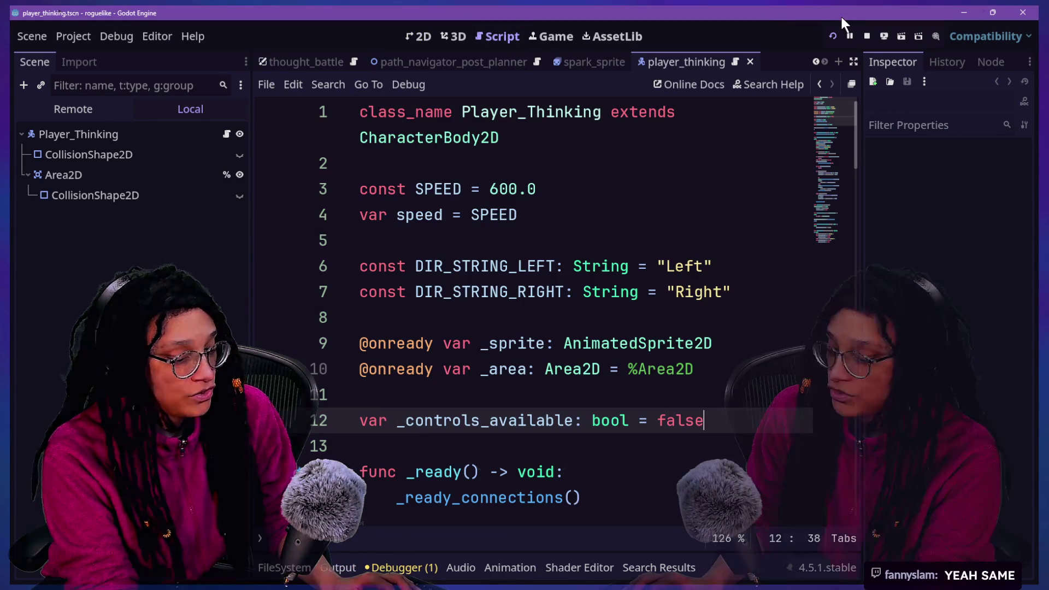
View player_thinking in 2D and inspect its Area2D, CollisionShape2D and root nodes.
{"action": "left_click", "coordinate": [431, 38]}
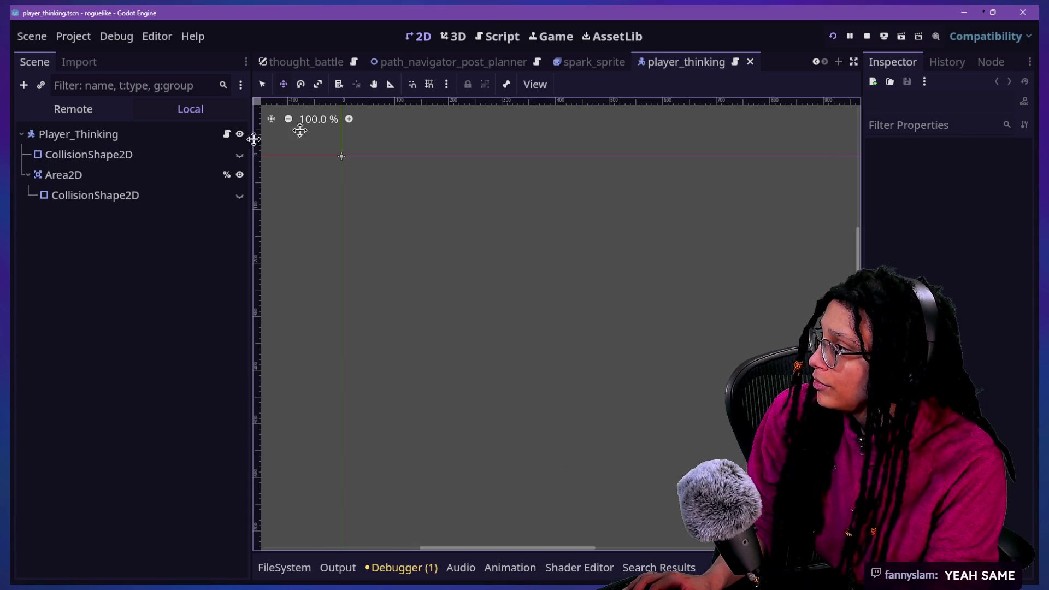
{"action": "scroll", "coordinate": [307, 126], "scroll_direction": "down", "scroll_amount": 5}
{"action": "scroll", "coordinate": [309, 129], "scroll_direction": "up", "scroll_amount": 10}
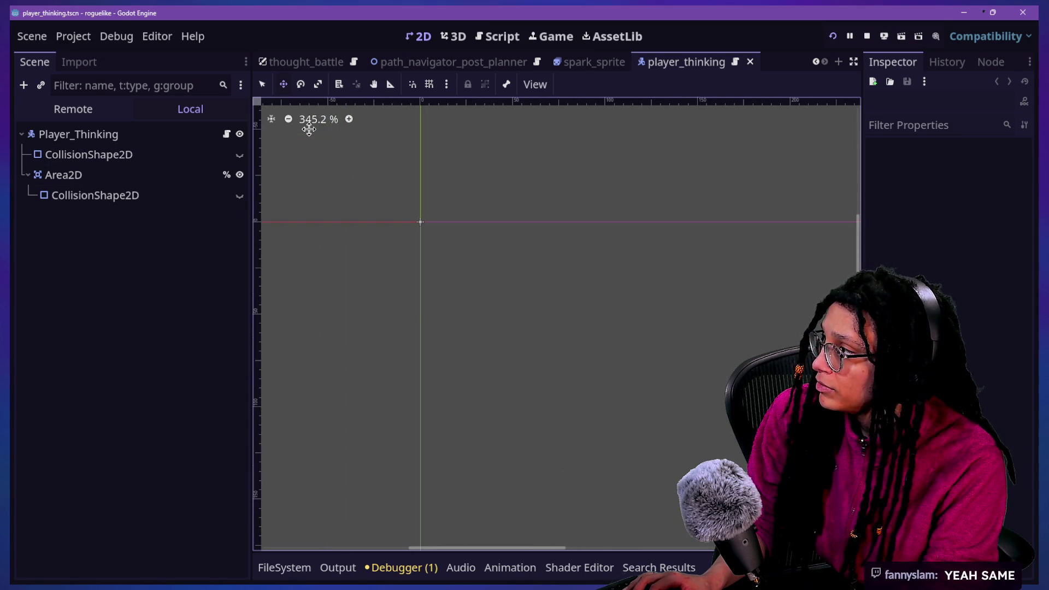
{"action": "left_click", "coordinate": [145, 174]}
{"action": "left_click", "coordinate": [156, 154]}
{"action": "left_click", "coordinate": [164, 137]}
{"action": "scroll", "coordinate": [400, 196], "scroll_direction": "down", "scroll_amount": 2}
{"action": "left_click", "coordinate": [615, 60]}
{"action": "left_click", "coordinate": [682, 61]}
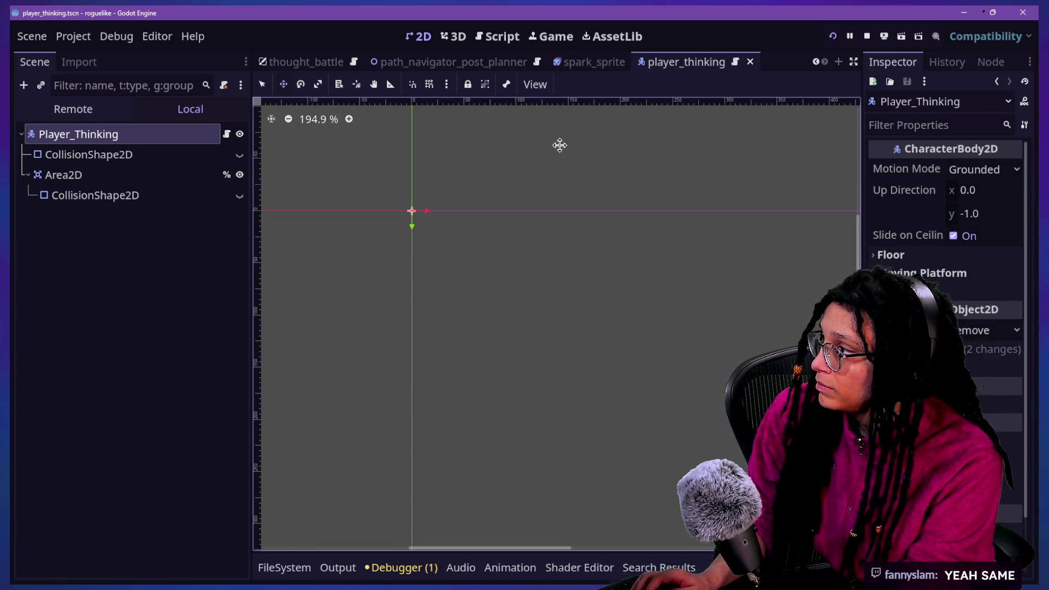
Quick Open thought_battle.tscn by searching 'thought'.
{"action": "key", "text": "shift+alt+o"}
{"action": "type", "text": "th"}
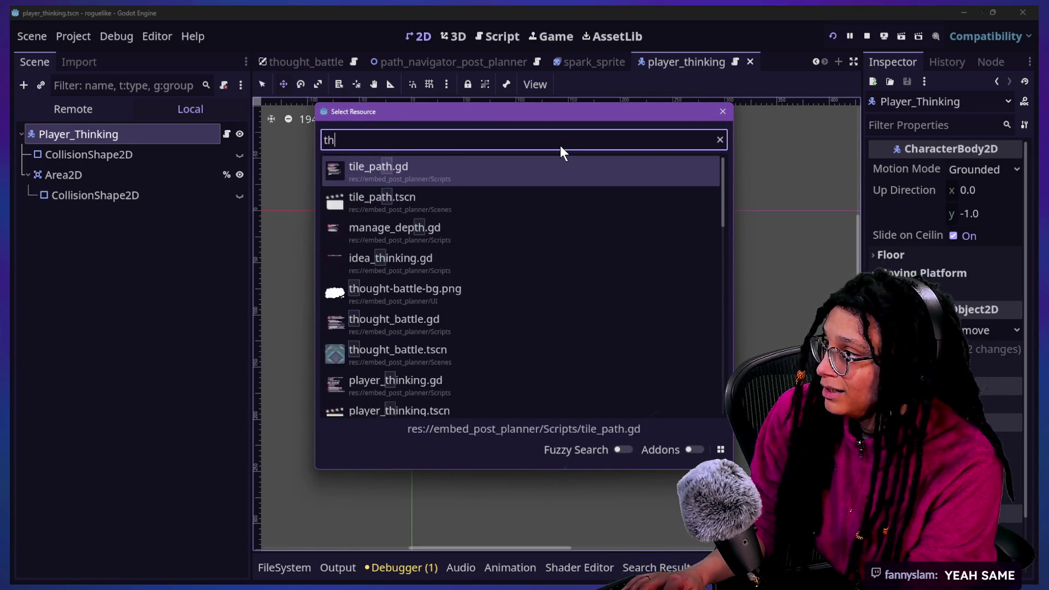
{"action": "type", "text": "ought"}
{"action": "key", "text": "Down"}
{"action": "key", "text": "Down"}
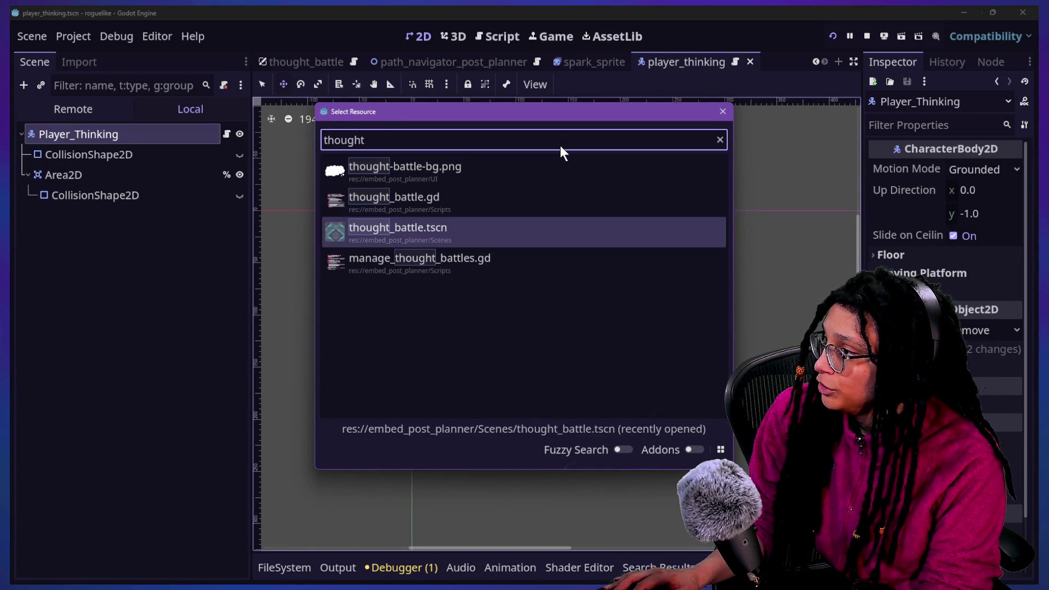
{"action": "key", "text": "Return"}
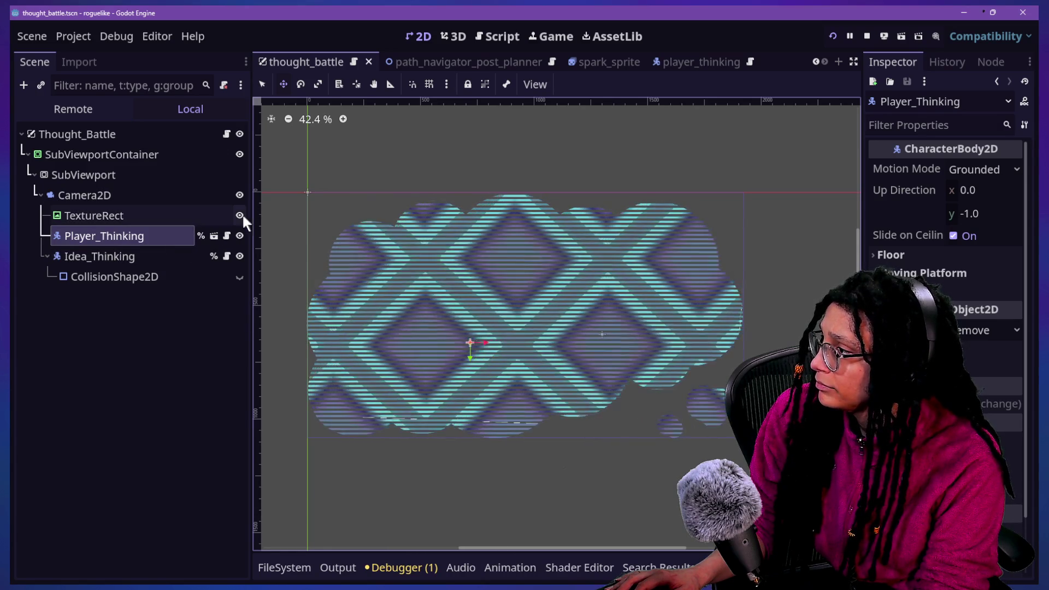
Run the Post Planner project to its title screen, stop it, and reopen the player_thinking tab.
{"action": "left_click", "coordinate": [210, 214]}
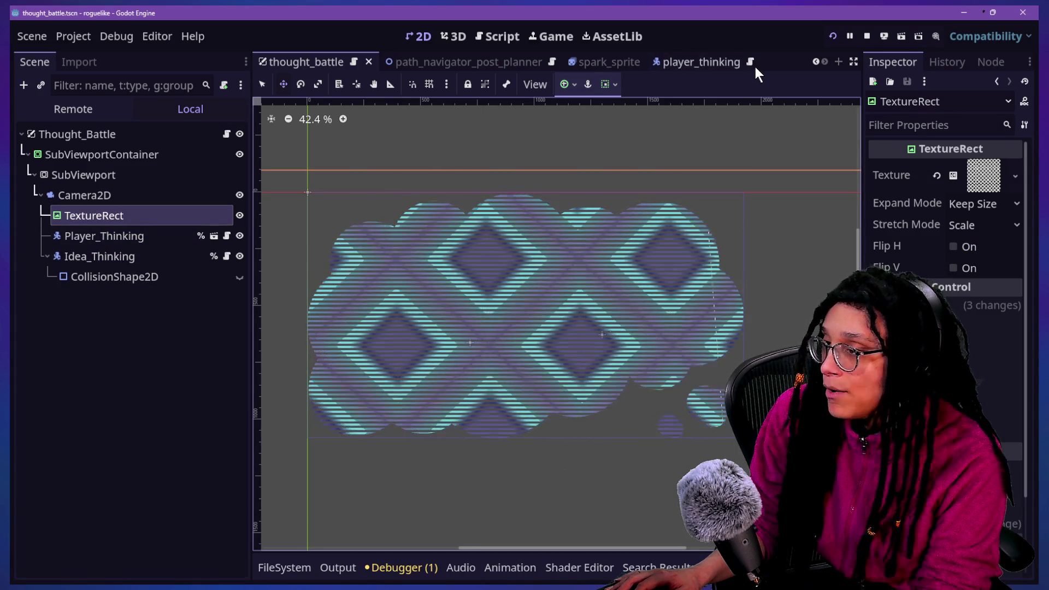
{"action": "left_click", "coordinate": [831, 38]}
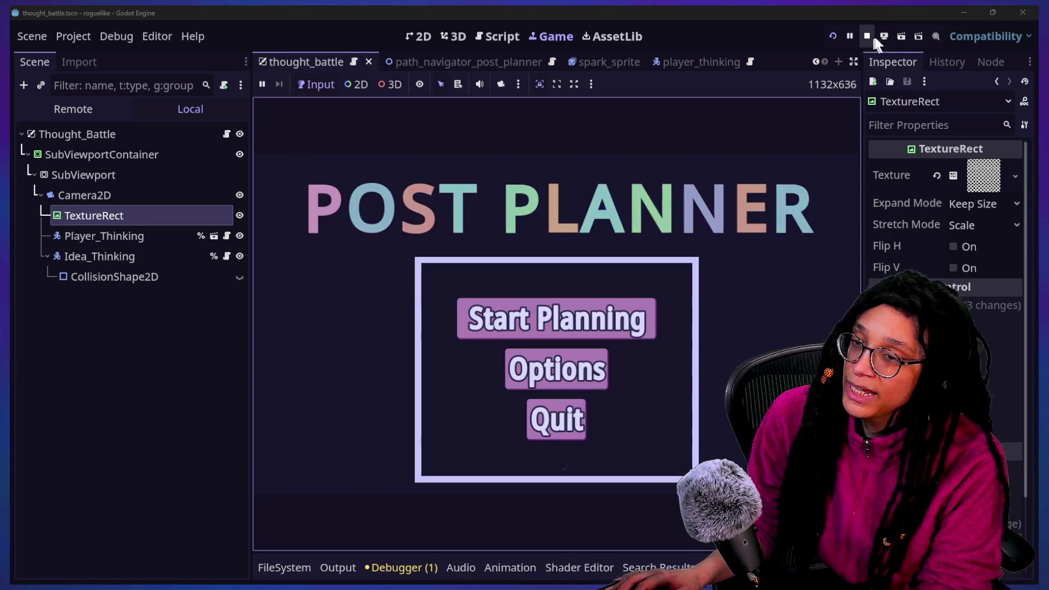
{"action": "left_click", "coordinate": [881, 36]}
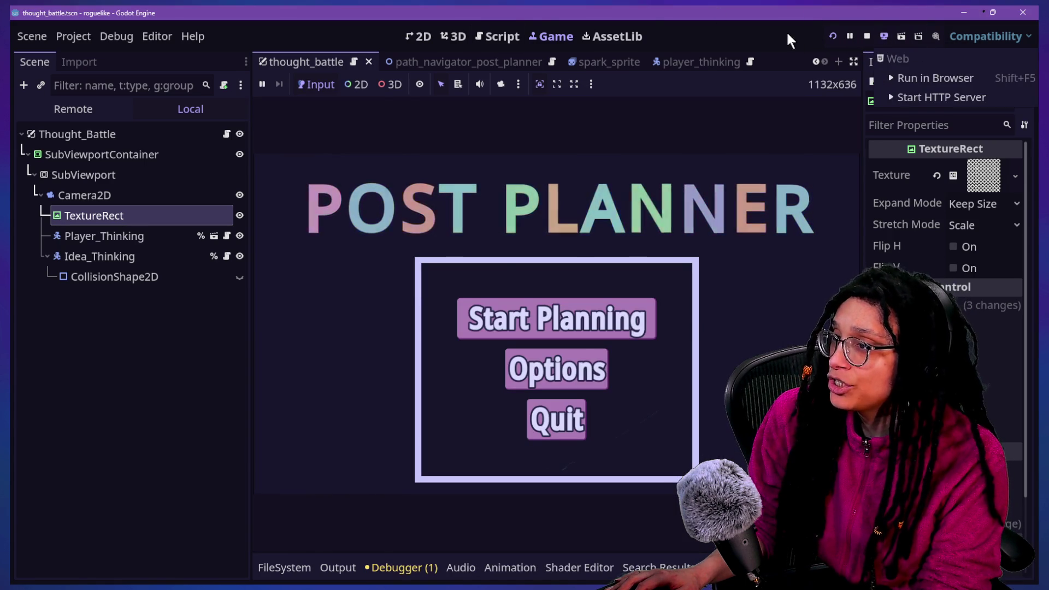
{"action": "left_click", "coordinate": [868, 39]}
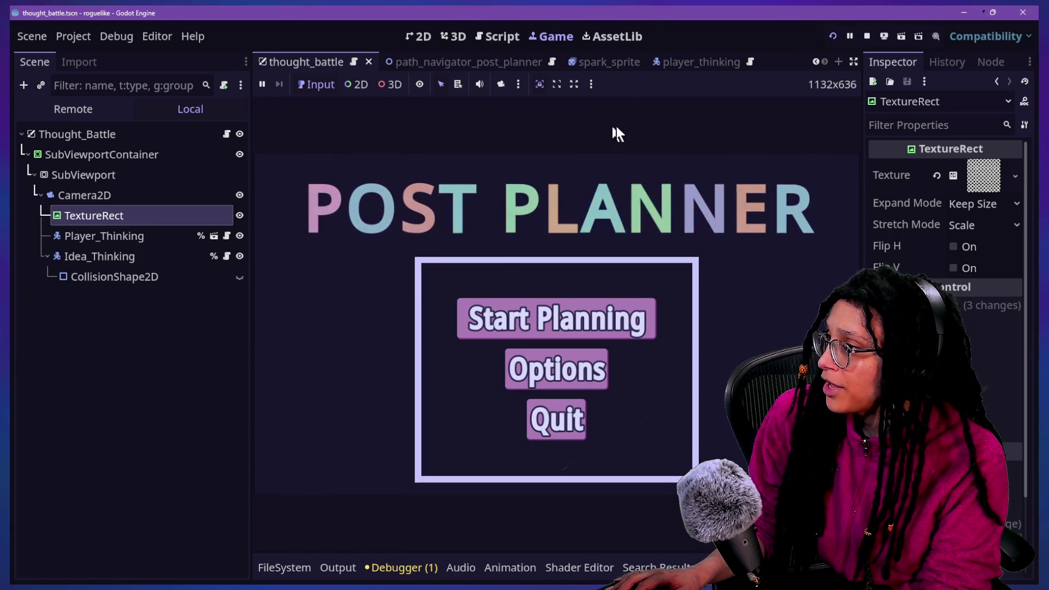
{"action": "left_click", "coordinate": [866, 36]}
{"action": "left_click", "coordinate": [711, 63]}
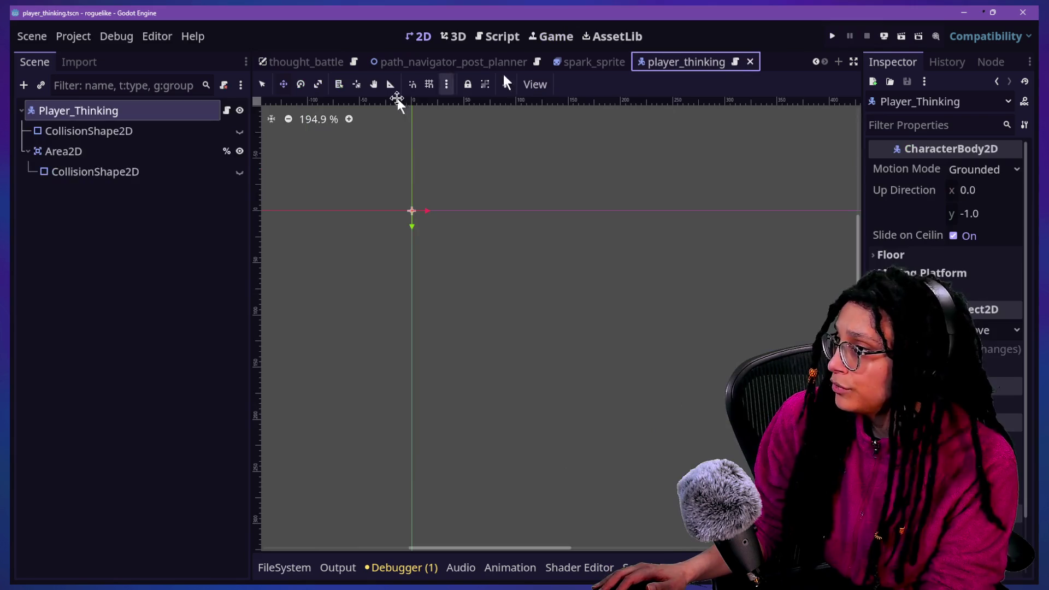
Open player_thinking.gd and scroll through its code.
{"action": "left_click", "coordinate": [227, 110]}
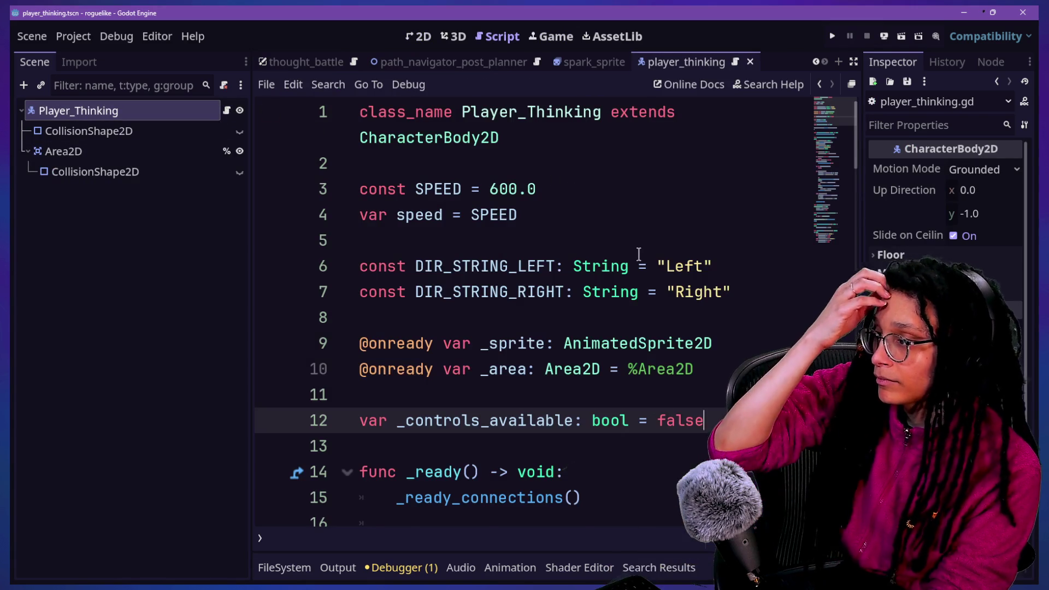
{"action": "scroll", "coordinate": [639, 256], "scroll_direction": "down", "scroll_amount": 2}
{"action": "scroll", "coordinate": [637, 265], "scroll_direction": "down", "scroll_amount": 4}
{"action": "scroll", "coordinate": [639, 271], "scroll_direction": "up", "scroll_amount": 6}
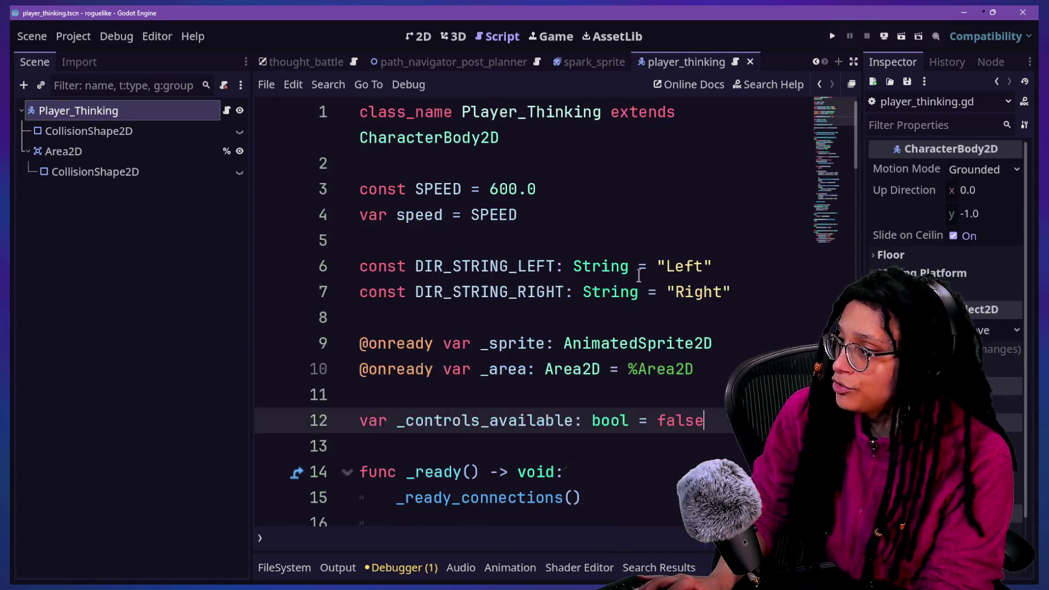
{"action": "scroll", "coordinate": [638, 274], "scroll_direction": "down", "scroll_amount": 1}
{"action": "scroll", "coordinate": [471, 307], "scroll_direction": "down", "scroll_amount": 6}
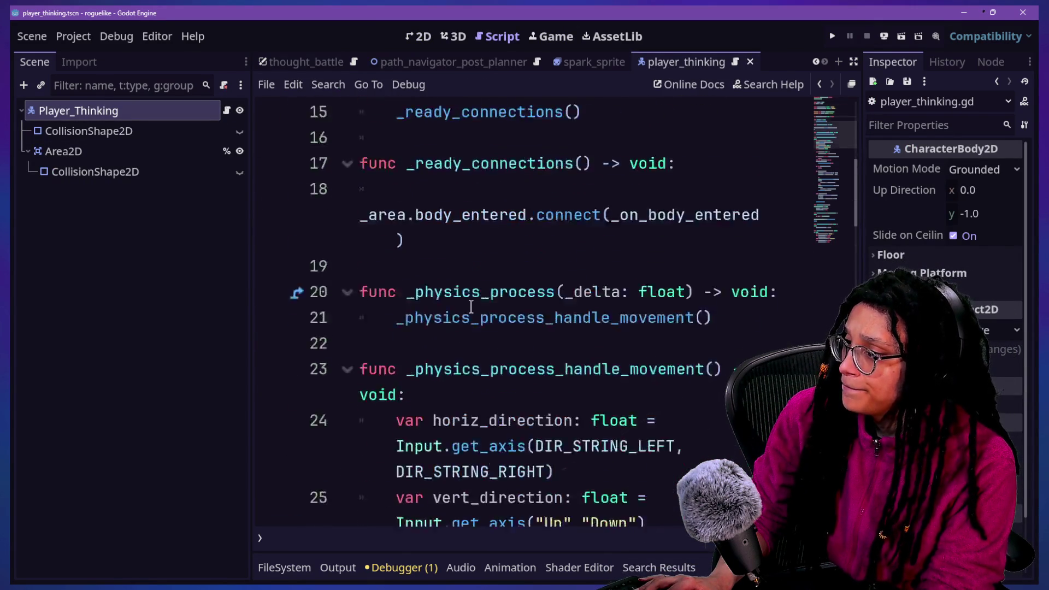
{"action": "scroll", "coordinate": [471, 307], "scroll_direction": "up", "scroll_amount": 7}
{"action": "scroll", "coordinate": [471, 307], "scroll_direction": "down", "scroll_amount": 7}
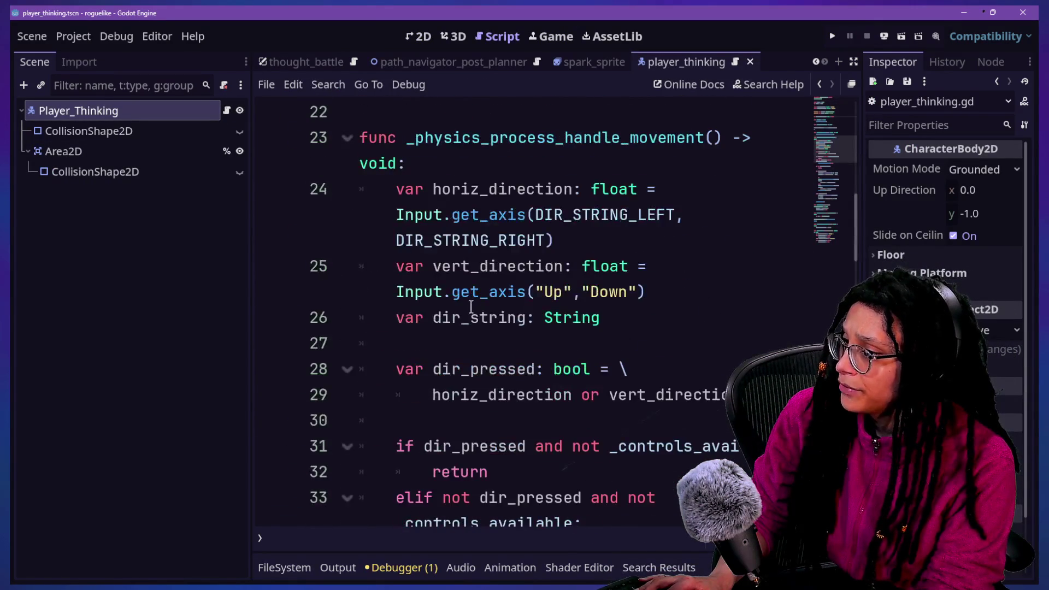
{"action": "scroll", "coordinate": [471, 307], "scroll_direction": "down", "scroll_amount": 6}
Dismiss Find in Files and Quick Open the thought_battle scene.
{"action": "key", "text": "ctrl+shift+f"}
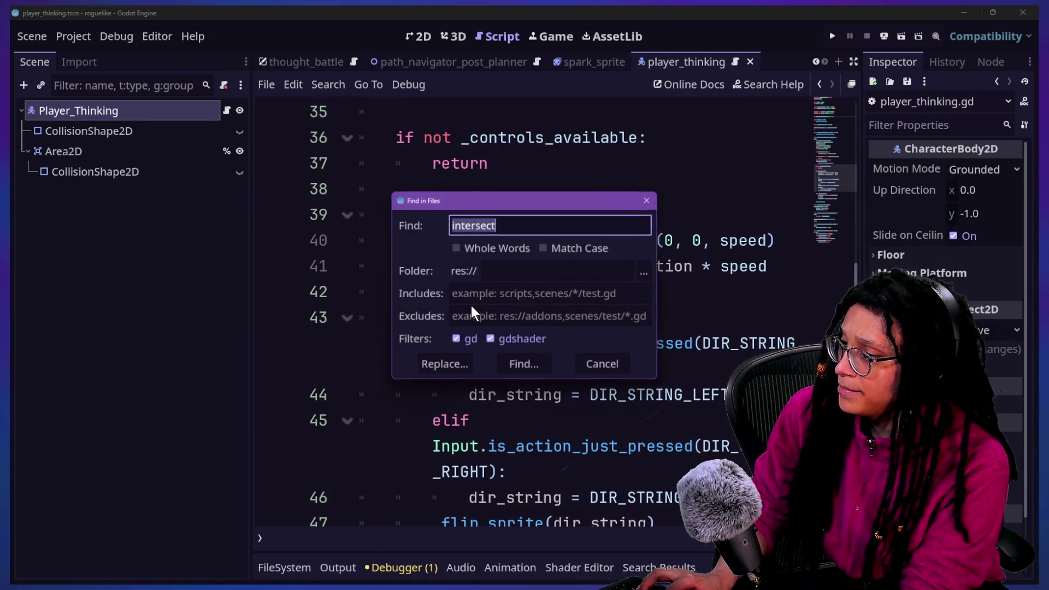
{"action": "key", "text": "Escape"}
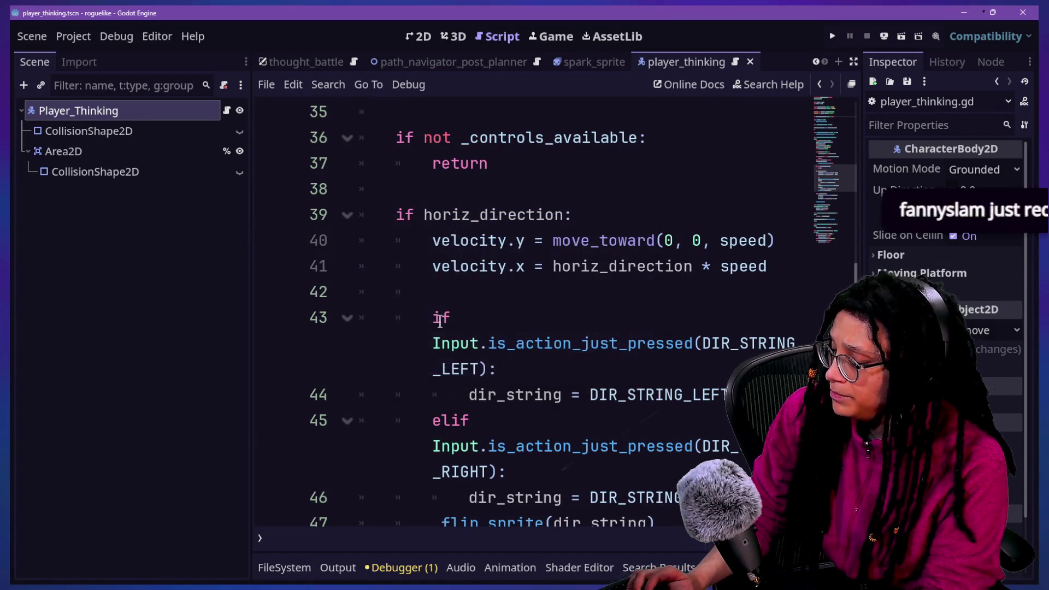
{"action": "key", "text": "shift+alt+o"}
{"action": "key", "text": "Return"}
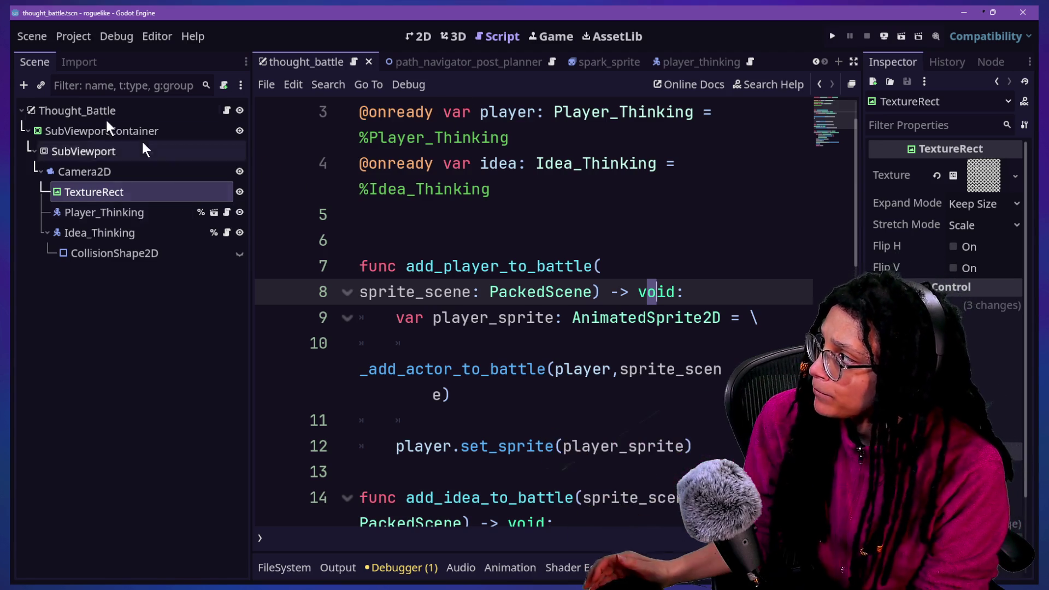
{"action": "left_click", "coordinate": [480, 258]}
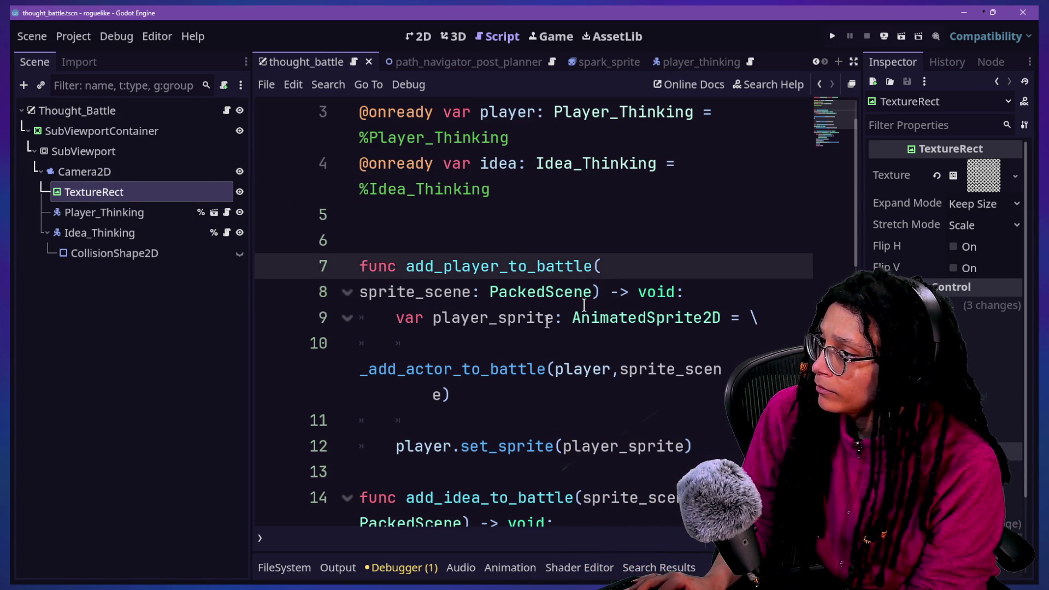
{"action": "left_click_drag", "start_coordinate": [512, 334], "coordinate": [481, 269]}
{"action": "left_click", "coordinate": [481, 268]}
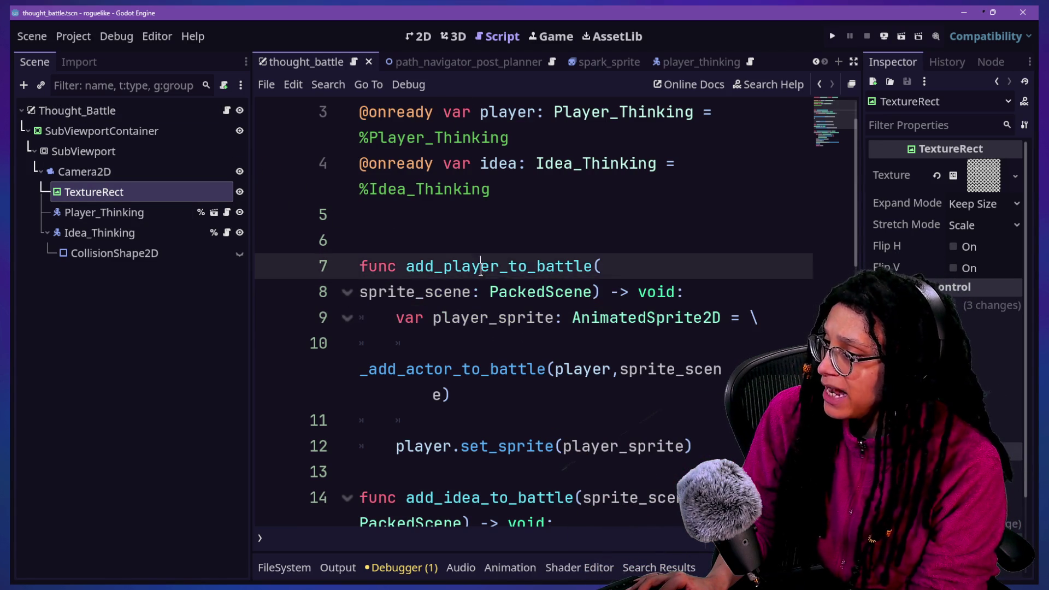
{"action": "left_click", "coordinate": [456, 347]}
{"action": "scroll", "coordinate": [407, 333], "scroll_direction": "down", "scroll_amount": 1}
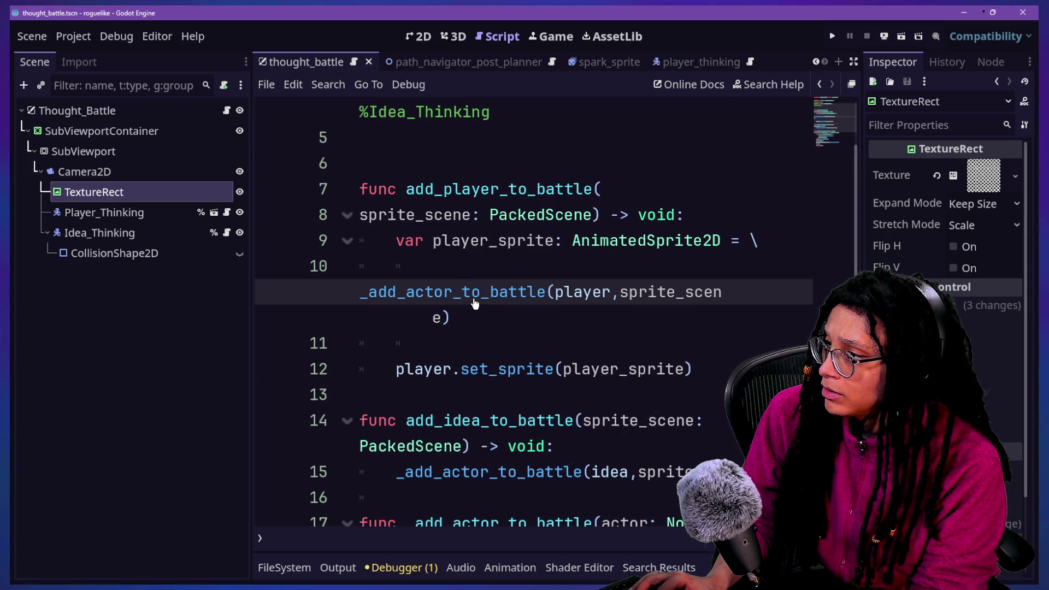
{"action": "key", "text": "ctrl+shift+F11"}
{"action": "scroll", "coordinate": [474, 304], "scroll_direction": "up", "scroll_amount": 1}
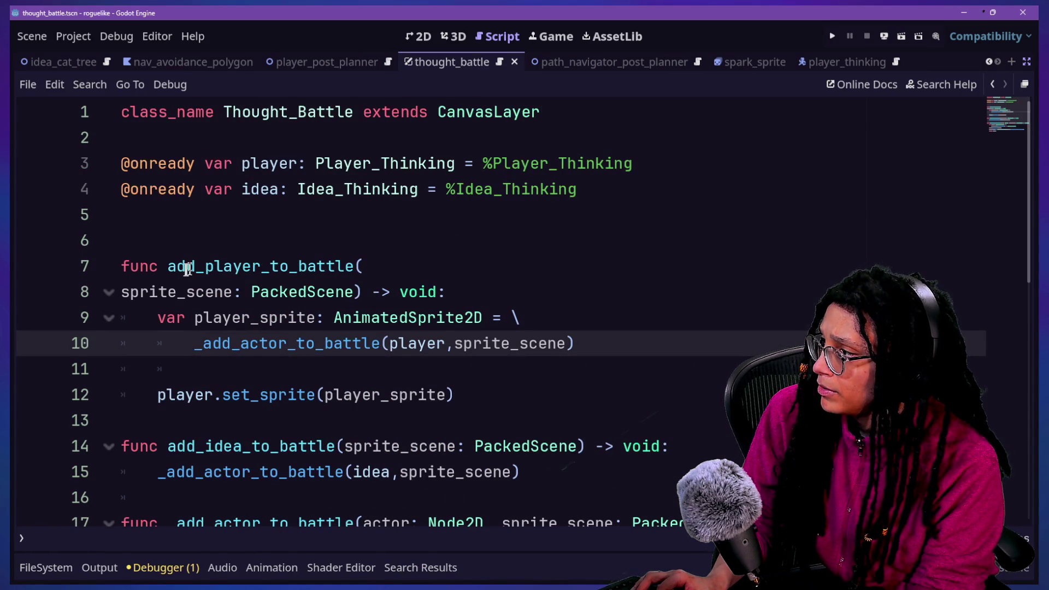
{"action": "left_click_drag", "start_coordinate": [169, 267], "coordinate": [261, 266]}
{"action": "left_click_drag", "start_coordinate": [335, 266], "coordinate": [354, 266]}
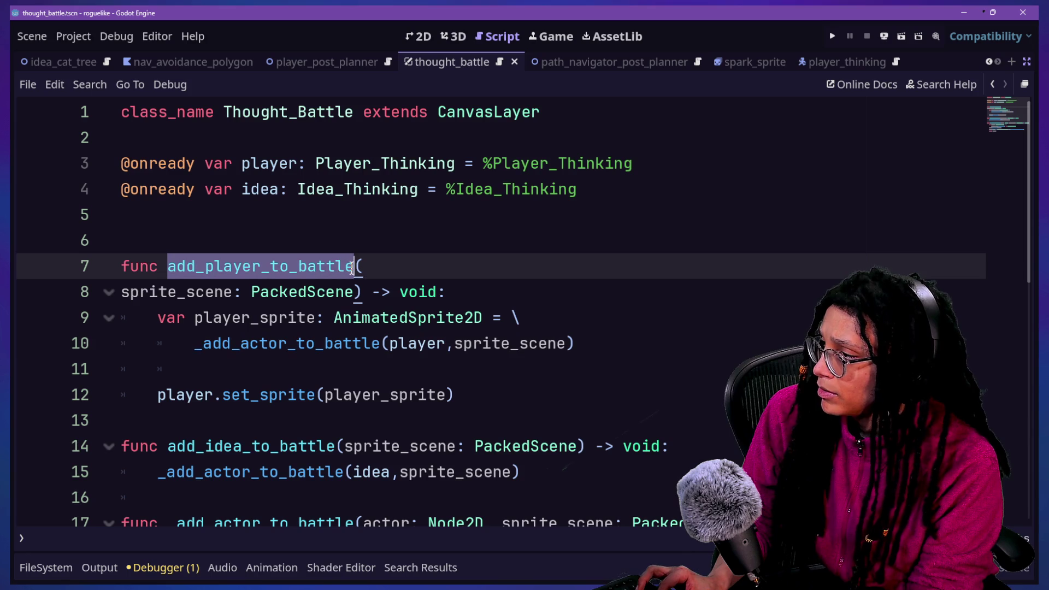
{"action": "key", "text": "ctrl+shift+f"}
{"action": "key", "text": "Return"}
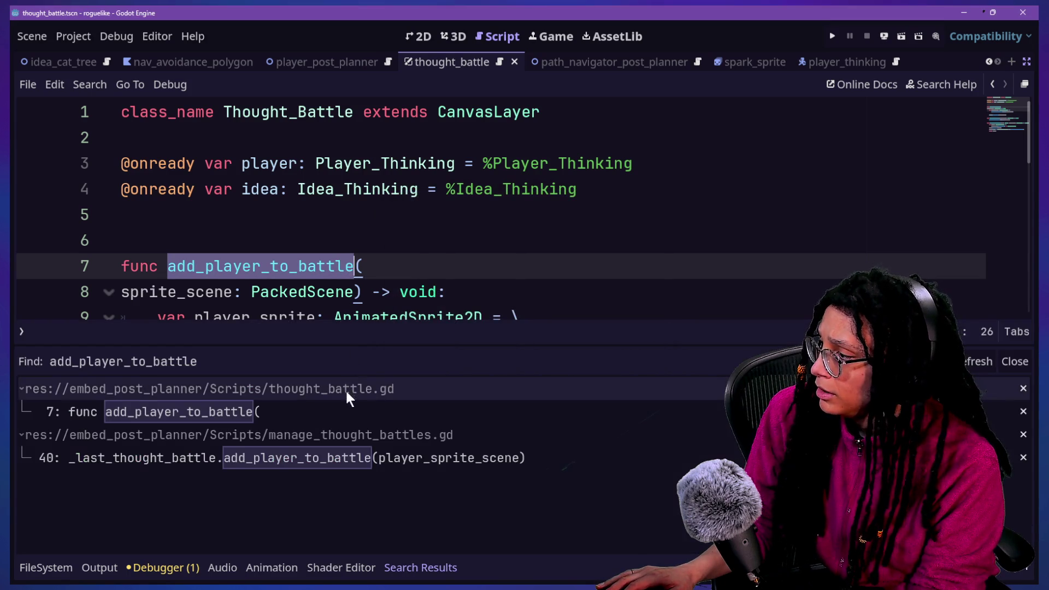
{"action": "left_click", "coordinate": [235, 459]}
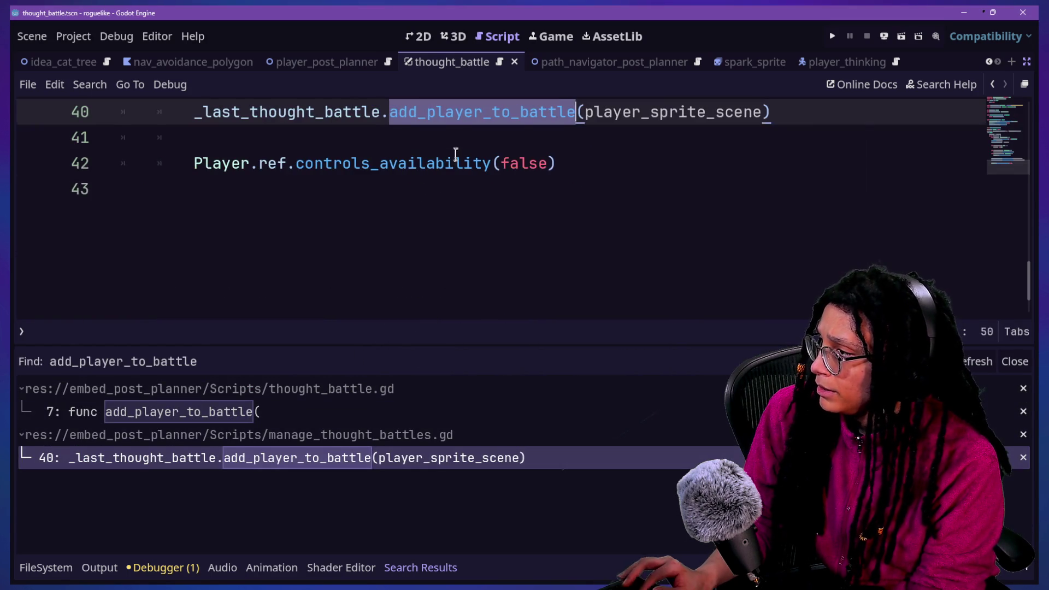
{"action": "left_click", "coordinate": [455, 163]}
{"action": "key", "text": "Escape"}
{"action": "scroll", "coordinate": [454, 153], "scroll_direction": "up", "scroll_amount": 10}
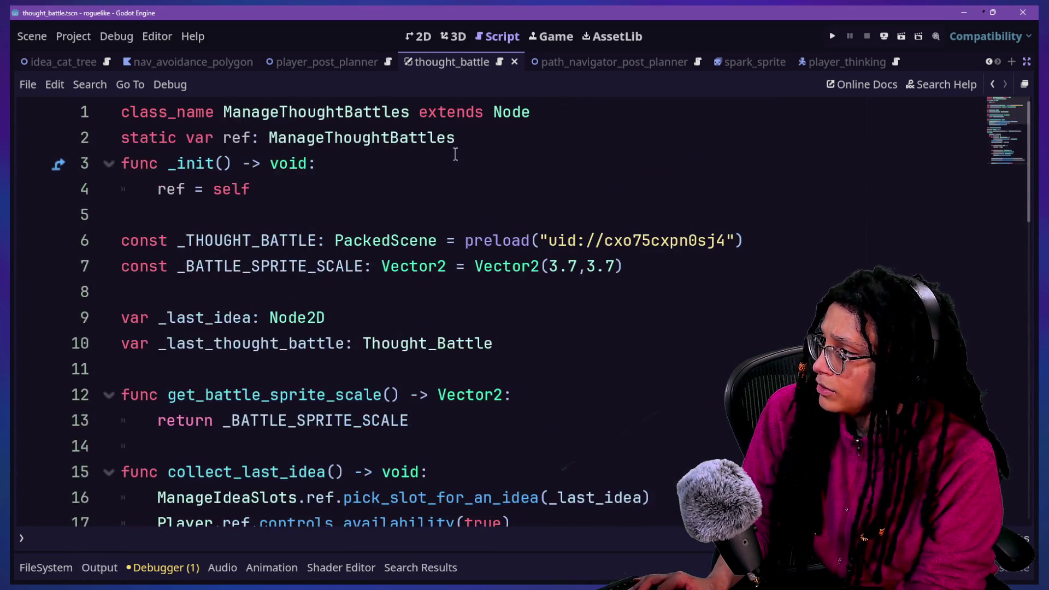
{"action": "left_click_drag", "start_coordinate": [345, 234], "coordinate": [568, 241]}
{"action": "left_click", "coordinate": [568, 240]}
{"action": "left_click_drag", "start_coordinate": [202, 272], "coordinate": [197, 295]}
{"action": "left_click", "coordinate": [191, 295]}
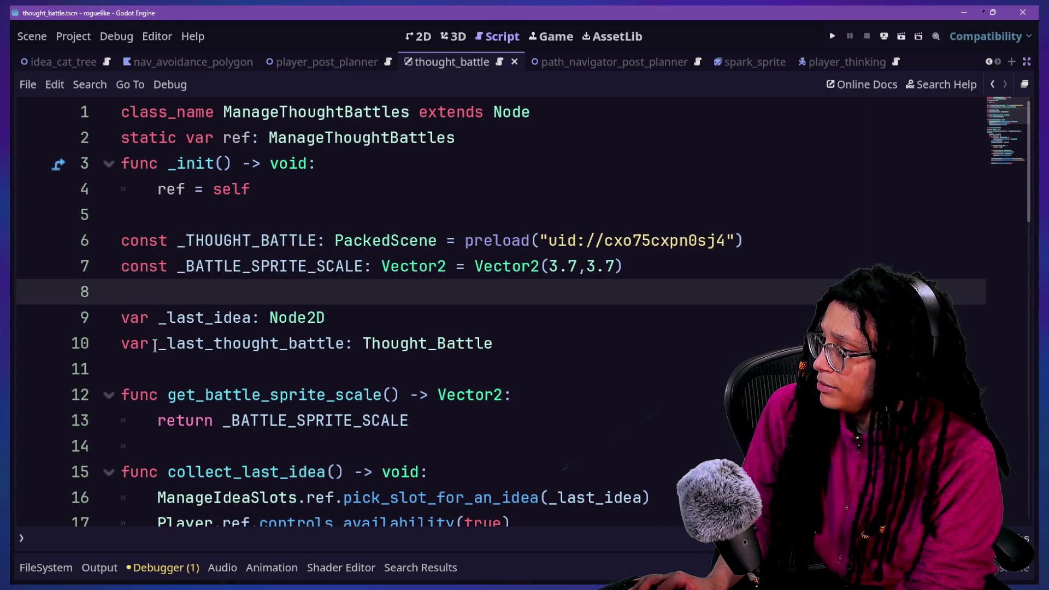
{"action": "scroll", "coordinate": [154, 348], "scroll_direction": "down", "scroll_amount": 4}
{"action": "scroll", "coordinate": [154, 347], "scroll_direction": "down", "scroll_amount": 5}
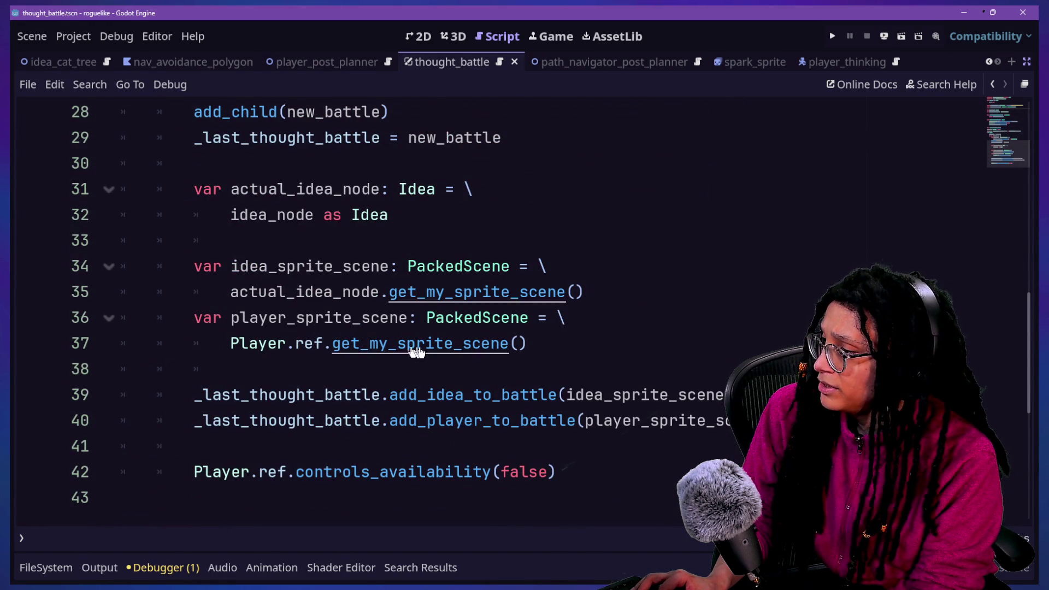
{"action": "left_click_drag", "start_coordinate": [535, 344], "coordinate": [239, 343]}
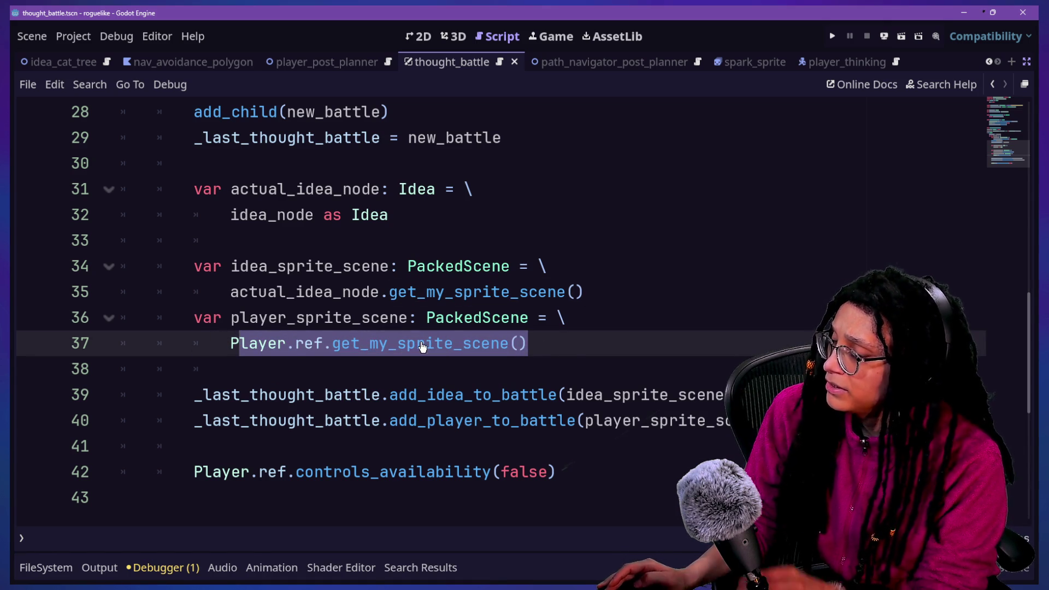
{"action": "left_click", "coordinate": [527, 344]}
{"action": "left_click_drag", "start_coordinate": [527, 344], "coordinate": [462, 345]}
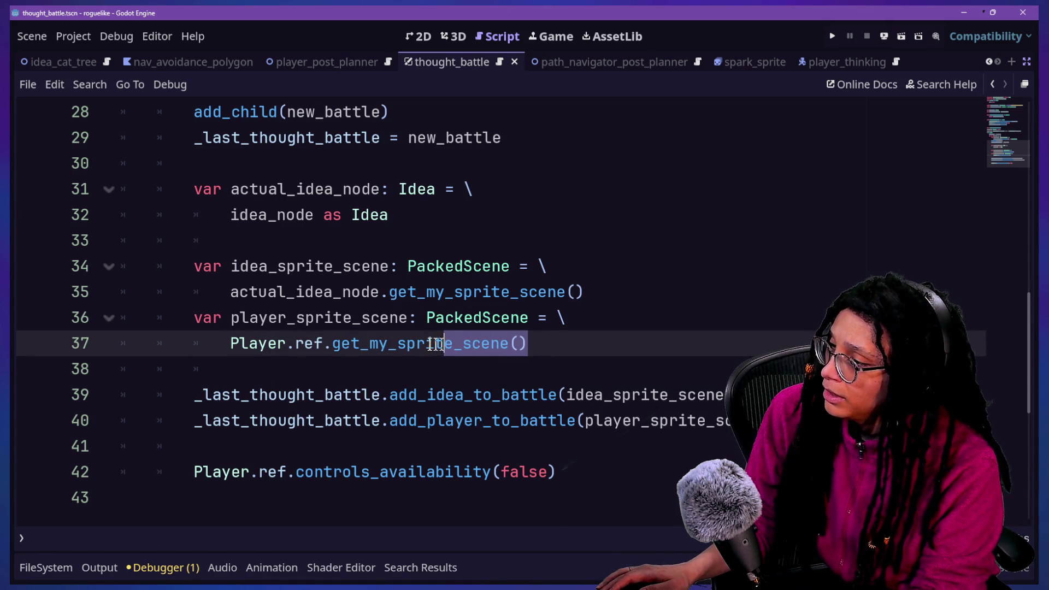
{"action": "left_click", "coordinate": [360, 343]}
{"action": "mouse_move", "coordinate": [336, 344]}
{"action": "left_mouse_down"}
{"action": "mouse_move", "coordinate": [537, 331]}
{"action": "mouse_move", "coordinate": [199, 363]}
{"action": "mouse_move", "coordinate": [218, 343]}
{"action": "left_mouse_up"}
{"action": "left_click", "coordinate": [537, 334]}
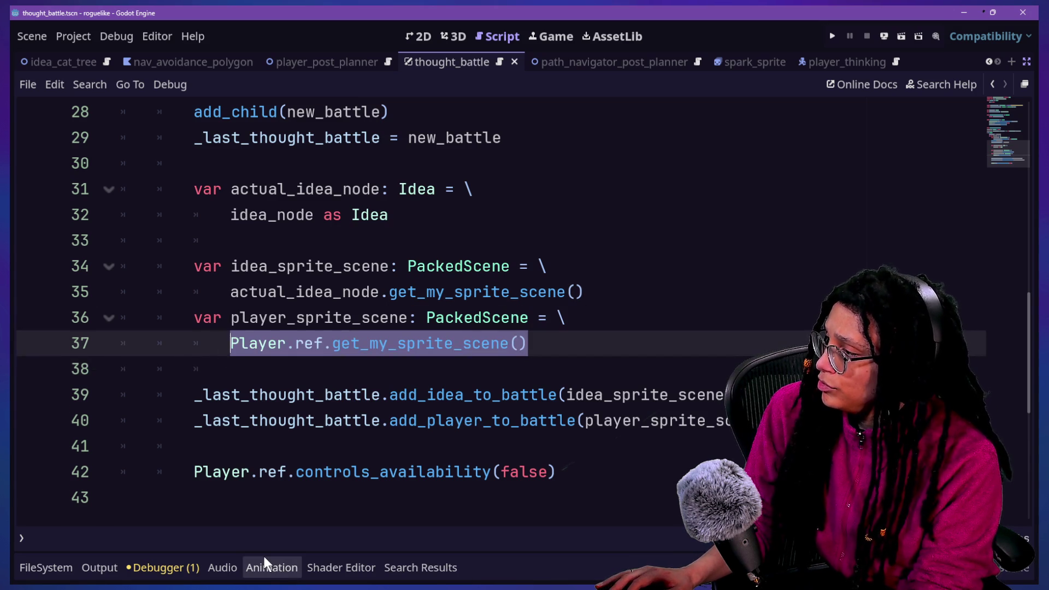
{"action": "left_click", "coordinate": [378, 395], "text": "ctrl"}
{"action": "left_click", "coordinate": [746, 264]}
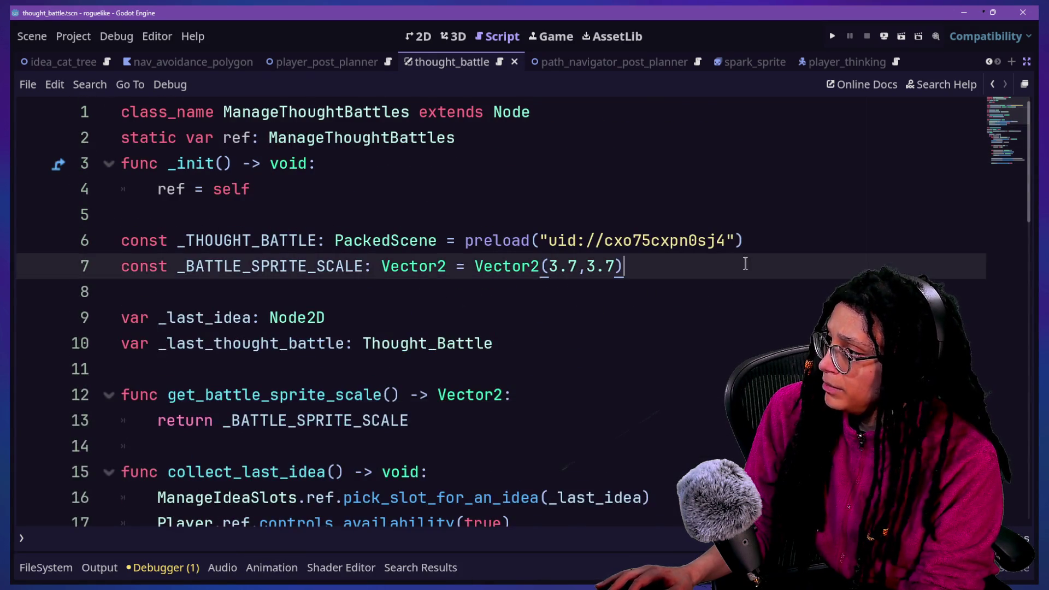
Start a spark sprite constant below line 7 and drop in a spark_sprite.tscn preload.
{"action": "key", "text": "Return"}
{"action": "key", "text": "Return"}
{"action": "type", "text": "const _PLAYER_SPARK_SPRITE"}
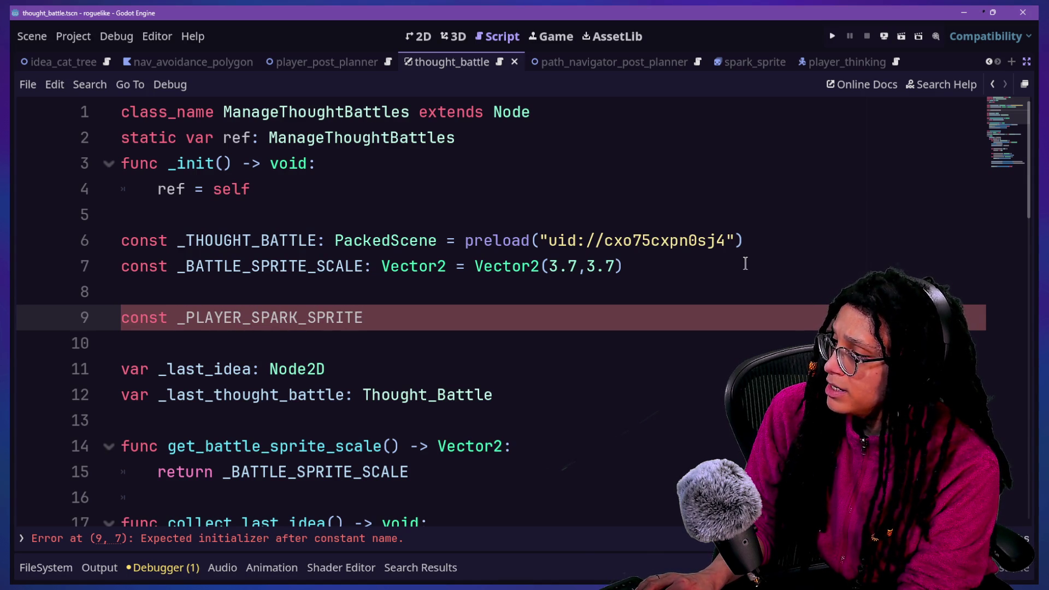
{"action": "type", "text": ": Packed"}
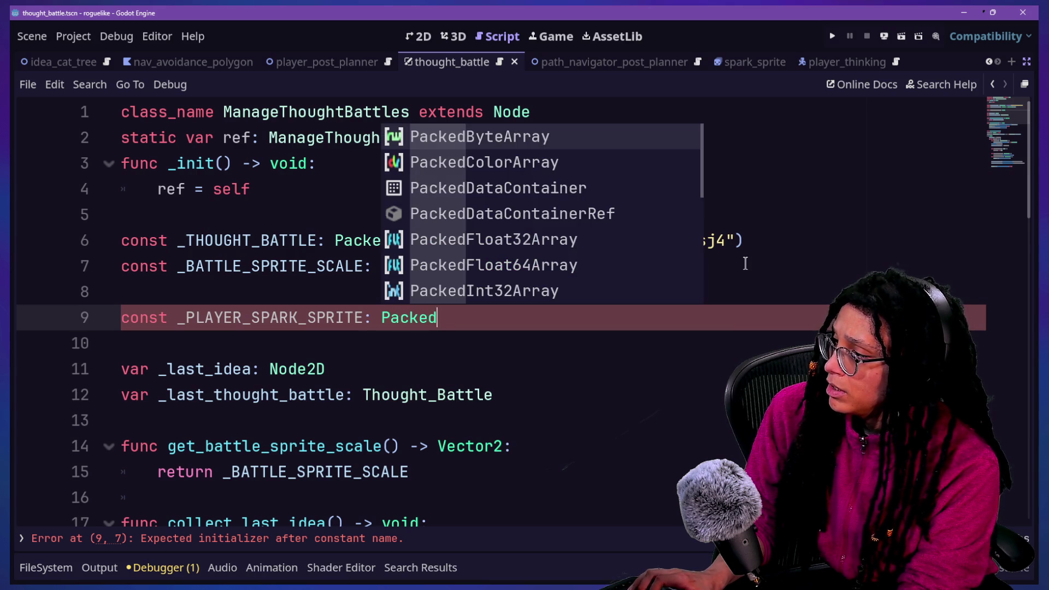
{"action": "left_click", "coordinate": [356, 318]}
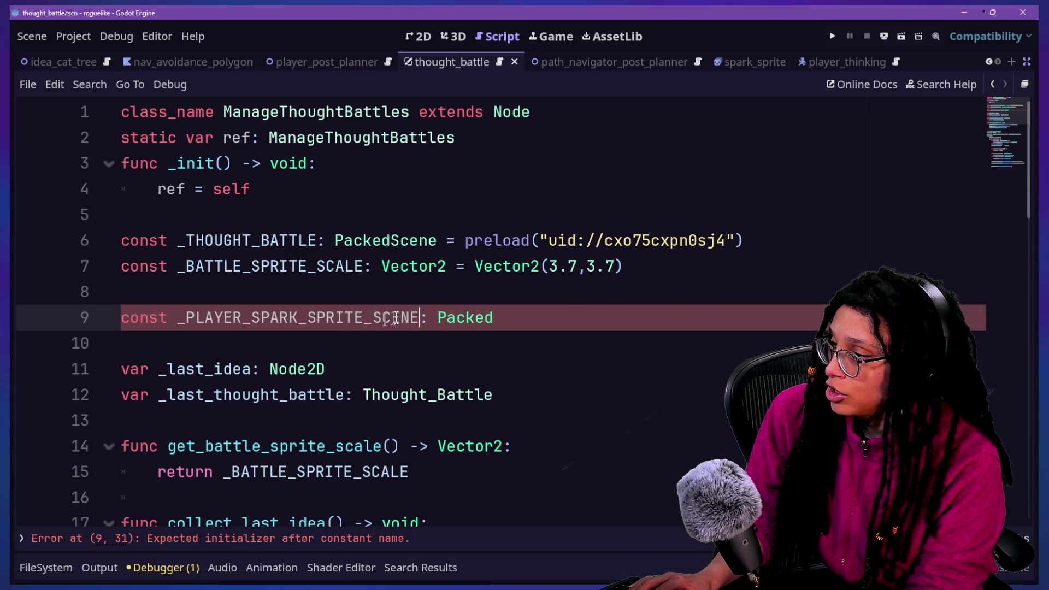
{"action": "type", "text": "spark"}
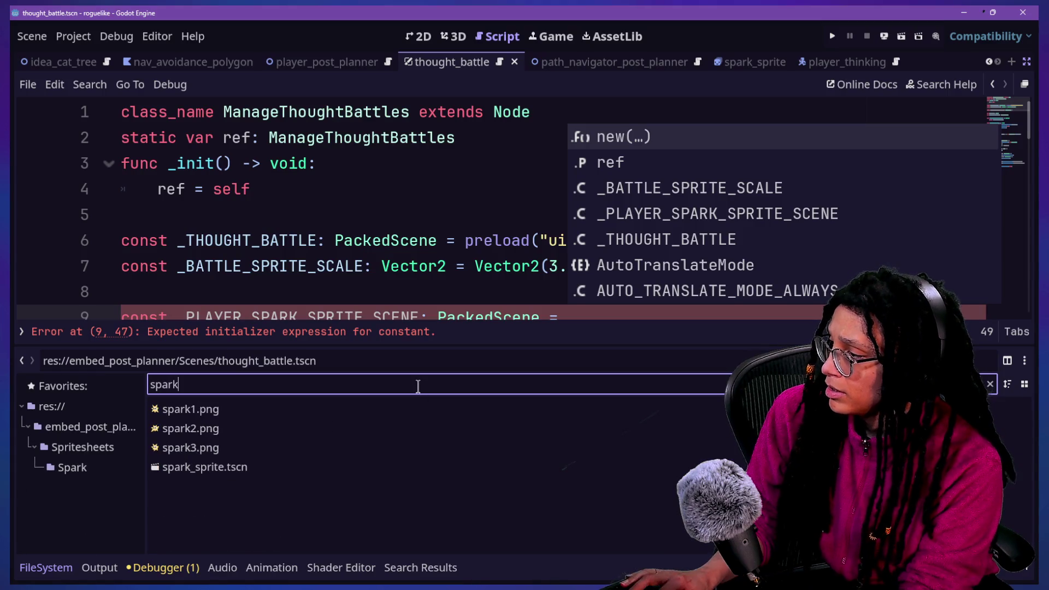
{"action": "left_click", "coordinate": [259, 467]}
{"action": "mouse_move", "coordinate": [280, 467]}
{"action": "left_mouse_down"}
{"action": "mouse_move", "coordinate": [613, 198]}
{"action": "mouse_move", "coordinate": [581, 276]}
{"action": "mouse_move", "coordinate": [583, 305]}
{"action": "mouse_move", "coordinate": [563, 73]}
{"action": "mouse_move", "coordinate": [566, 114]}
{"action": "left_mouse_up"}
Move the misplaced preload onto the _PLAYER_SPARK_SPRITE_SCENE constant on line 9.
{"action": "scroll", "coordinate": [566, 114], "scroll_direction": "up", "scroll_amount": 1}
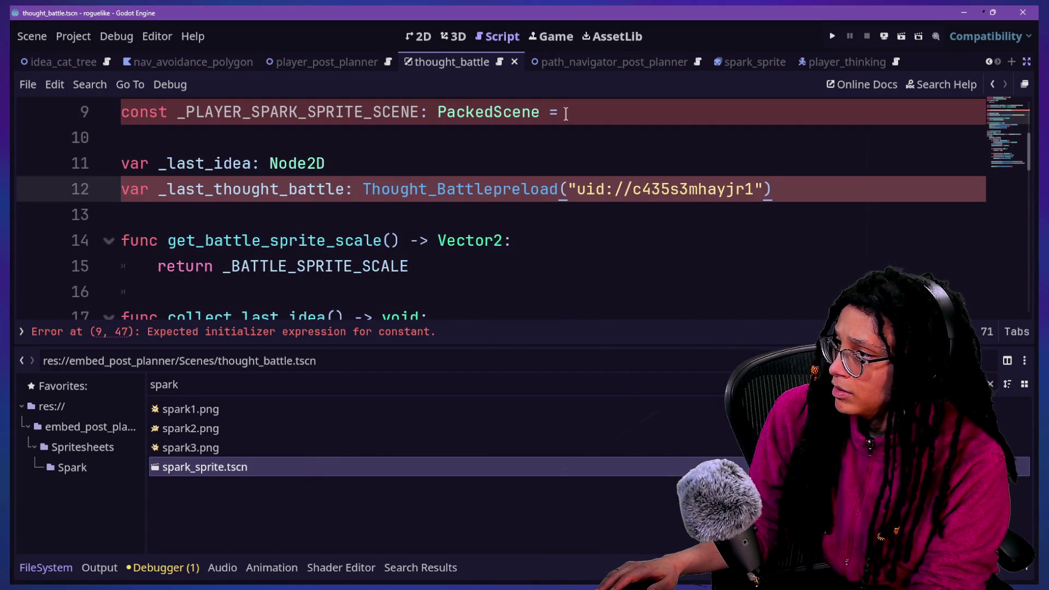
{"action": "left_click_drag", "start_coordinate": [493, 189], "coordinate": [768, 190]}
{"action": "key", "text": "ctrl+x"}
{"action": "scroll", "coordinate": [601, 161], "scroll_direction": "up", "scroll_amount": 2}
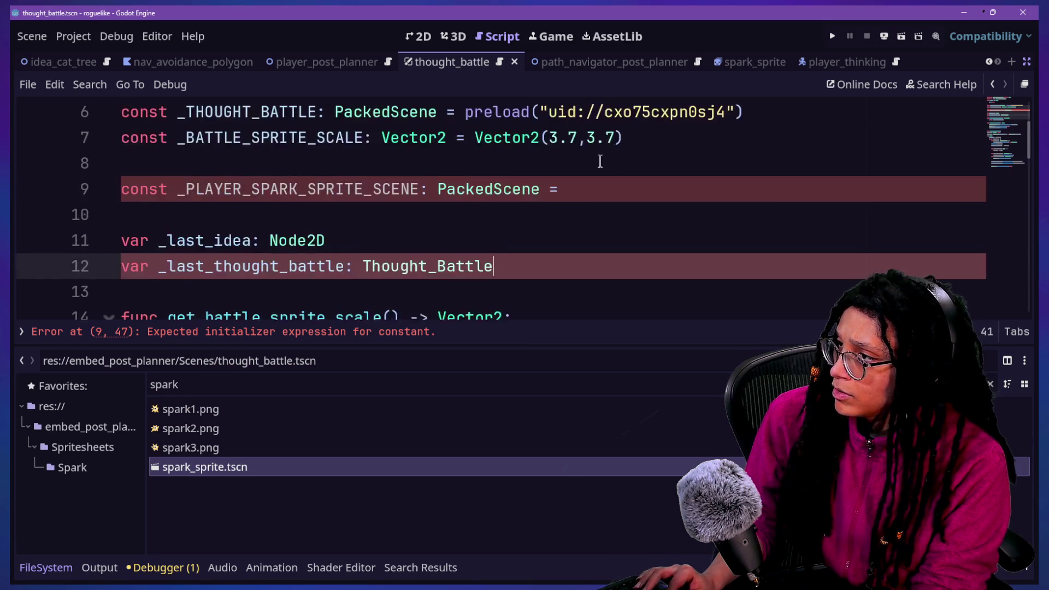
{"action": "left_click", "coordinate": [646, 263]}
{"action": "key", "text": "F5"}
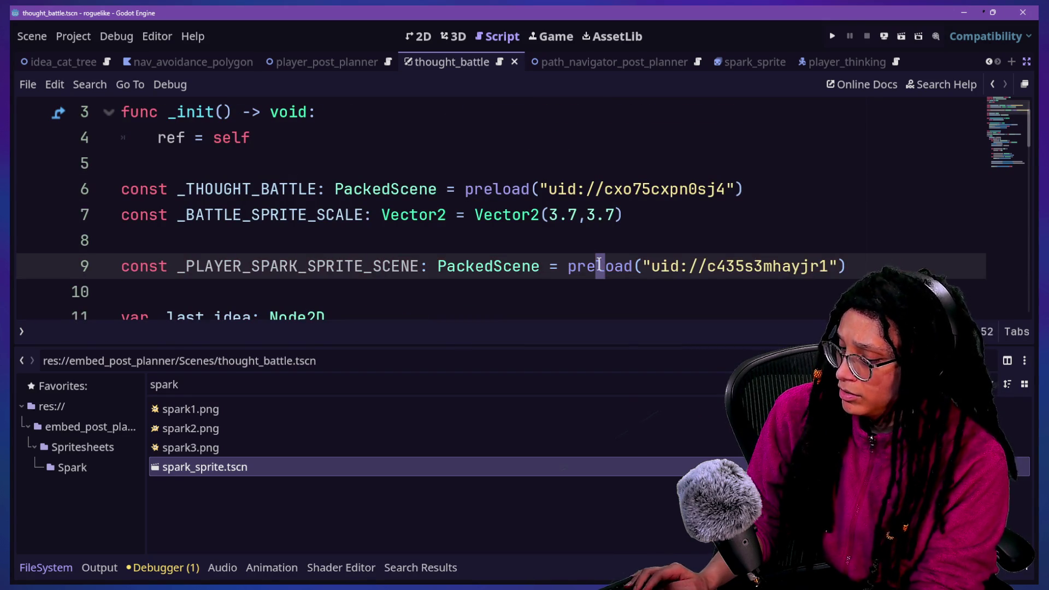
Replace the player sprite lookup on line 39 with _PLAYER_SPARK_SPRITE_SCENE.
{"action": "scroll", "coordinate": [503, 312], "scroll_direction": "down", "scroll_amount": 8}
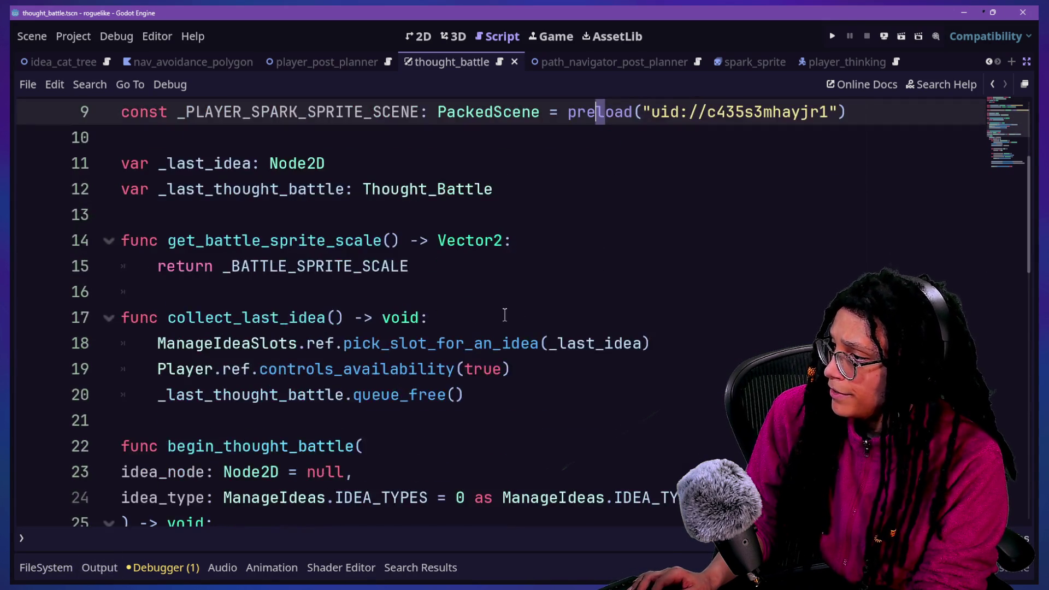
{"action": "scroll", "coordinate": [505, 312], "scroll_direction": "down", "scroll_amount": 2}
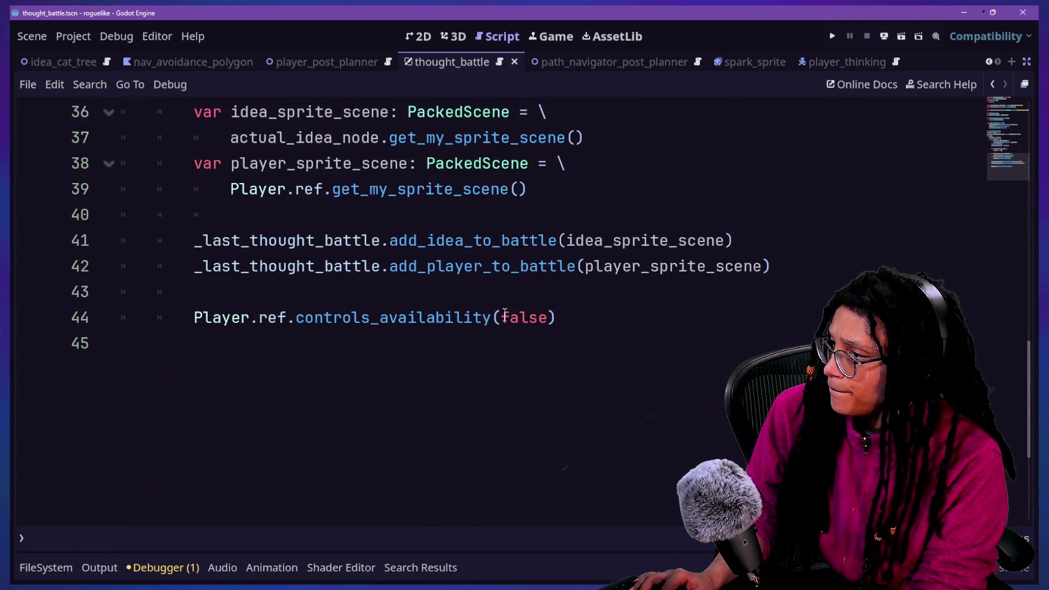
{"action": "scroll", "coordinate": [505, 313], "scroll_direction": "up", "scroll_amount": 1}
{"action": "left_click_drag", "start_coordinate": [208, 265], "coordinate": [578, 274]}
{"action": "key", "text": "BackSpace"}
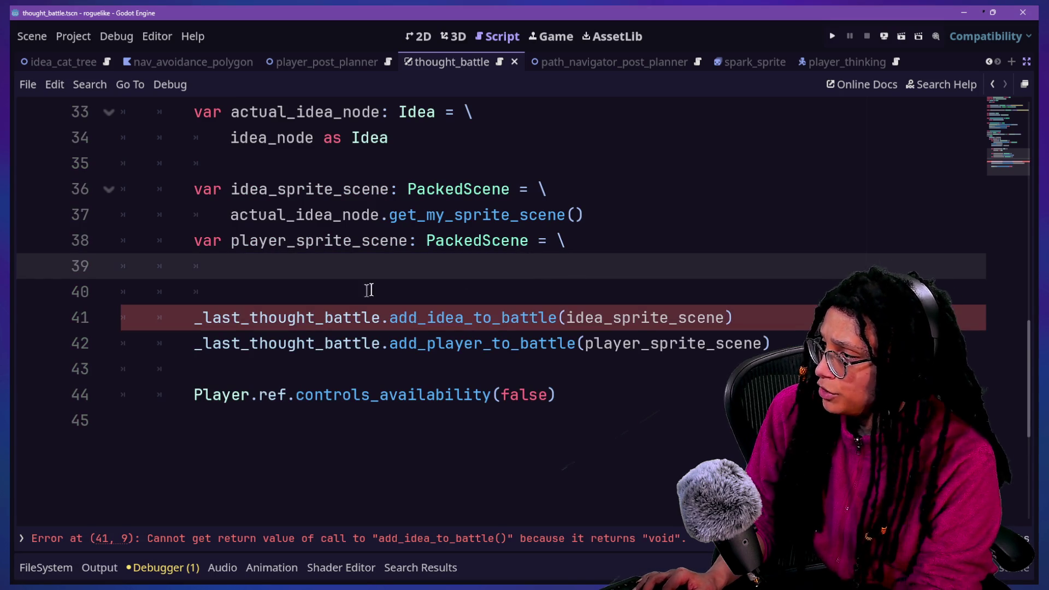
{"action": "type", "text": "_PLA"}
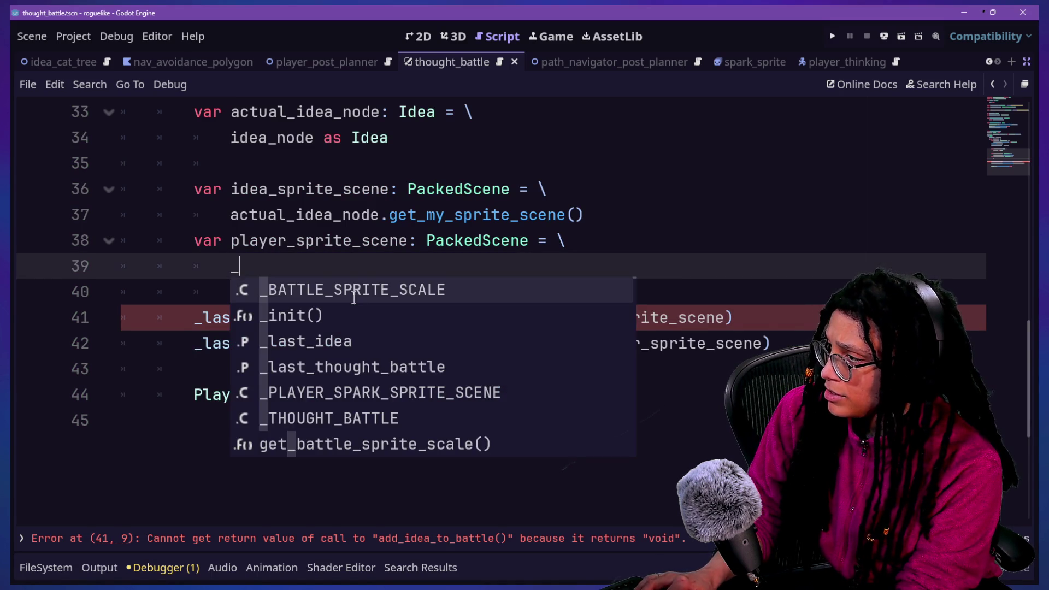
{"action": "key", "text": "Return"}
{"action": "left_click", "coordinate": [315, 189]}
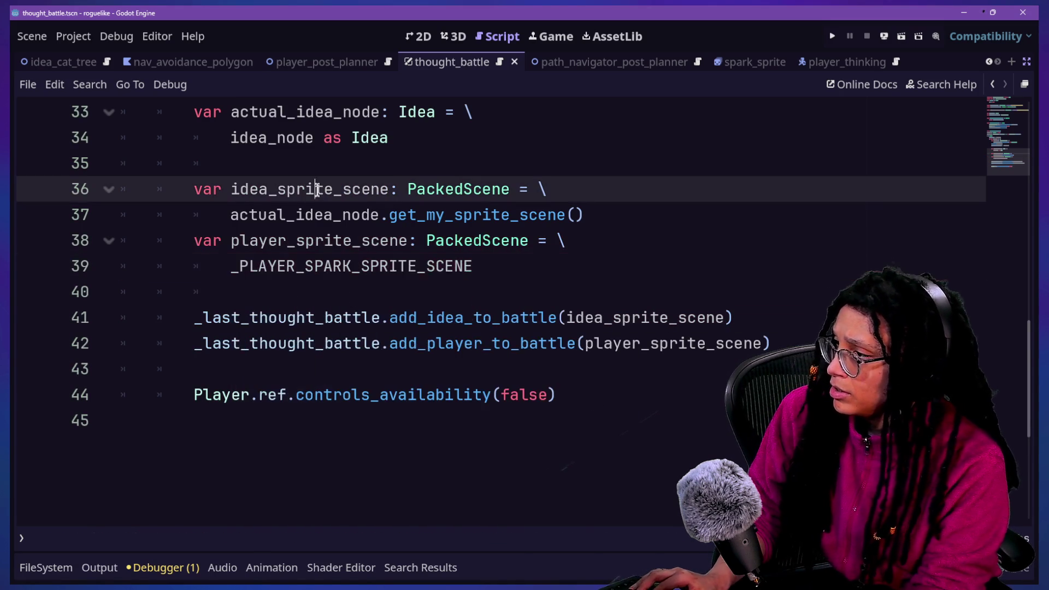
{"action": "left_click", "coordinate": [827, 36]}
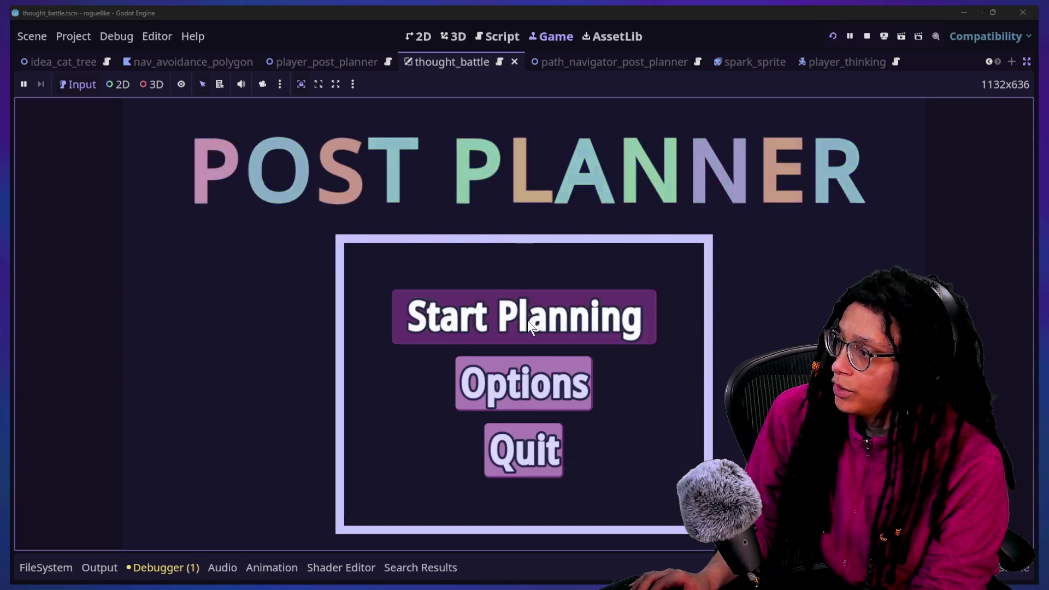
{"action": "left_click", "coordinate": [527, 319]}
{"action": "left_click", "coordinate": [560, 326]}
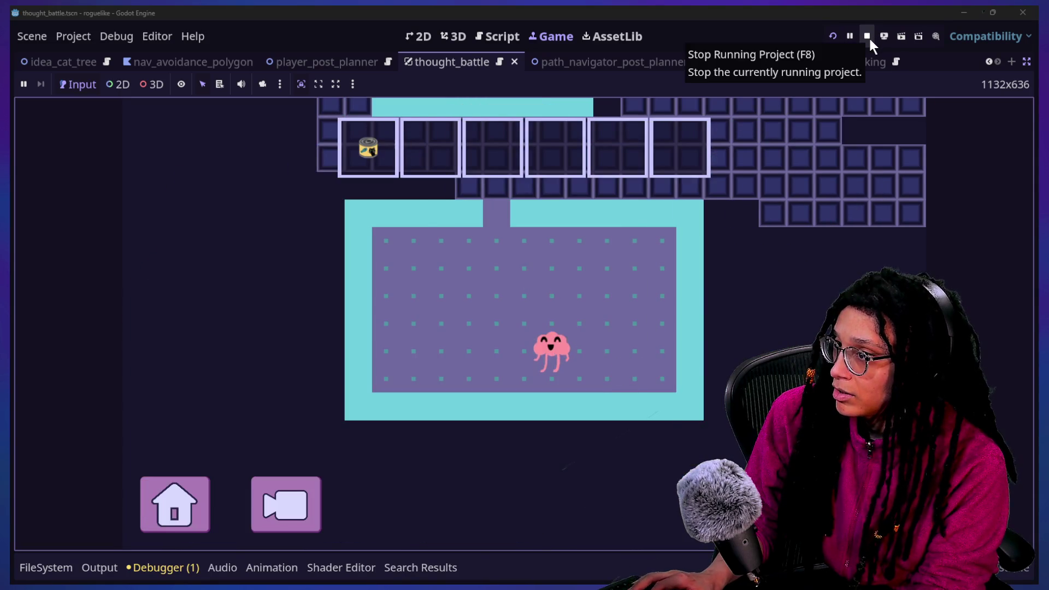
{"action": "left_click", "coordinate": [868, 36]}
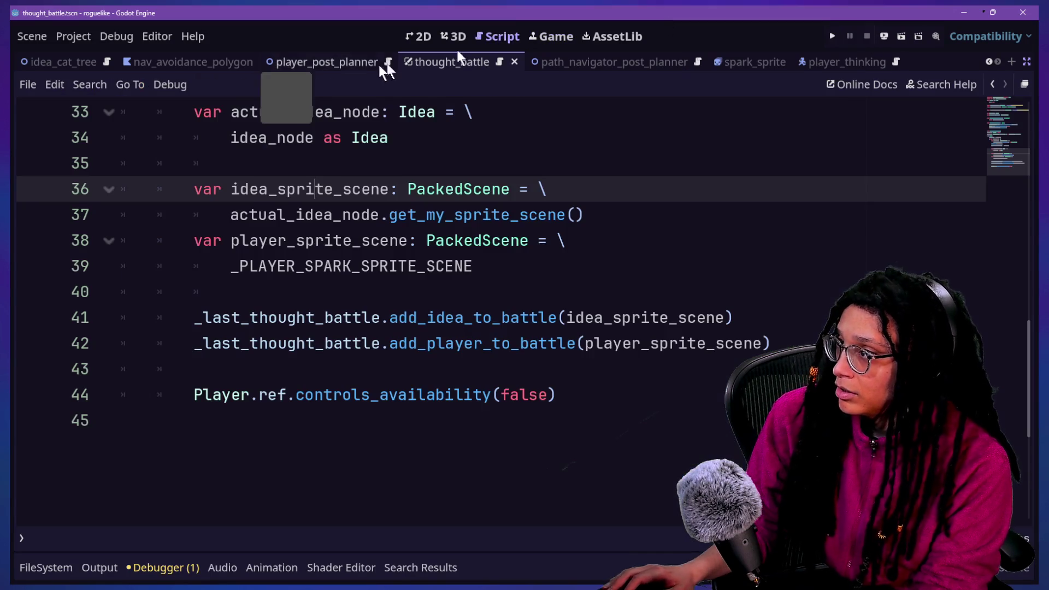
Restore the scene and inspector docks and relaunch the project.
{"action": "left_click", "coordinate": [548, 393]}
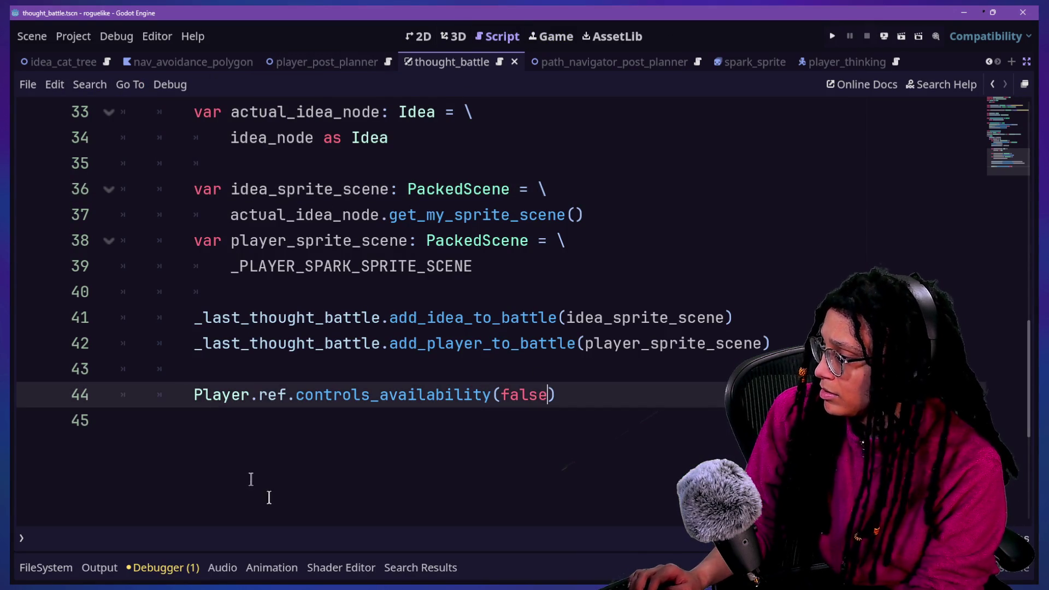
{"action": "key", "text": "ctrl+shift+F11"}
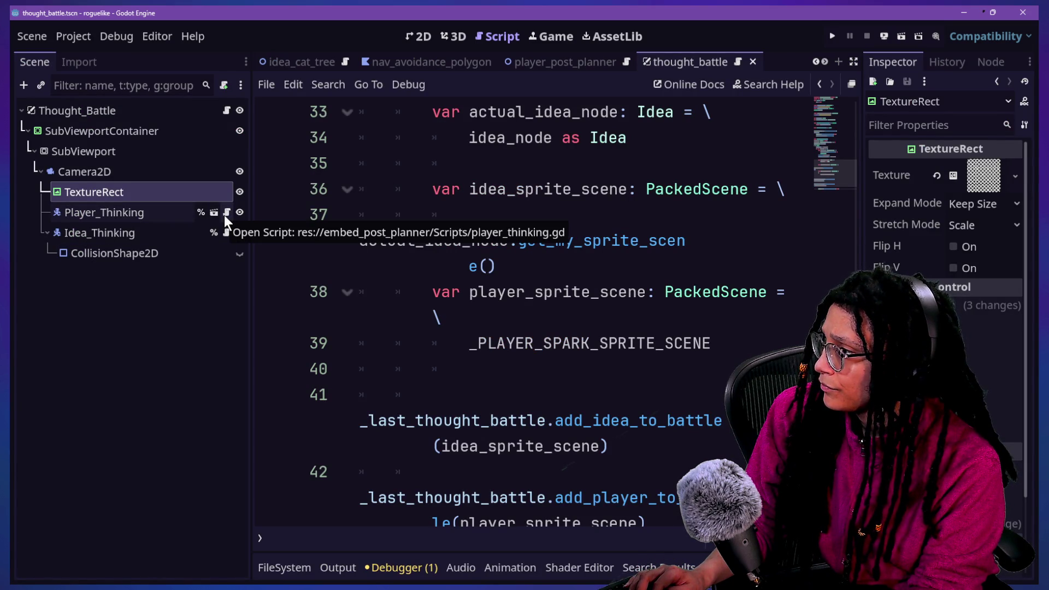
{"action": "left_click", "coordinate": [831, 35]}
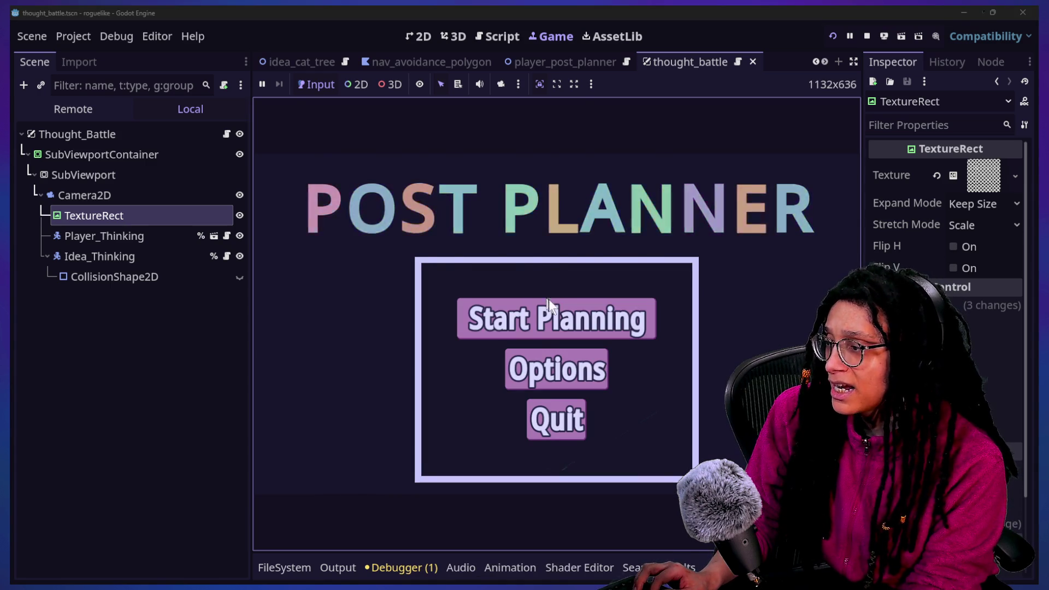
Start planning on the Catstagram platform and hide the side docks to widen the game view.
{"action": "left_click", "coordinate": [583, 307]}
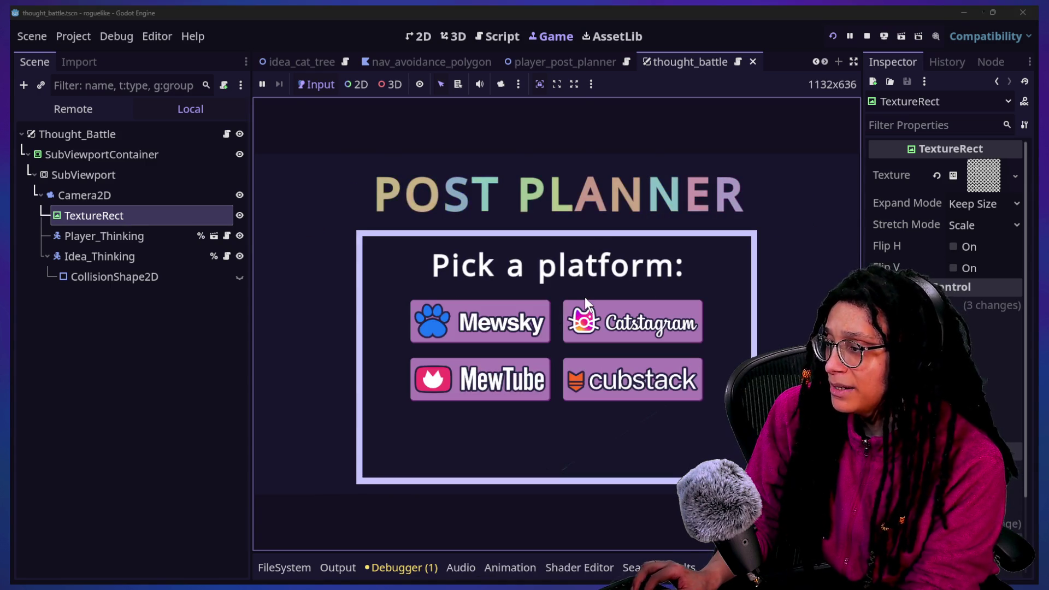
{"action": "left_click", "coordinate": [578, 310]}
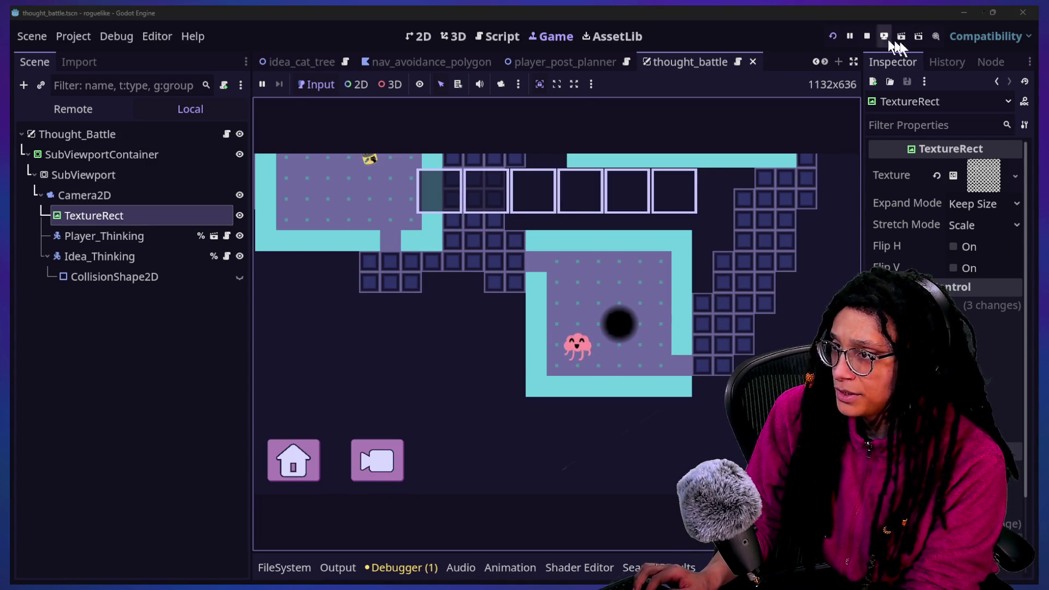
{"action": "left_click", "coordinate": [858, 63]}
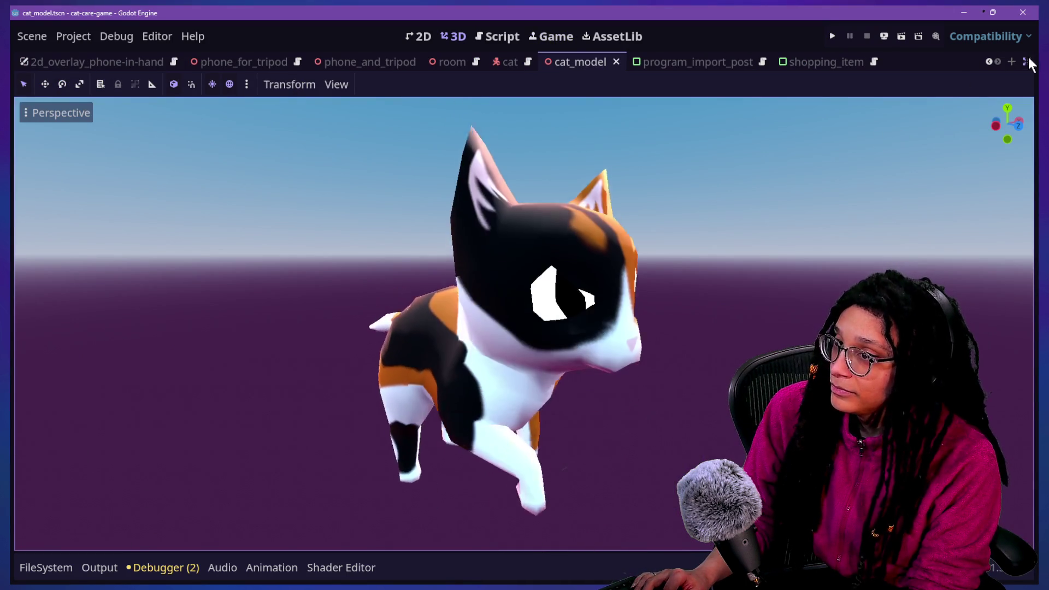
Bring back the side docks and make the Godot_HEAD node visible on the cat model.
{"action": "left_click", "coordinate": [1027, 60]}
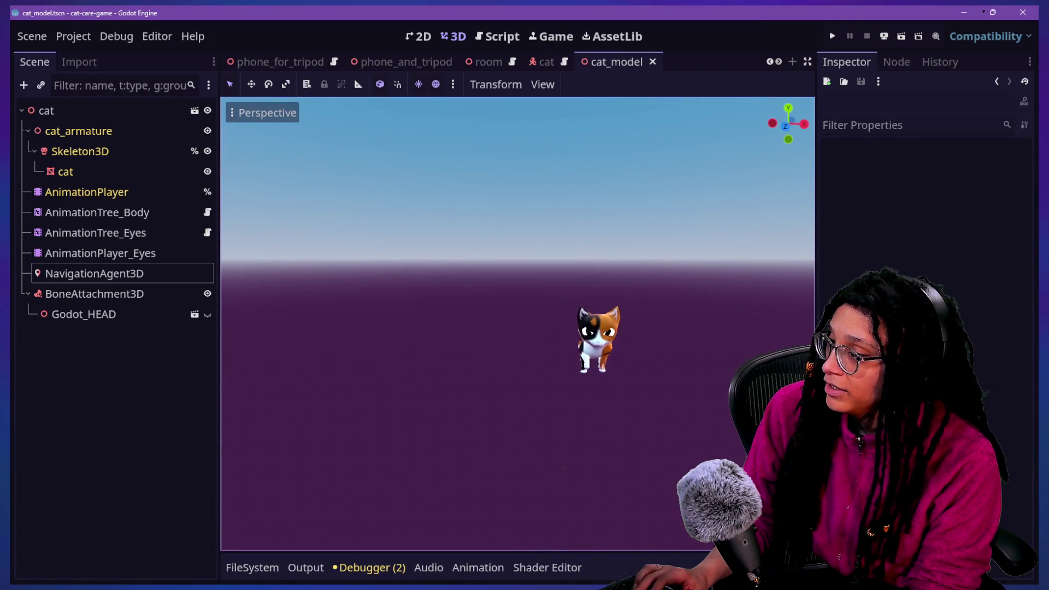
{"action": "left_click", "coordinate": [207, 315]}
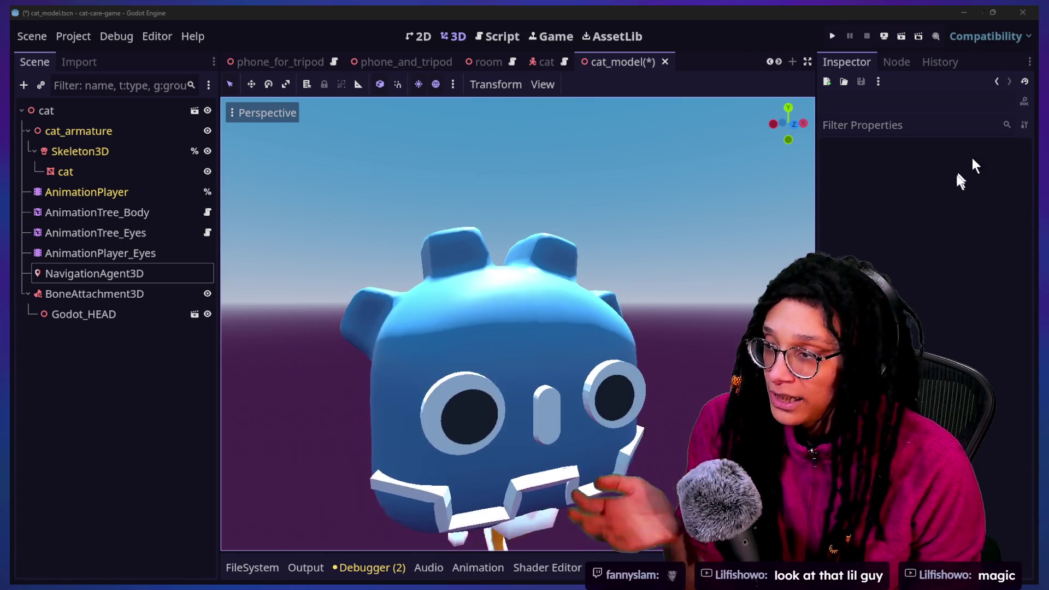
{"action": "left_click", "coordinate": [956, 206]}
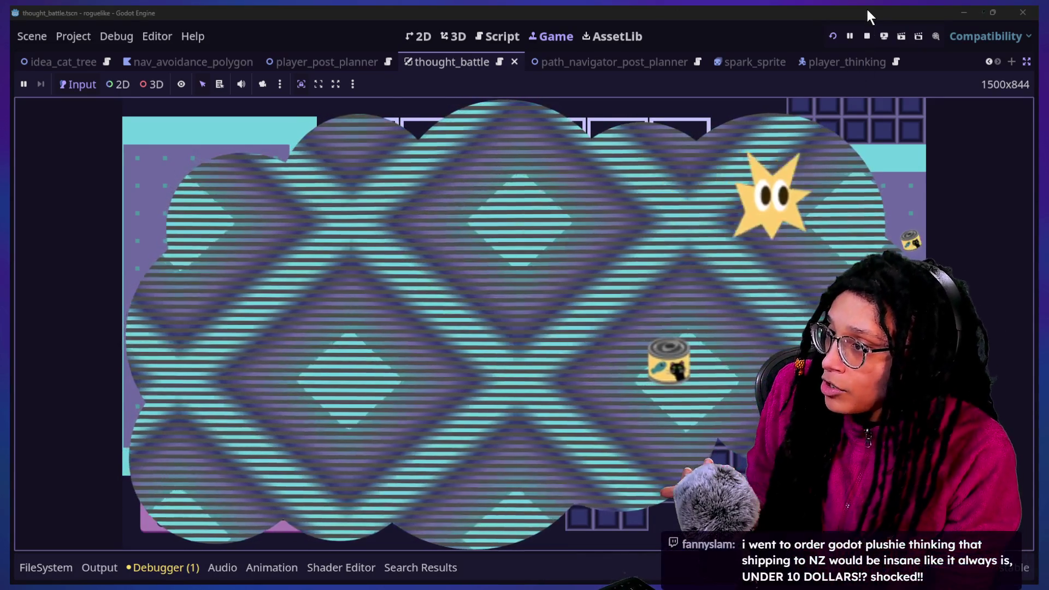
Restart the game and start planning on the Catstagram platform.
{"action": "left_click", "coordinate": [865, 34]}
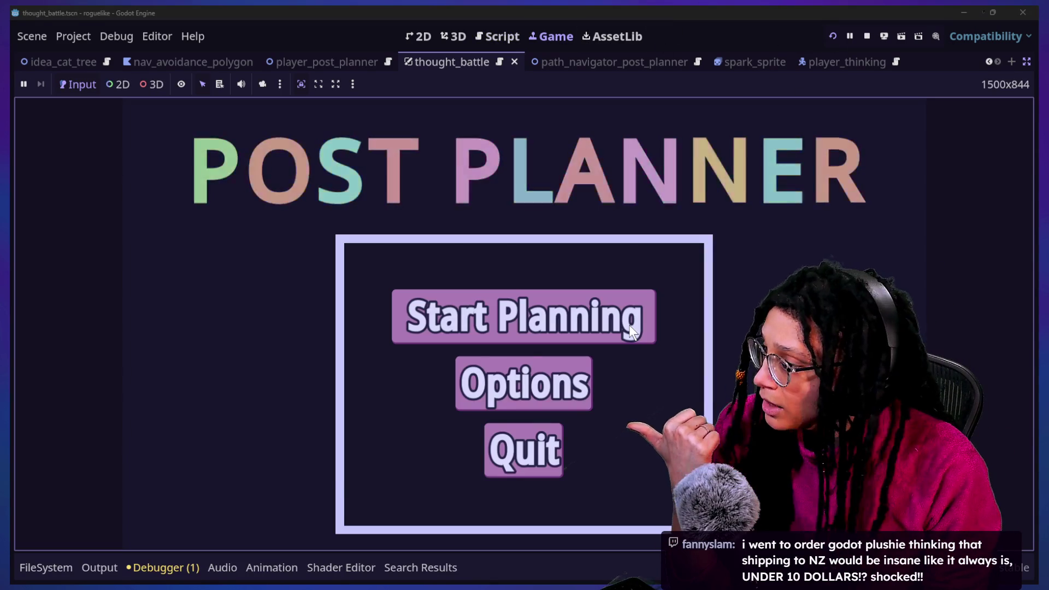
{"action": "left_click", "coordinate": [626, 326]}
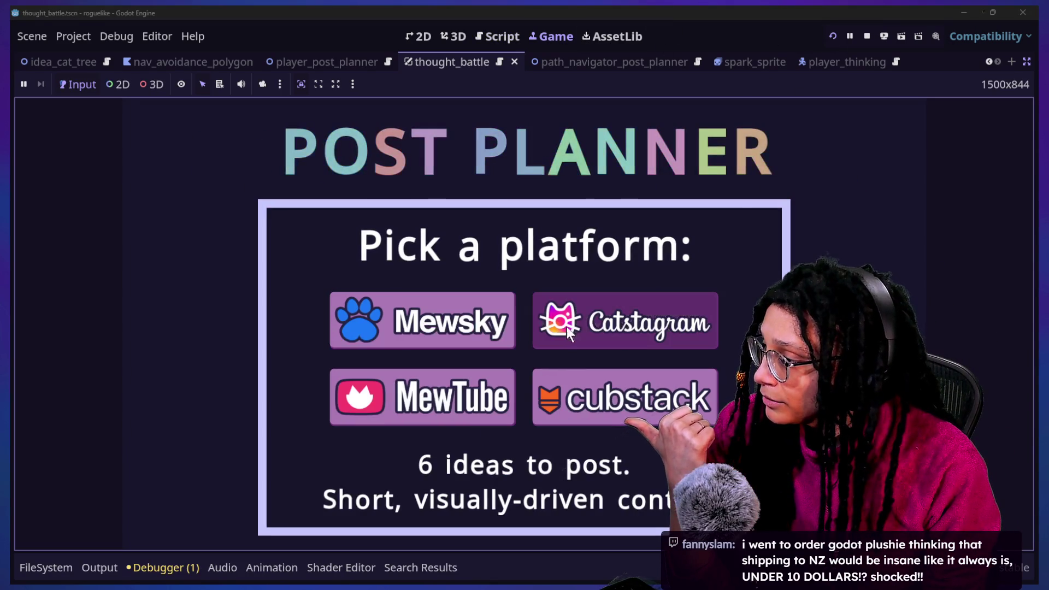
{"action": "left_click", "coordinate": [566, 327]}
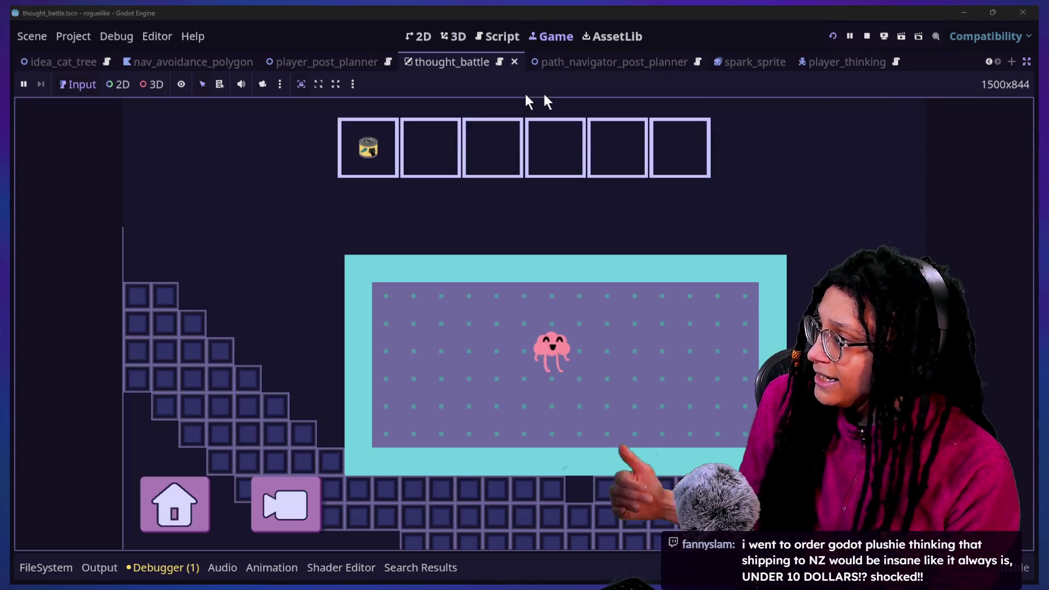
Restore the side docks, review the thought_battle.gd script, and start a project file search.
{"action": "left_click", "coordinate": [1025, 65]}
{"action": "left_click", "coordinate": [738, 62]}
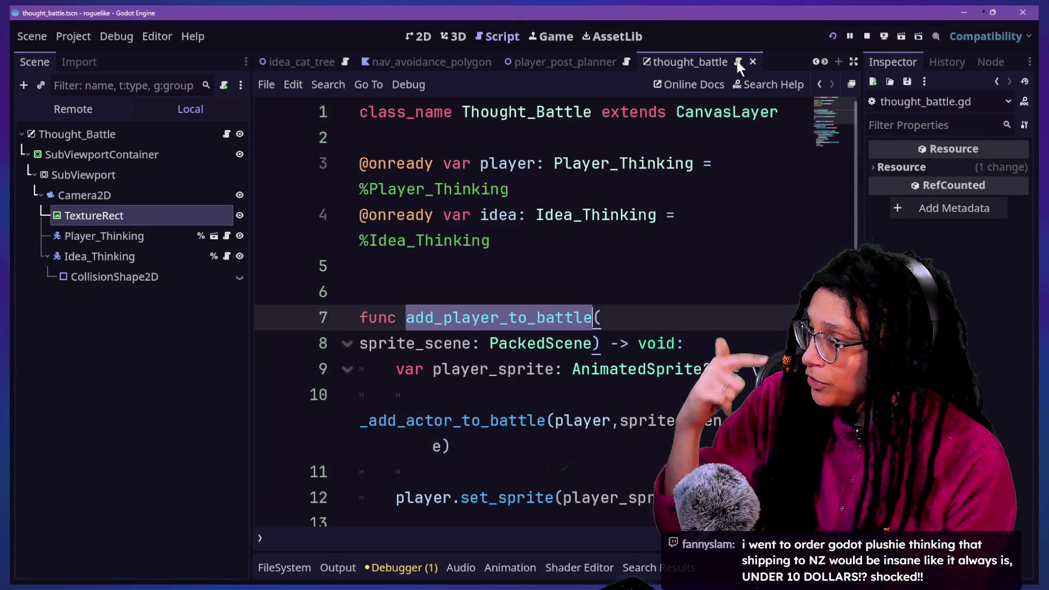
{"action": "scroll", "coordinate": [575, 393], "scroll_direction": "down", "scroll_amount": 5}
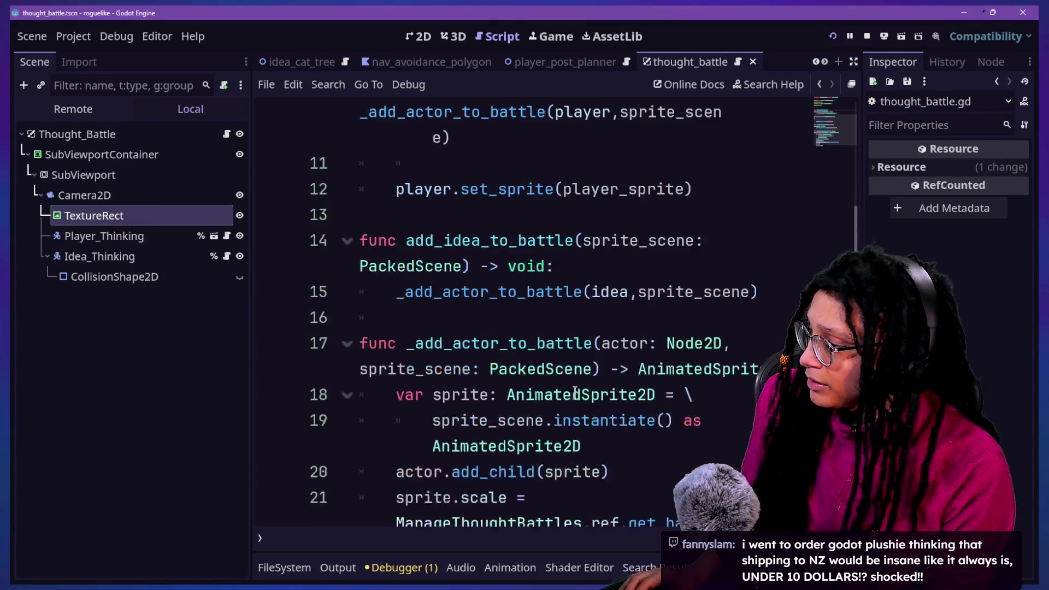
{"action": "scroll", "coordinate": [521, 380], "scroll_direction": "up", "scroll_amount": 5}
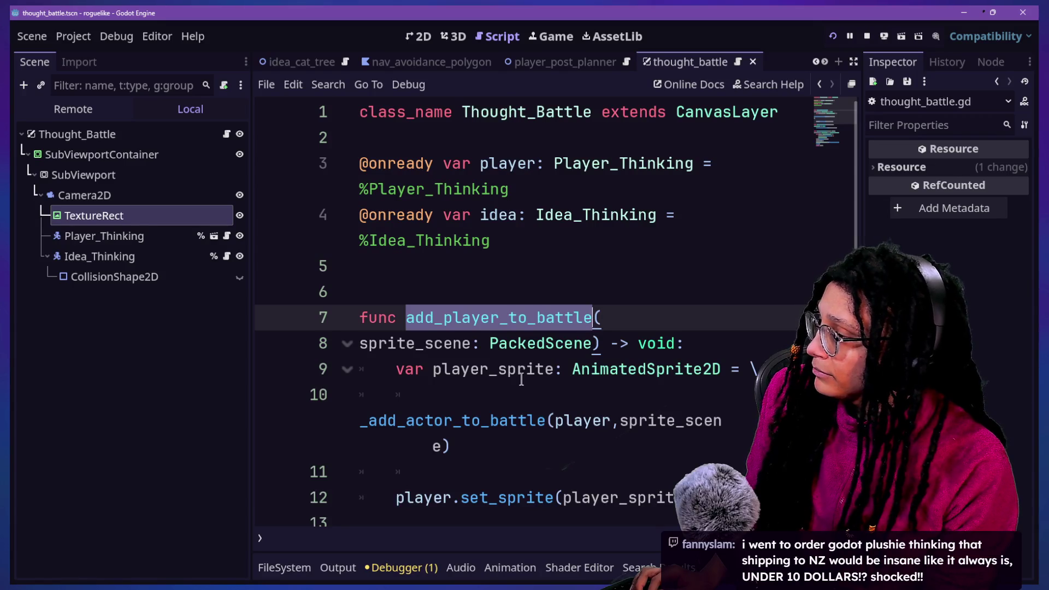
{"action": "key", "text": "shift+alt+o"}
Open manage_thought_battles.gd and comment out the _PLAYER_SPARK_SPRITE_SCENE line.
{"action": "type", "text": "manage_thou"}
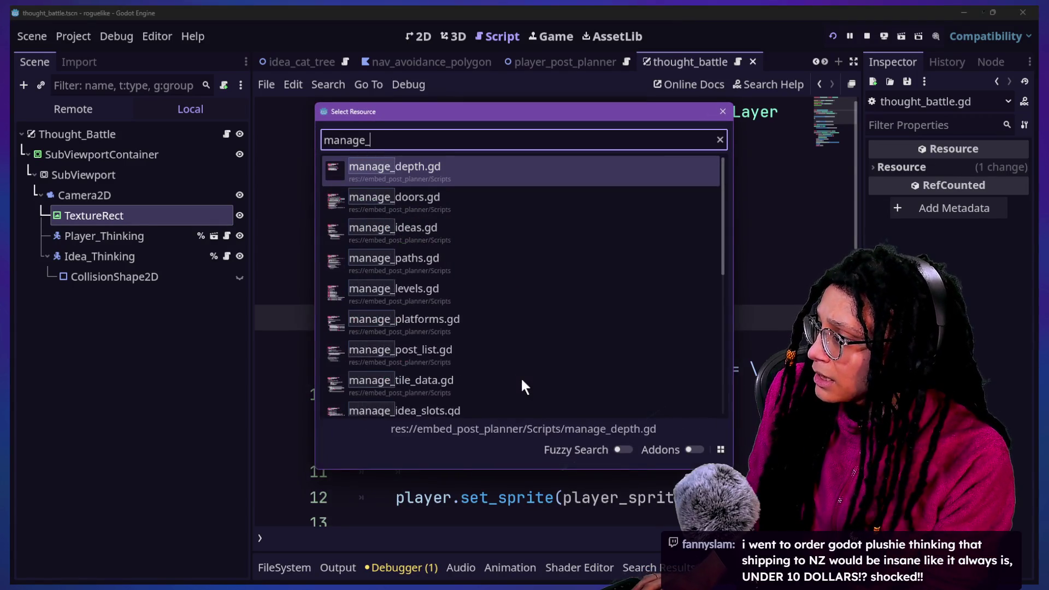
{"action": "key", "text": "Return"}
{"action": "key", "text": "ctrl+shift+F11"}
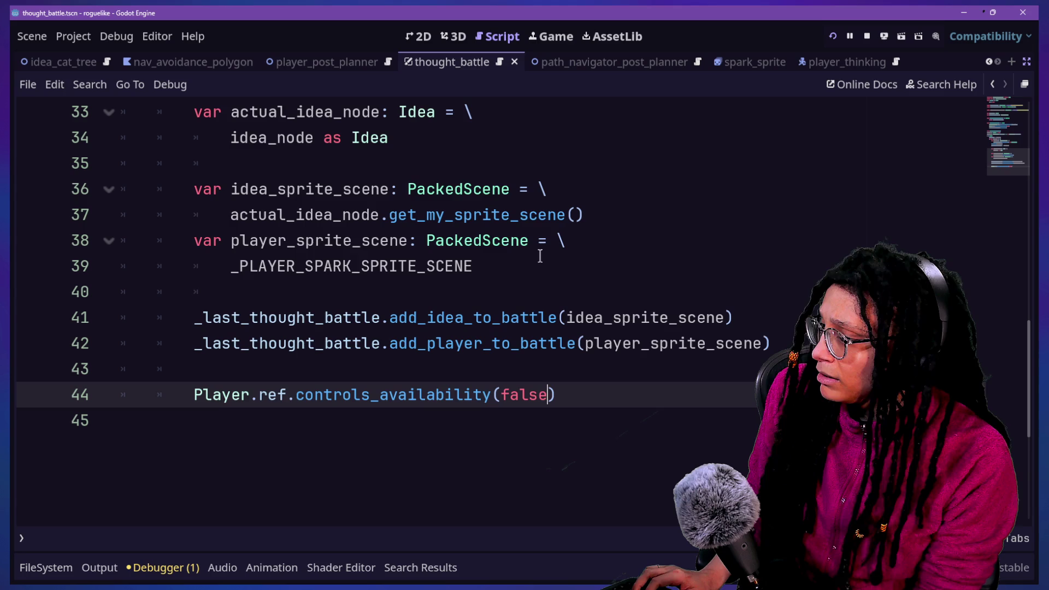
{"action": "left_click", "coordinate": [417, 264]}
{"action": "key", "text": "ctrl+k"}
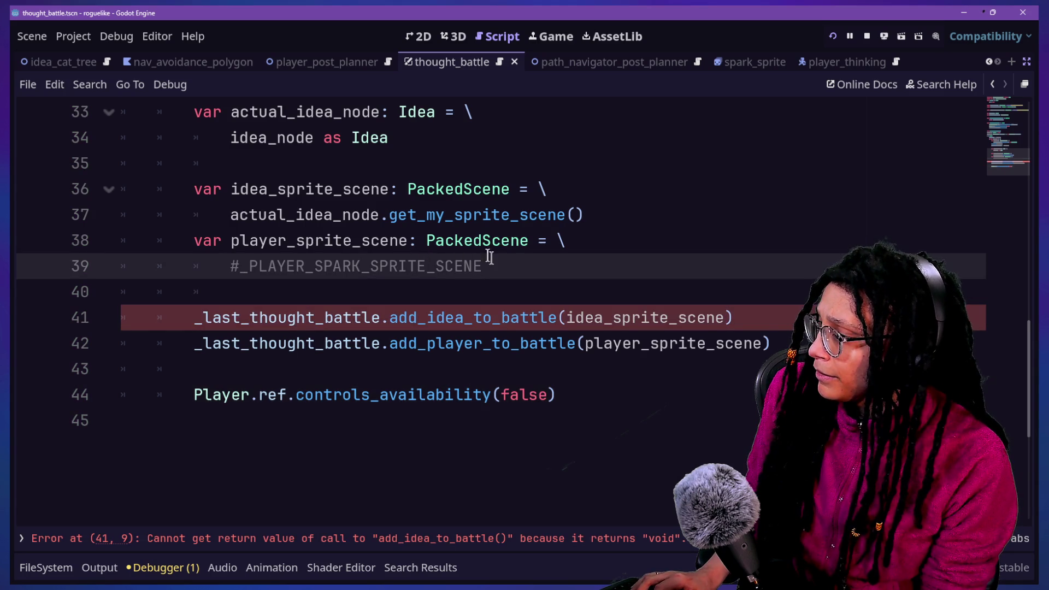
Add a line 40 taking player_sprite_scene from Player.ref.get_my_sprite_scene(), then run the project.
{"action": "left_click", "coordinate": [486, 256]}
{"action": "key", "text": "Return"}
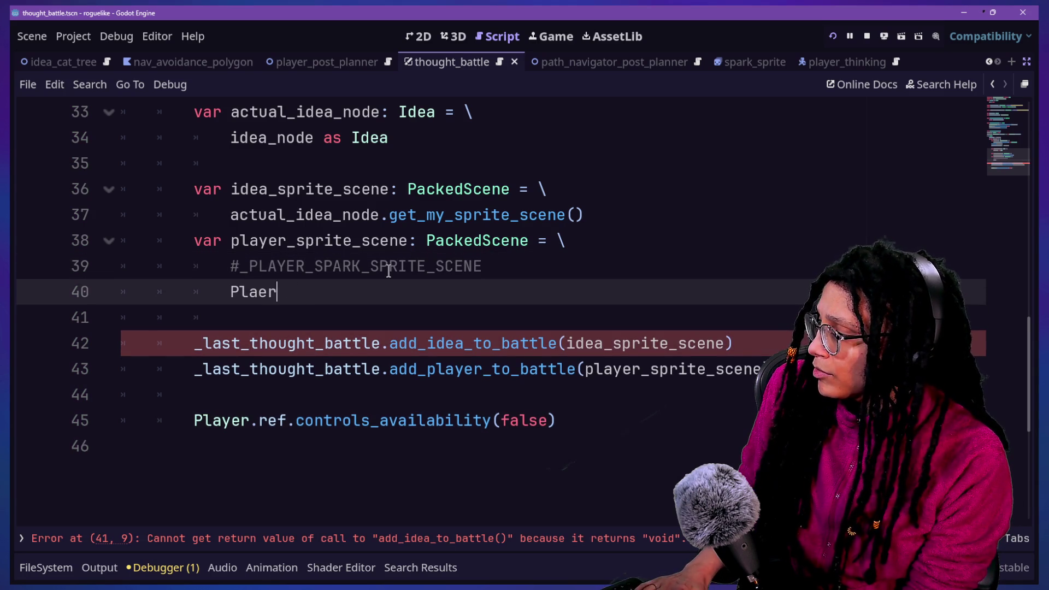
{"action": "type", "text": "yer.ref.get"}
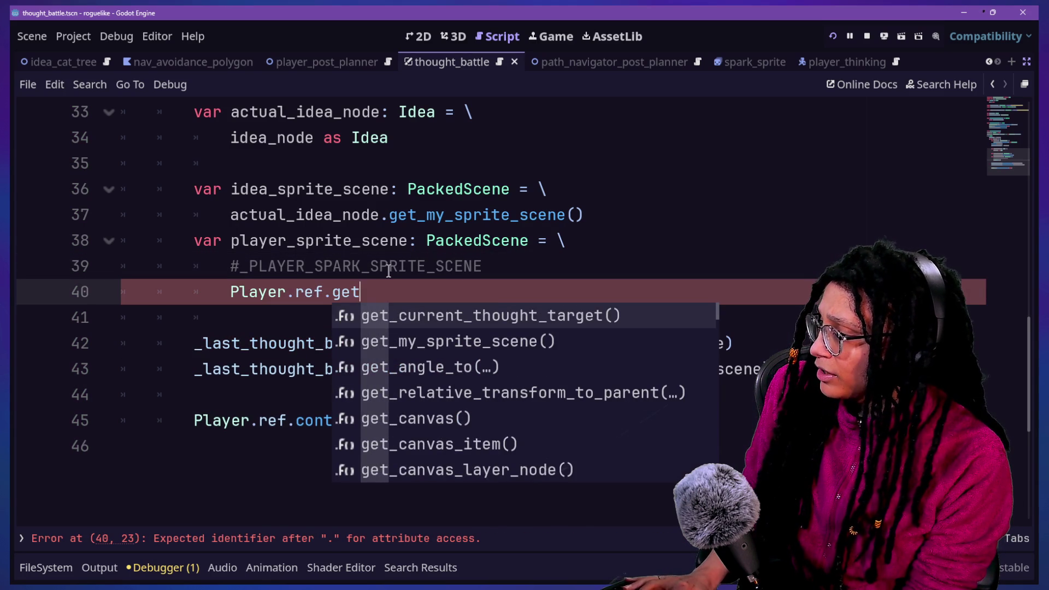
{"action": "key", "text": "Down"}
{"action": "key", "text": "Return"}
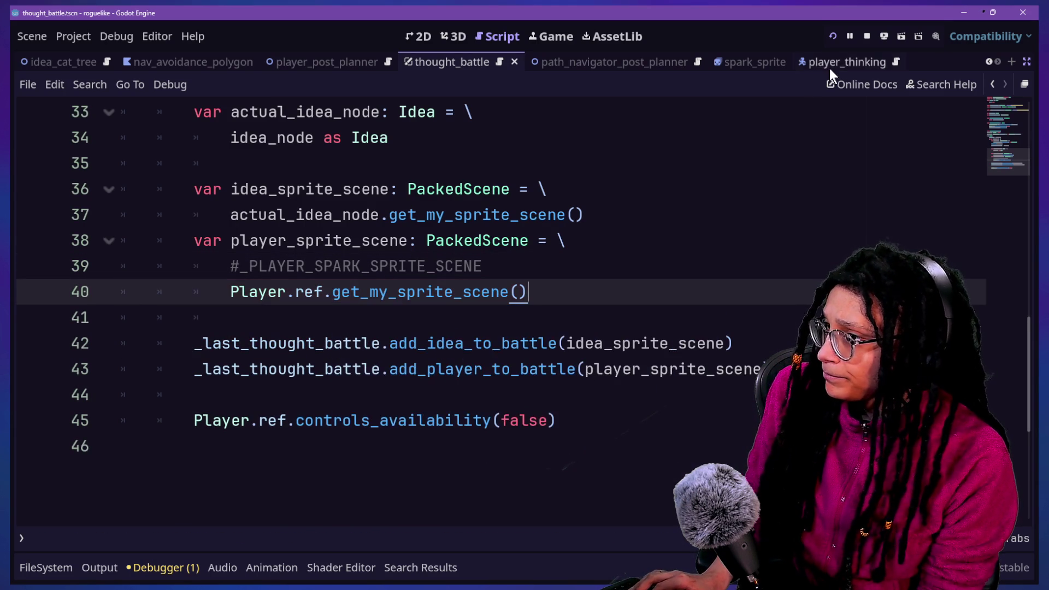
{"action": "left_click", "coordinate": [833, 36]}
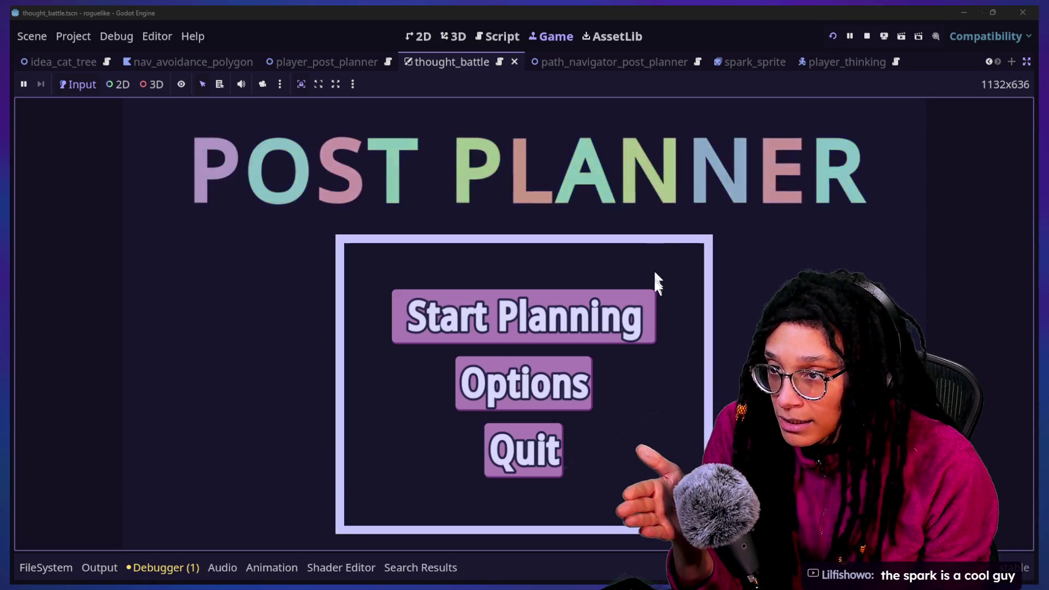
Play into the Catstagram level until the thought battle shows the pink sprite, then stop the game.
{"action": "left_click", "coordinate": [651, 294]}
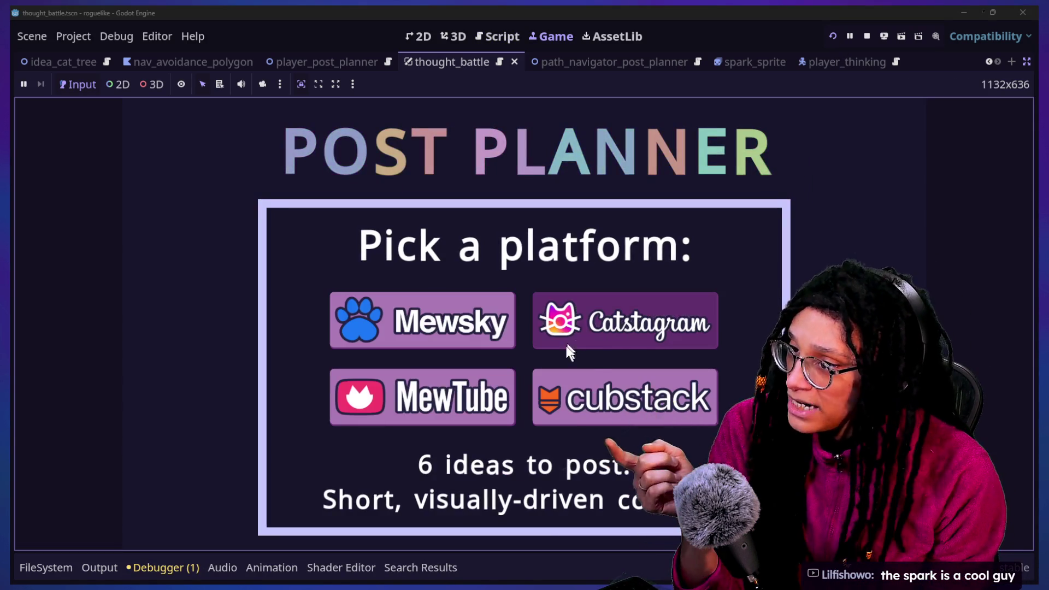
{"action": "left_click", "coordinate": [566, 344]}
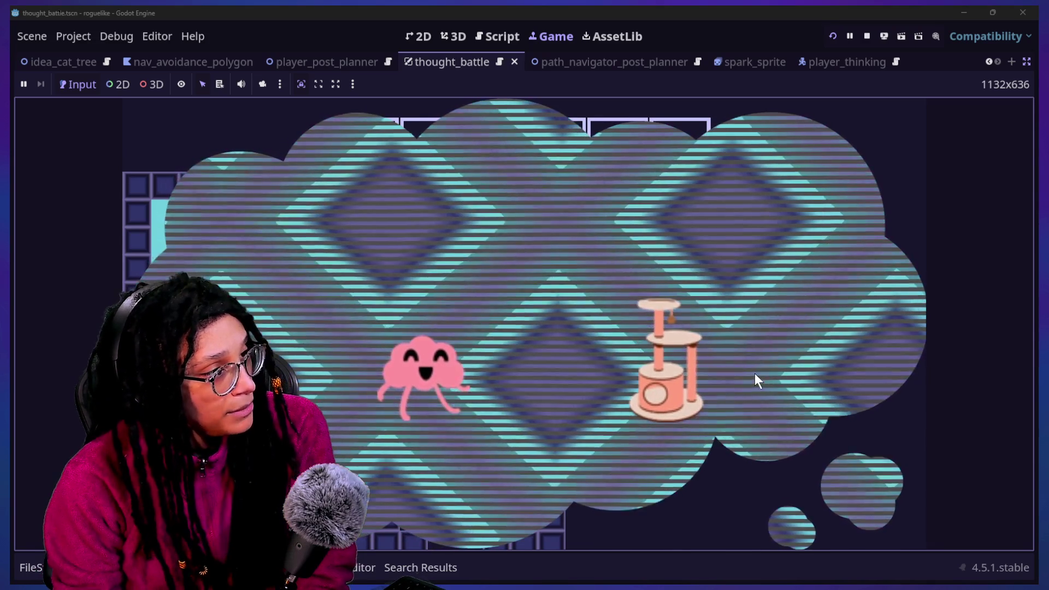
{"action": "left_click", "coordinate": [867, 36]}
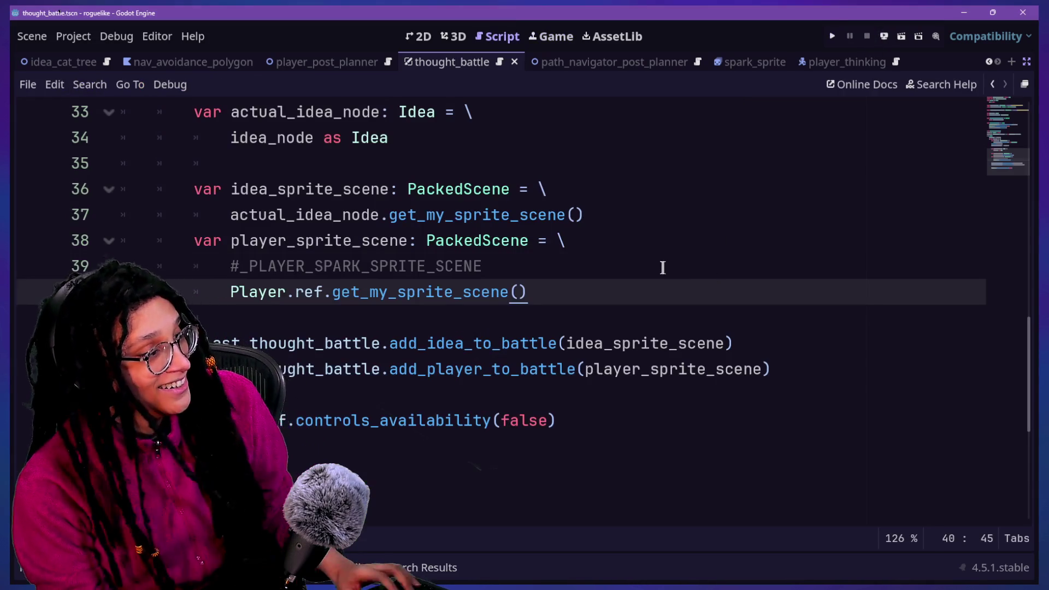
Restore _PLAYER_SPARK_SPRITE_SCENE, comment out the Player.ref.get_my_sprite_scene() line, and rerun the project.
{"action": "left_click", "coordinate": [659, 267]}
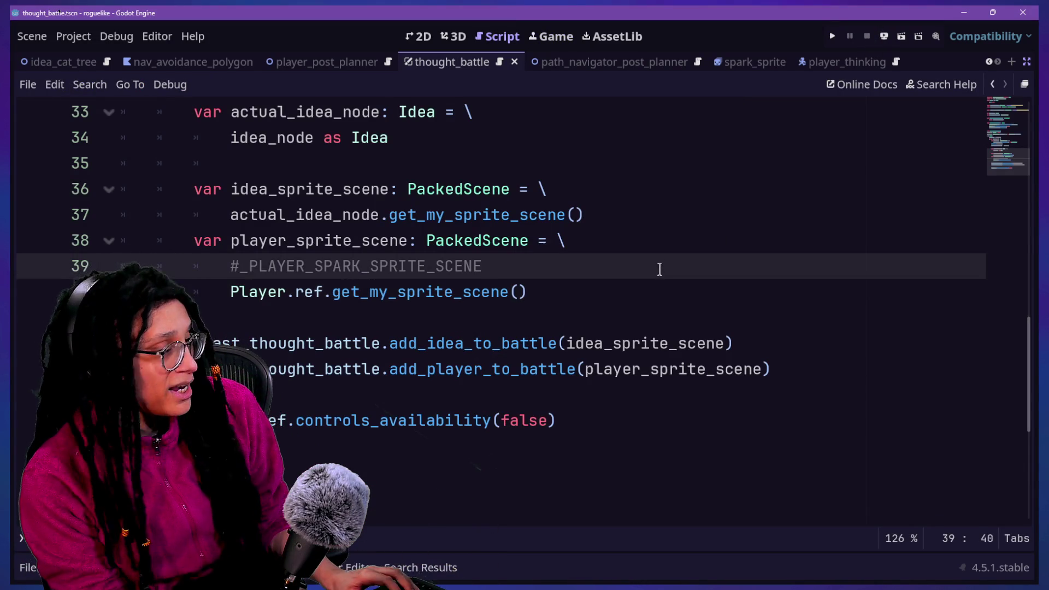
{"action": "key", "text": "ctrl+k"}
{"action": "key", "text": "Right"}
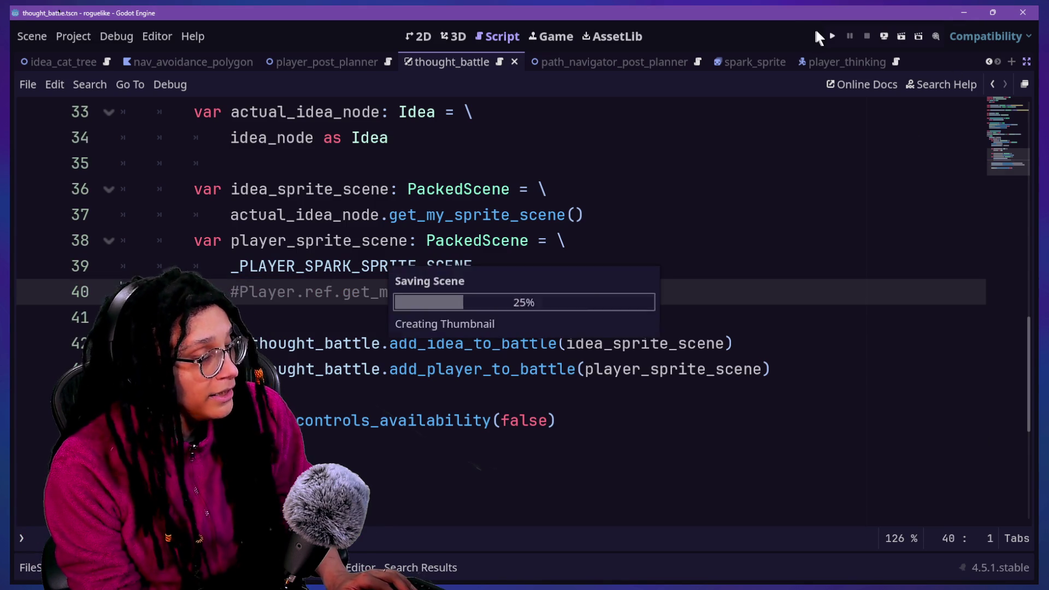
{"action": "left_click", "coordinate": [829, 37]}
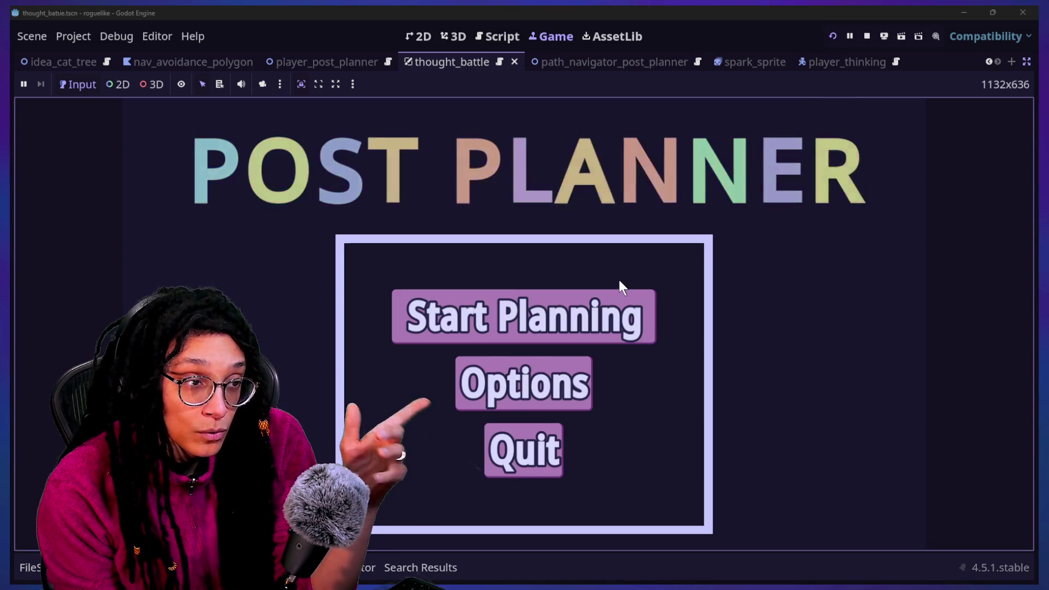
Enter the Catstagram level and walk the pink character with the arrow keys toward the idea.
{"action": "left_click", "coordinate": [626, 294]}
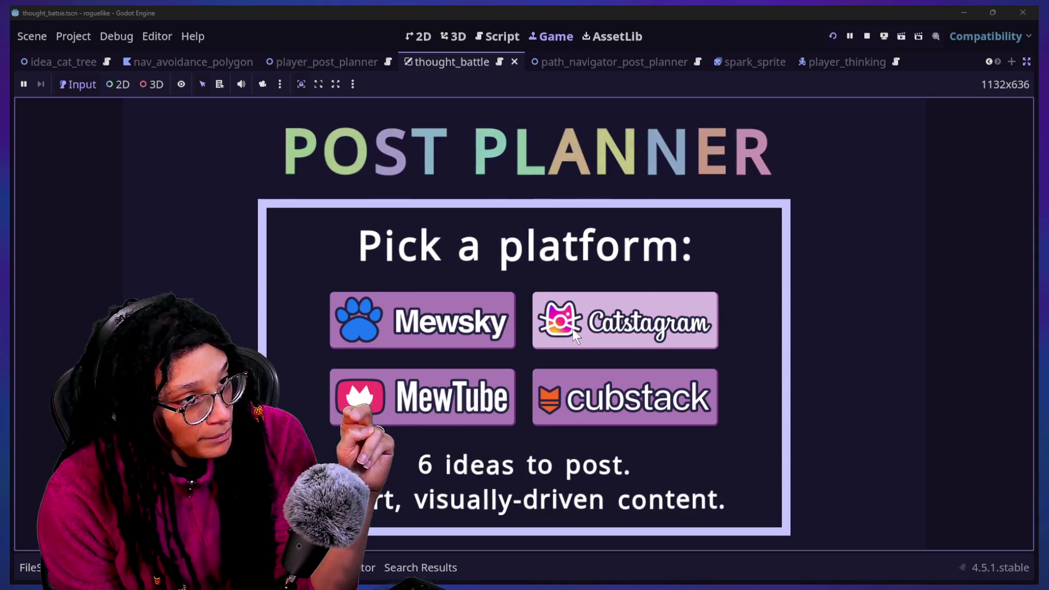
{"action": "left_click", "coordinate": [713, 306]}
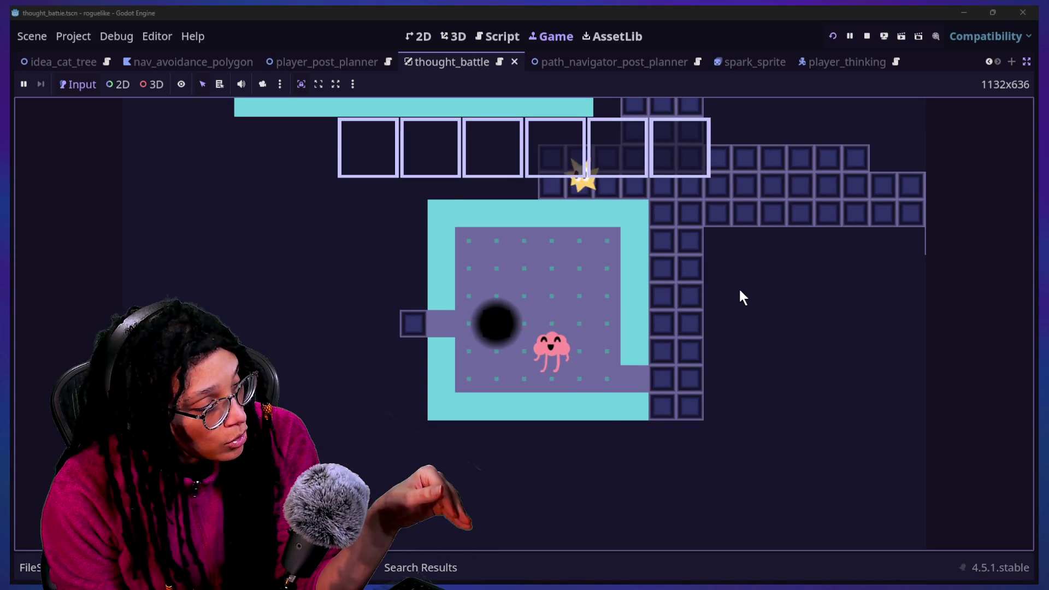
{"action": "key", "text": "Right"}
{"action": "key", "text": "Up"}
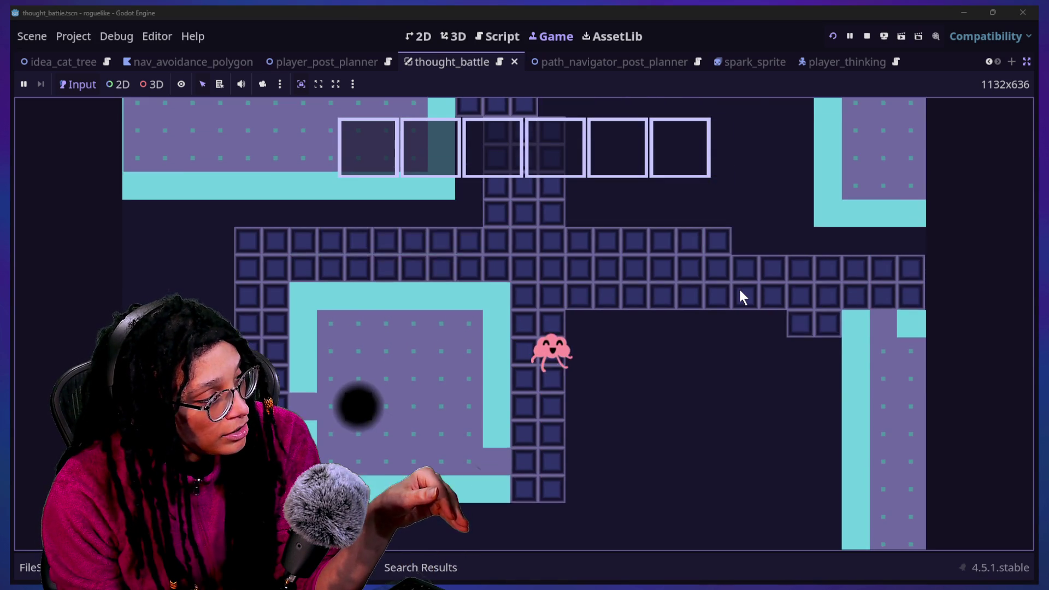
{"action": "key", "text": "Right"}
{"action": "key", "text": "Left"}
{"action": "key", "text": "Up"}
{"action": "key", "text": "Left"}
{"action": "key", "text": "Up"}
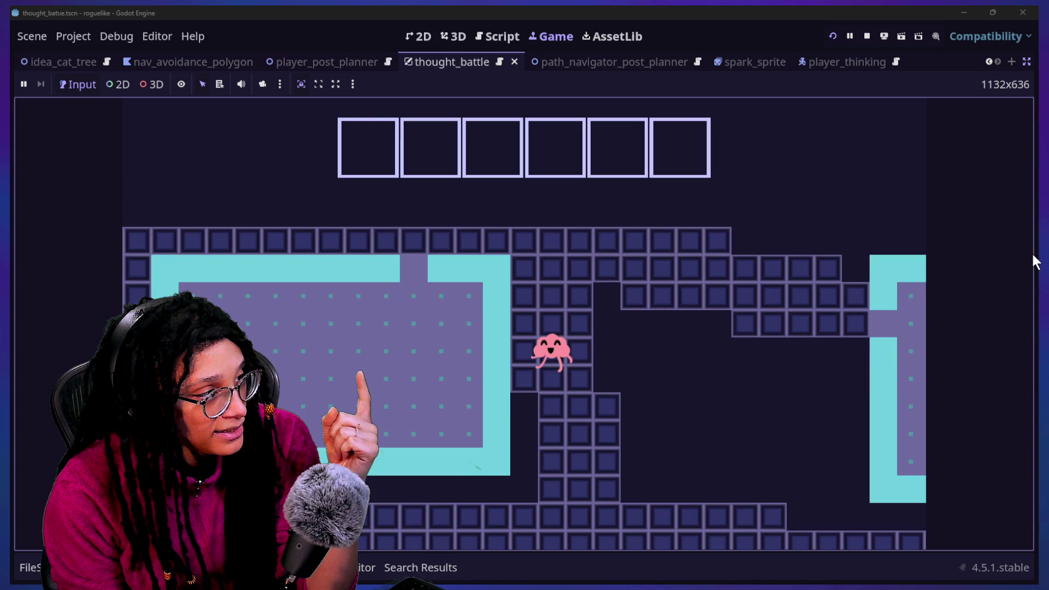
{"action": "key", "text": "Up"}
{"action": "key", "text": "Left"}
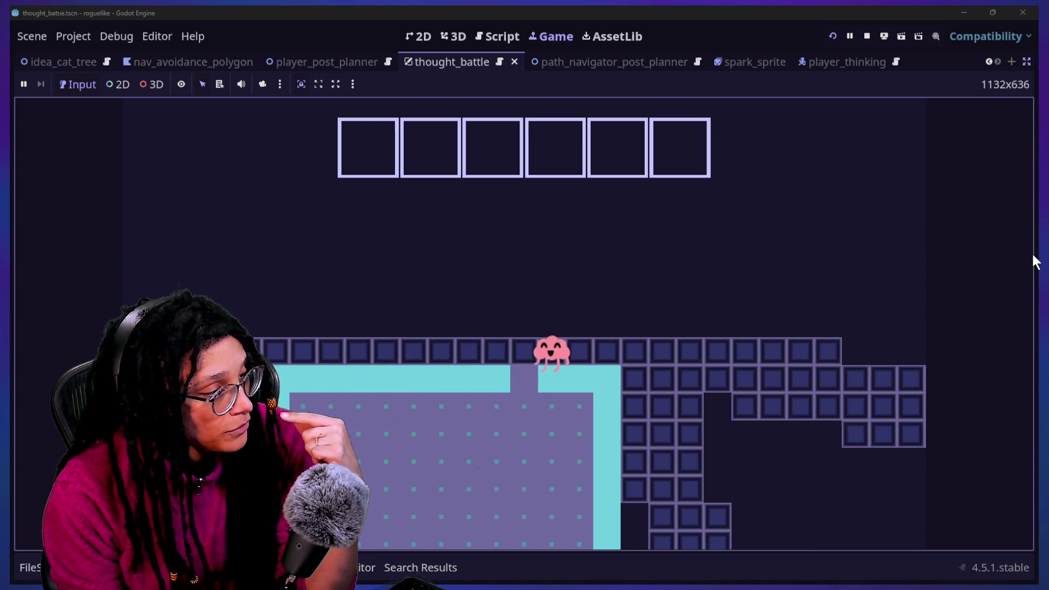
{"action": "key", "text": "Down"}
{"action": "key", "text": "Left"}
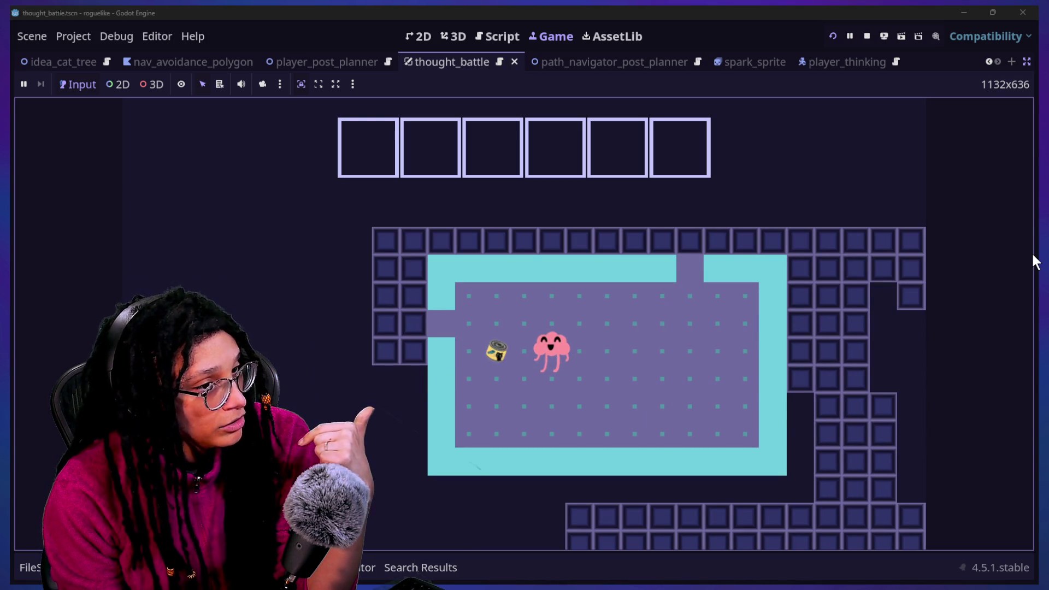
{"action": "key", "text": "Left"}
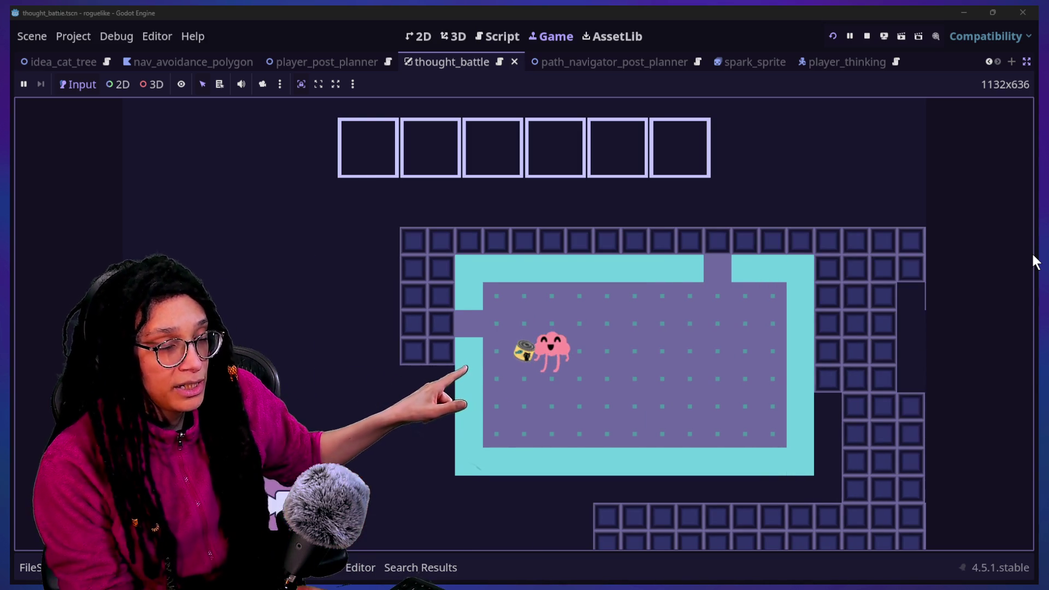
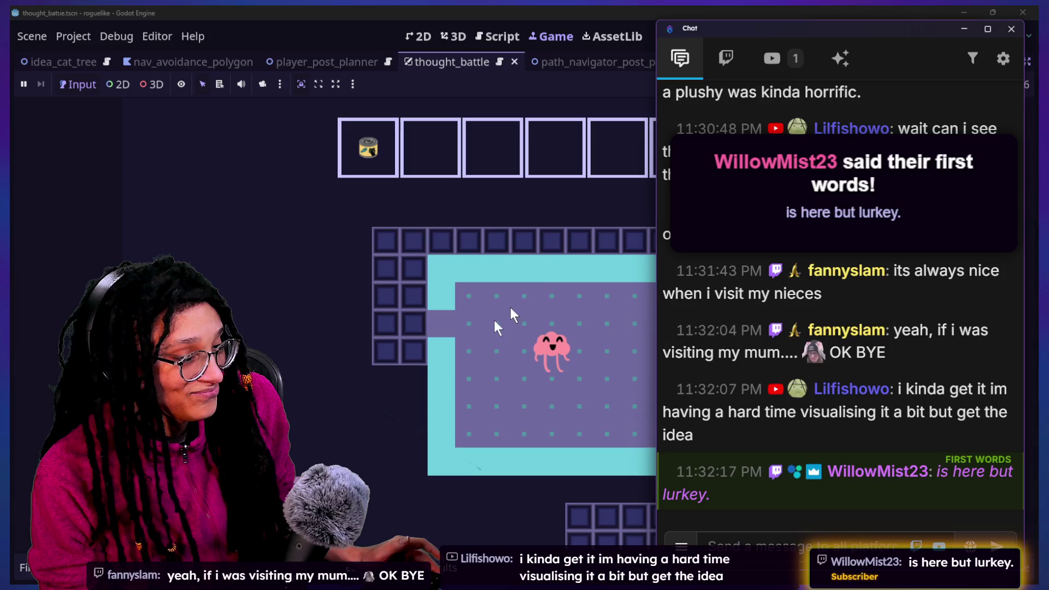
Stop the running thought-battle game and return to the thought_battle script.
{"action": "left_click", "coordinate": [559, 298]}
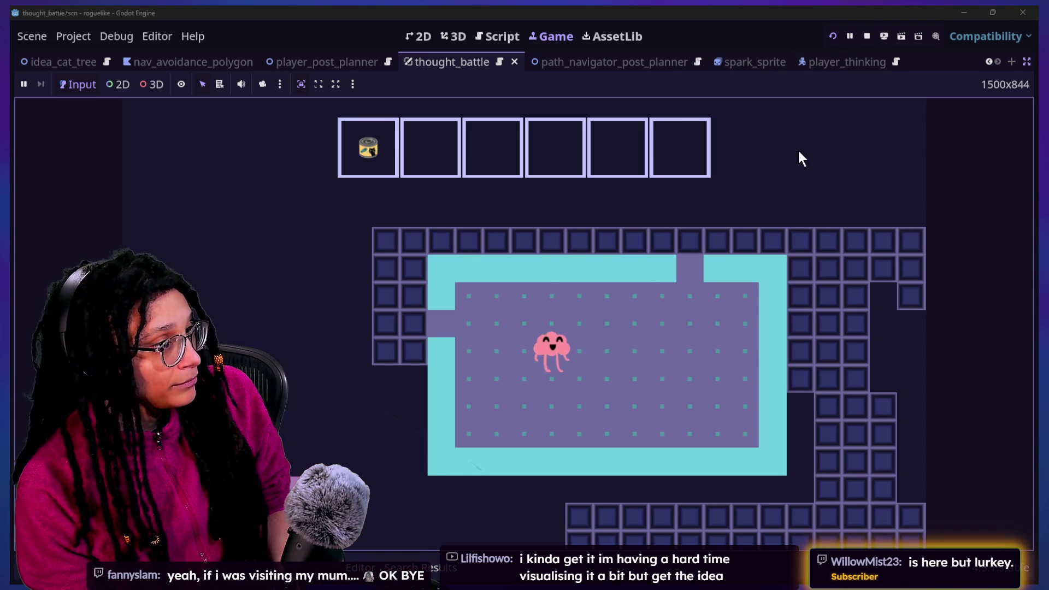
{"action": "left_click", "coordinate": [867, 37]}
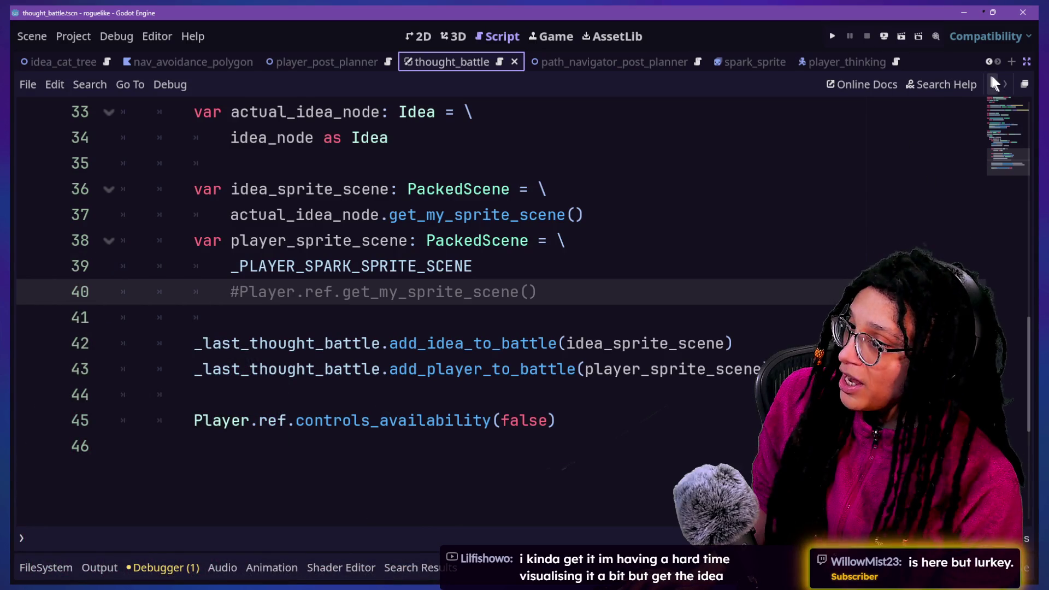
Hide the side panels and review the battle instantiation and add_child code block.
{"action": "left_click", "coordinate": [1026, 62]}
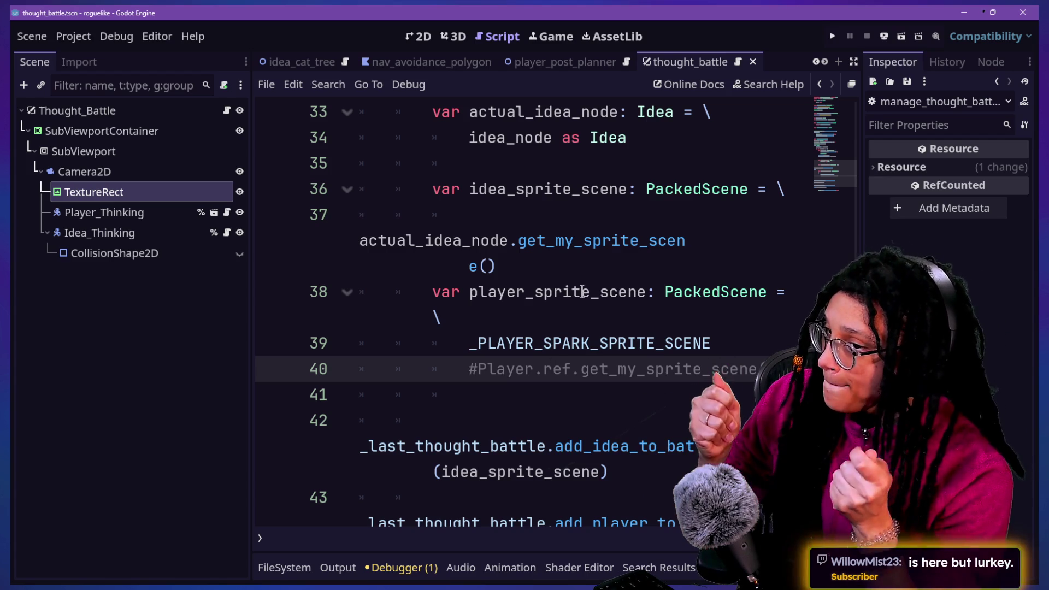
{"action": "scroll", "coordinate": [583, 291], "scroll_direction": "down", "scroll_amount": 2}
{"action": "scroll", "coordinate": [582, 291], "scroll_direction": "up", "scroll_amount": 3}
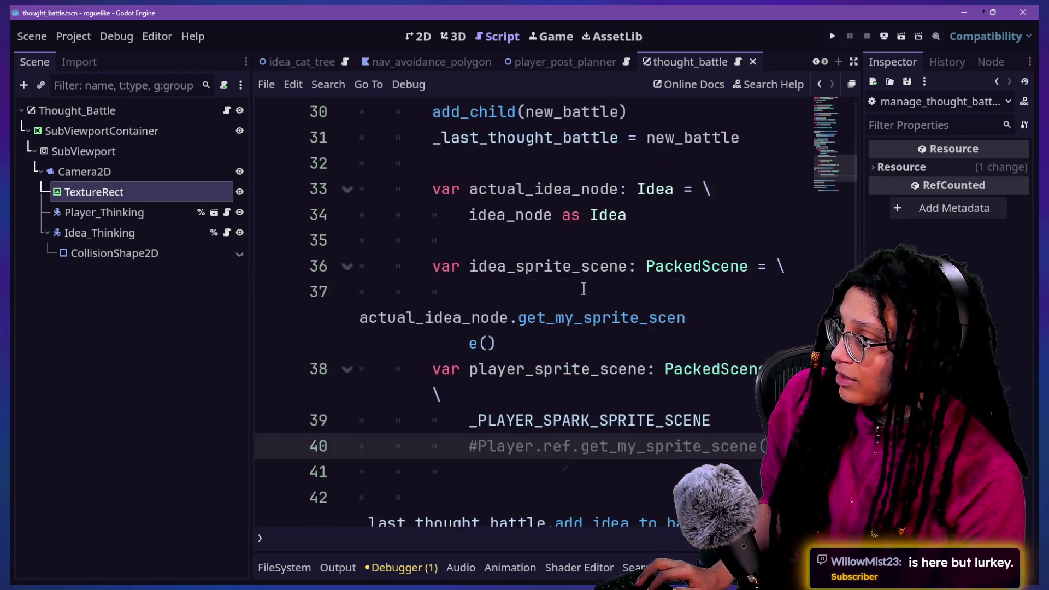
{"action": "key", "text": "ctrl+shift+F11"}
{"action": "scroll", "coordinate": [584, 289], "scroll_direction": "up", "scroll_amount": 3}
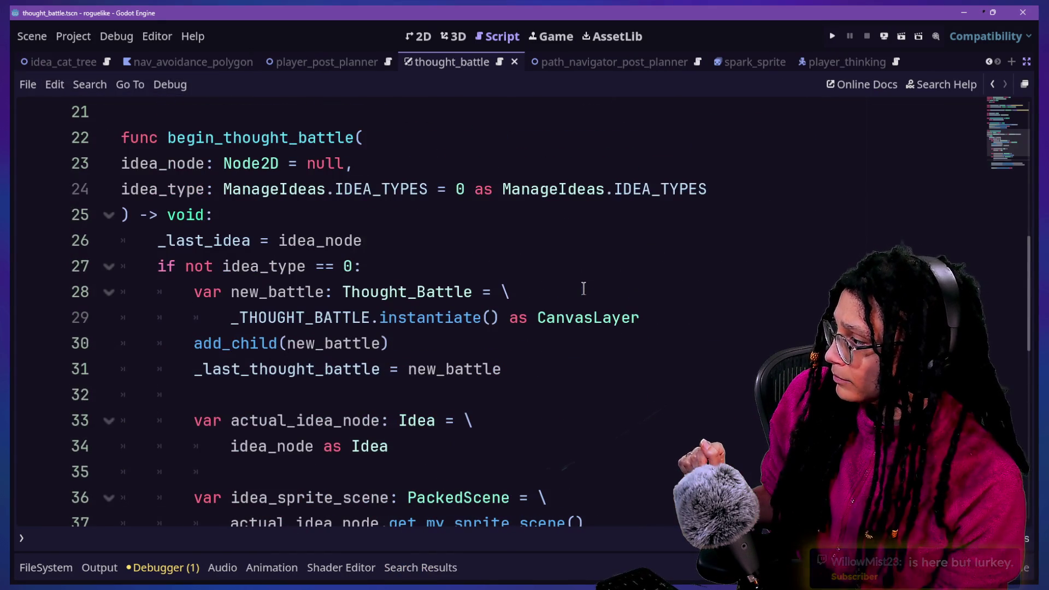
{"action": "scroll", "coordinate": [429, 268], "scroll_direction": "up", "scroll_amount": 1}
{"action": "left_click_drag", "start_coordinate": [230, 216], "coordinate": [278, 241]}
{"action": "left_click", "coordinate": [354, 266]}
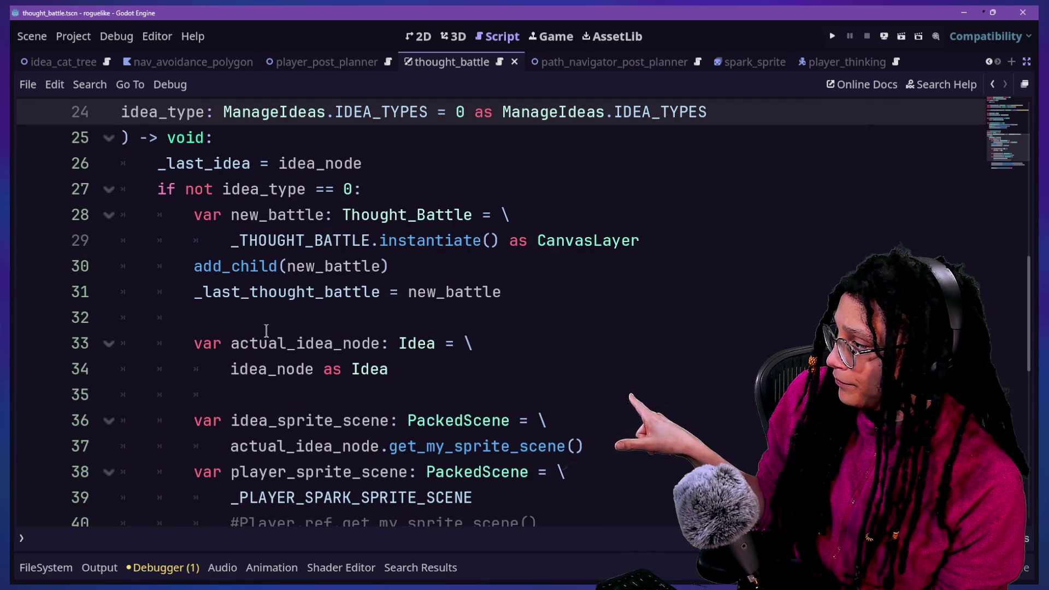
{"action": "left_click_drag", "start_coordinate": [219, 239], "coordinate": [524, 236]}
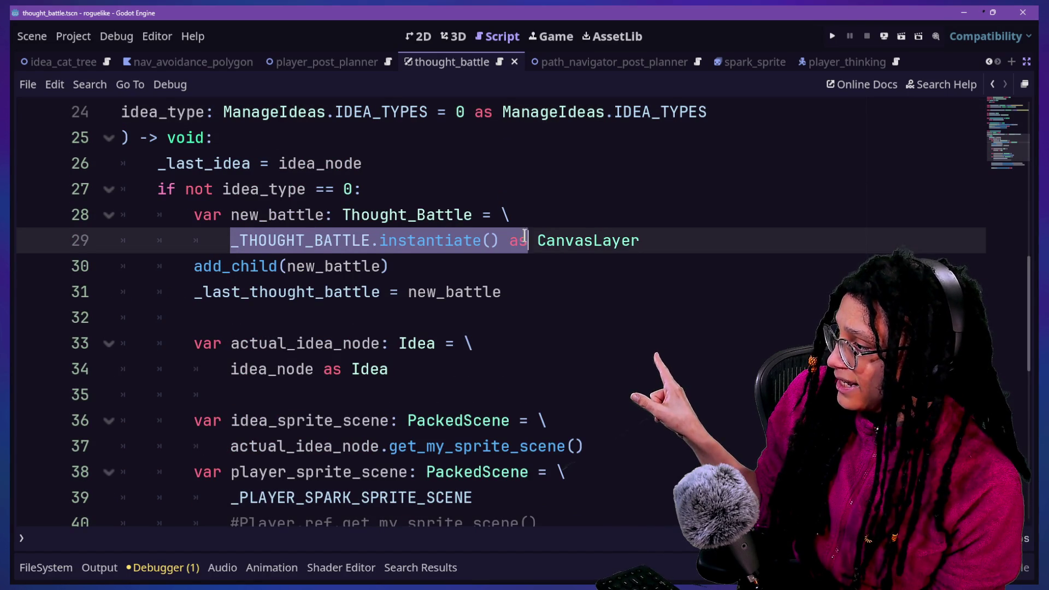
{"action": "left_click_drag", "start_coordinate": [194, 266], "coordinate": [402, 273]}
{"action": "left_click", "coordinate": [415, 290]}
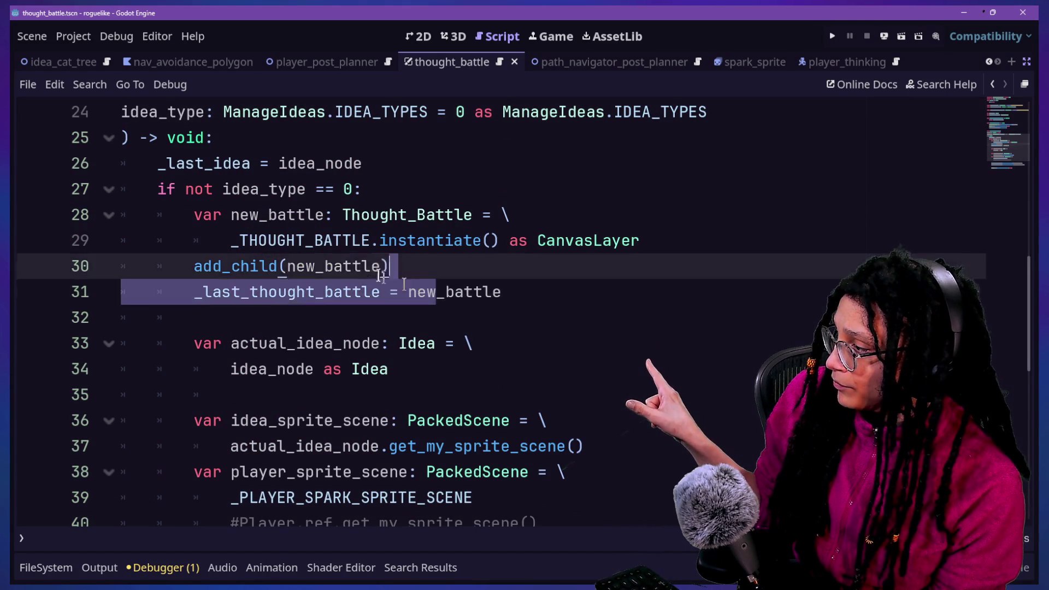
{"action": "left_click", "coordinate": [211, 207]}
{"action": "mouse_move", "coordinate": [211, 208]}
{"action": "left_mouse_down"}
{"action": "mouse_move", "coordinate": [215, 189]}
{"action": "mouse_move", "coordinate": [289, 291]}
{"action": "left_mouse_up"}
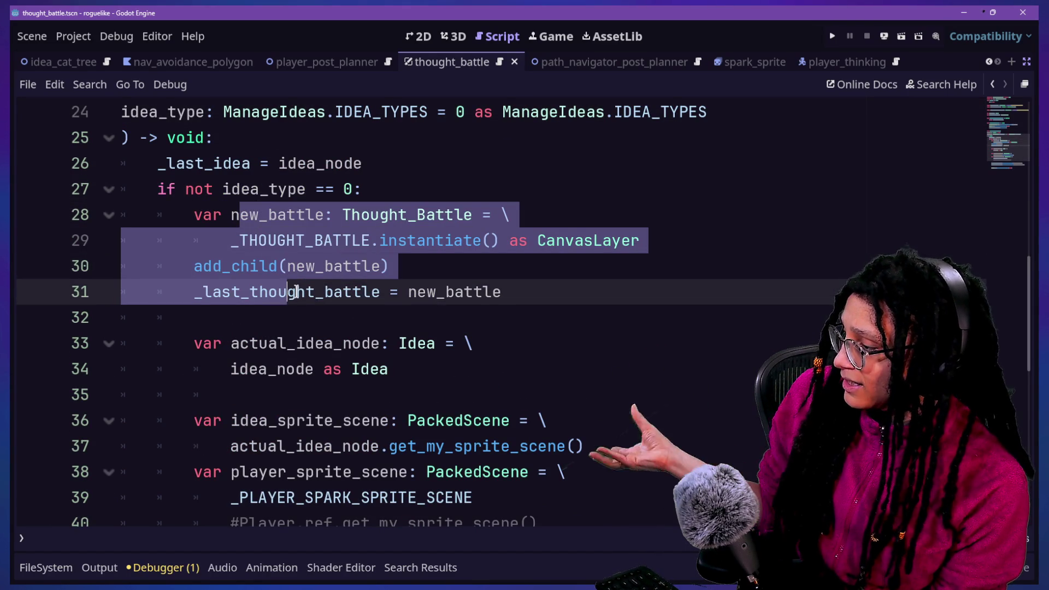
{"action": "left_click", "coordinate": [303, 266]}
{"action": "left_click_drag", "start_coordinate": [267, 215], "coordinate": [316, 311]}
{"action": "left_click", "coordinate": [328, 314]}
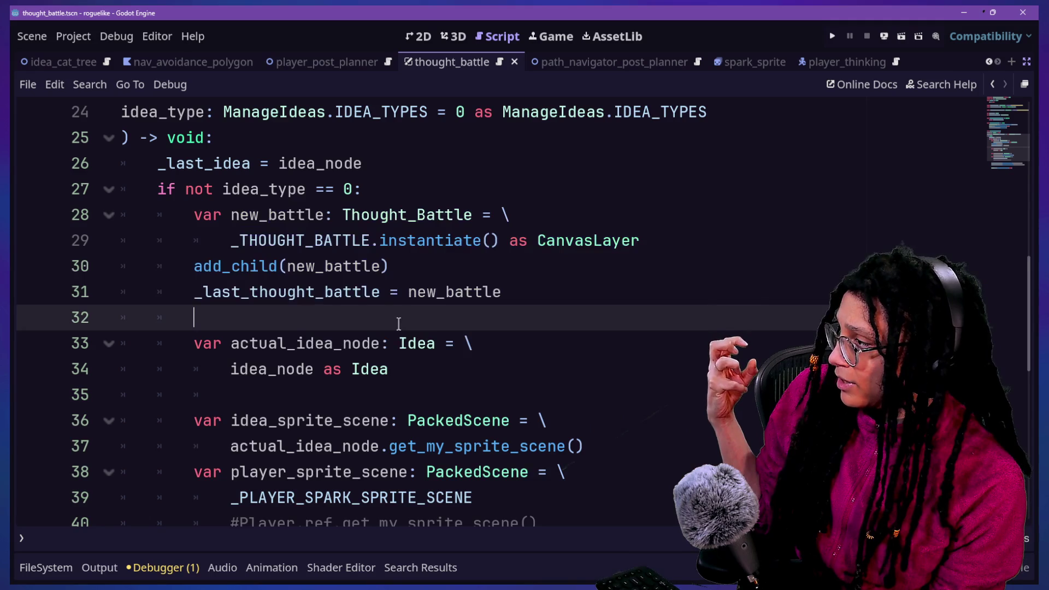
Insert an empty line at the top of the begin_thought_battle body after '-> void:'.
{"action": "scroll", "coordinate": [398, 324], "scroll_direction": "up", "scroll_amount": 1}
{"action": "scroll", "coordinate": [399, 325], "scroll_direction": "up", "scroll_amount": 1}
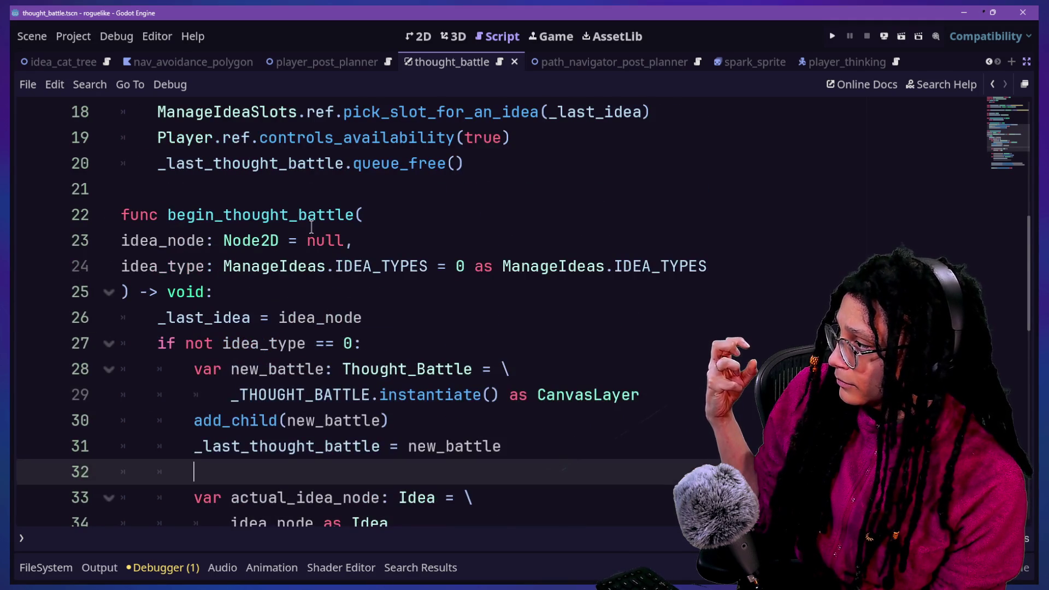
{"action": "scroll", "coordinate": [311, 226], "scroll_direction": "up", "scroll_amount": 1}
{"action": "scroll", "coordinate": [311, 226], "scroll_direction": "up", "scroll_amount": 1}
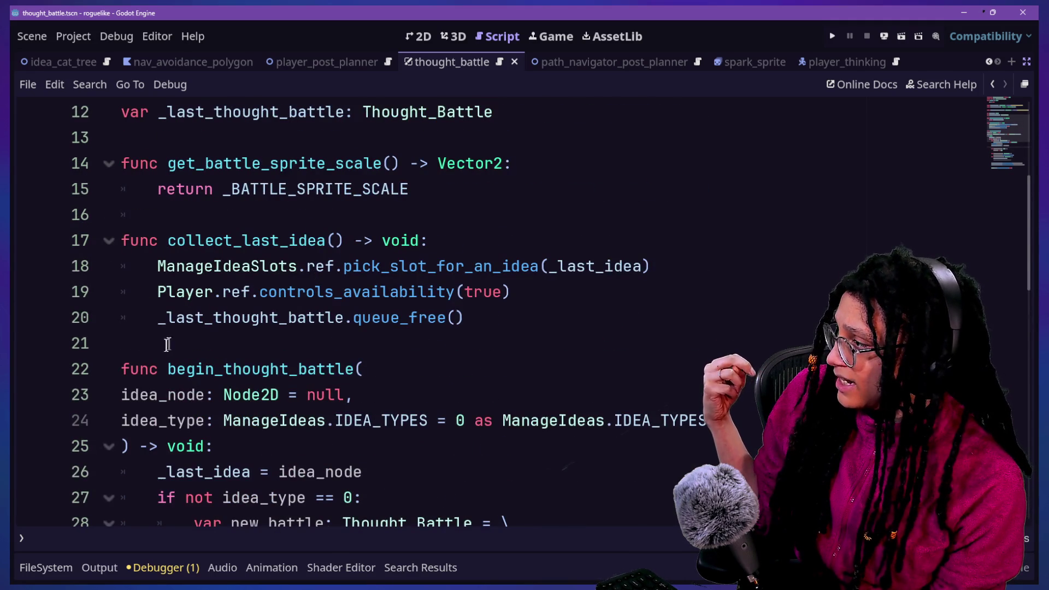
{"action": "left_click", "coordinate": [407, 445]}
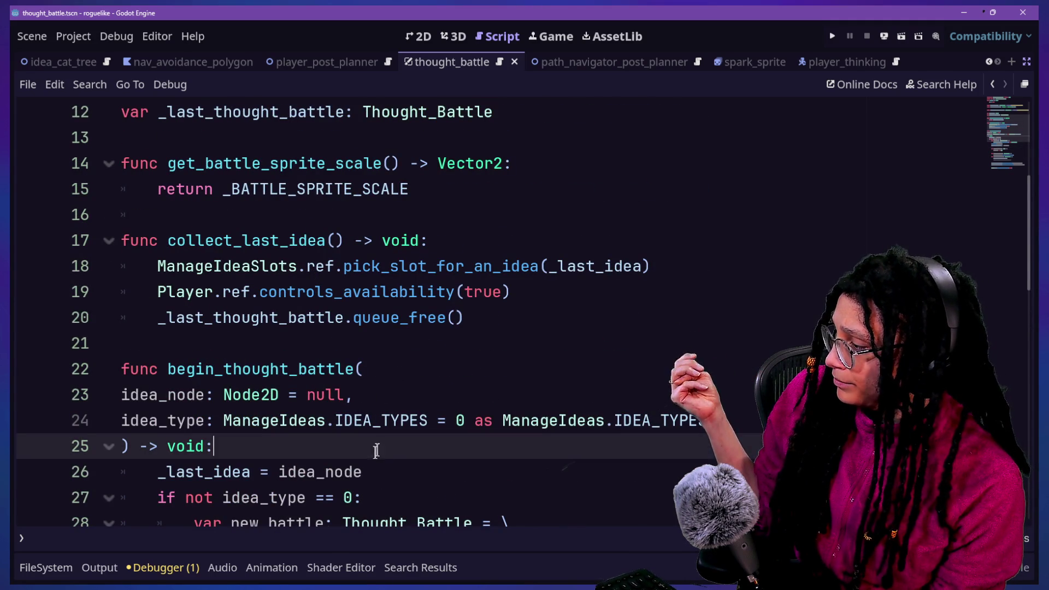
{"action": "key", "text": "Return"}
{"action": "scroll", "coordinate": [377, 449], "scroll_direction": "down", "scroll_amount": 1}
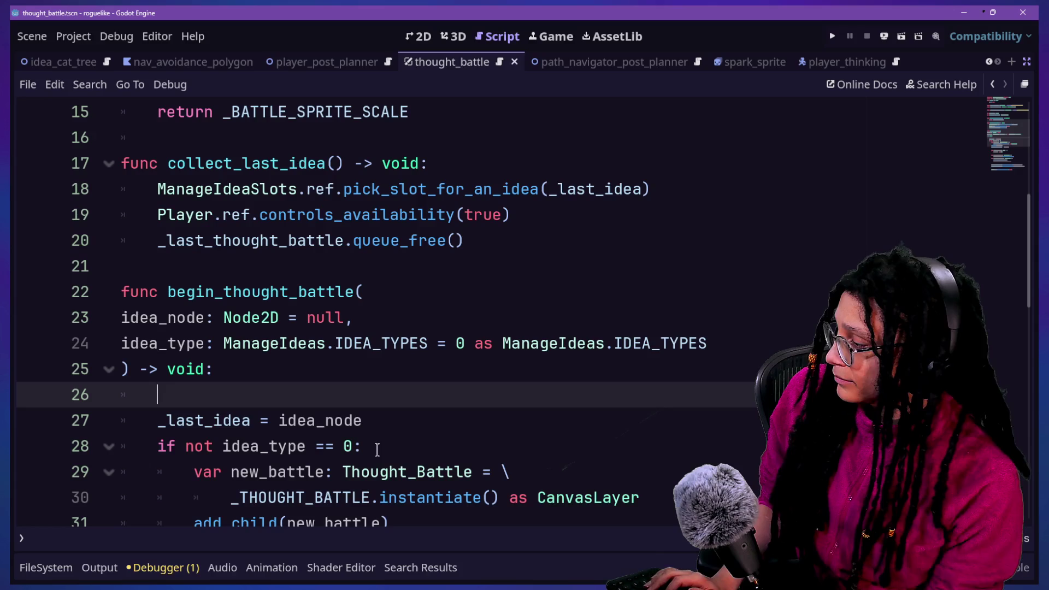
Add an _animate_thought_battle_in() call and move the _last_idea = idea_node line above it.
{"action": "type", "text": "_animate_"}
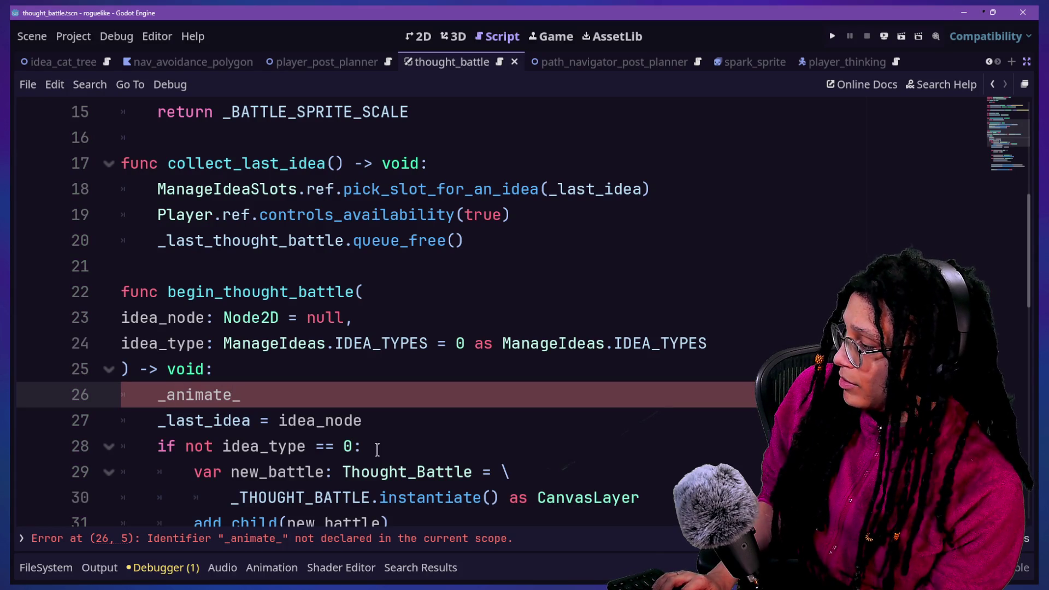
{"action": "type", "text": "thought_battle_in"}
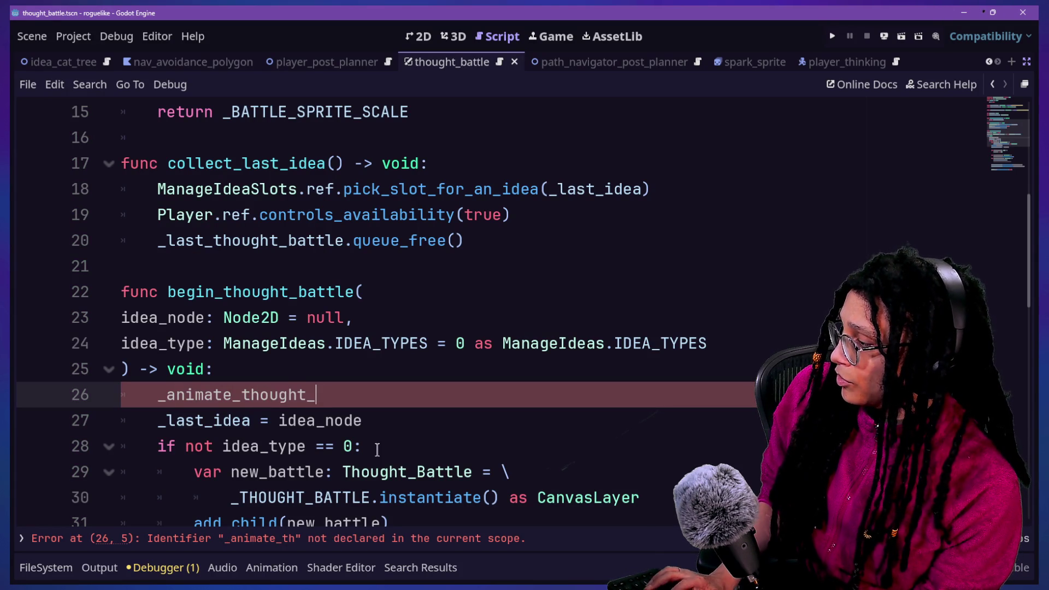
{"action": "type", "text": "()"}
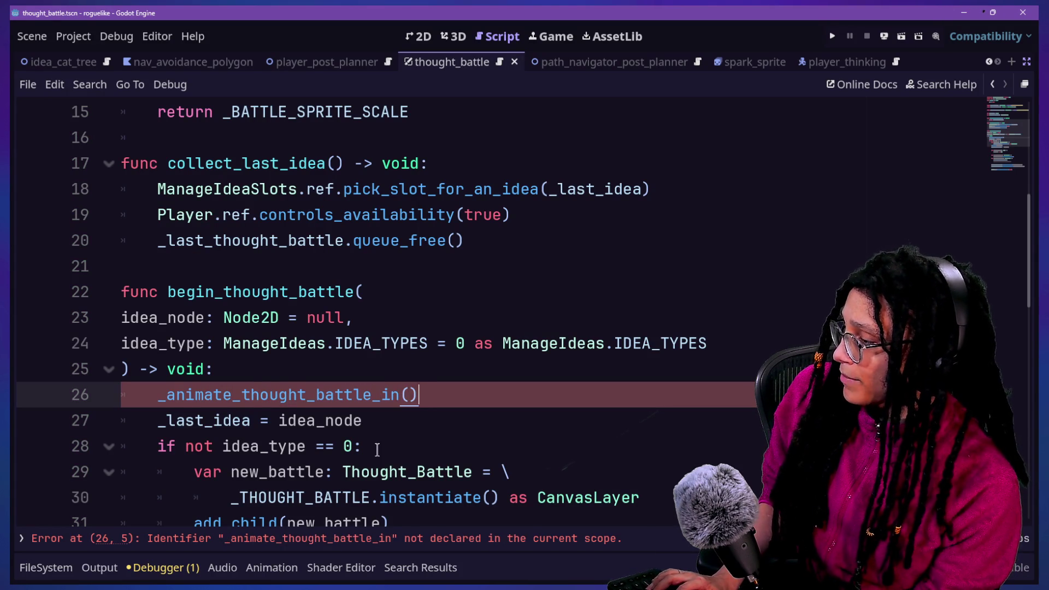
{"action": "scroll", "coordinate": [136, 403], "scroll_direction": "down", "scroll_amount": 1}
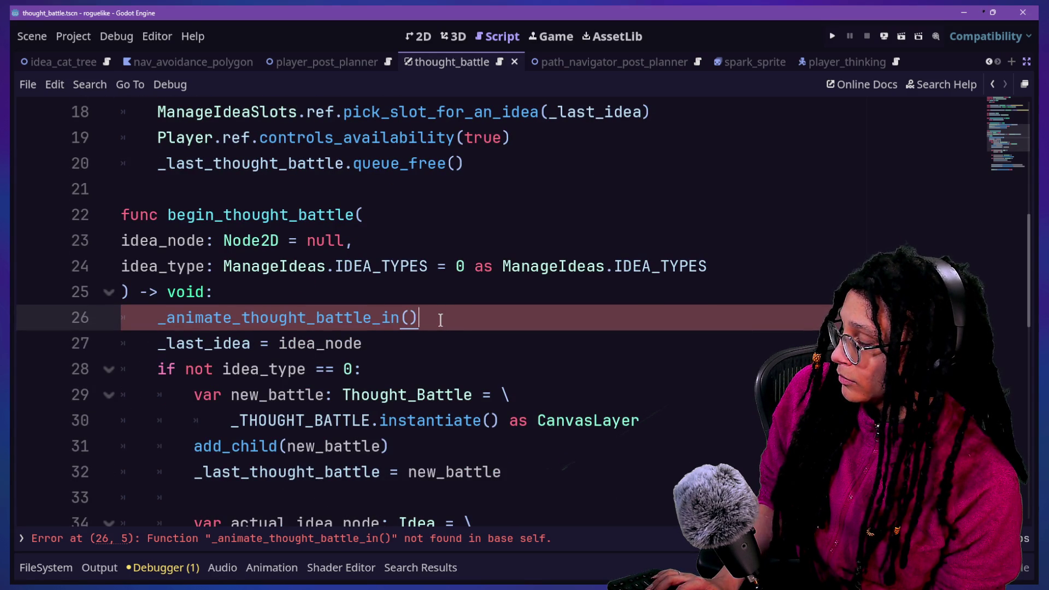
{"action": "left_click_drag", "start_coordinate": [119, 247], "coordinate": [418, 317]}
{"action": "left_click", "coordinate": [143, 241]}
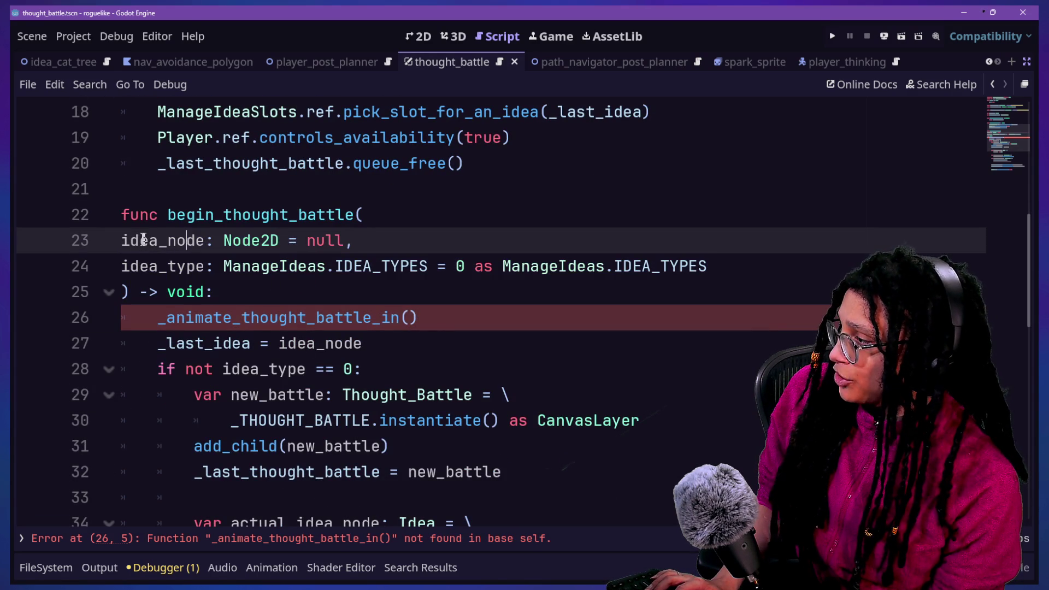
{"action": "left_click", "coordinate": [205, 240]}
{"action": "left_click_drag", "start_coordinate": [479, 340], "coordinate": [489, 327]}
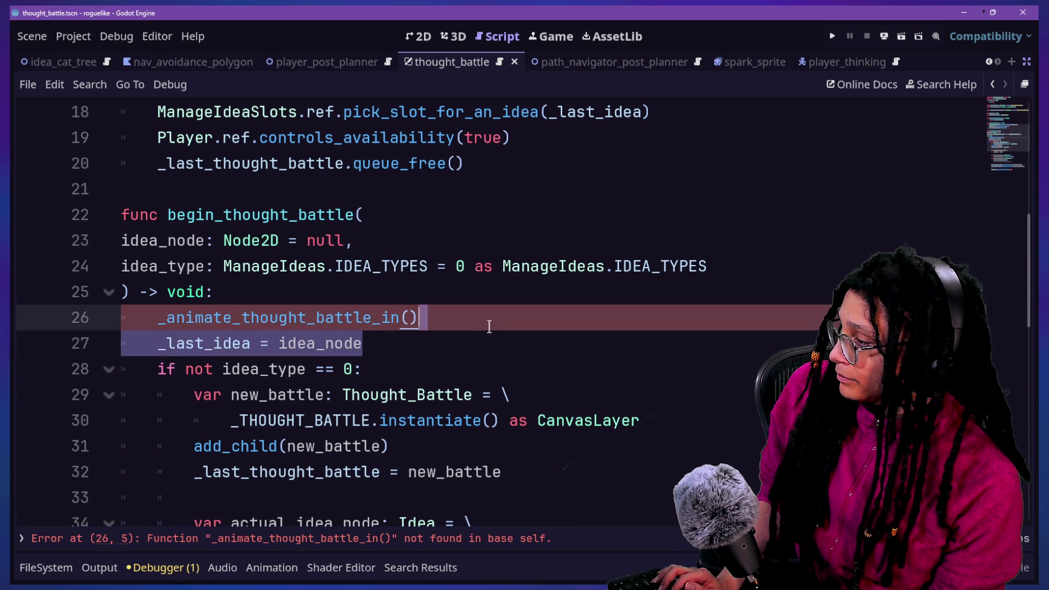
{"action": "key", "text": "ctrl+x"}
{"action": "left_click", "coordinate": [438, 295]}
{"action": "key", "text": "ctrl+v"}
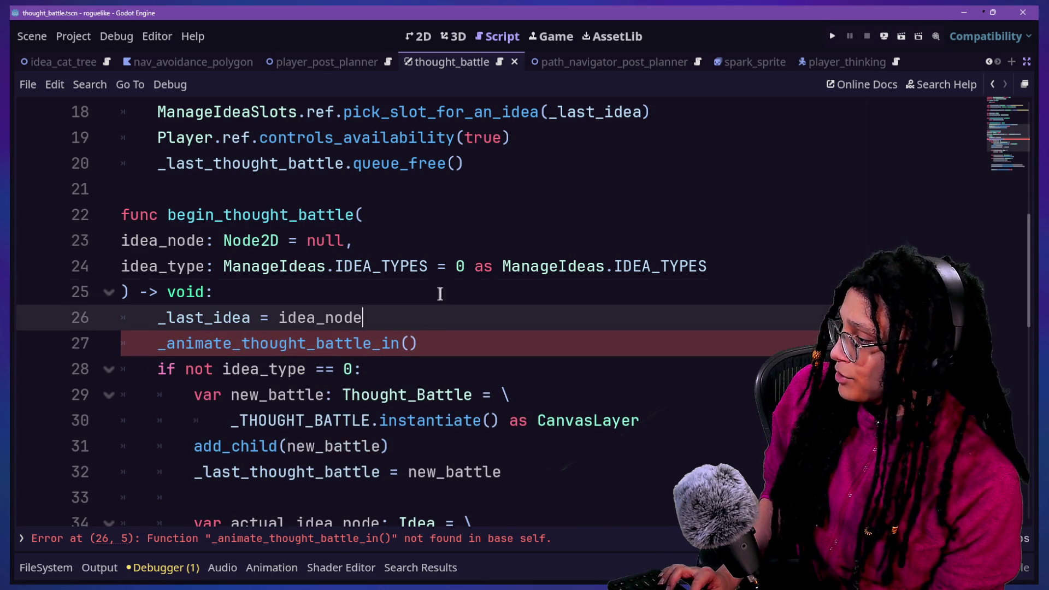
Add '_last_idea_type = idea_type' below the _last_idea assignment and save.
{"action": "key", "text": "Return"}
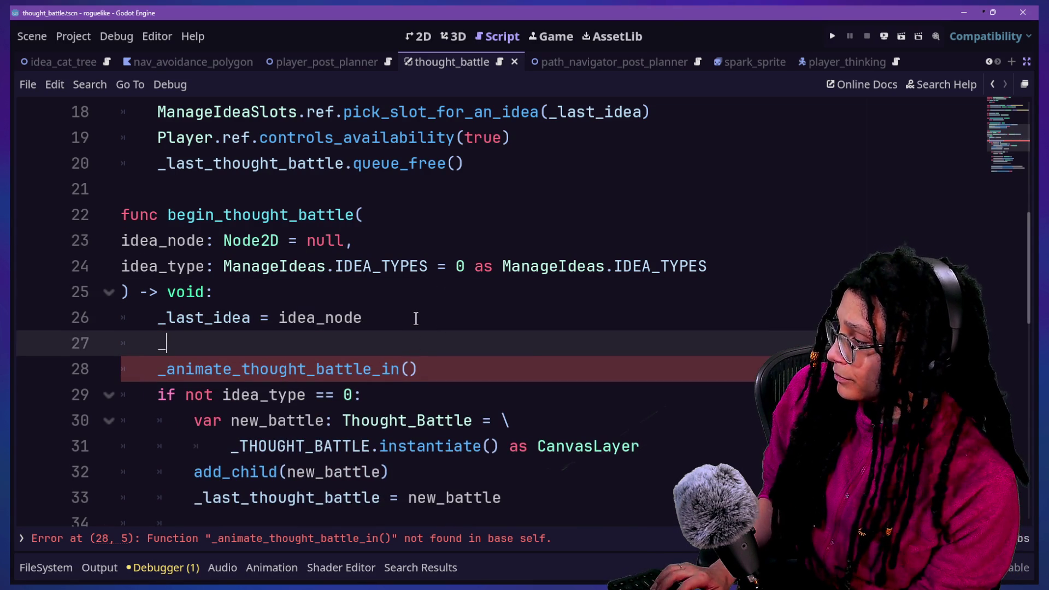
{"action": "type", "text": "l"}
{"action": "key", "text": "BackSpace"}
{"action": "type", "text": "as"}
{"action": "key", "text": "BackSpace"}
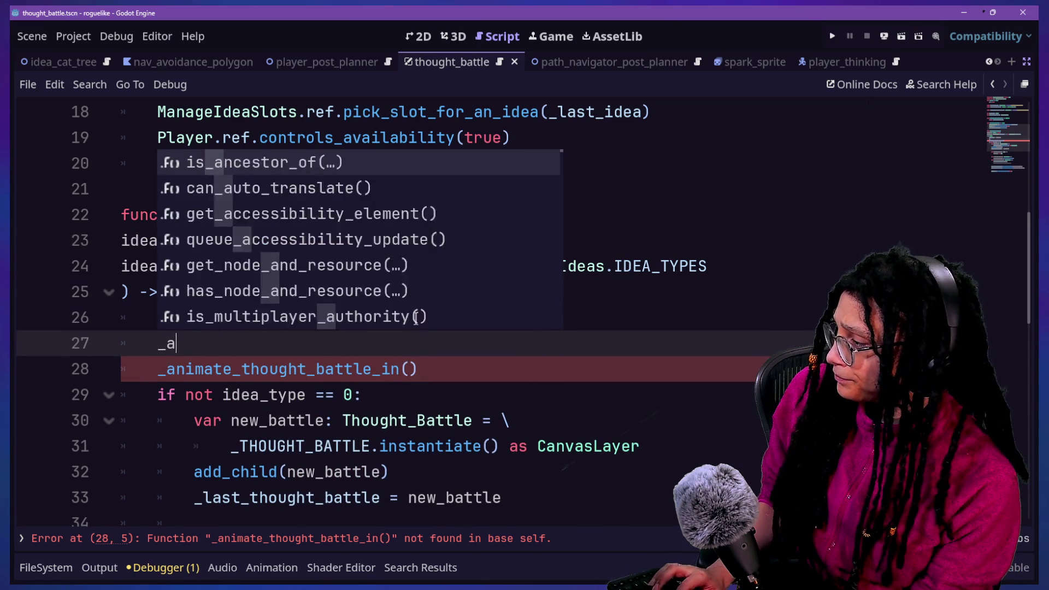
{"action": "key", "text": "BackSpace"}
{"action": "type", "text": "last_idea_type"}
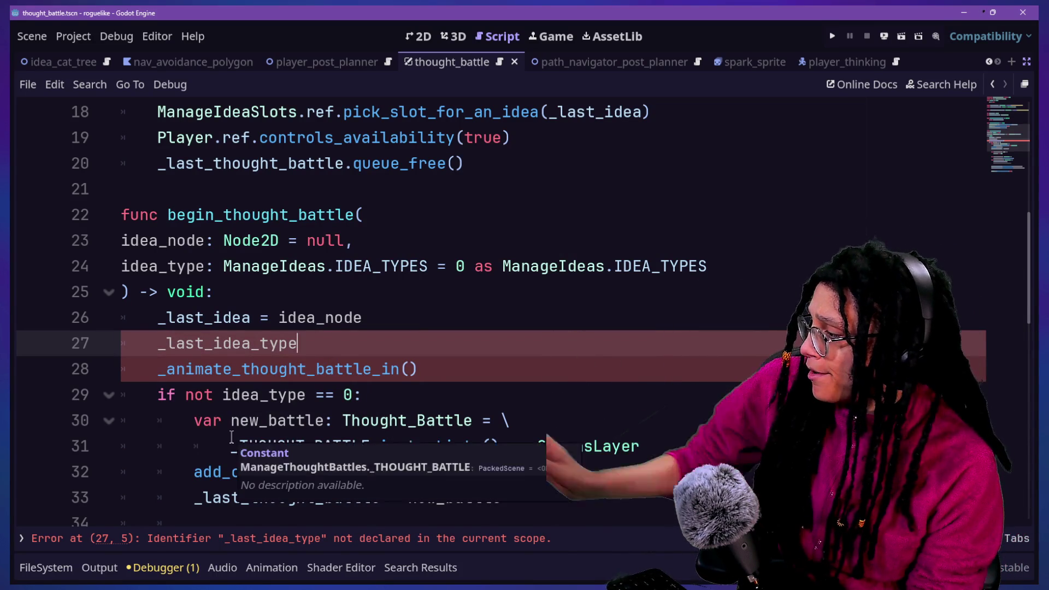
{"action": "type", "text": " = idea"}
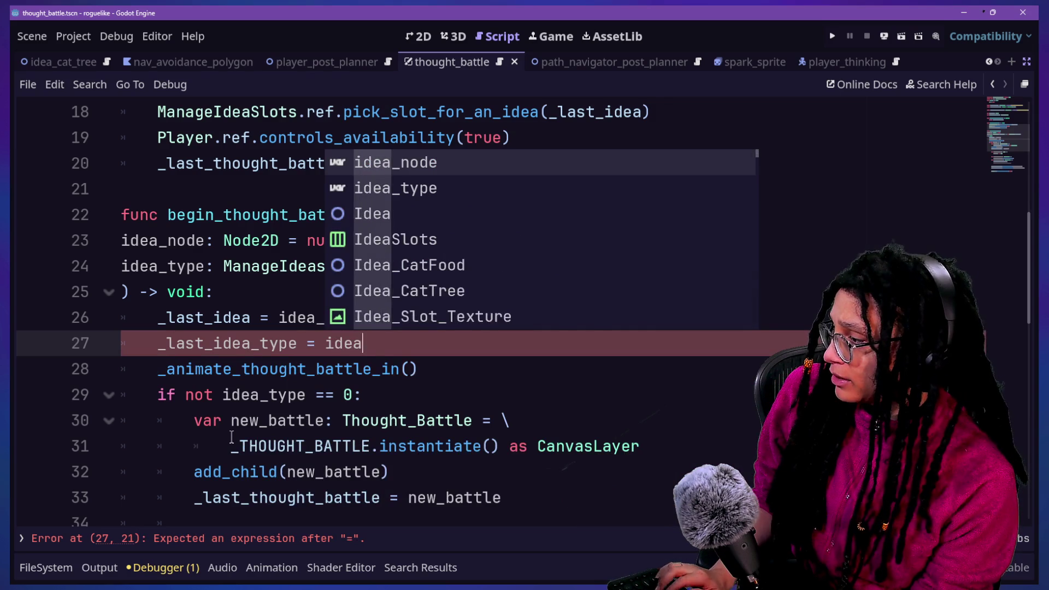
{"action": "type", "text": "_type"}
{"action": "left_click", "coordinate": [432, 369]}
{"action": "key", "text": "ctrl+s"}
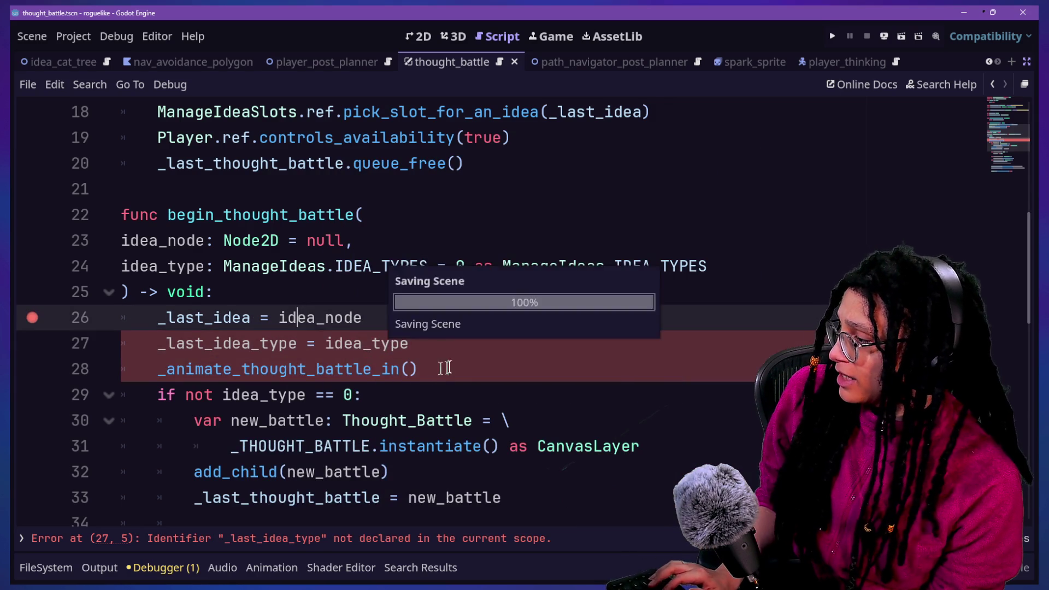
Review lines 26–28 of the updated begin_thought_battle function.
{"action": "left_click", "coordinate": [46, 328], "text": "shift"}
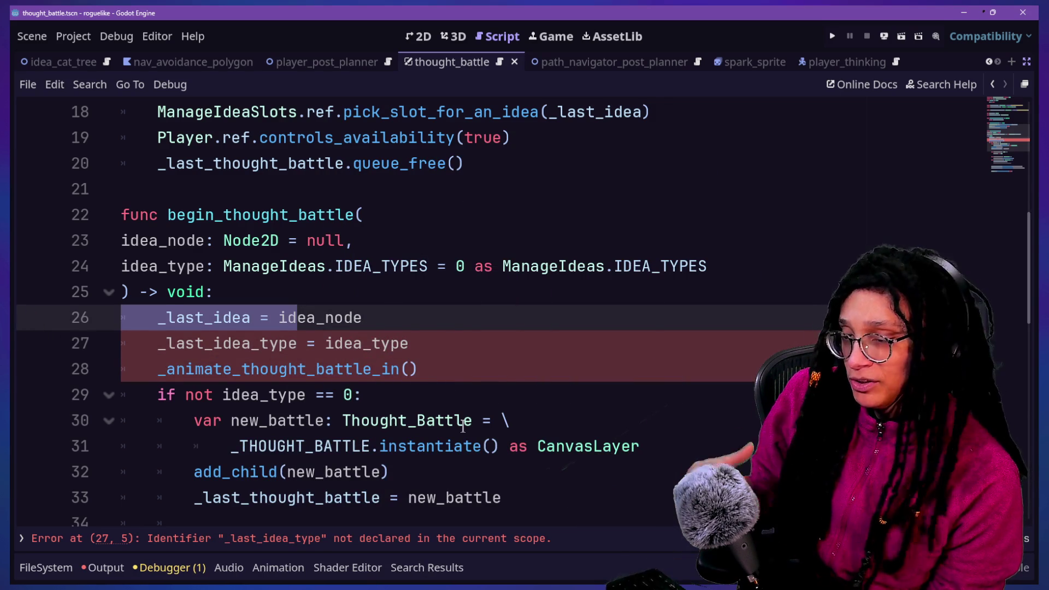
{"action": "left_click", "coordinate": [457, 473]}
{"action": "left_click", "coordinate": [432, 357]}
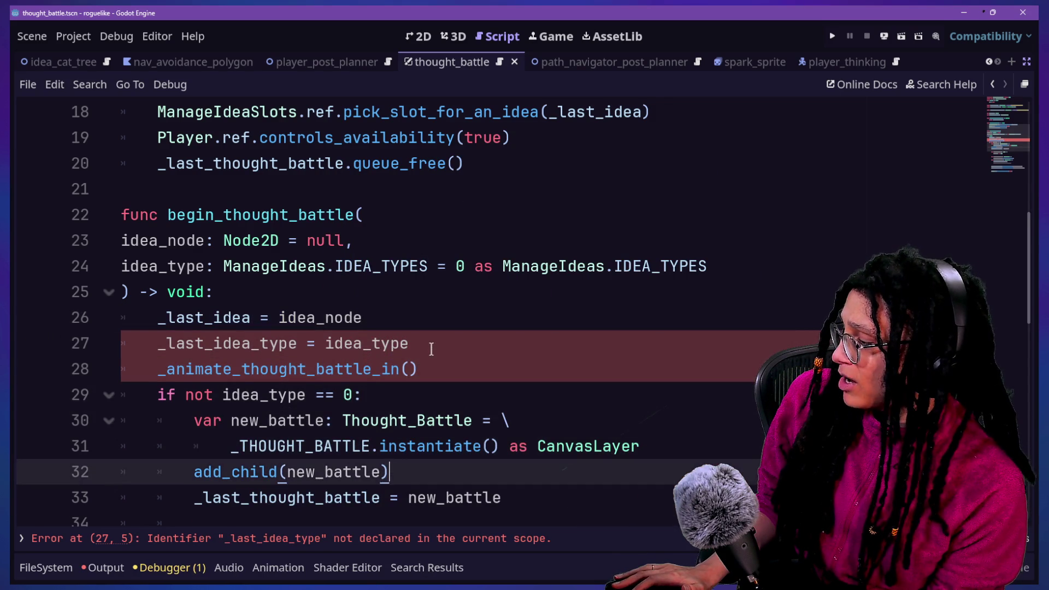
{"action": "scroll", "coordinate": [431, 349], "scroll_direction": "down", "scroll_amount": 2}
{"action": "left_click", "coordinate": [423, 291]}
{"action": "double_click", "coordinate": [422, 291]}
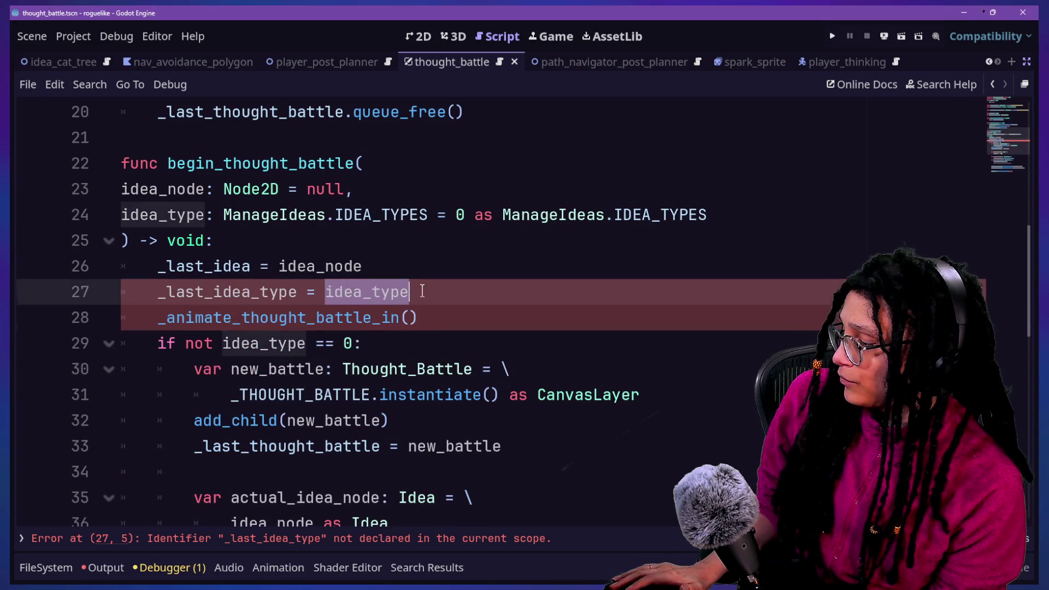
{"action": "left_click", "coordinate": [369, 267]}
{"action": "left_click", "coordinate": [419, 291]}
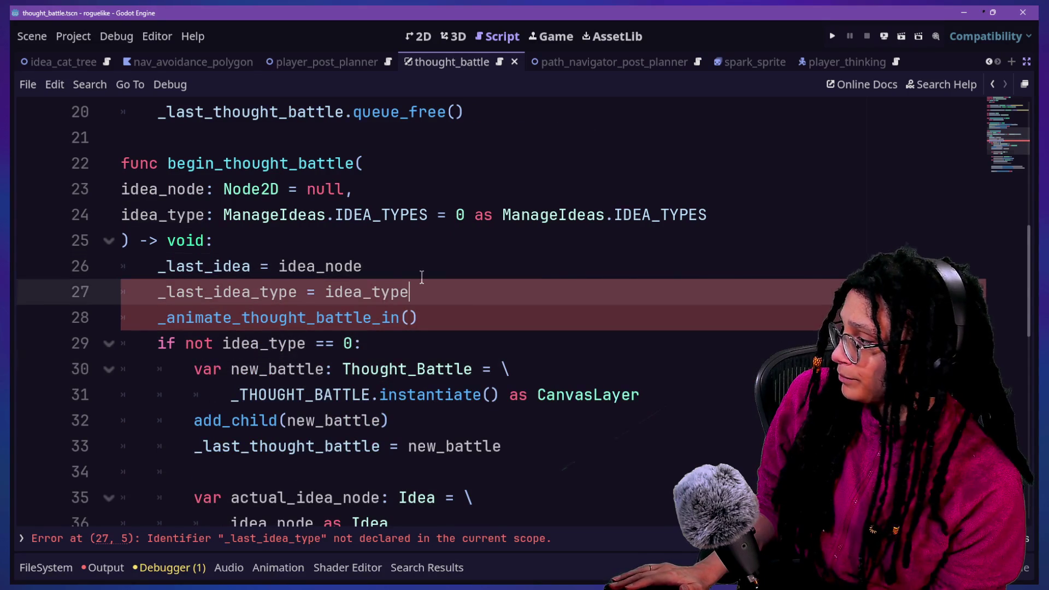
{"action": "scroll", "coordinate": [421, 278], "scroll_direction": "up", "scroll_amount": 7}
{"action": "scroll", "coordinate": [517, 305], "scroll_direction": "down", "scroll_amount": 3}
Duplicate the _last_idea declaration as line 12 and rename it _last_idea_type.
{"action": "left_click", "coordinate": [524, 312]}
{"action": "left_click", "coordinate": [515, 290]}
{"action": "left_click_drag", "start_coordinate": [515, 290], "coordinate": [535, 271]}
{"action": "left_click", "coordinate": [543, 294]}
{"action": "key", "text": "ctrl+shift+d"}
{"action": "key", "text": "ctrl+z"}
{"action": "key", "text": "ctrl+shift+d"}
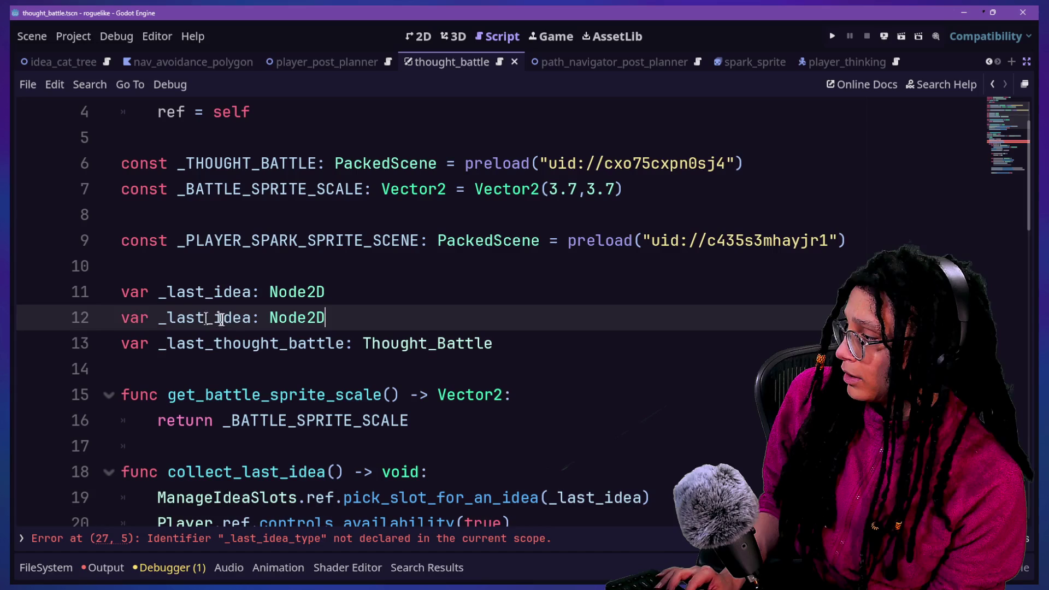
{"action": "left_click", "coordinate": [254, 317]}
{"action": "type", "text": "_type"}
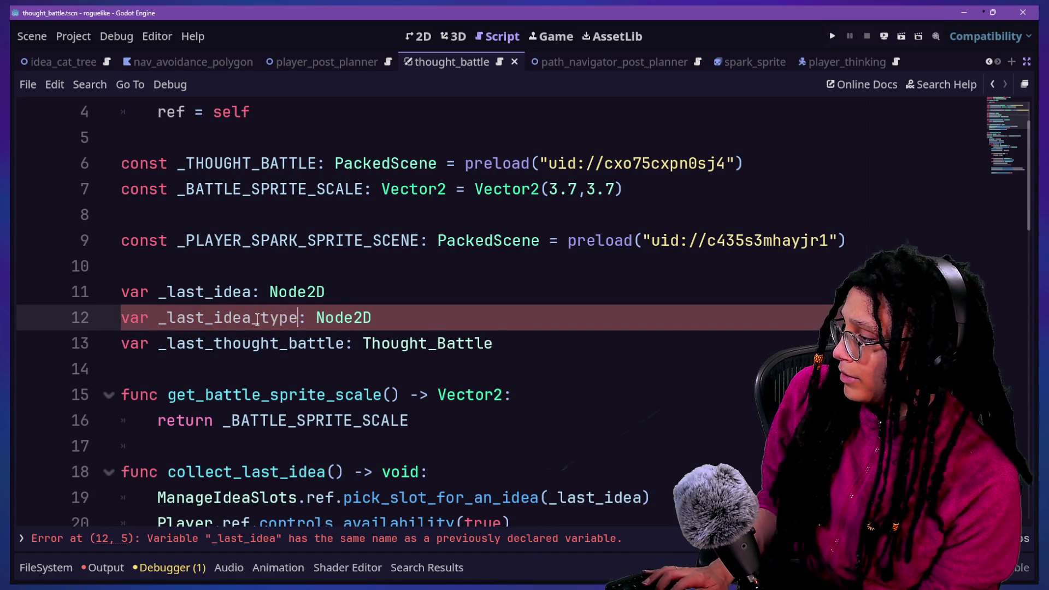
Replace the Node2D type on line 12 with IDEA_TYPES.
{"action": "double_click", "coordinate": [345, 316]}
{"action": "type", "text": "Idea"}
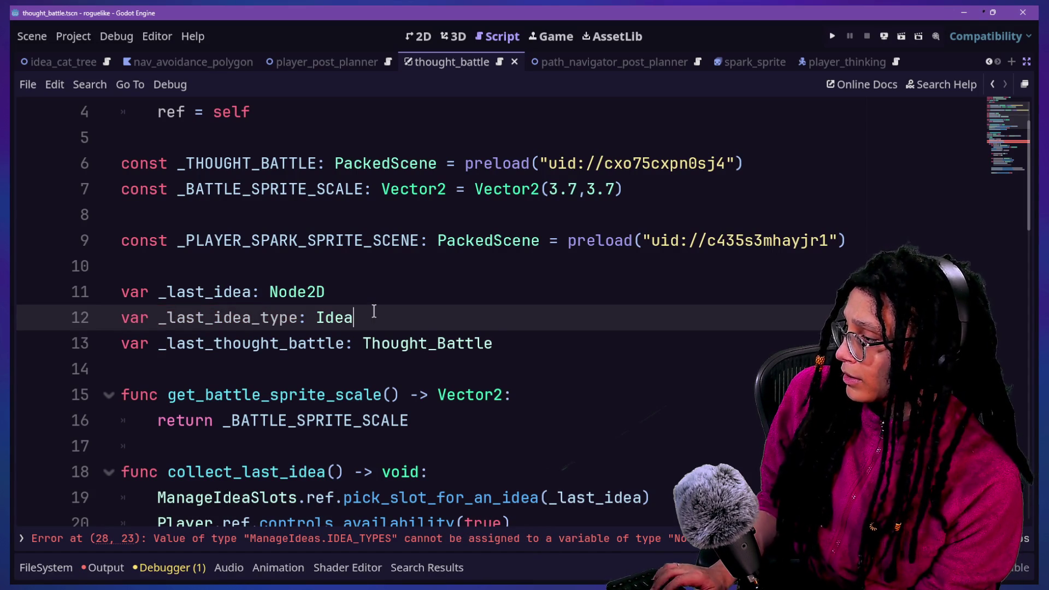
{"action": "type", "text": ".T"}
{"action": "key", "text": "BackSpace"}
{"action": "key", "text": "BackSpace"}
{"action": "key", "text": "BackSpace"}
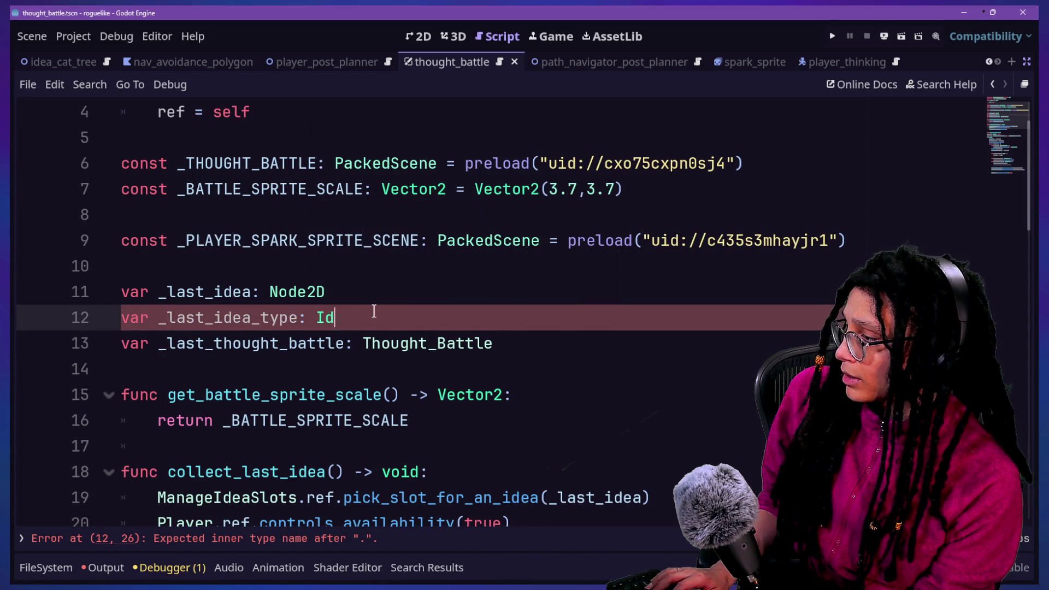
{"action": "type", "text": "s."}
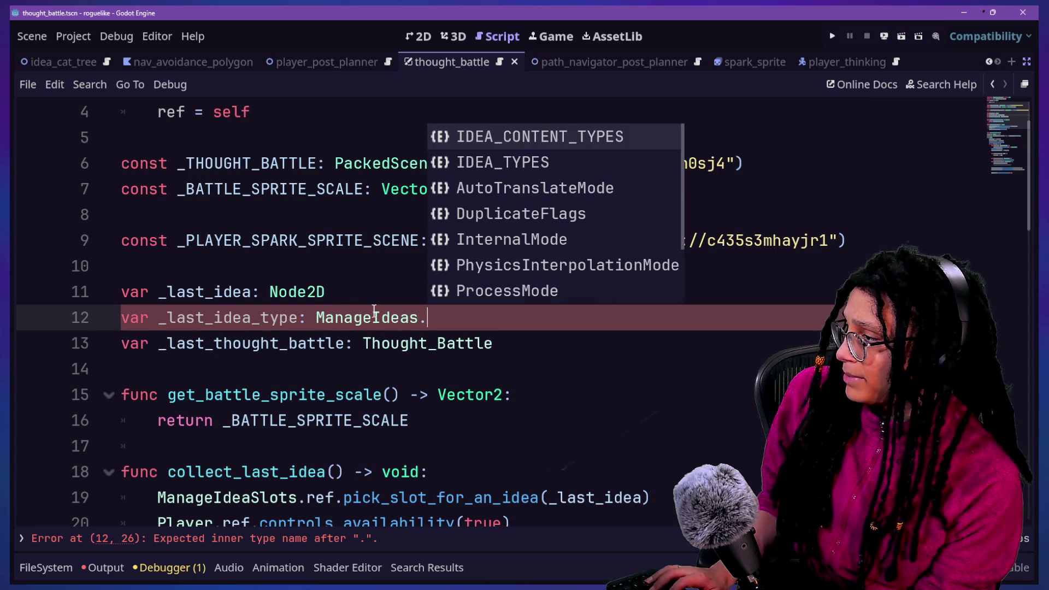
{"action": "key", "text": "Down"}
{"action": "key", "text": "Return"}
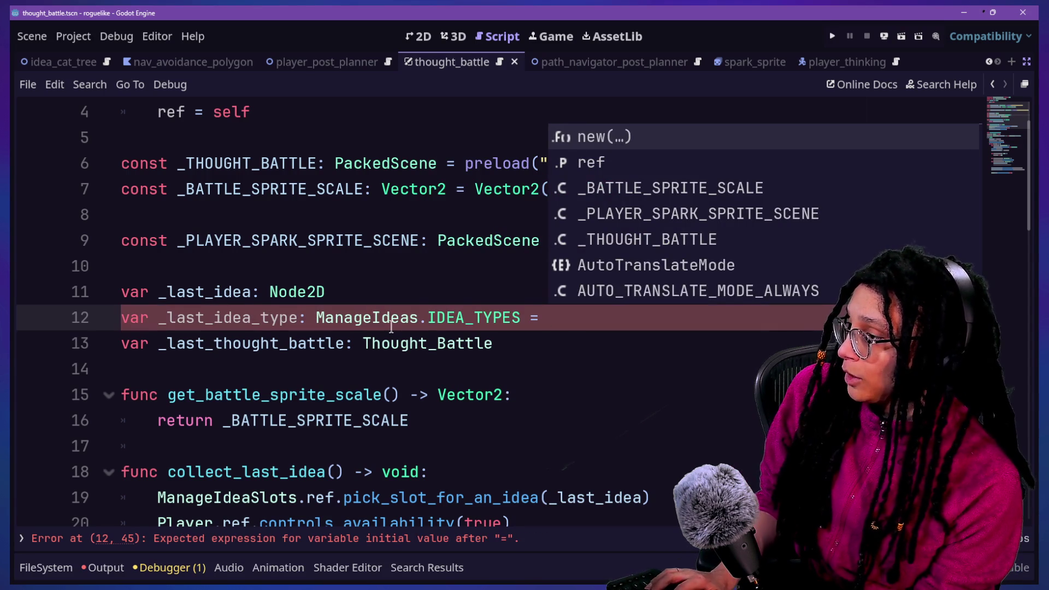
Complete the declaration with the default ManageIdeas.IDEA_TYPES.NULL.
{"action": "type", "text": "Manage_"}
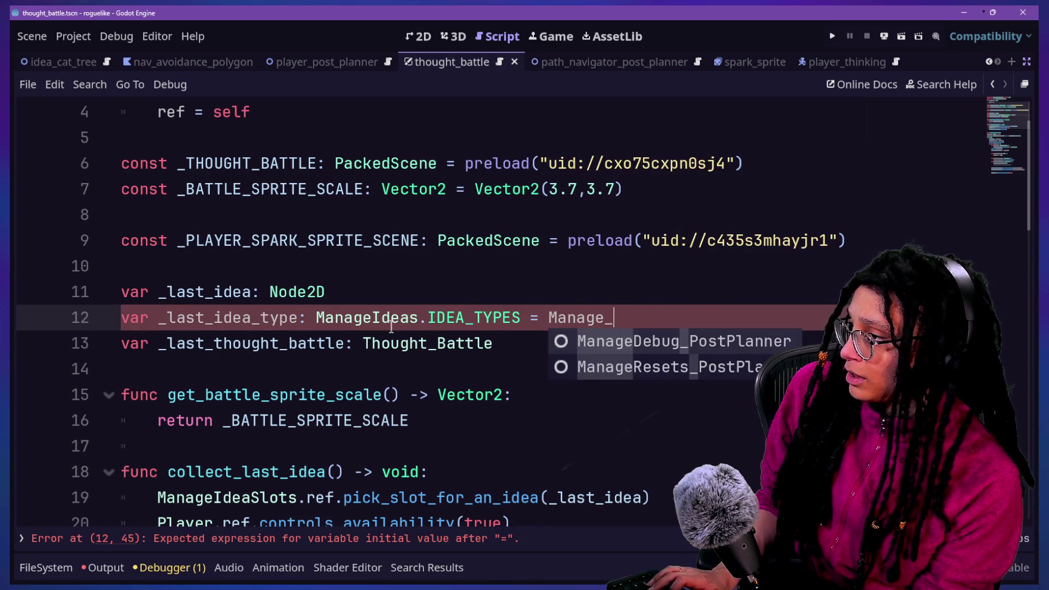
{"action": "key", "text": "BackSpace"}
{"action": "type", "text": "Idea"}
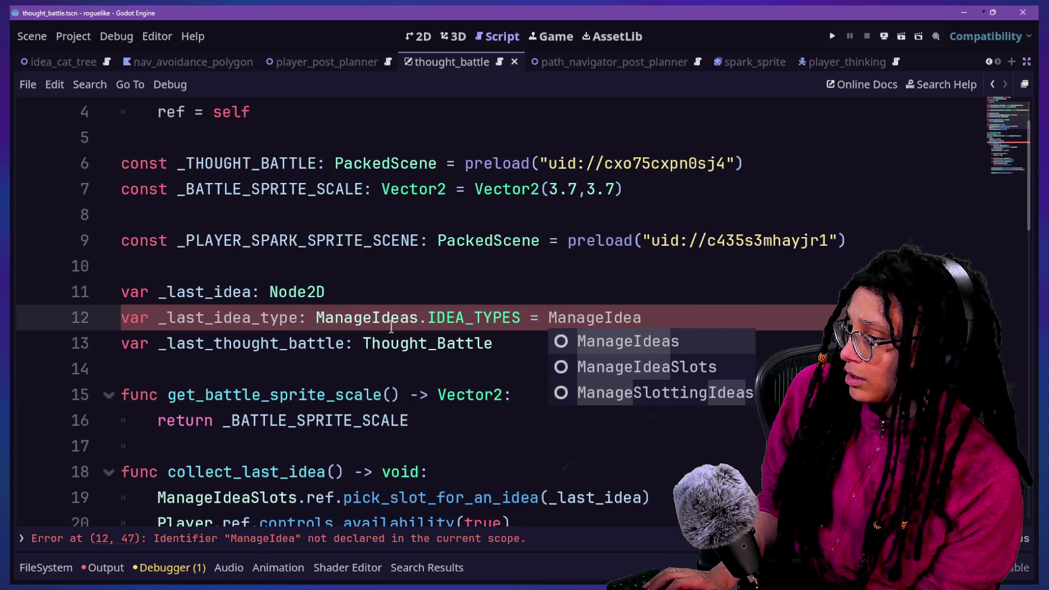
{"action": "key", "text": "Return"}
{"action": "type", "text": "IDEA"}
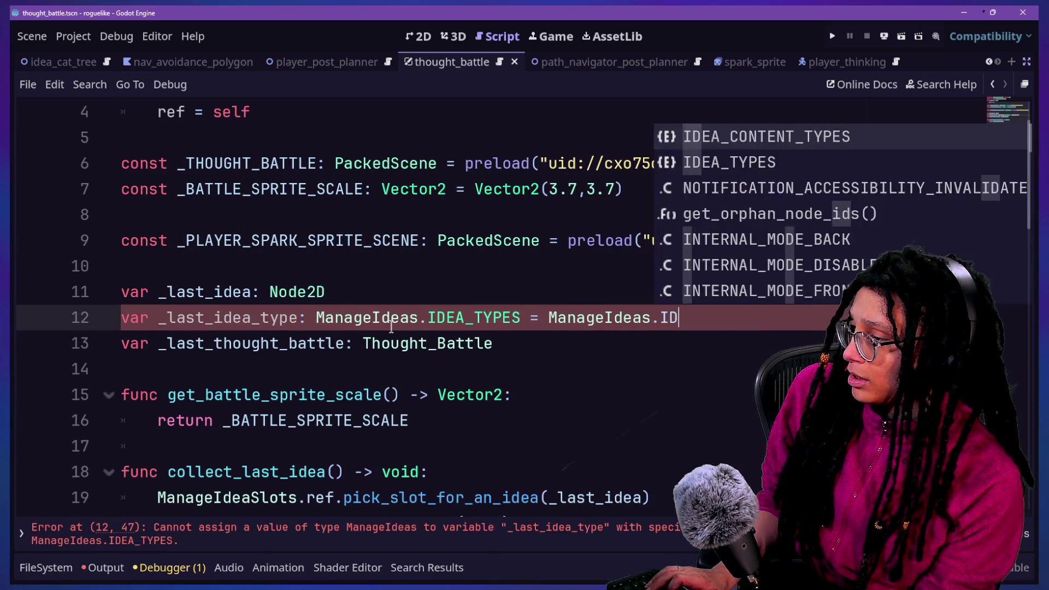
{"action": "key", "text": "Down"}
{"action": "key", "text": "Return"}
{"action": "key", "text": "BackSpace"}
{"action": "type", "text": ".N"}
{"action": "key", "text": "Return"}
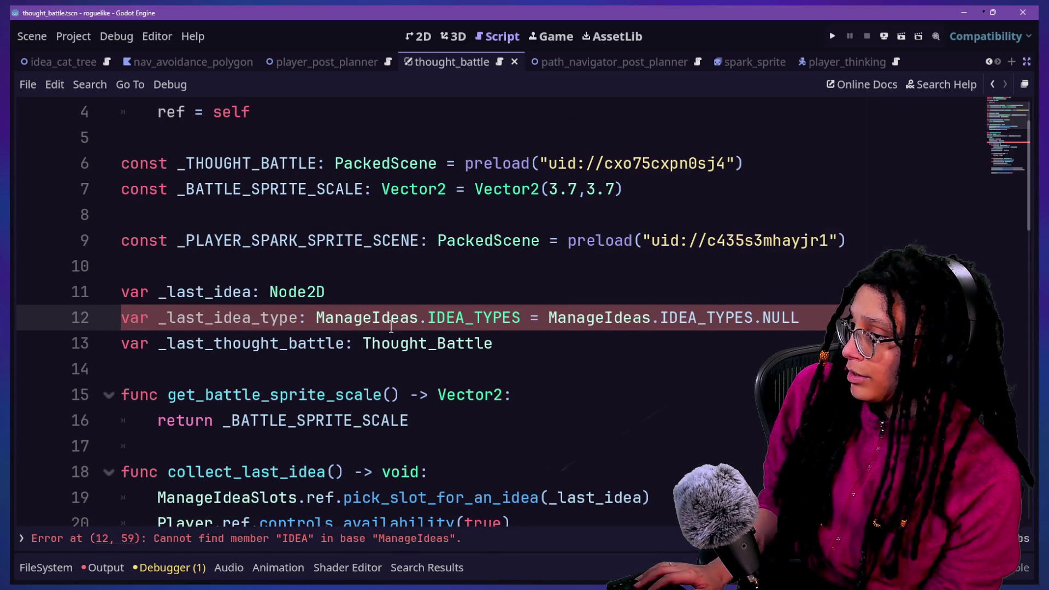
{"action": "scroll", "coordinate": [331, 364], "scroll_direction": "down", "scroll_amount": 10}
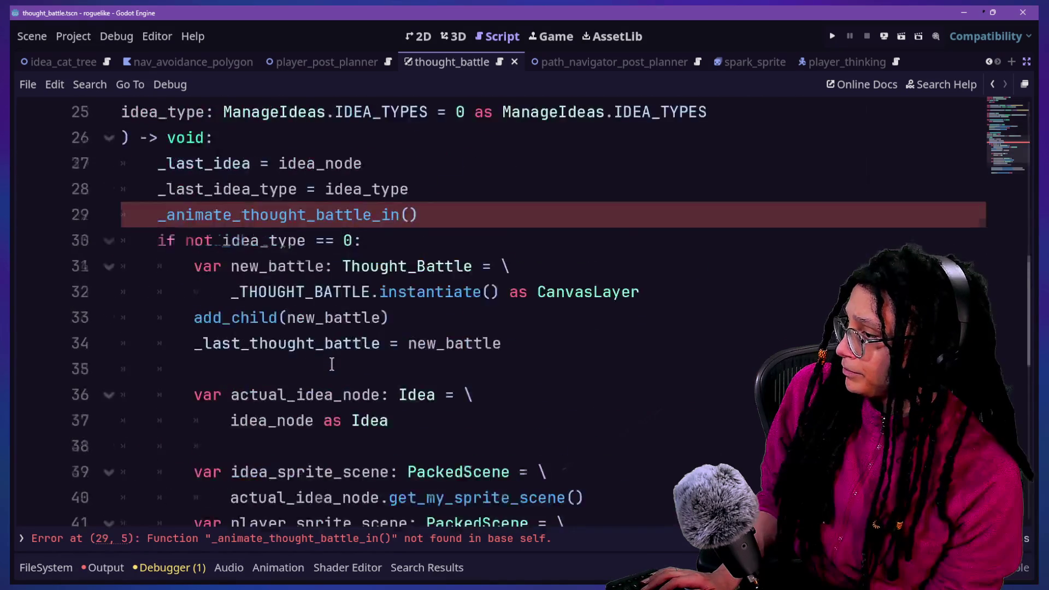
{"action": "scroll", "coordinate": [332, 364], "scroll_direction": "up", "scroll_amount": 2}
{"action": "scroll", "coordinate": [331, 364], "scroll_direction": "up", "scroll_amount": 2}
{"action": "left_click", "coordinate": [331, 334]}
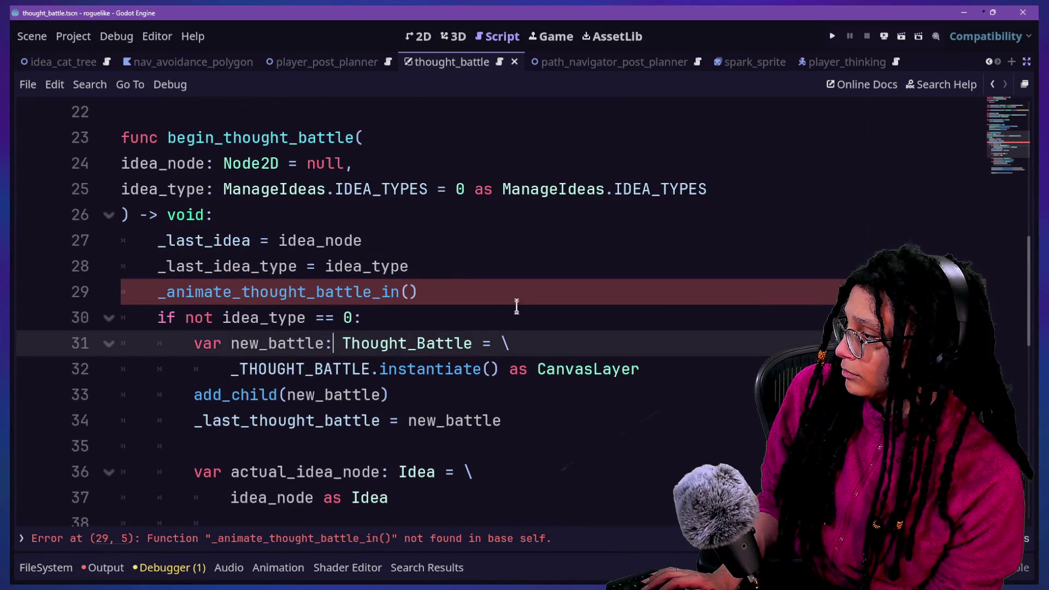
Start a new _add_thought_battle_to_scene function below the _animate_thought_battle_in() call.
{"action": "left_click", "coordinate": [480, 275]}
{"action": "left_click", "coordinate": [396, 281]}
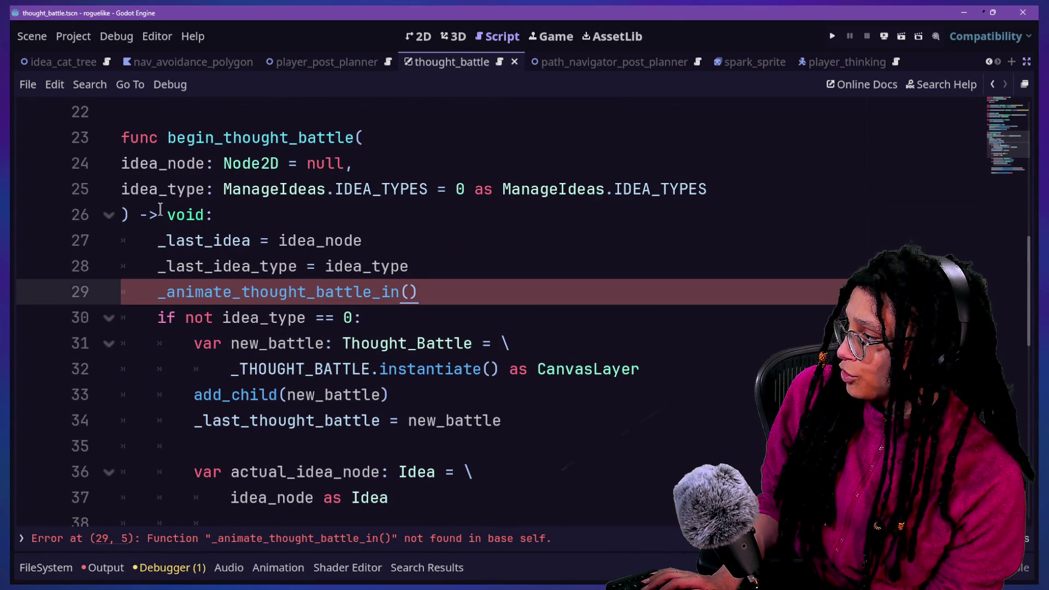
{"action": "left_click_drag", "start_coordinate": [121, 162], "coordinate": [388, 220]}
{"action": "left_click", "coordinate": [388, 220]}
{"action": "left_click_drag", "start_coordinate": [129, 163], "coordinate": [252, 183]}
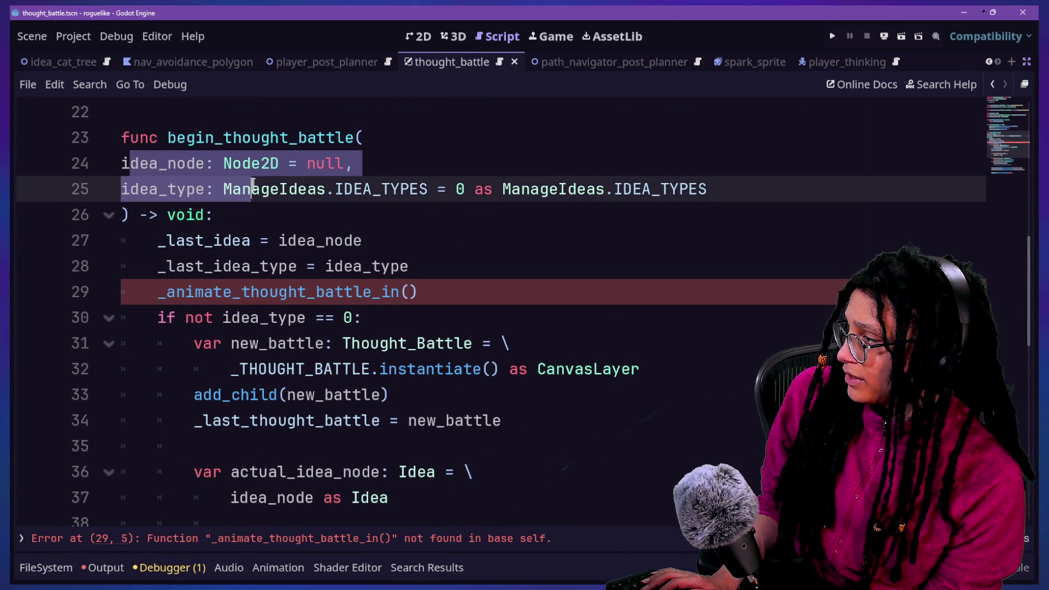
{"action": "left_click", "coordinate": [469, 265]}
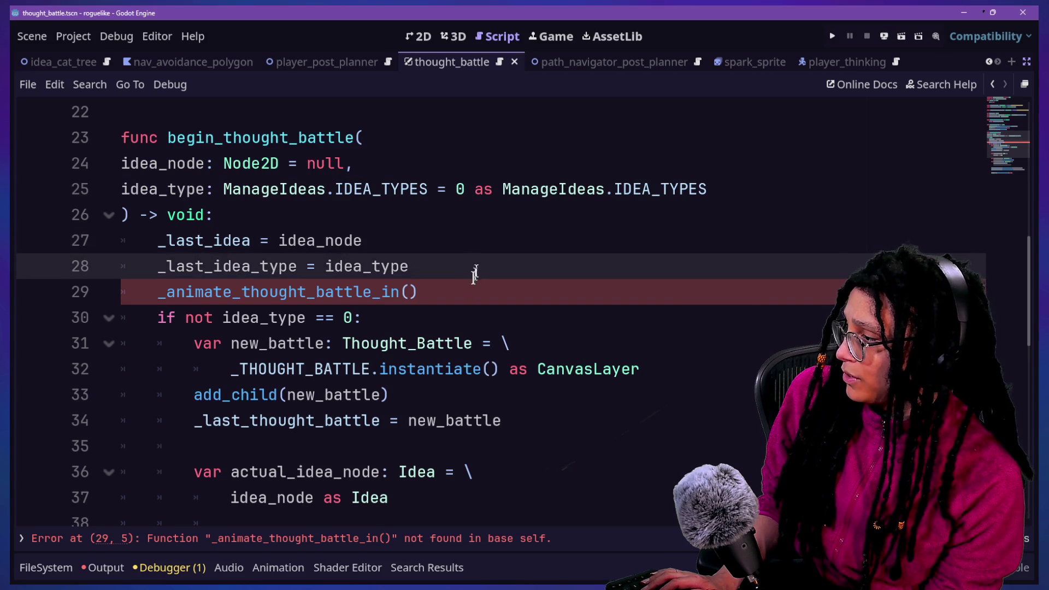
{"action": "left_click", "coordinate": [472, 279]}
{"action": "key", "text": "Return"}
{"action": "key", "text": "Return"}
{"action": "type", "text": "fun"}
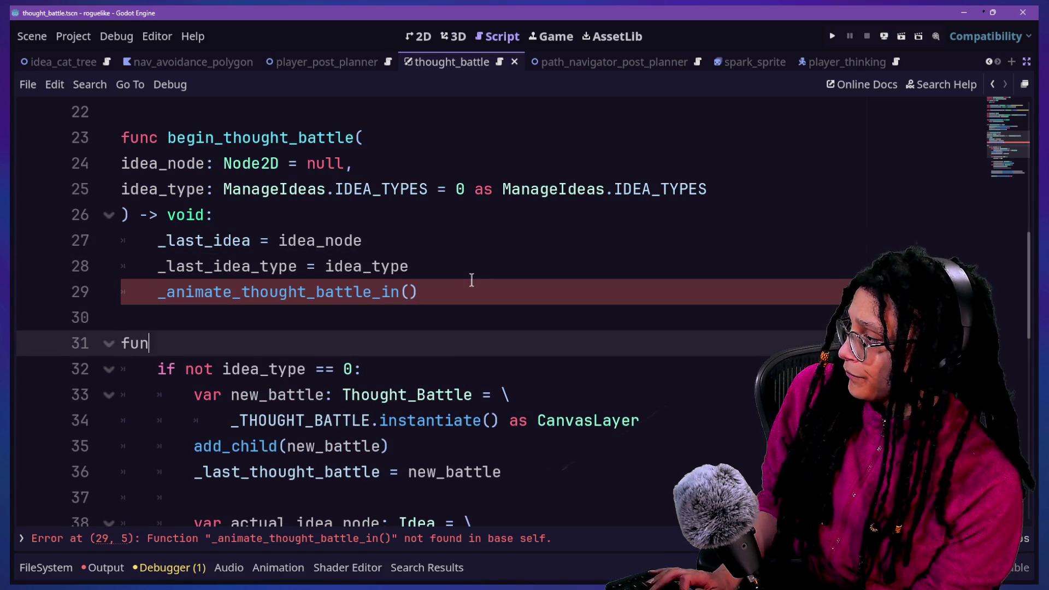
{"action": "type", "text": "c"}
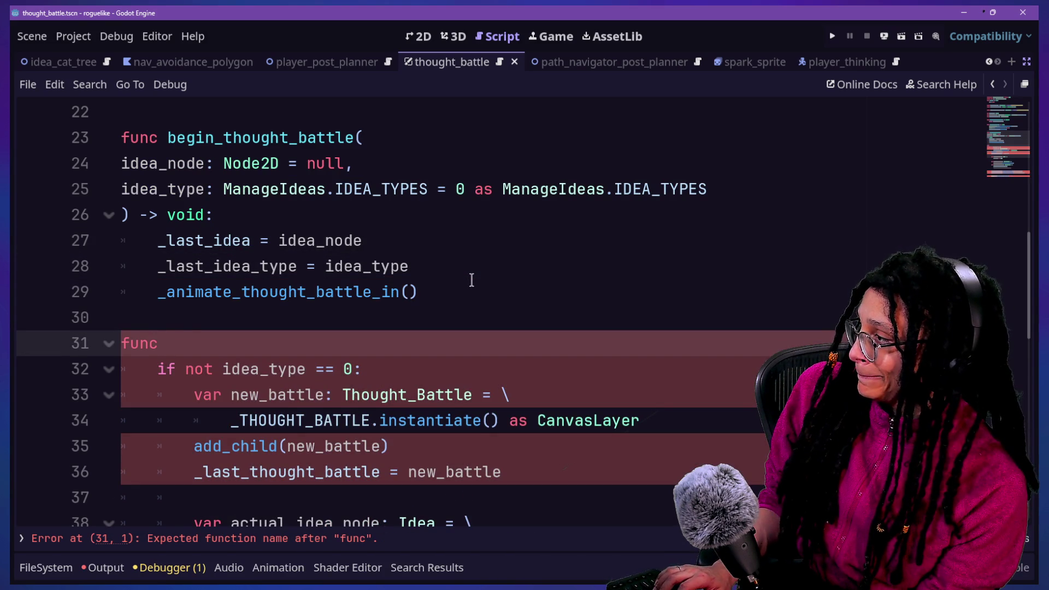
{"action": "type", "text": "_add_thought_battle_to_scene() -> void:"}
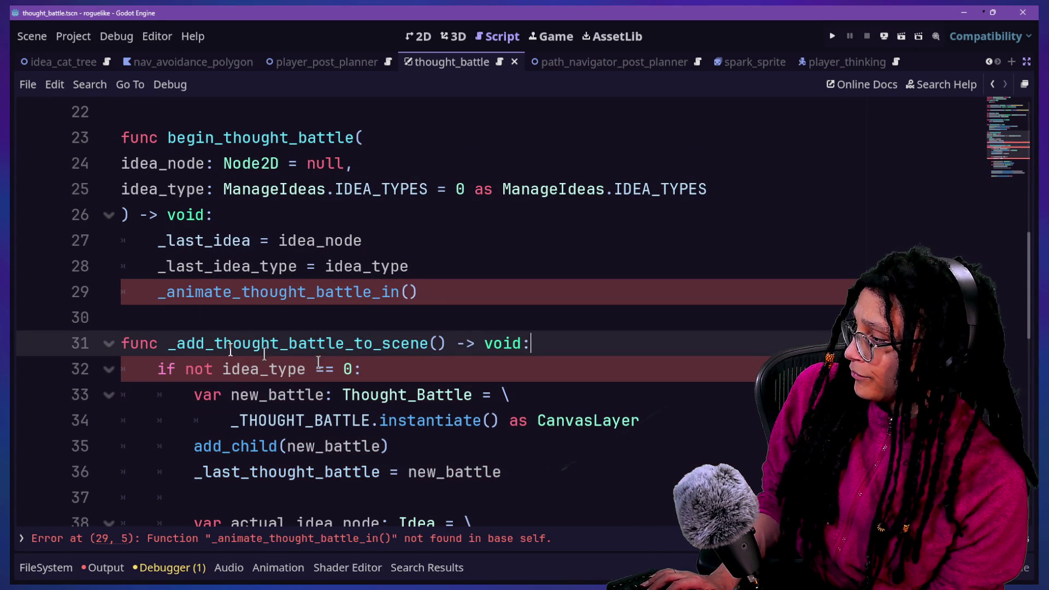
Prefix idea_type and idea_node with _last_ in the spawn block.
{"action": "left_click_drag", "start_coordinate": [161, 366], "coordinate": [410, 370]}
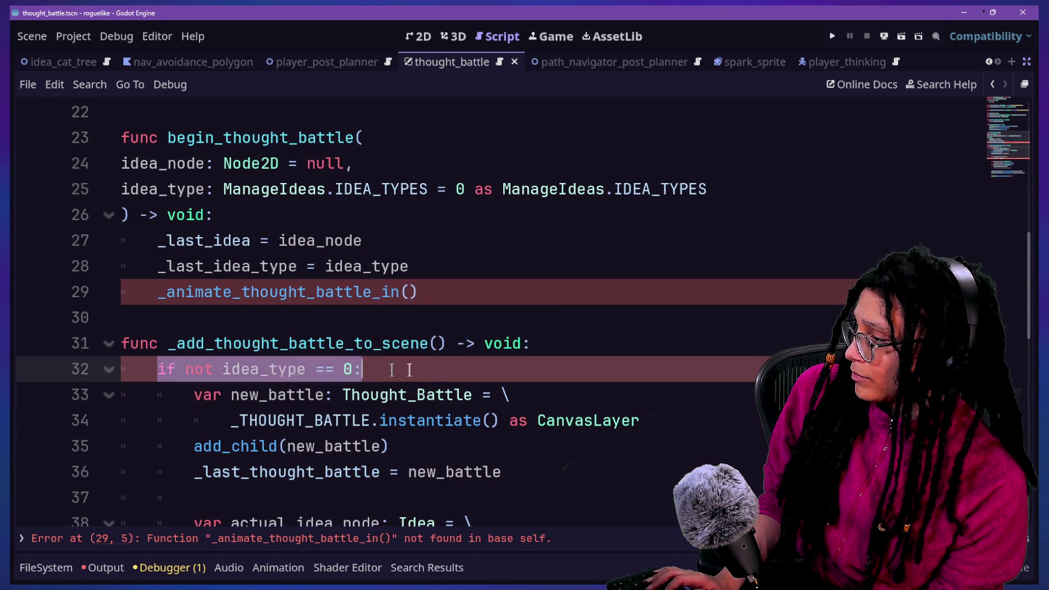
{"action": "left_click", "coordinate": [437, 370]}
{"action": "scroll", "coordinate": [319, 331], "scroll_direction": "down", "scroll_amount": 2}
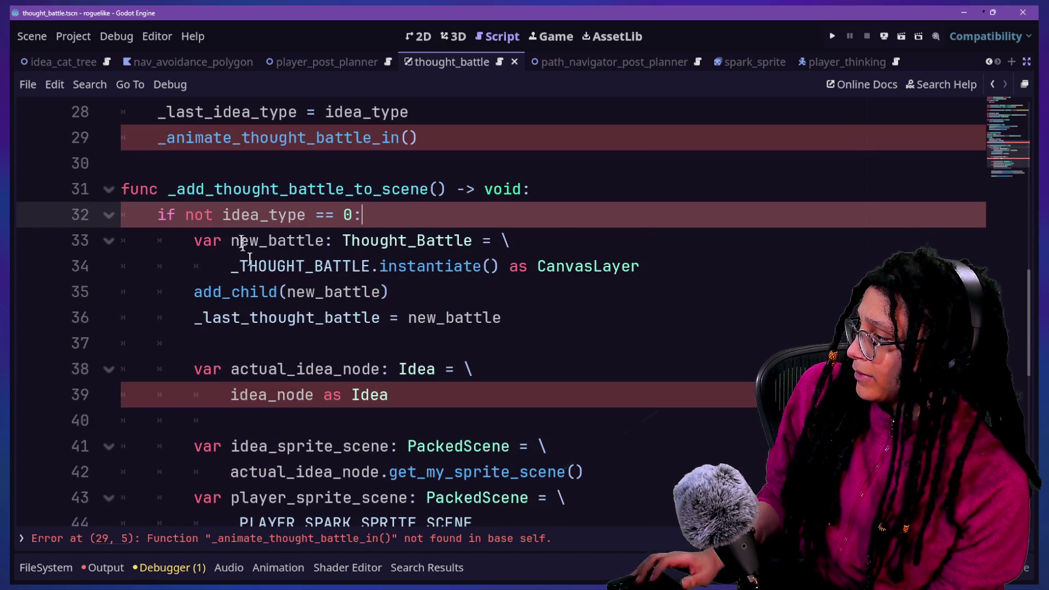
{"action": "type", "text": ")"}
{"action": "left_click", "coordinate": [223, 215]}
{"action": "type", "text": "_last"}
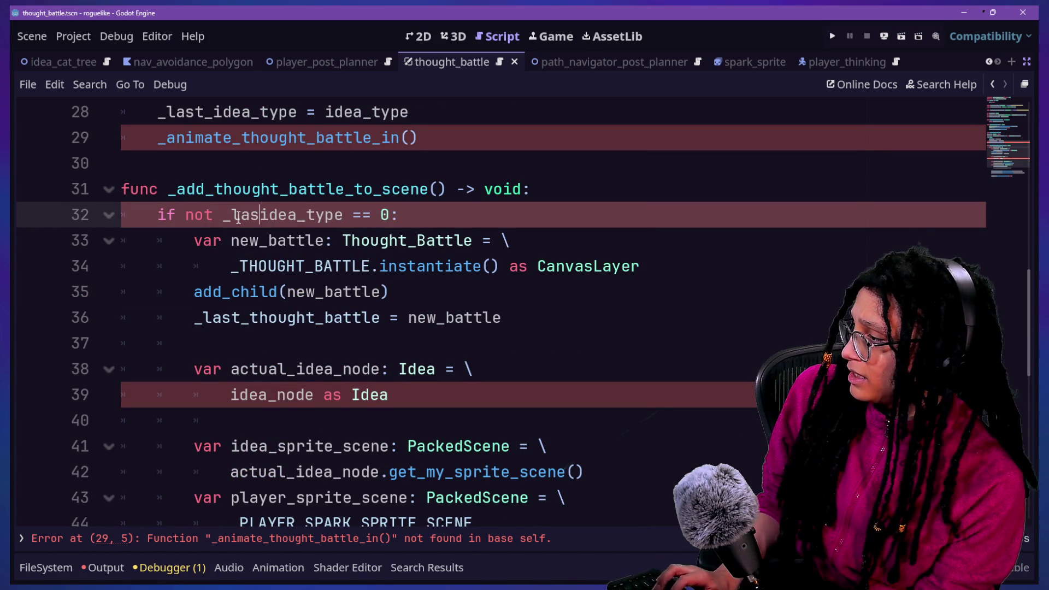
{"action": "type", "text": "_"}
{"action": "left_click_drag", "start_coordinate": [231, 163], "coordinate": [393, 291]}
{"action": "left_click", "coordinate": [445, 291]}
{"action": "left_click", "coordinate": [227, 395]}
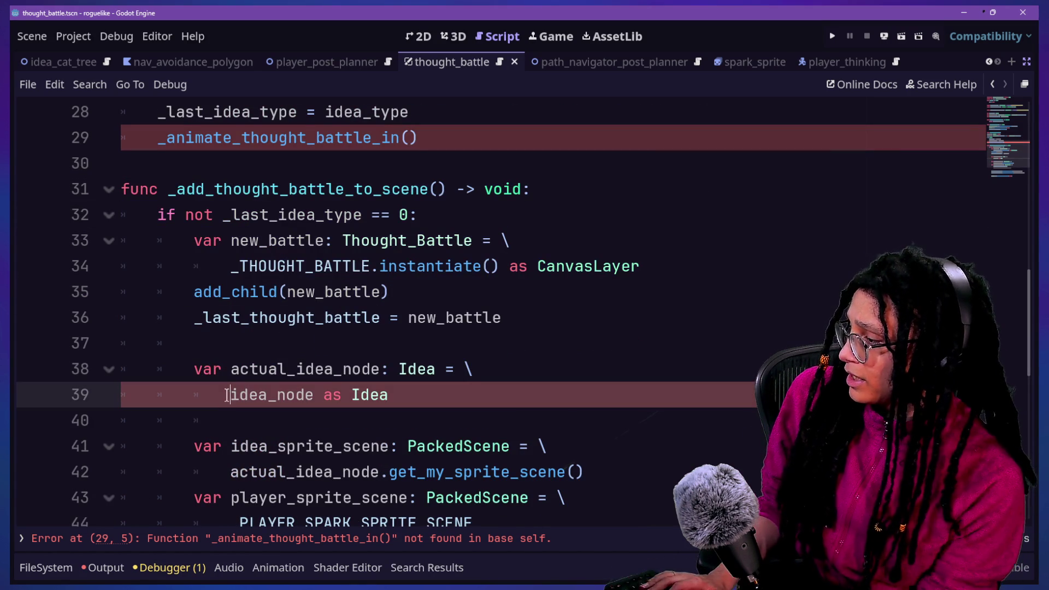
{"action": "type", "text": "_last_"}
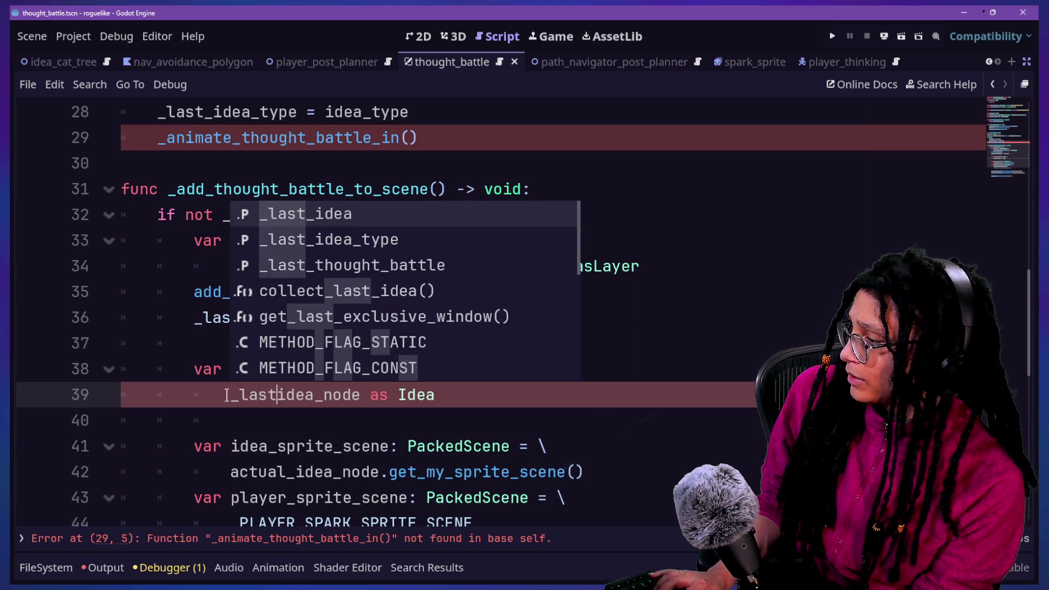
{"action": "left_click_drag", "start_coordinate": [343, 447], "coordinate": [278, 408]}
{"action": "left_click", "coordinate": [258, 395]}
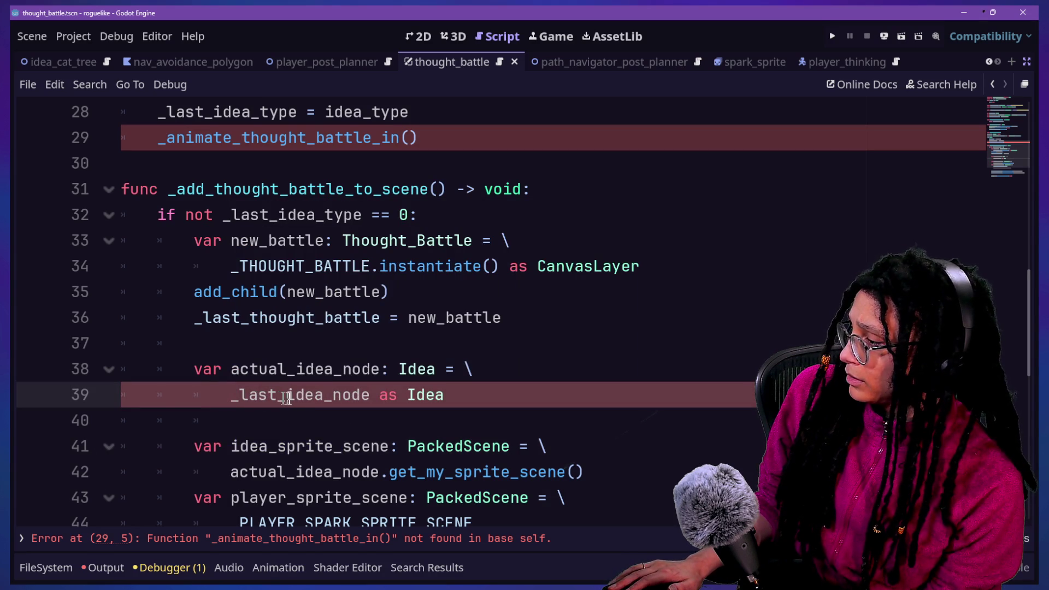
Rename the _last_idea variable to _last_idea_node, keeping the collect_last_idea function name intact.
{"action": "scroll", "coordinate": [296, 397], "scroll_direction": "up", "scroll_amount": 9}
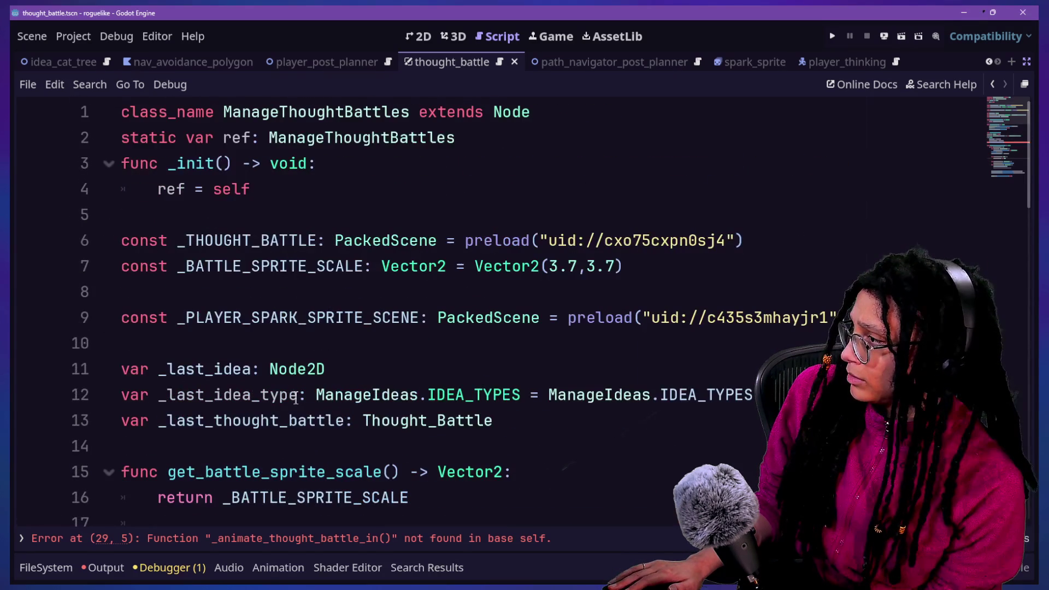
{"action": "scroll", "coordinate": [296, 400], "scroll_direction": "down", "scroll_amount": 1}
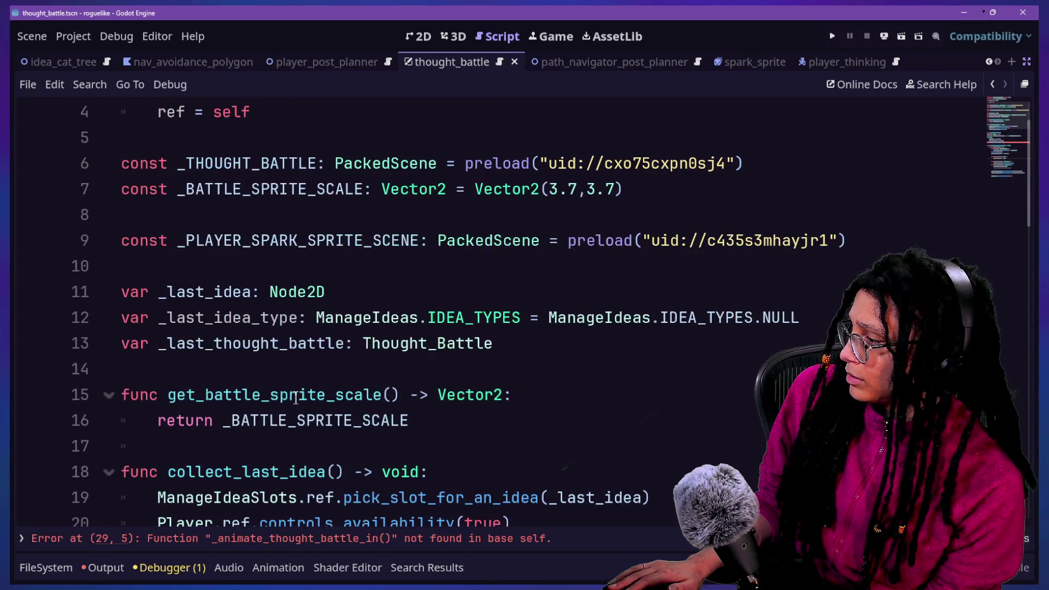
{"action": "left_click", "coordinate": [251, 295]}
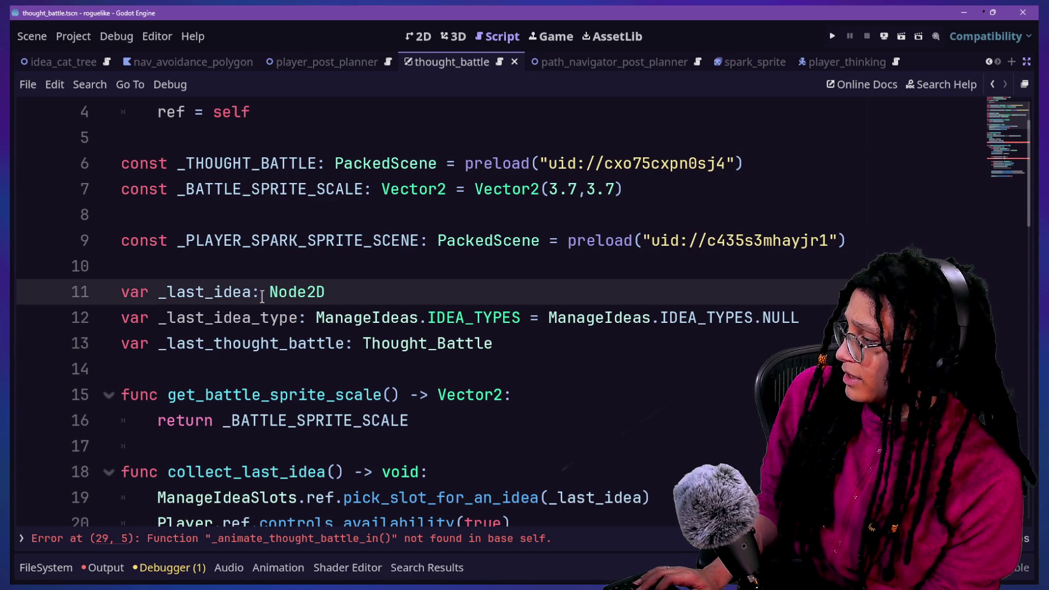
{"action": "left_click_drag", "start_coordinate": [160, 294], "coordinate": [252, 293]}
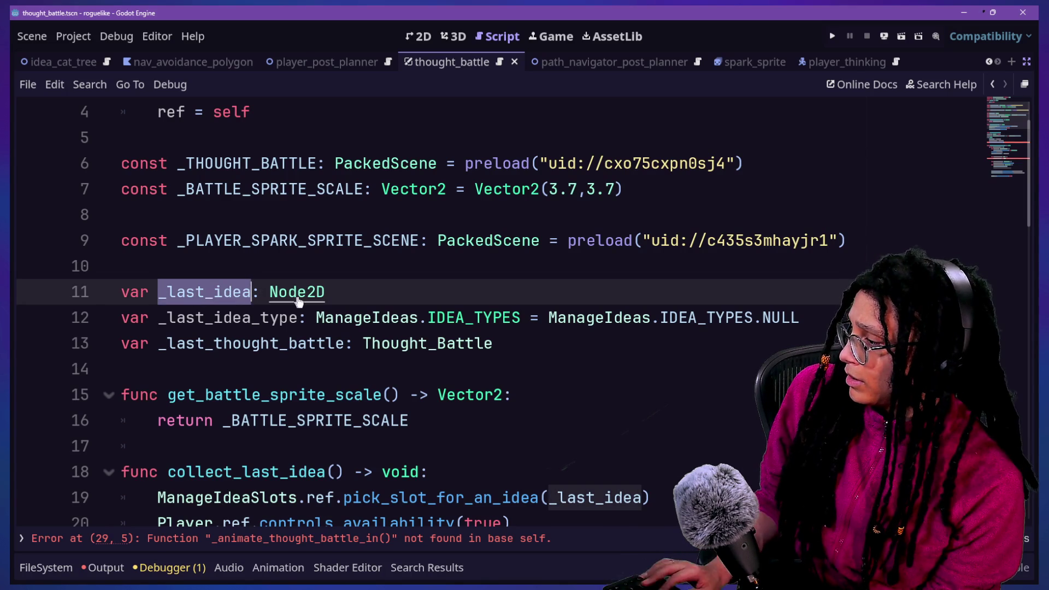
{"action": "scroll", "coordinate": [507, 320], "scroll_direction": "down", "scroll_amount": 3}
{"action": "scroll", "coordinate": [519, 321], "scroll_direction": "down", "scroll_amount": 4}
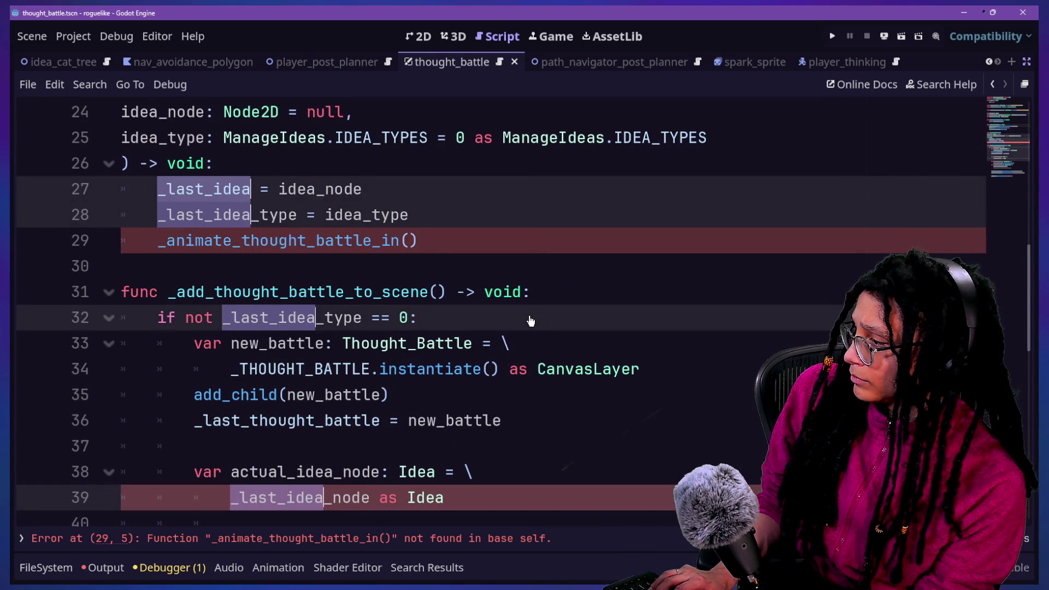
{"action": "type", "text": "_last_idea_nod"}
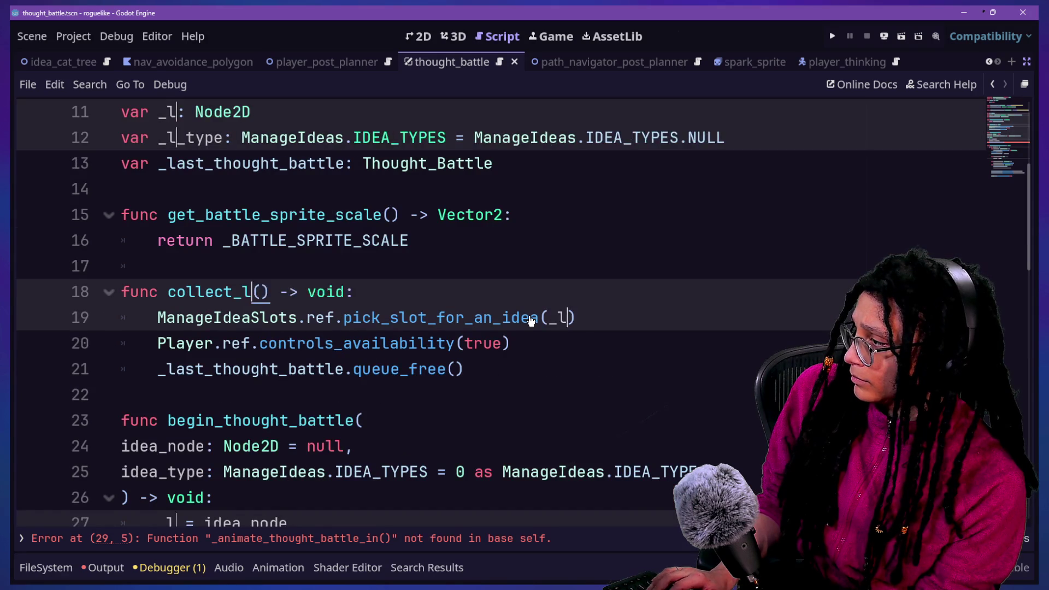
{"action": "type", "text": "e"}
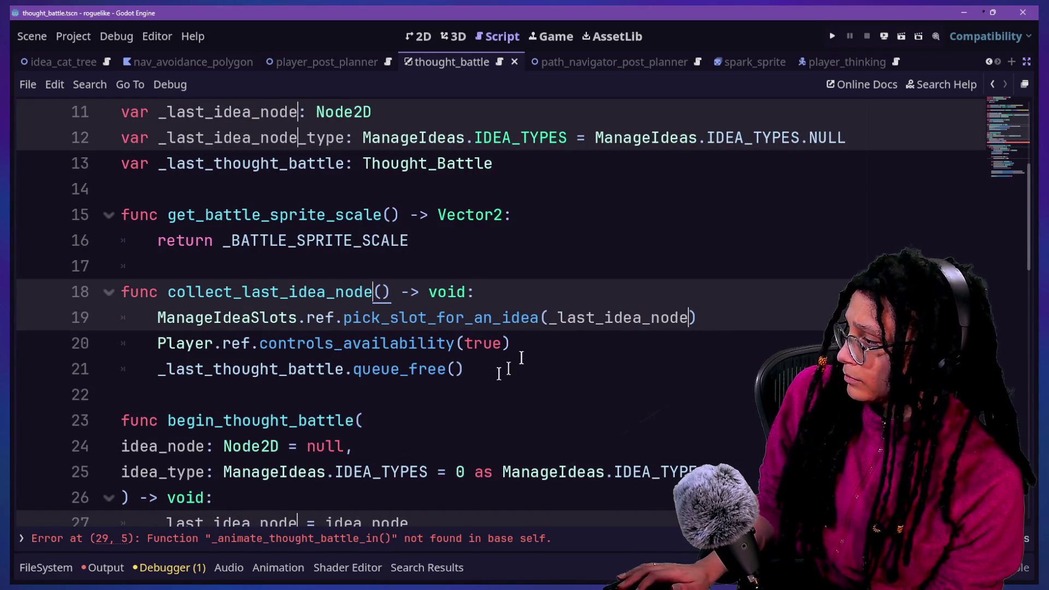
{"action": "left_click", "coordinate": [529, 267]}
{"action": "left_click", "coordinate": [374, 295]}
{"action": "key", "text": "BackSpace"}
{"action": "key", "text": "BackSpace"}
{"action": "key", "text": "BackSpace"}
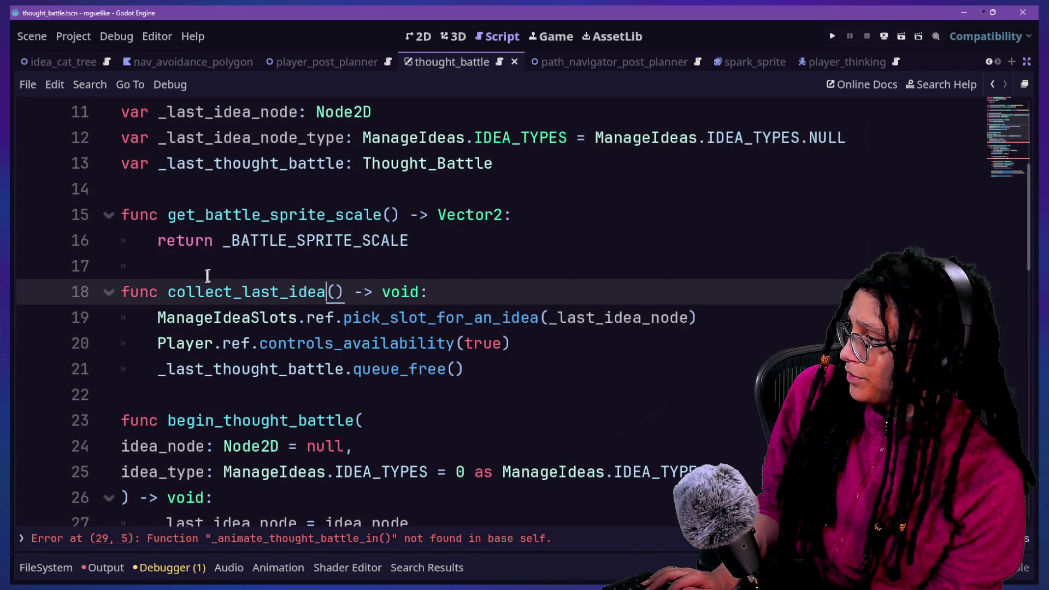
{"action": "left_click_drag", "start_coordinate": [167, 295], "coordinate": [279, 295]}
{"action": "left_click", "coordinate": [309, 295]}
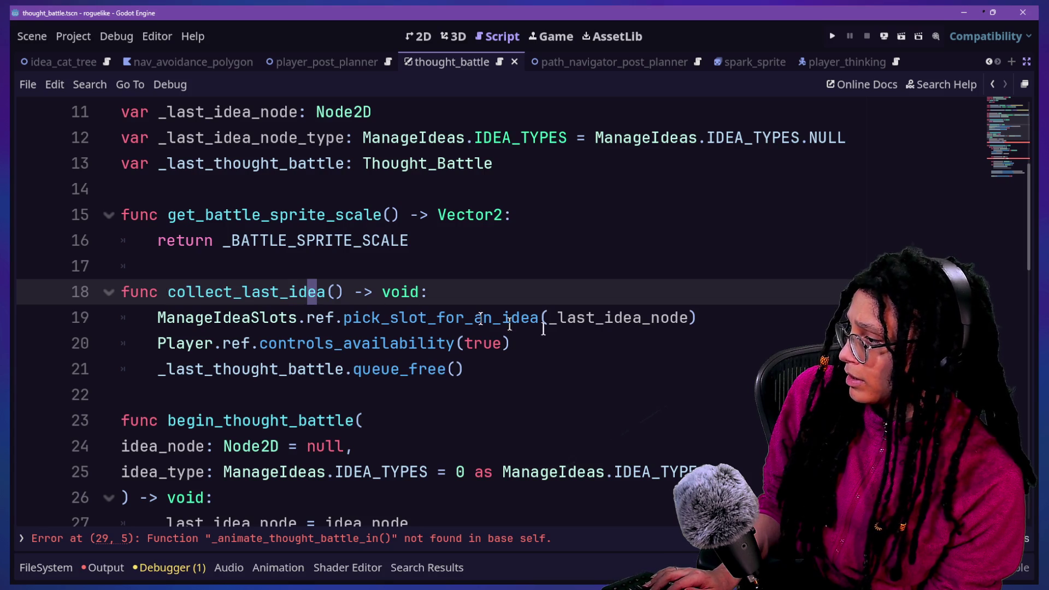
Remove the duplicated _node on line 39 so it reads _last_idea_node as Idea.
{"action": "scroll", "coordinate": [533, 302], "scroll_direction": "up", "scroll_amount": 5}
{"action": "left_click", "coordinate": [436, 293]}
{"action": "scroll", "coordinate": [350, 314], "scroll_direction": "up", "scroll_amount": 1}
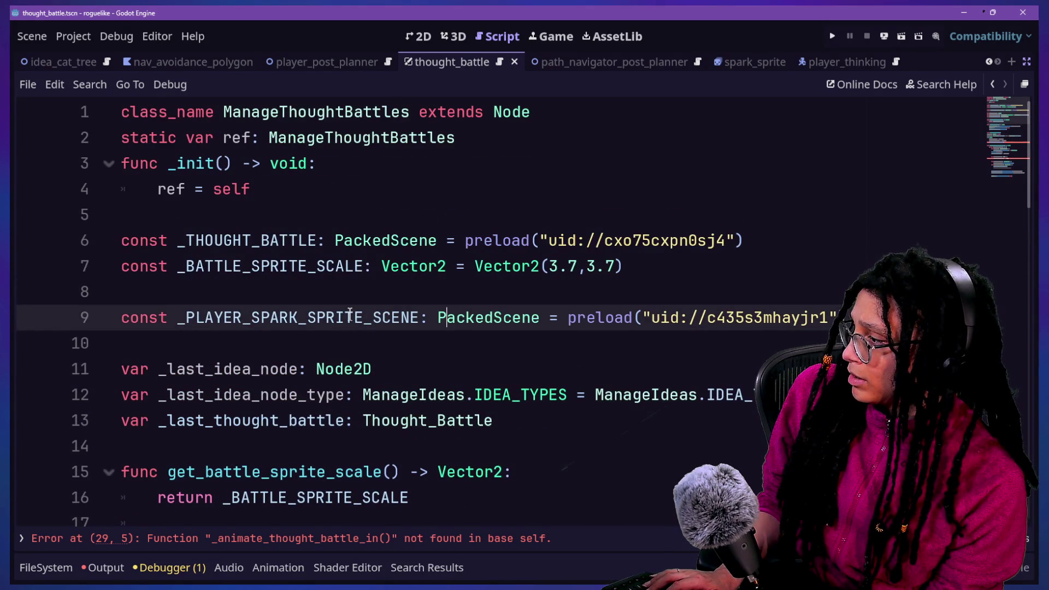
{"action": "scroll", "coordinate": [350, 314], "scroll_direction": "down", "scroll_amount": 8}
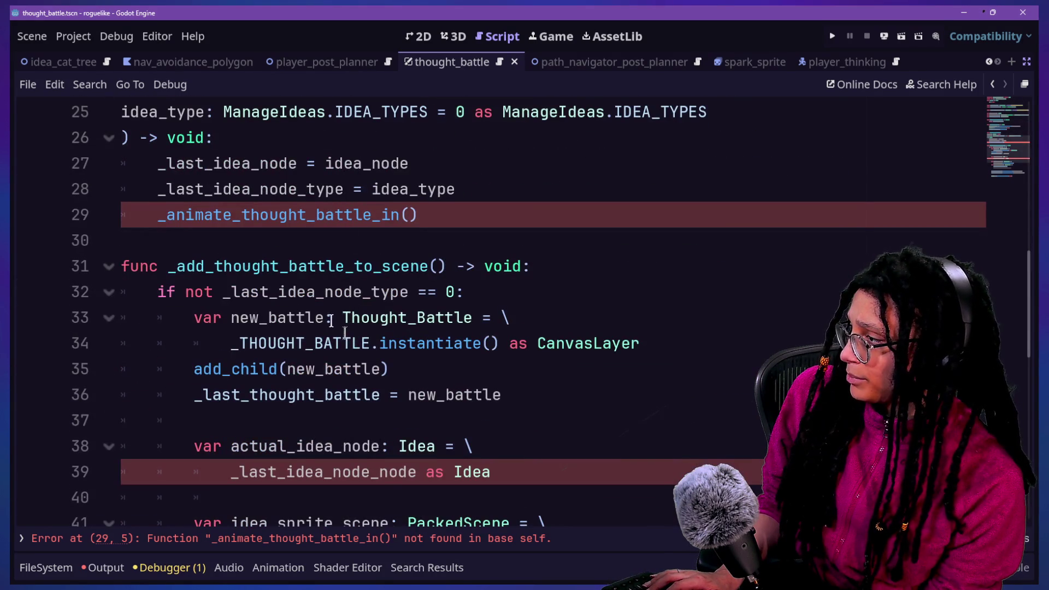
{"action": "left_click", "coordinate": [384, 481]}
{"action": "key", "text": "BackSpace"}
{"action": "key", "text": "BackSpace"}
{"action": "key", "text": "BackSpace"}
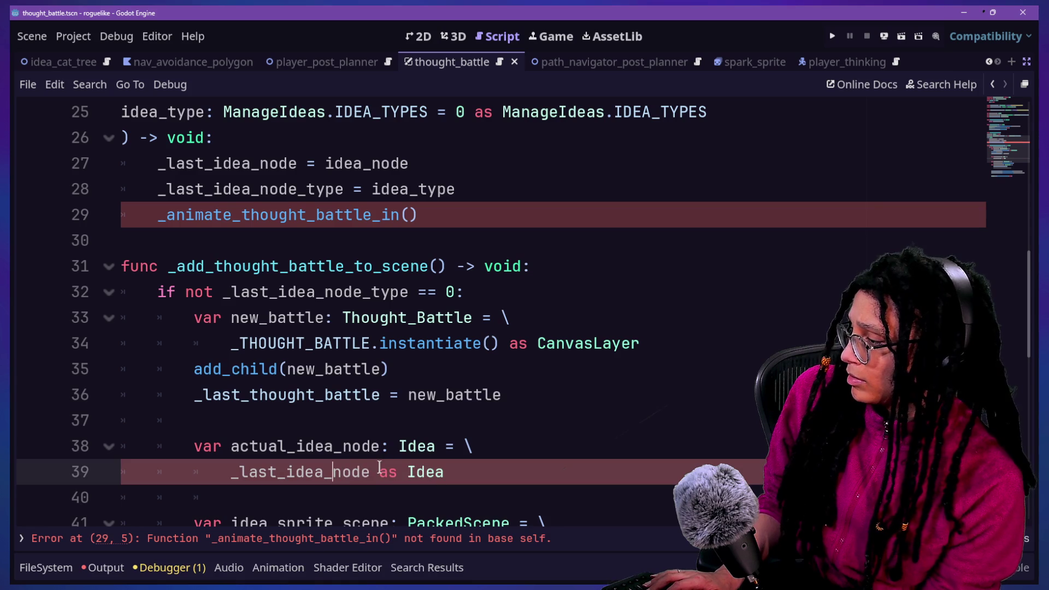
Check the _last_thought_battle declaration on line 13, then return to line 29.
{"action": "scroll", "coordinate": [404, 410], "scroll_direction": "up", "scroll_amount": 8}
{"action": "left_click", "coordinate": [404, 411]}
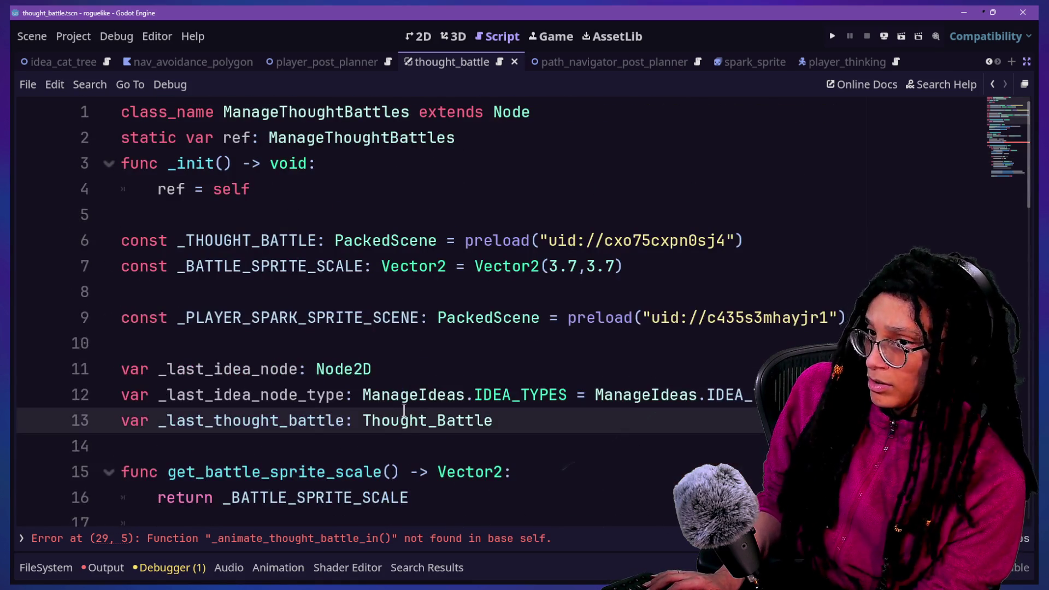
{"action": "scroll", "coordinate": [404, 410], "scroll_direction": "down", "scroll_amount": 8}
{"action": "left_click", "coordinate": [487, 437], "text": "shift"}
{"action": "left_click", "coordinate": [628, 286]}
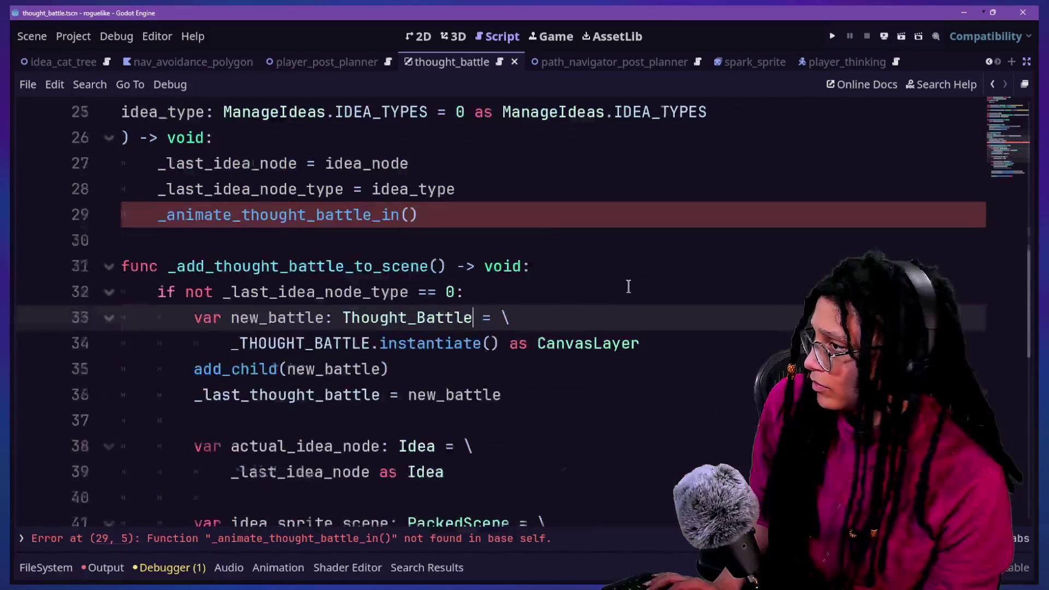
{"action": "scroll", "coordinate": [628, 286], "scroll_direction": "up", "scroll_amount": 8}
{"action": "scroll", "coordinate": [443, 304], "scroll_direction": "down", "scroll_amount": 6}
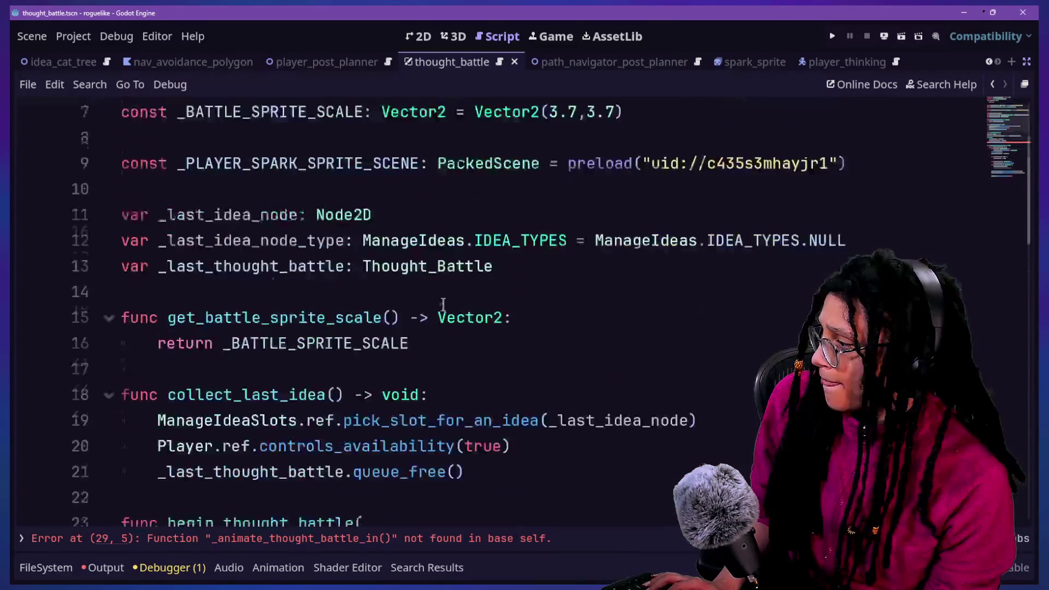
{"action": "scroll", "coordinate": [443, 304], "scroll_direction": "down", "scroll_amount": 10}
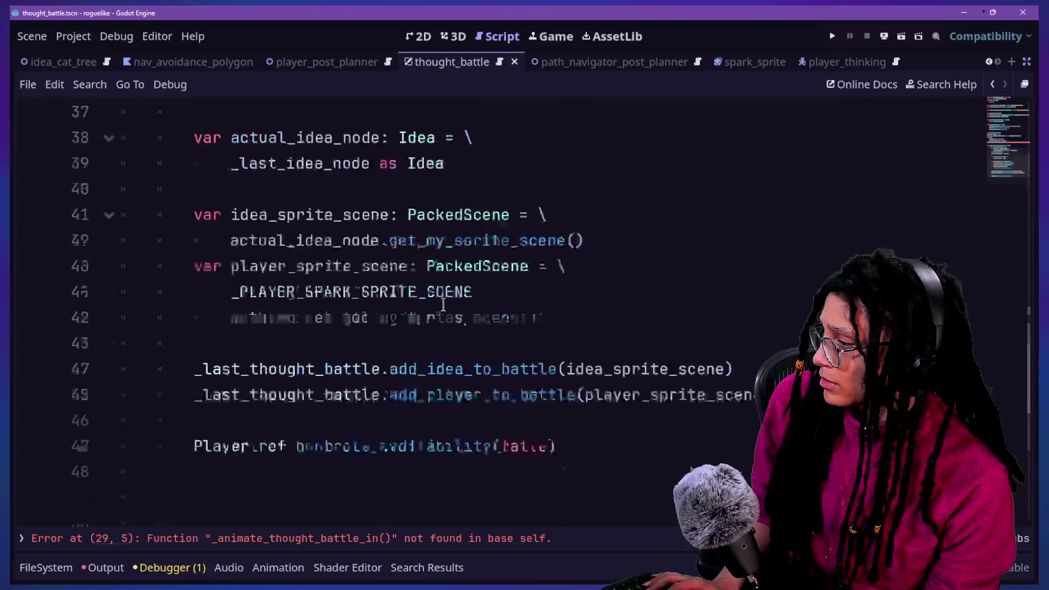
{"action": "scroll", "coordinate": [443, 304], "scroll_direction": "up", "scroll_amount": 6}
{"action": "scroll", "coordinate": [443, 303], "scroll_direction": "up", "scroll_amount": 5}
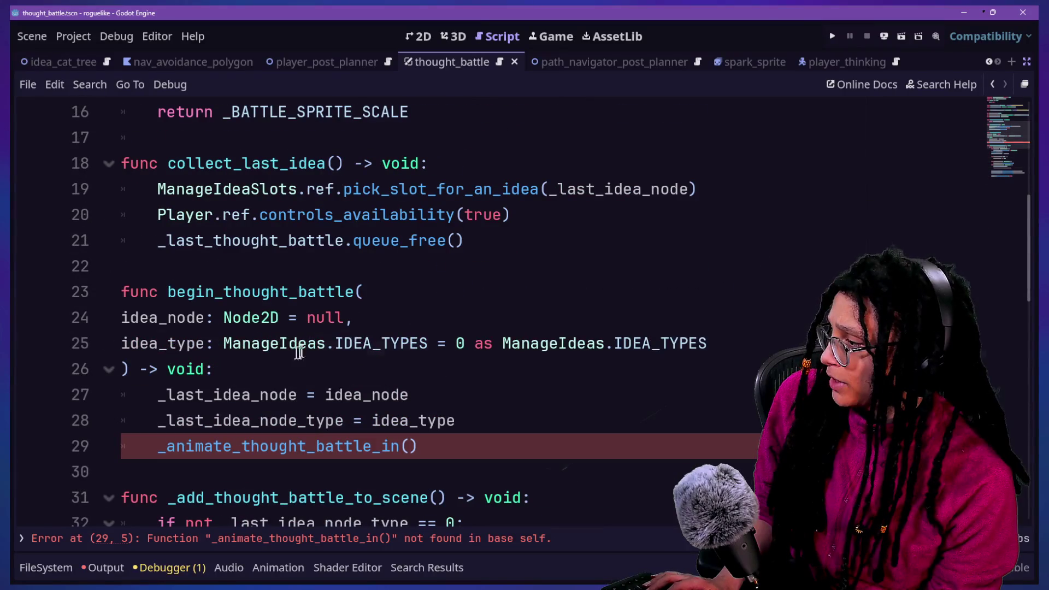
{"action": "left_click", "coordinate": [531, 448]}
Declare func _aniamte_thought_battle_in() -> void: on a new line after line 29.
{"action": "key", "text": "Return"}
{"action": "key", "text": "Return"}
{"action": "key", "text": "BackSpace"}
{"action": "type", "text": "func "}
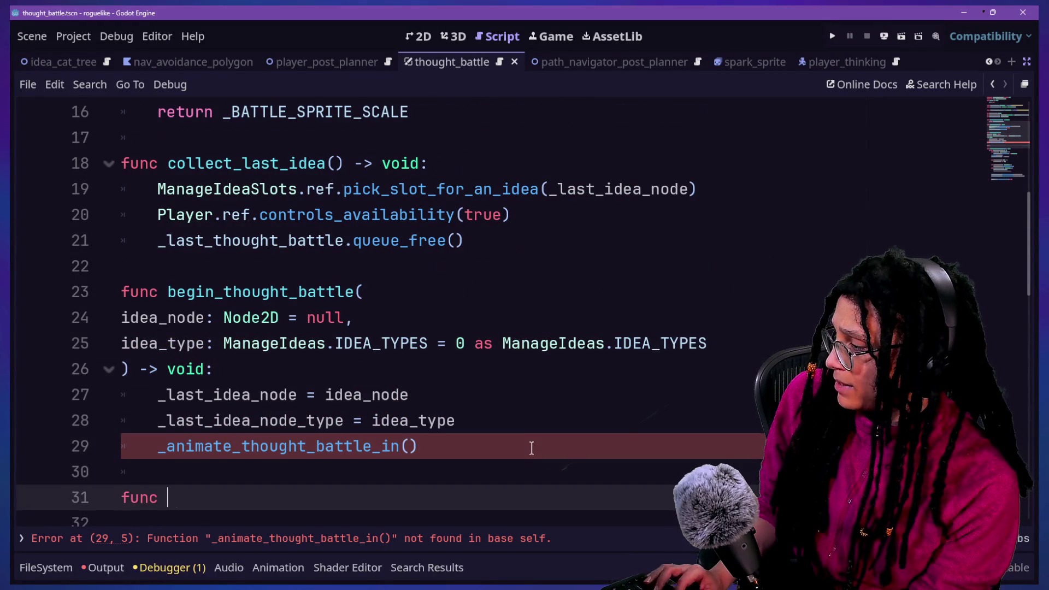
{"action": "type", "text": "_aniamte_thought"}
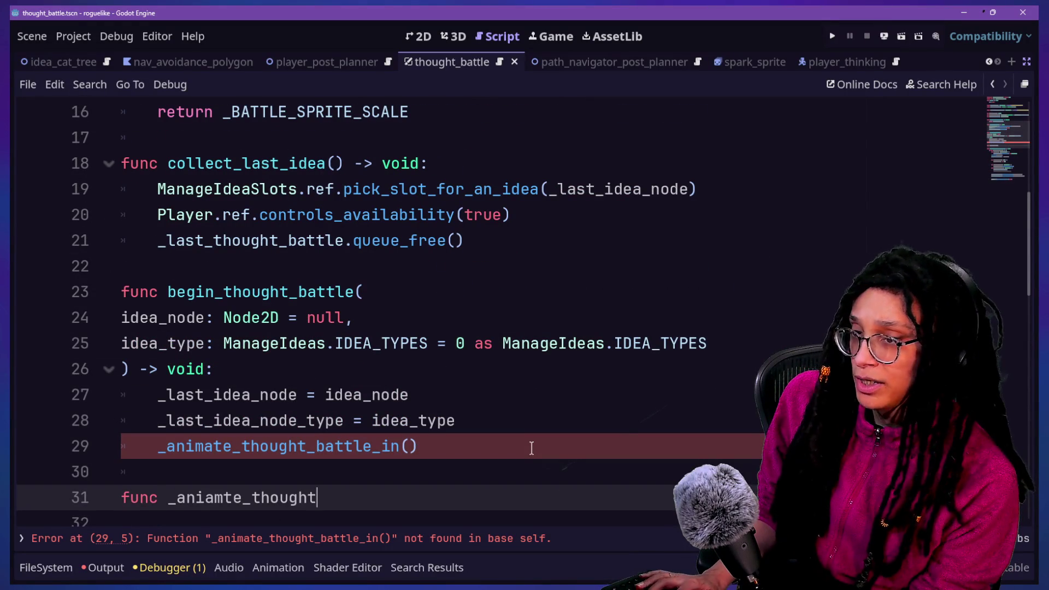
{"action": "type", "text": "_battle_in"}
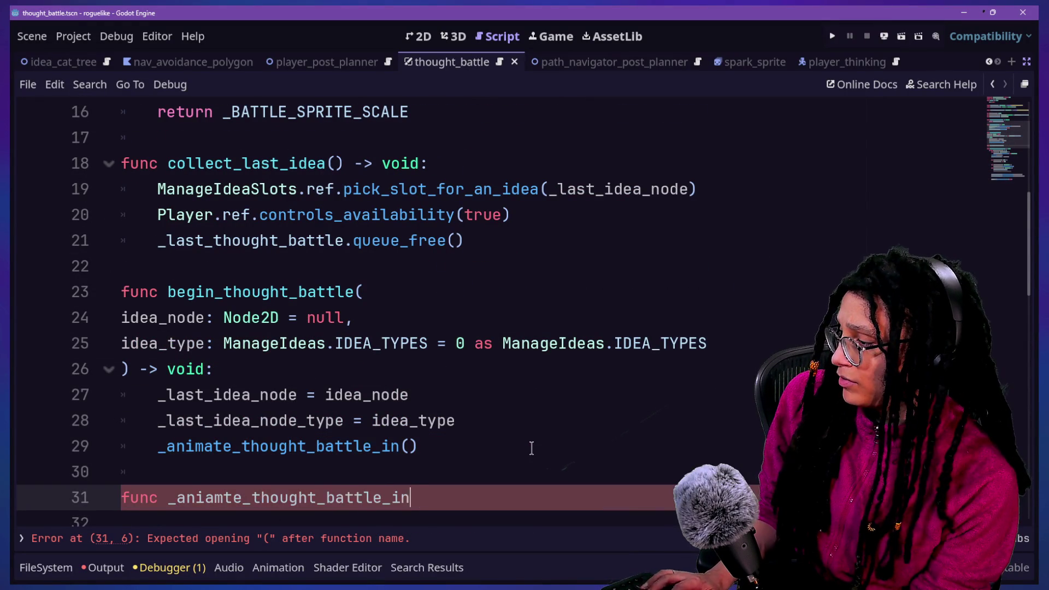
{"action": "type", "text": "() -> void:"}
{"action": "key", "text": "Return"}
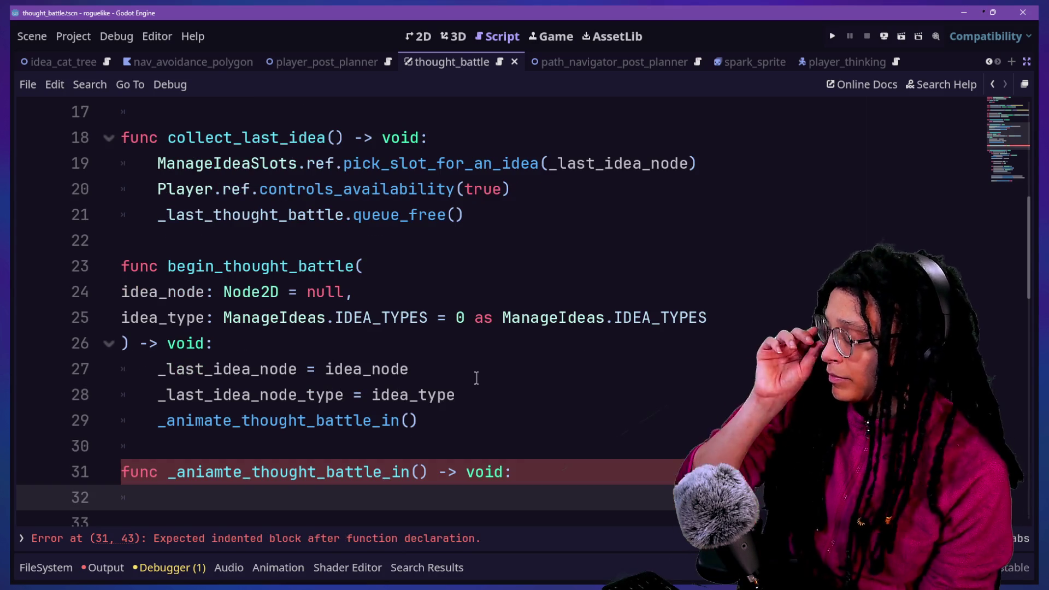
{"action": "scroll", "coordinate": [475, 377], "scroll_direction": "down", "scroll_amount": 2}
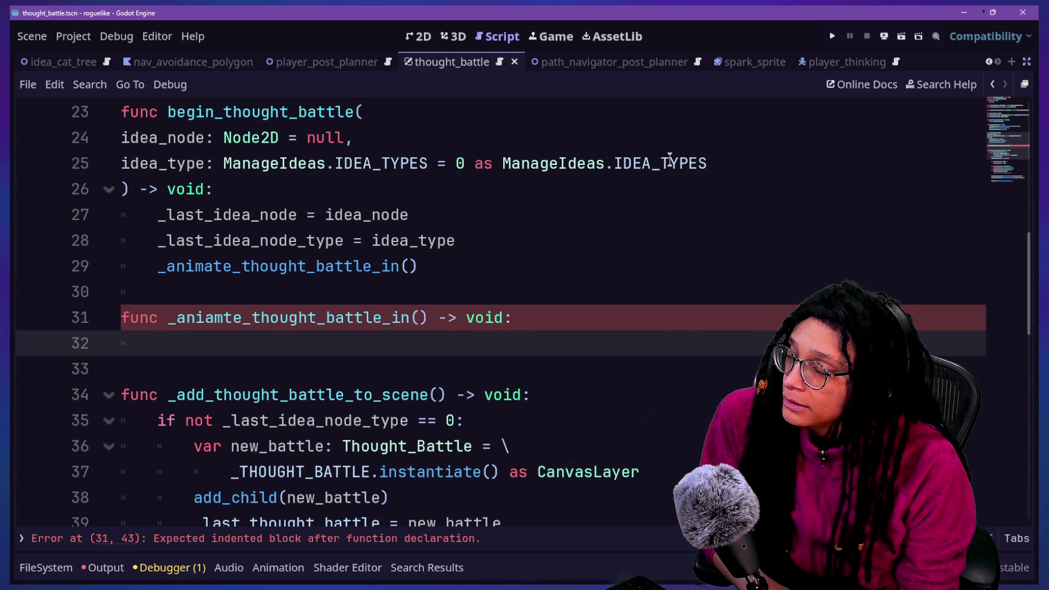
{"action": "mouse_move", "coordinate": [668, 162]}
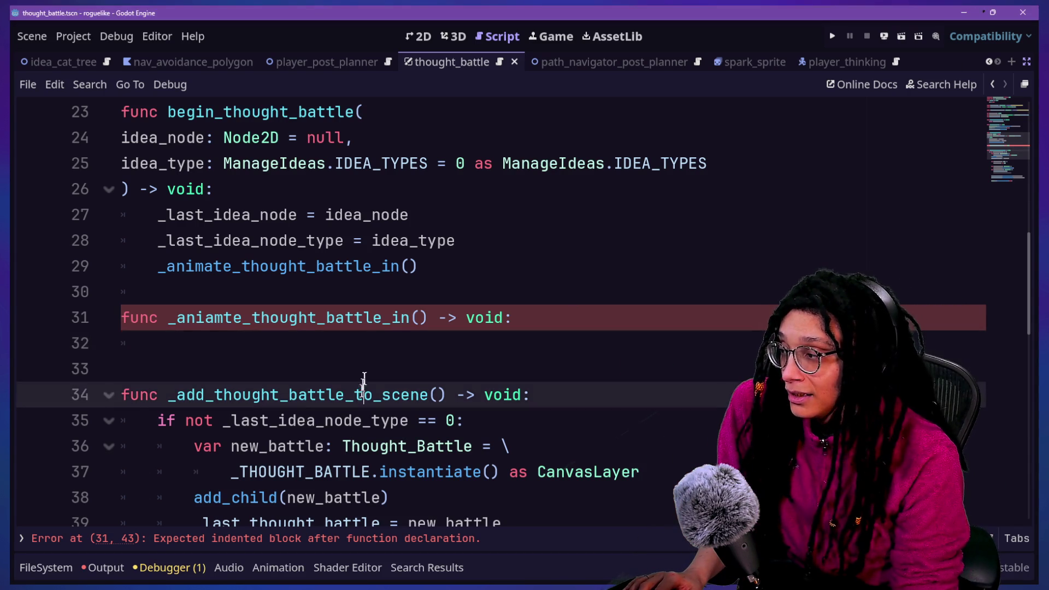
Correct the misspelled name to _animate_thought_battle_in and bring the side panels back.
{"action": "left_click", "coordinate": [414, 345]}
{"action": "type", "text": "pass"}
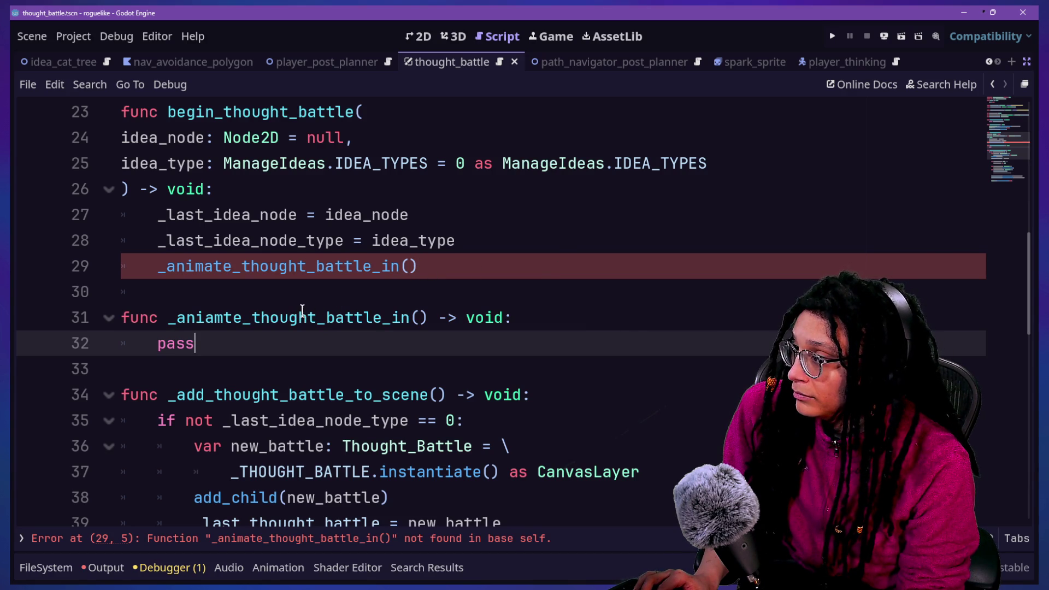
{"action": "left_click", "coordinate": [205, 317]}
{"action": "key", "text": "Delete"}
{"action": "key", "text": "Right"}
{"action": "type", "text": "a"}
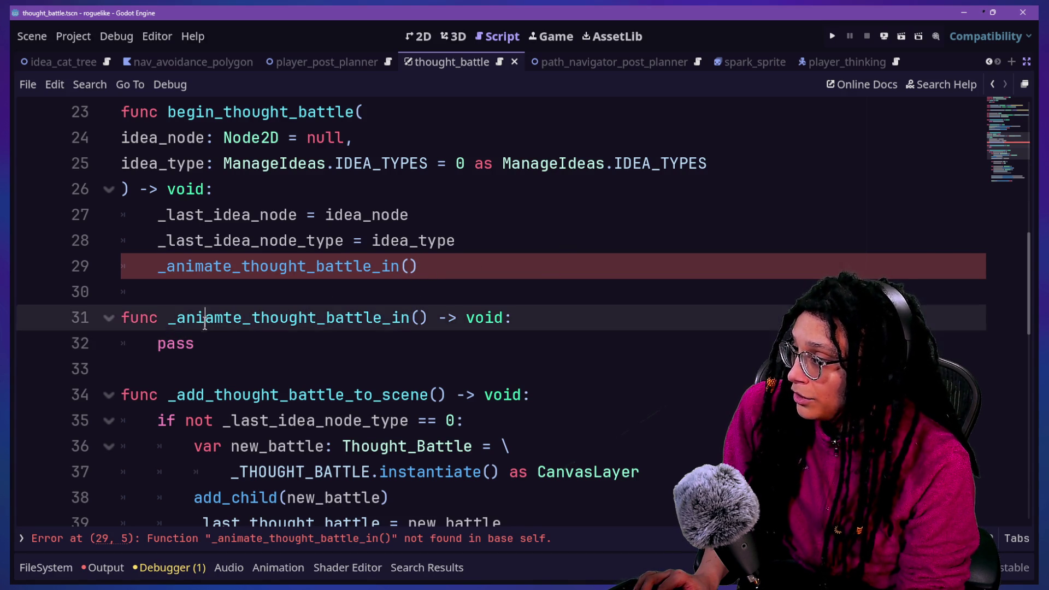
{"action": "left_click", "coordinate": [1030, 62]}
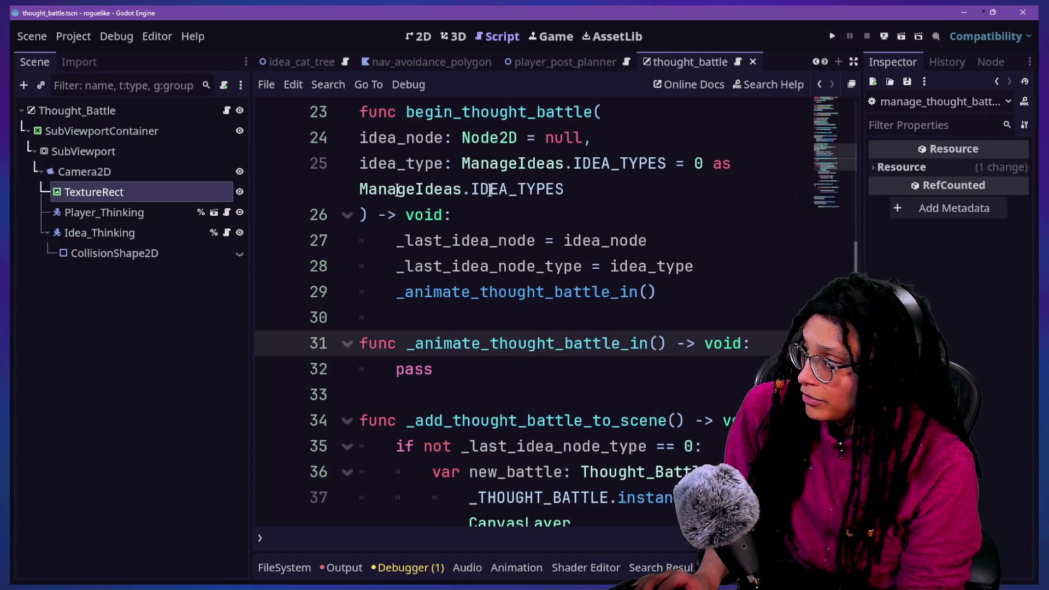
Inspect each Thought_Battle node: SubViewport, Camera2D, TextureRect, Player_Thinking, Idea_Thinking, CollisionShape2D.
{"action": "left_click", "coordinate": [123, 231]}
{"action": "left_click", "coordinate": [136, 253]}
{"action": "left_click", "coordinate": [132, 233]}
{"action": "left_click", "coordinate": [120, 212]}
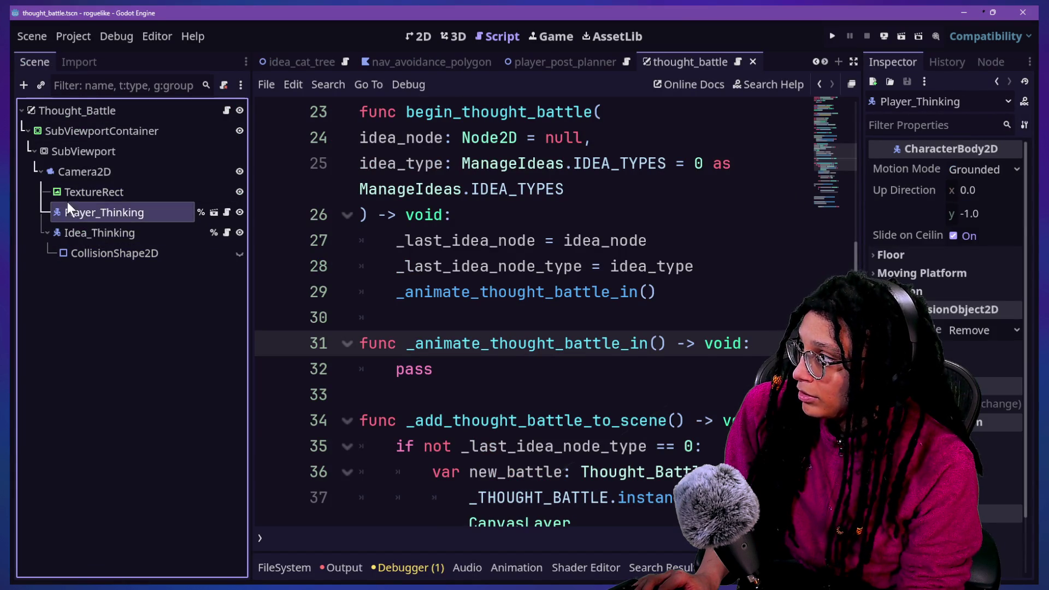
{"action": "left_click", "coordinate": [110, 192]}
{"action": "left_click", "coordinate": [107, 173]}
{"action": "left_click", "coordinate": [105, 152]}
{"action": "left_click", "coordinate": [105, 193]}
{"action": "left_click", "coordinate": [104, 232]}
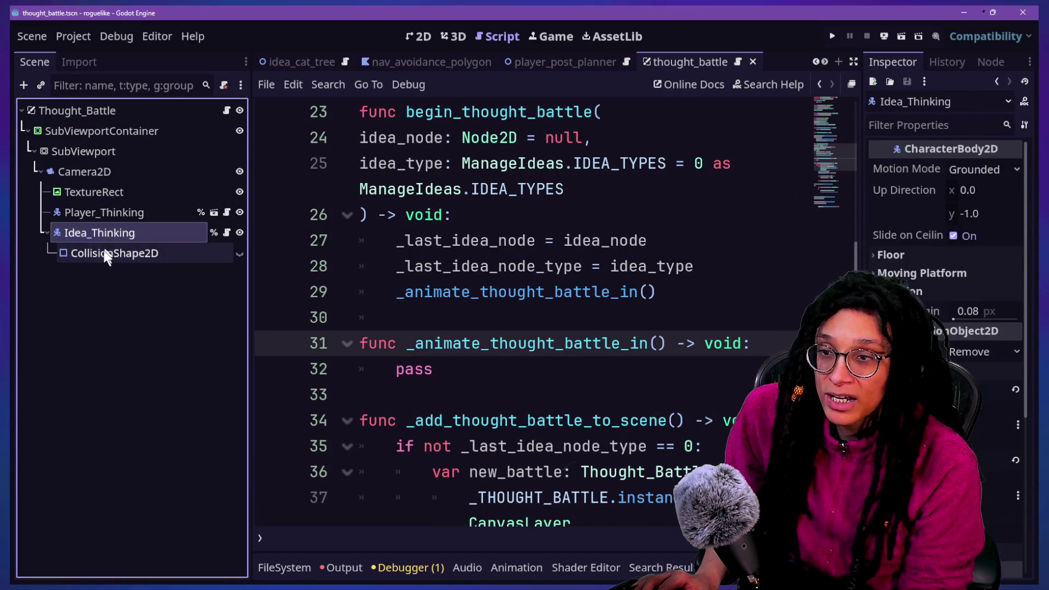
{"action": "left_click", "coordinate": [104, 253]}
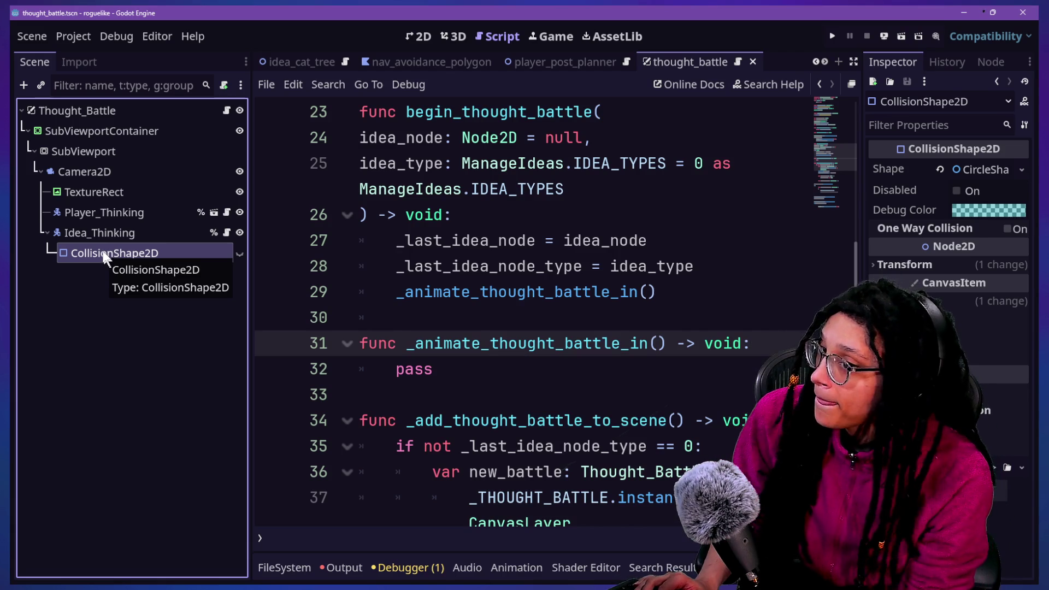
{"action": "left_click", "coordinate": [103, 233]}
{"action": "left_click", "coordinate": [128, 256]}
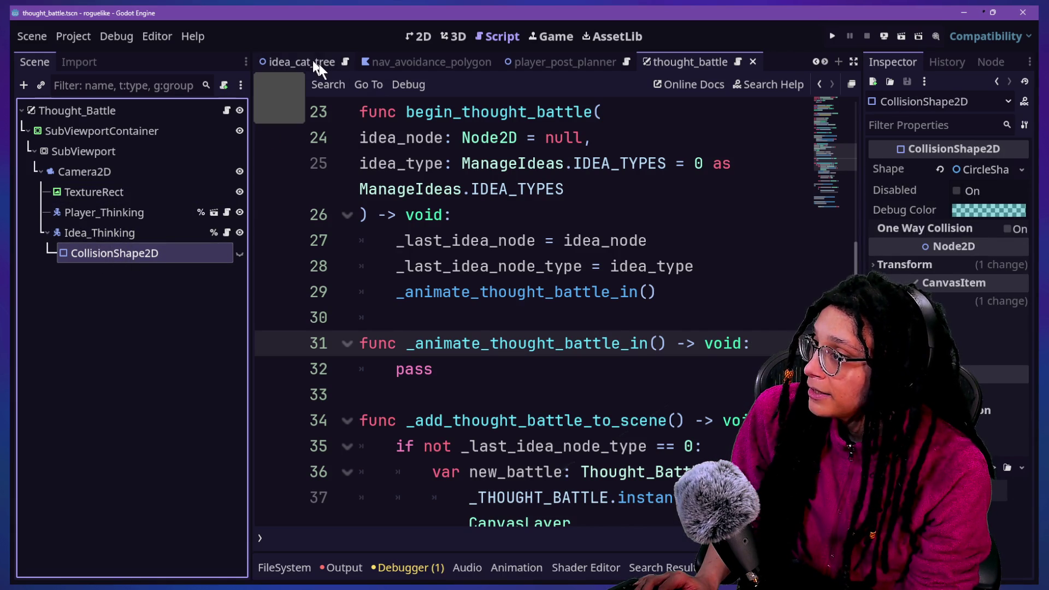
Quick Open the player_sprite.tscn scene by searching 'player'.
{"action": "scroll", "coordinate": [318, 61], "scroll_direction": "up", "scroll_amount": 5}
{"action": "left_click", "coordinate": [547, 284]}
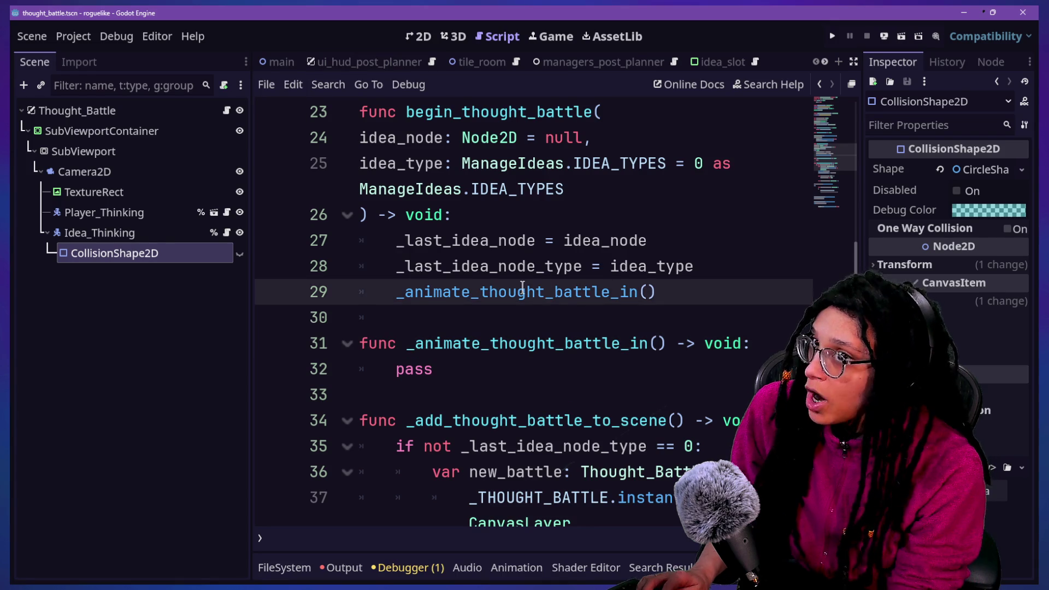
{"action": "key", "text": "alt+shift+o"}
{"action": "type", "text": "player"}
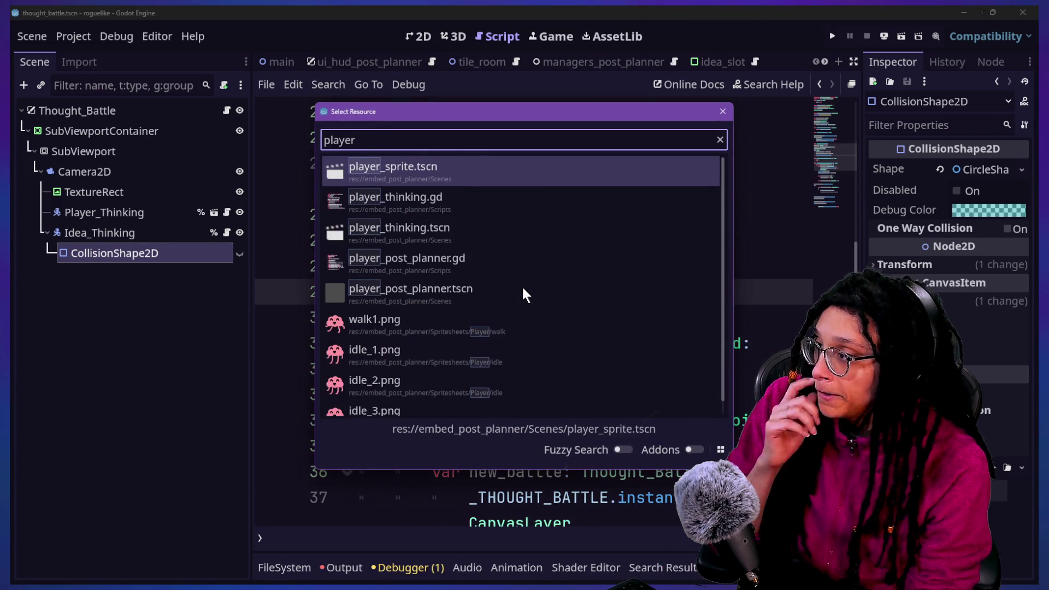
{"action": "key", "text": "Return"}
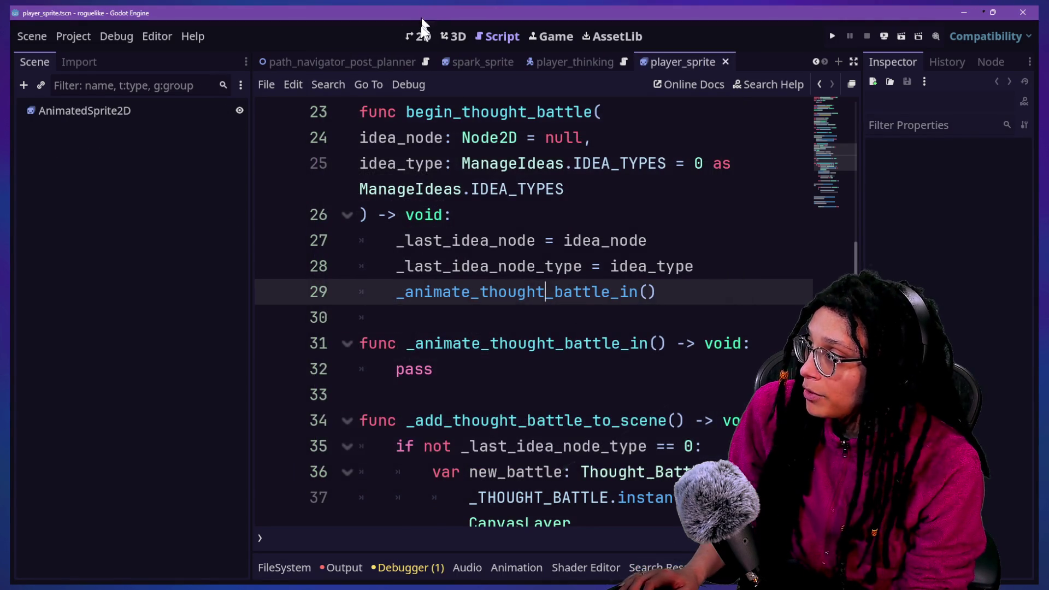
{"action": "type", "text": "0"}
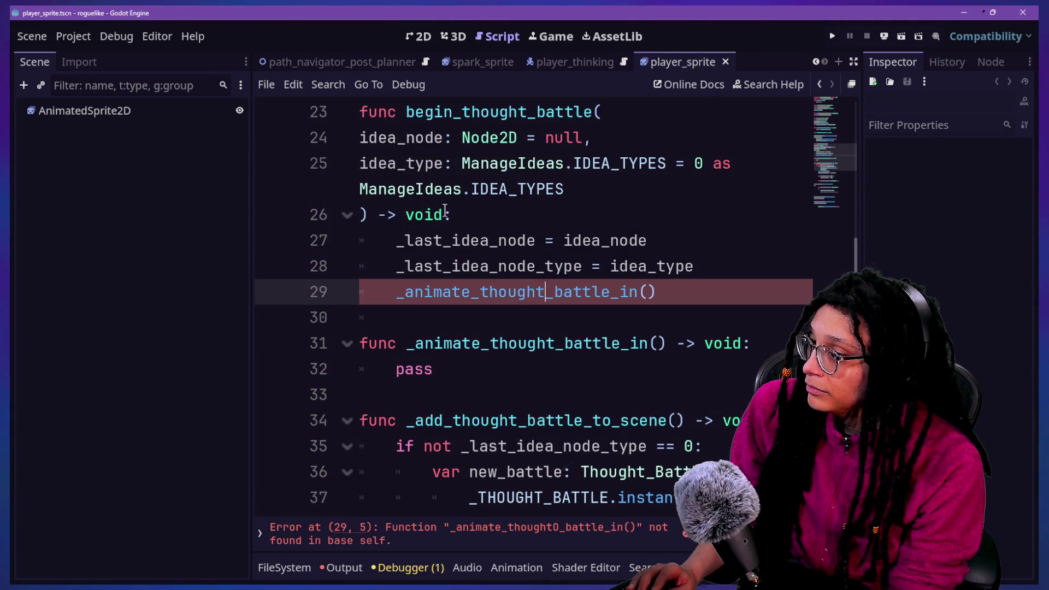
Quick Open the player_post_planner.gd script.
{"action": "key", "text": "alt+shift+o"}
{"action": "key", "text": "Down"}
{"action": "key", "text": "Down"}
{"action": "key", "text": "Down"}
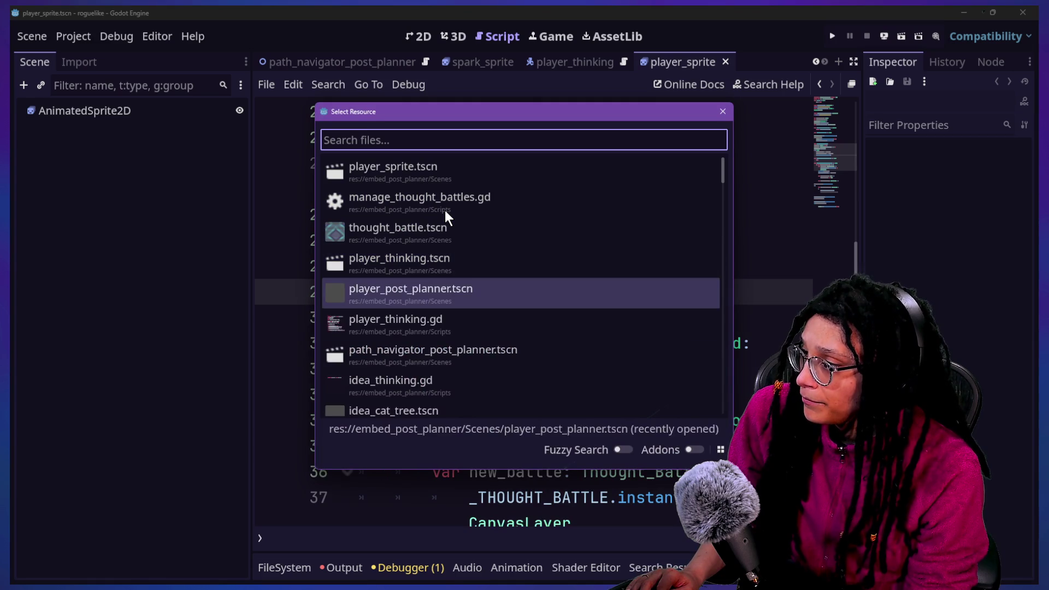
{"action": "key", "text": "Down"}
{"action": "type", "text": "ho"}
{"action": "key", "text": "BackSpace"}
{"action": "key", "text": "BackSpace"}
{"action": "type", "text": "plyae"}
{"action": "key", "text": "BackSpace"}
{"action": "key", "text": "BackSpace"}
{"action": "key", "text": "BackSpace"}
{"action": "type", "text": "ayer_pos"}
{"action": "key", "text": "Return"}
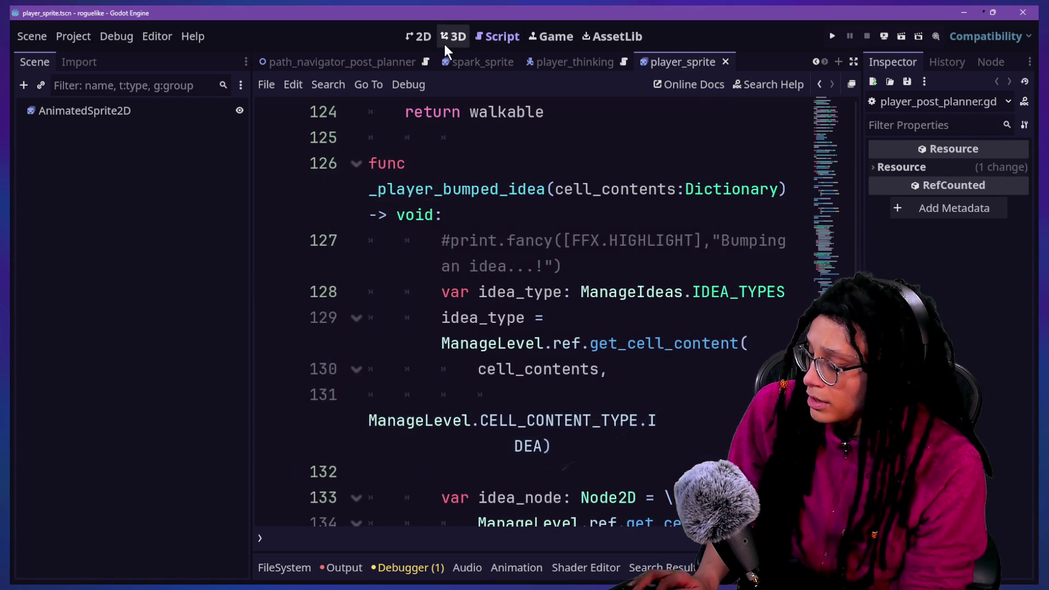
Open player_post_planner.tscn and show it in the 2D workspace.
{"action": "key", "text": "shift+alt+o"}
{"action": "type", "text": "player_"}
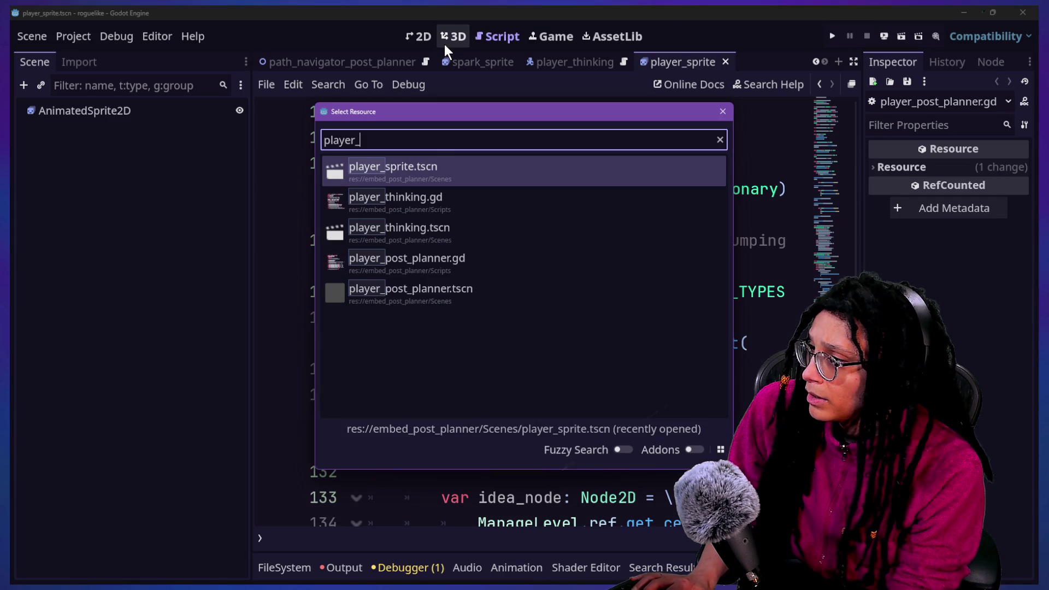
{"action": "type", "text": "pos"}
{"action": "key", "text": "Down"}
{"action": "key", "text": "Return"}
{"action": "left_click", "coordinate": [413, 37]}
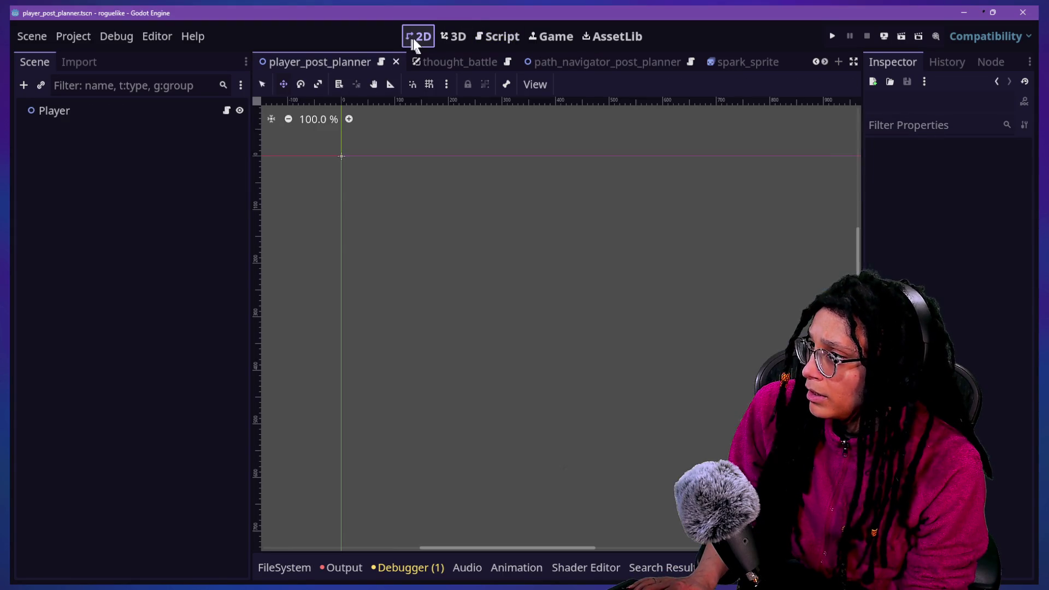
Select the Player node and zoom the 2D canvas.
{"action": "left_click", "coordinate": [93, 114]}
{"action": "scroll", "coordinate": [300, 130], "scroll_direction": "up", "scroll_amount": 3}
{"action": "scroll", "coordinate": [300, 130], "scroll_direction": "up", "scroll_amount": 3}
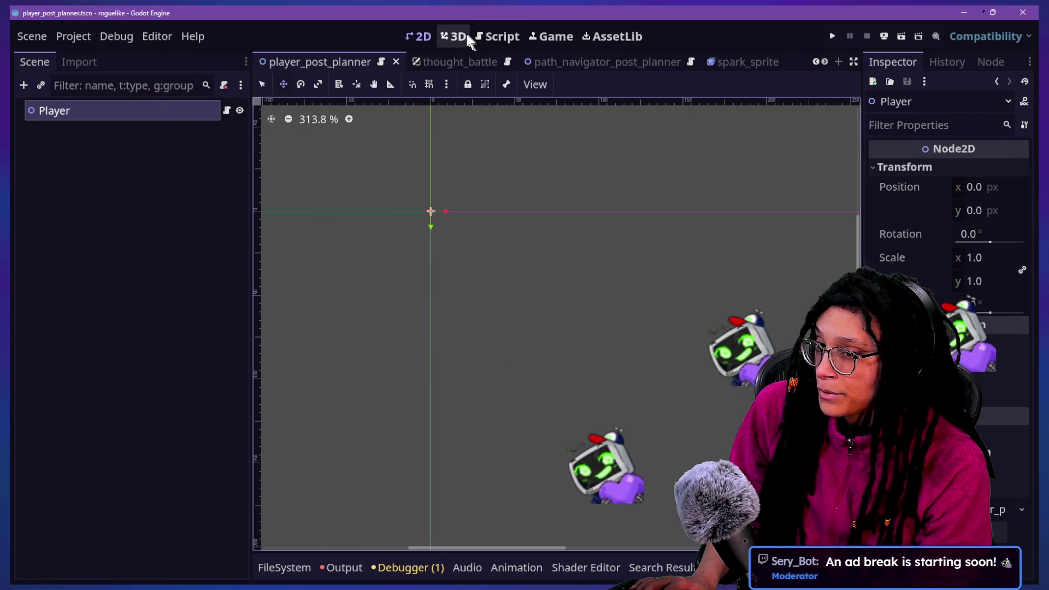
Quick Open the thought_battle.tscn scene by searching 'thought_'.
{"action": "key", "text": "shift+alt+o"}
{"action": "key", "text": "Down"}
{"action": "key", "text": "Down"}
{"action": "key", "text": "Down"}
{"action": "key", "text": "Up"}
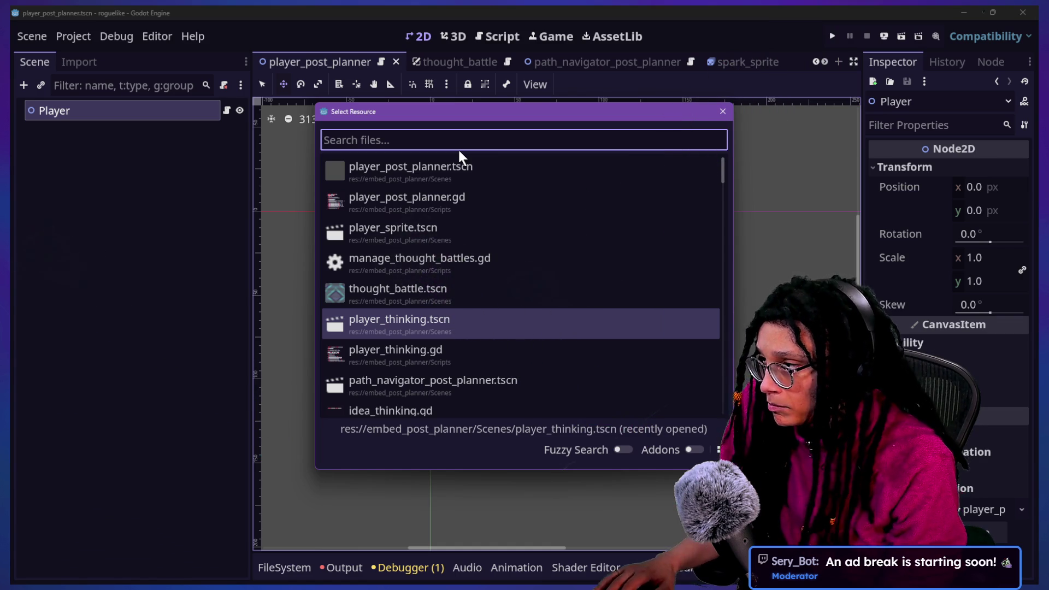
{"action": "type", "text": "thoughtba"}
{"action": "key", "text": "BackSpace"}
{"action": "key", "text": "BackSpace"}
{"action": "key", "text": "BackSpace"}
{"action": "type", "text": "t_"}
{"action": "key", "text": "Down"}
{"action": "key", "text": "Return"}
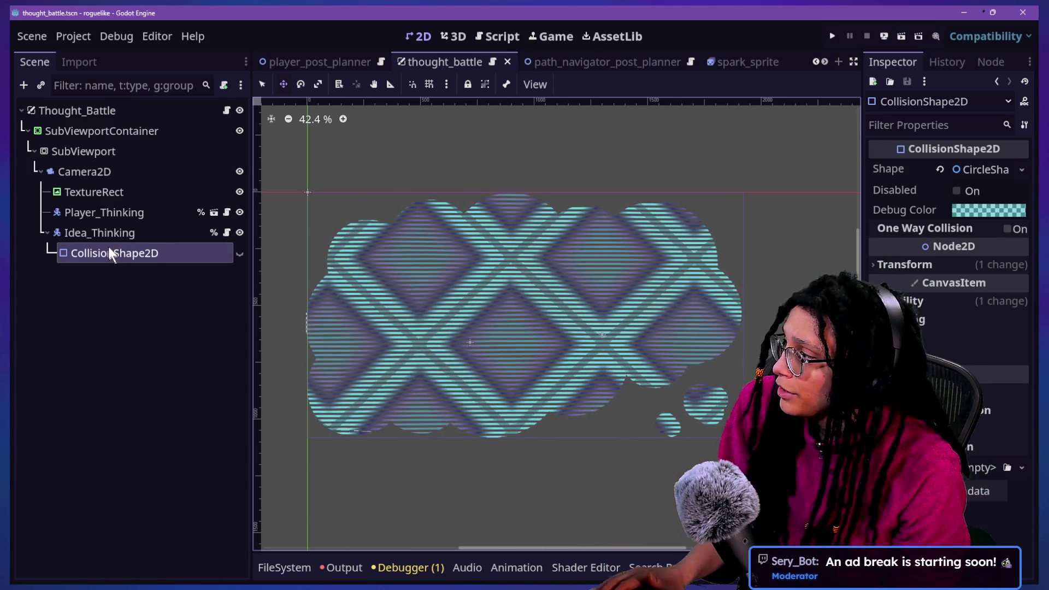
Revert the Camera2D zoom to its default 1.0 and save.
{"action": "left_click", "coordinate": [164, 173]}
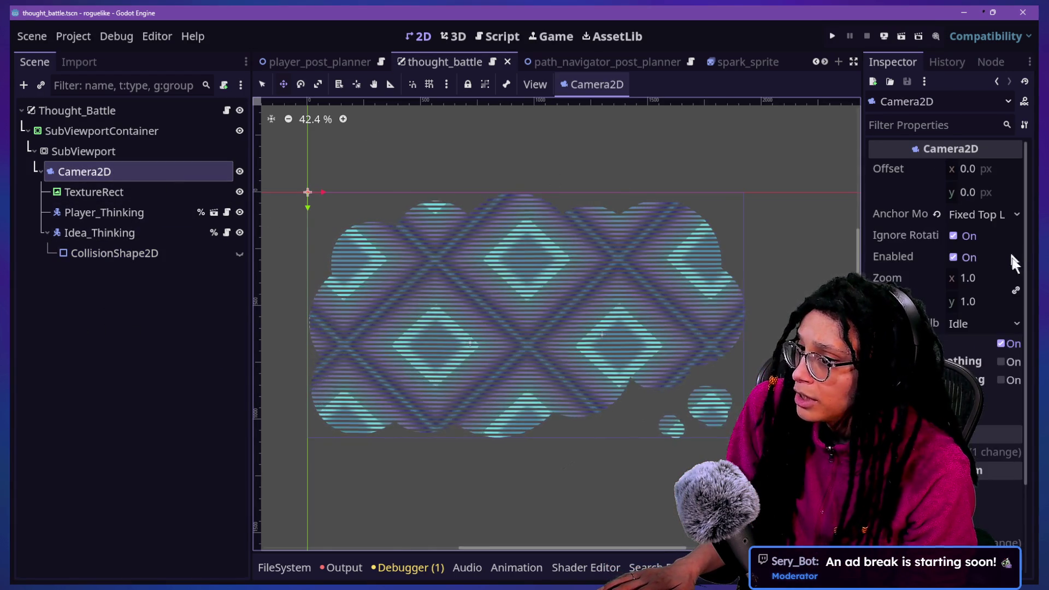
{"action": "scroll", "coordinate": [1012, 259], "scroll_direction": "down", "scroll_amount": 2}
{"action": "mouse_move", "coordinate": [978, 224]}
{"action": "left_mouse_down"}
{"action": "mouse_move", "coordinate": [1000, 249]}
{"action": "mouse_move", "coordinate": [928, 249]}
{"action": "mouse_move", "coordinate": [969, 259]}
{"action": "mouse_move", "coordinate": [983, 224]}
{"action": "left_mouse_up"}
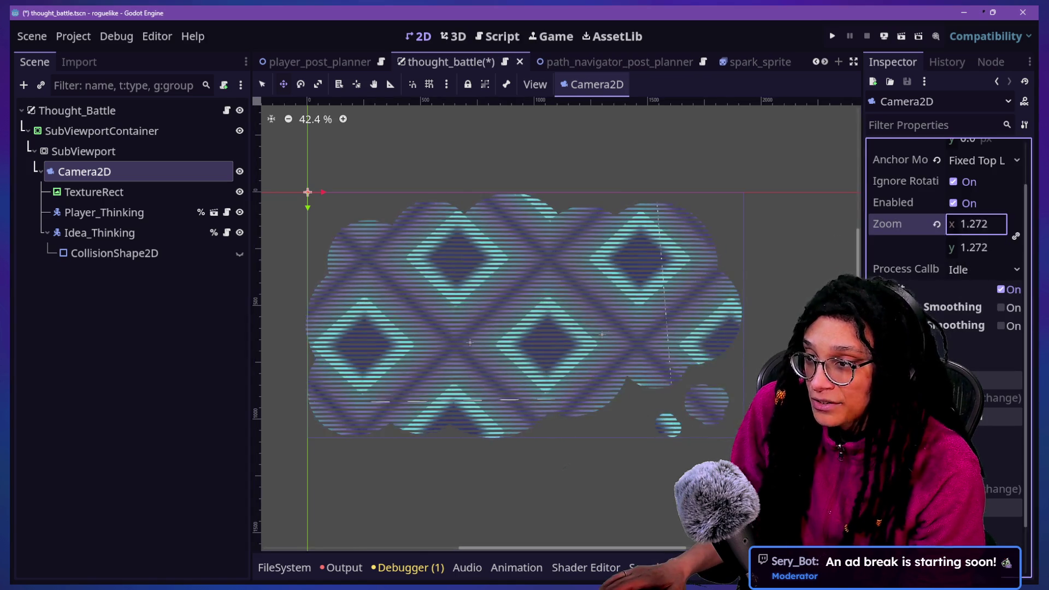
{"action": "left_click", "coordinate": [937, 224]}
{"action": "key", "text": "ctrl+s"}
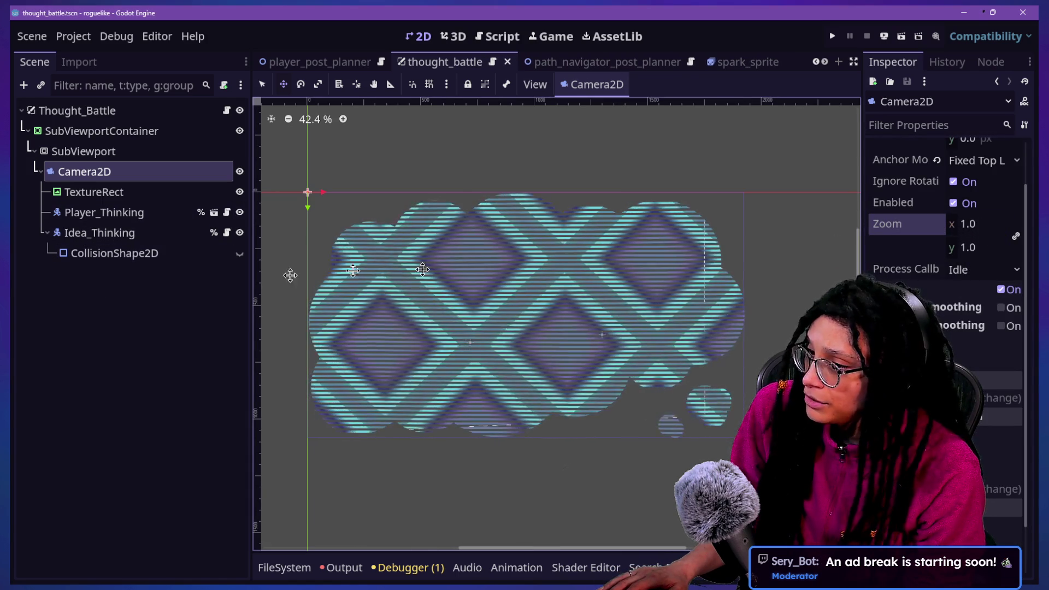
Try shrinking the SubViewportContainer's Transform scale, undo it back to 1.0, then switch to the browser.
{"action": "left_click", "coordinate": [90, 152]}
{"action": "left_click", "coordinate": [126, 132]}
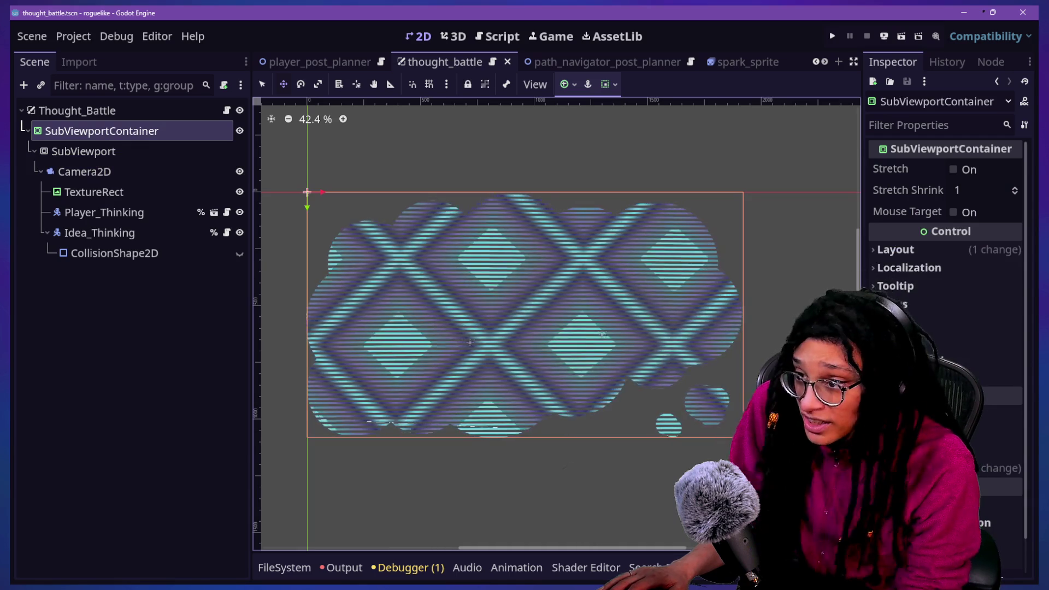
{"action": "left_click", "coordinate": [916, 247]}
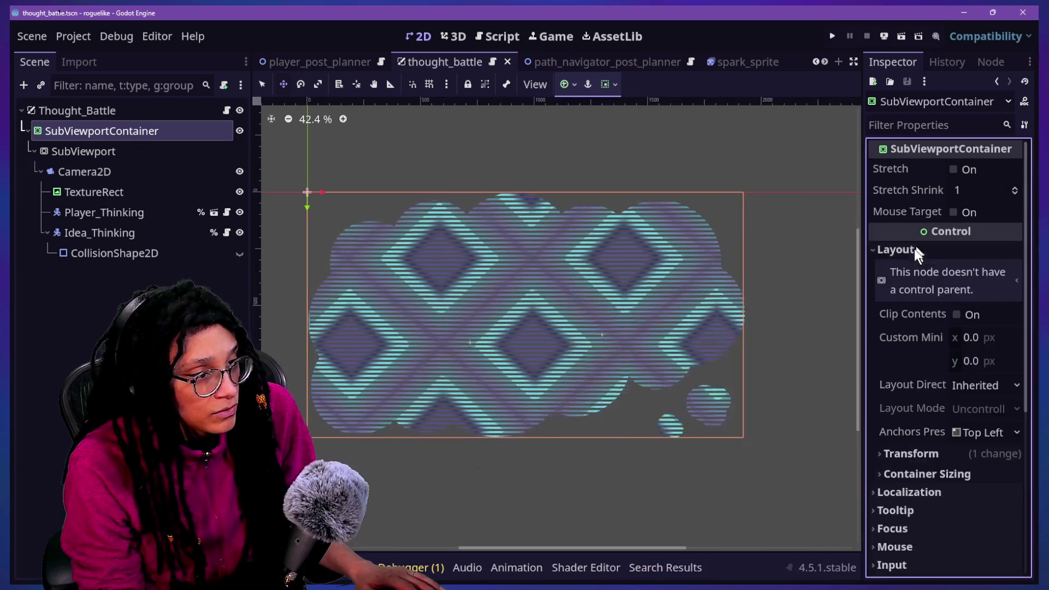
{"action": "scroll", "coordinate": [890, 417], "scroll_direction": "down", "scroll_amount": 3}
{"action": "left_click", "coordinate": [906, 291]}
{"action": "left_click_drag", "start_coordinate": [983, 429], "coordinate": [918, 429]}
{"action": "key", "text": "ctrl+z"}
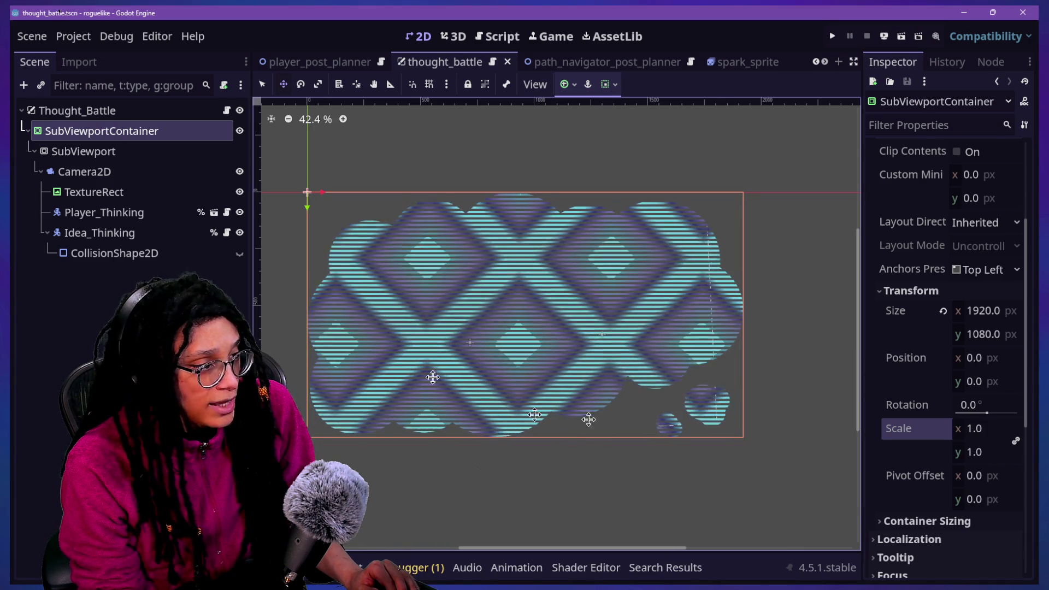
{"action": "scroll", "coordinate": [915, 506], "scroll_direction": "down", "scroll_amount": 3}
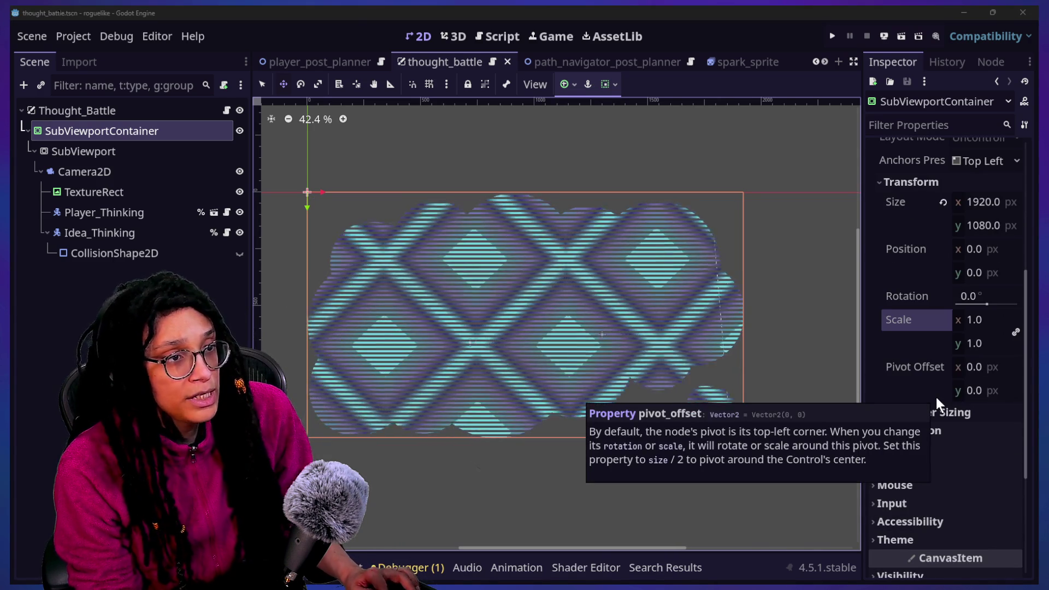
{"action": "key", "text": "alt+Tab"}
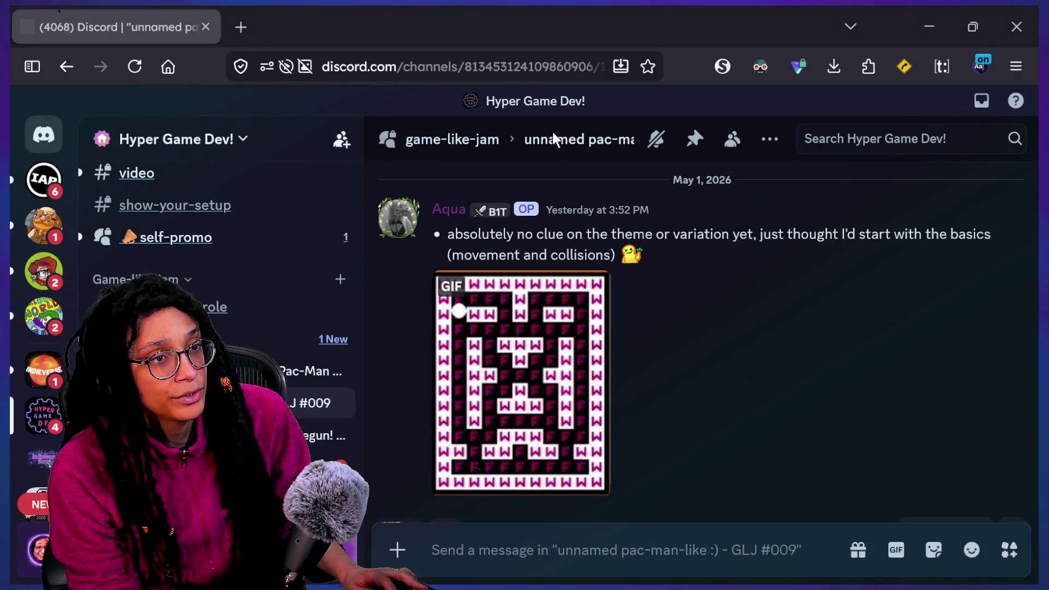
In the Canva assets design, duplicate page 1 with the brain character.
{"action": "key", "text": "alt+Tab"}
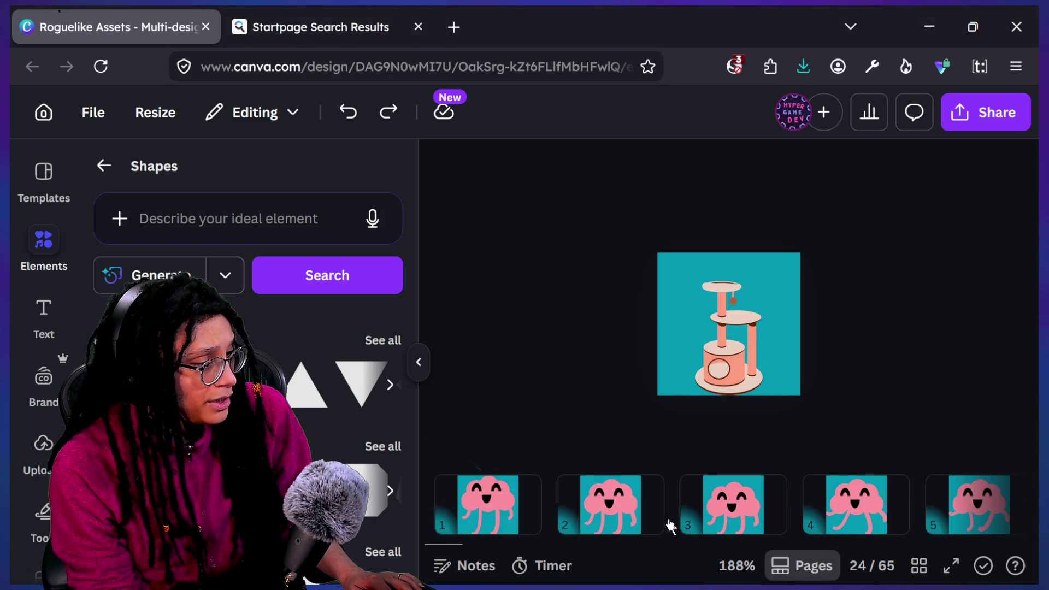
{"action": "left_click", "coordinate": [487, 495]}
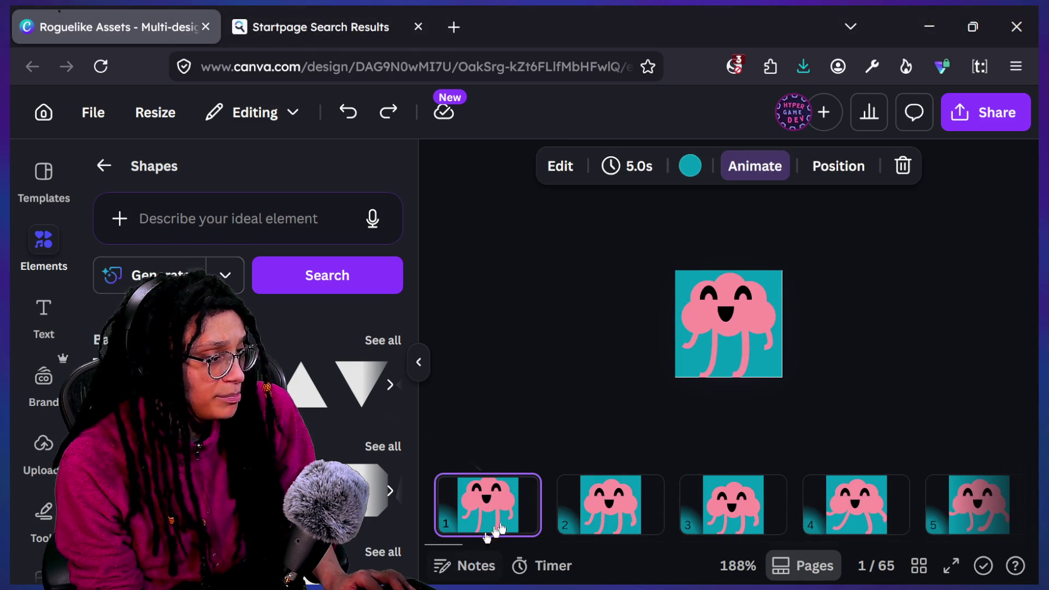
{"action": "key", "text": "ctrl+d"}
{"action": "left_click", "coordinate": [488, 506]}
{"action": "scroll", "coordinate": [676, 530], "scroll_direction": "down", "scroll_amount": 1}
{"action": "scroll", "coordinate": [676, 532], "scroll_direction": "down", "scroll_amount": 5}
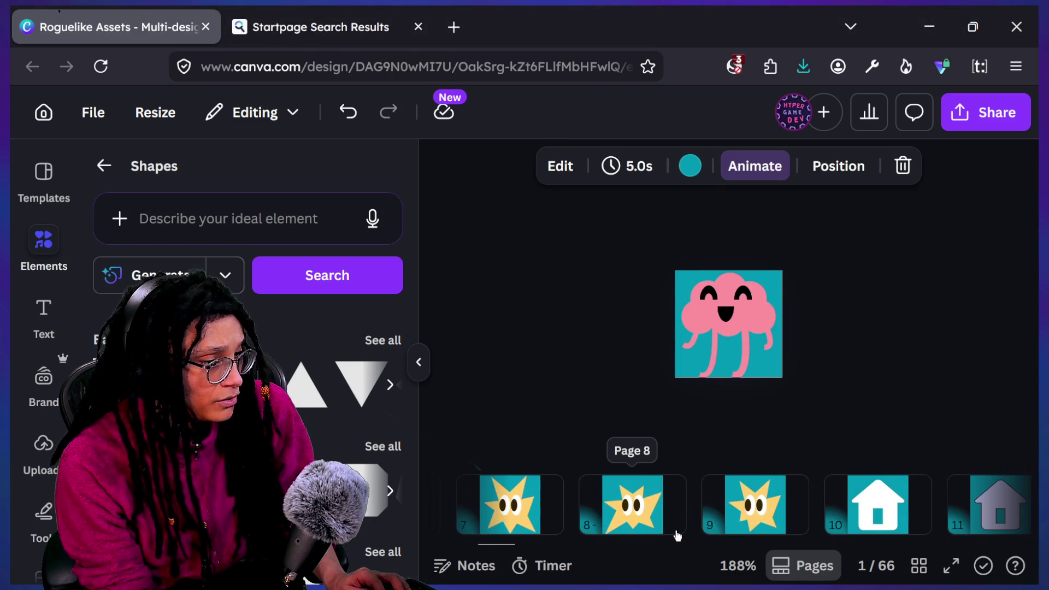
Delete the extra cloud pages 15 and 16 following the big white cloud page.
{"action": "left_click", "coordinate": [418, 365]}
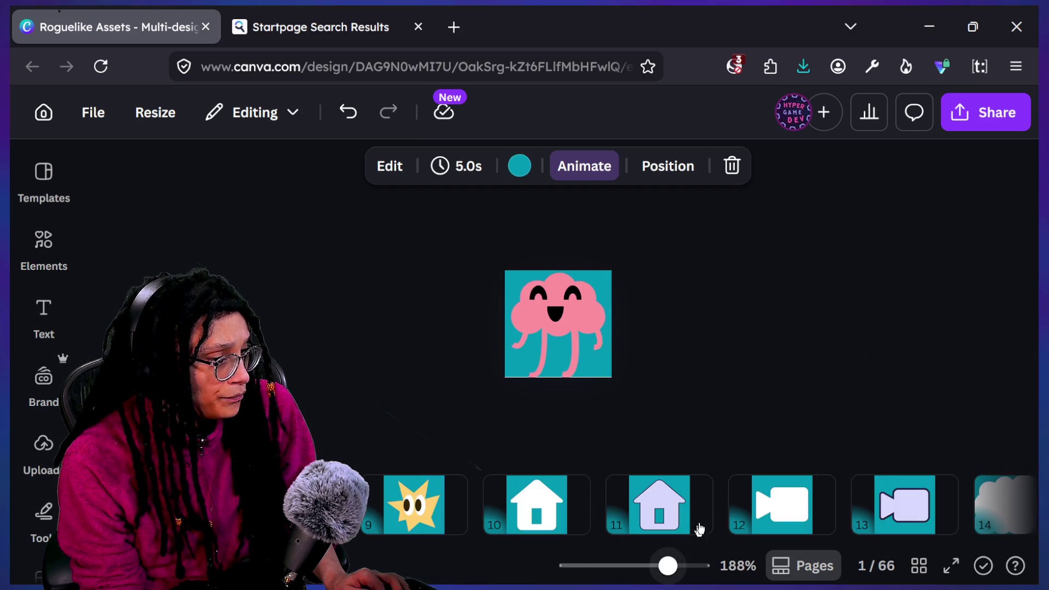
{"action": "scroll", "coordinate": [691, 538], "scroll_direction": "down", "scroll_amount": 3}
{"action": "left_click", "coordinate": [708, 516]}
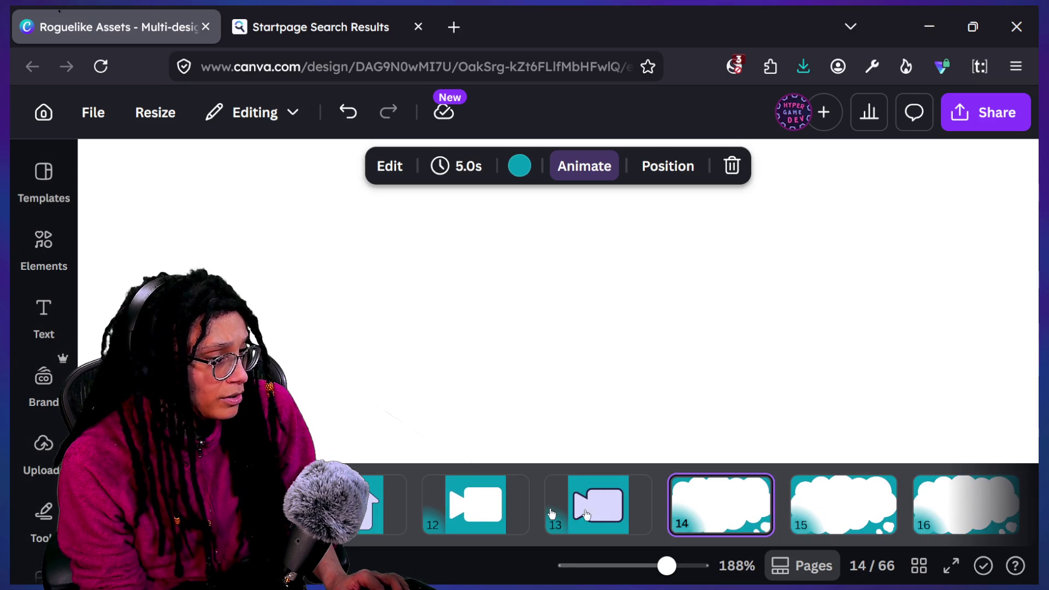
{"action": "scroll", "coordinate": [566, 368], "scroll_direction": "down", "scroll_amount": 10}
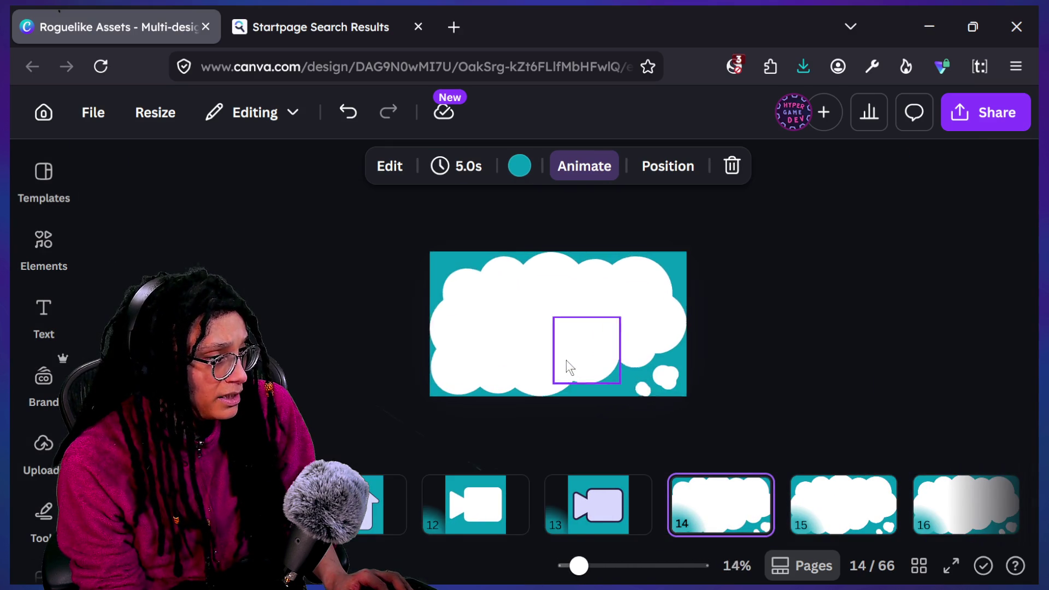
{"action": "scroll", "coordinate": [567, 368], "scroll_direction": "up", "scroll_amount": 1}
{"action": "left_click", "coordinate": [828, 488]}
{"action": "left_click", "coordinate": [1016, 501]}
{"action": "left_click", "coordinate": [830, 505]}
{"action": "left_click", "coordinate": [721, 500]}
{"action": "left_click", "coordinate": [874, 501]}
{"action": "left_click", "coordinate": [758, 499]}
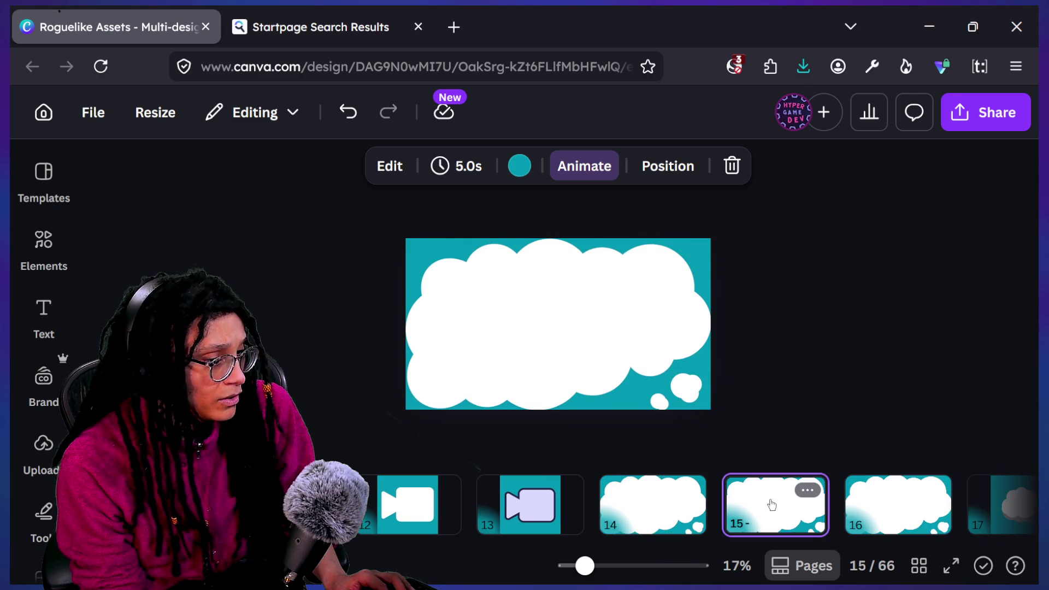
{"action": "key", "text": "Delete"}
{"action": "key", "text": "Delete"}
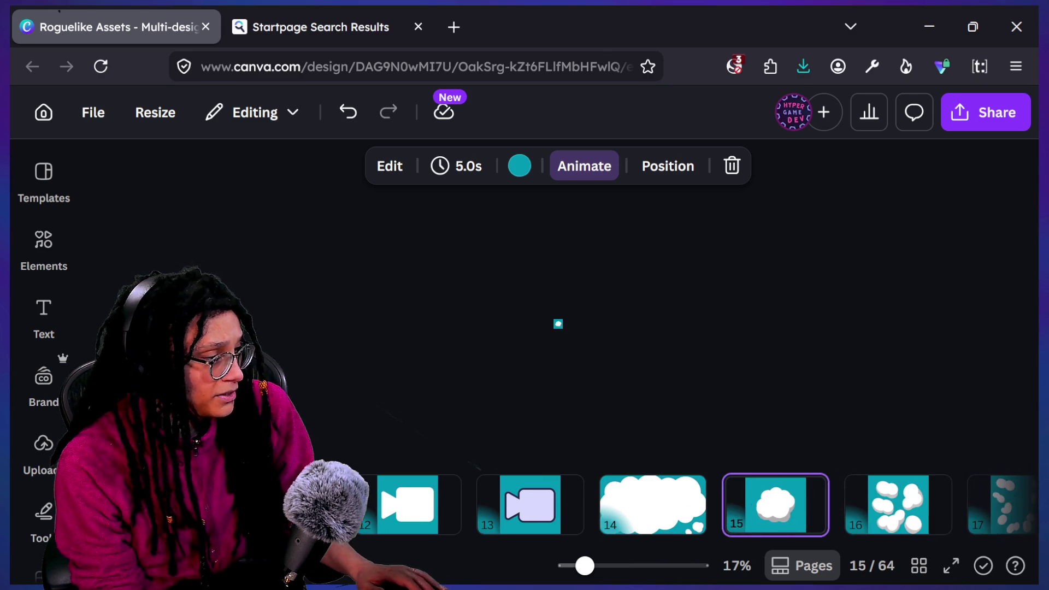
{"action": "key", "text": "Up"}
Delete page 2 through its page options menu.
{"action": "scroll", "coordinate": [694, 505], "scroll_direction": "up", "scroll_amount": 5}
{"action": "scroll", "coordinate": [694, 505], "scroll_direction": "up", "scroll_amount": 1}
{"action": "left_click", "coordinate": [269, 505]}
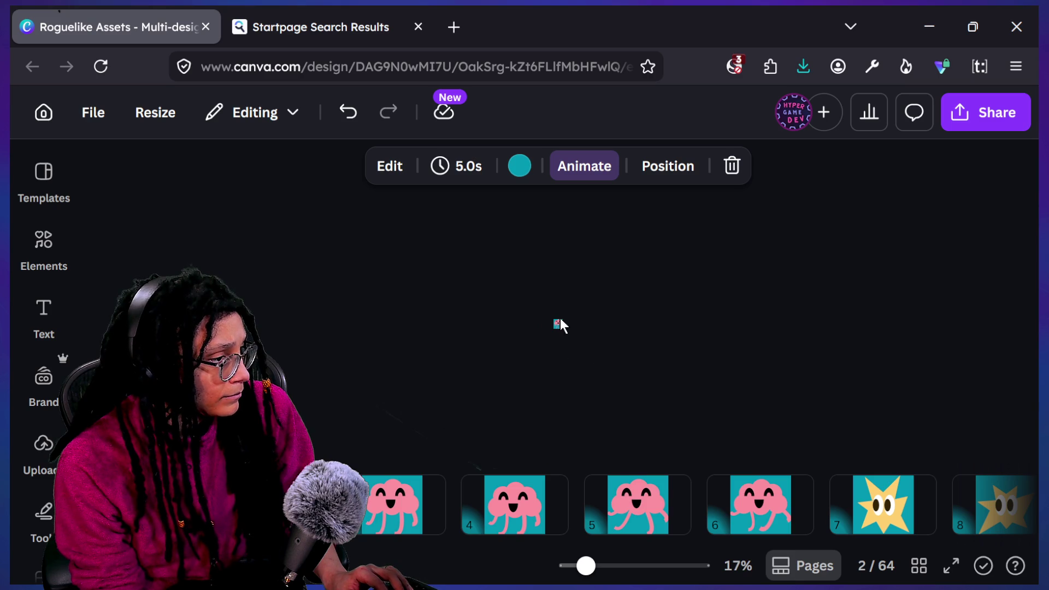
{"action": "left_click", "coordinate": [558, 328]}
{"action": "key", "text": "Escape"}
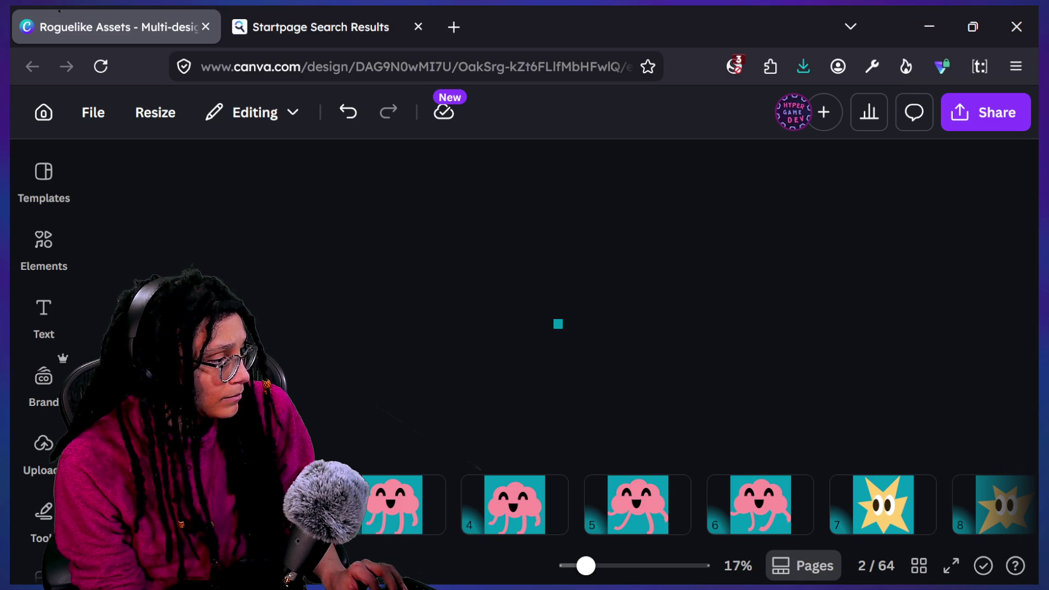
{"action": "right_click", "coordinate": [269, 505]}
{"action": "left_click", "coordinate": [371, 316]}
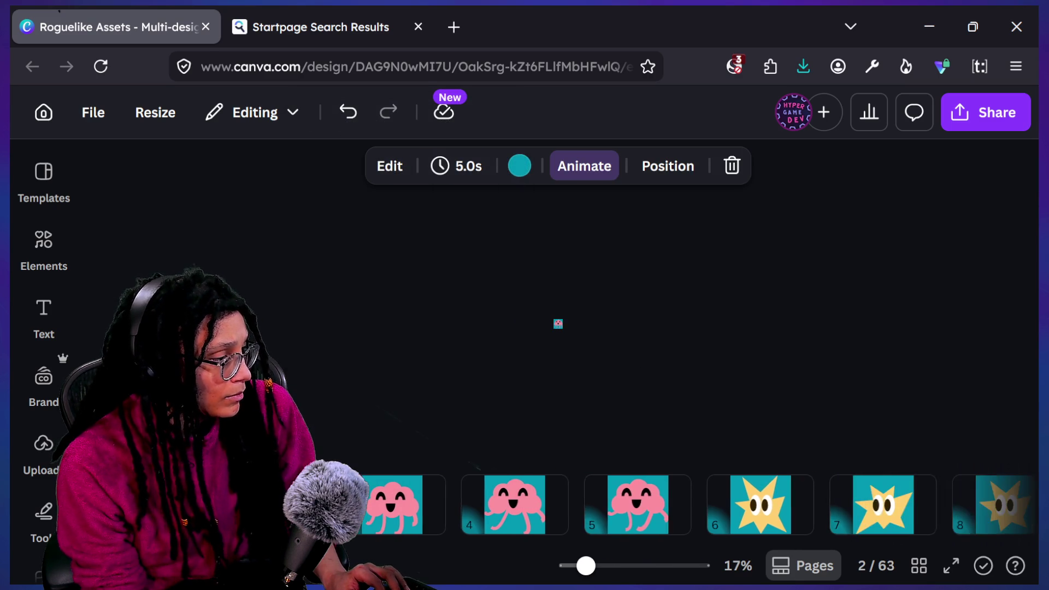
Duplicate page 13 with the big white cloud as a new page 14.
{"action": "scroll", "coordinate": [694, 505], "scroll_direction": "right", "scroll_amount": 4}
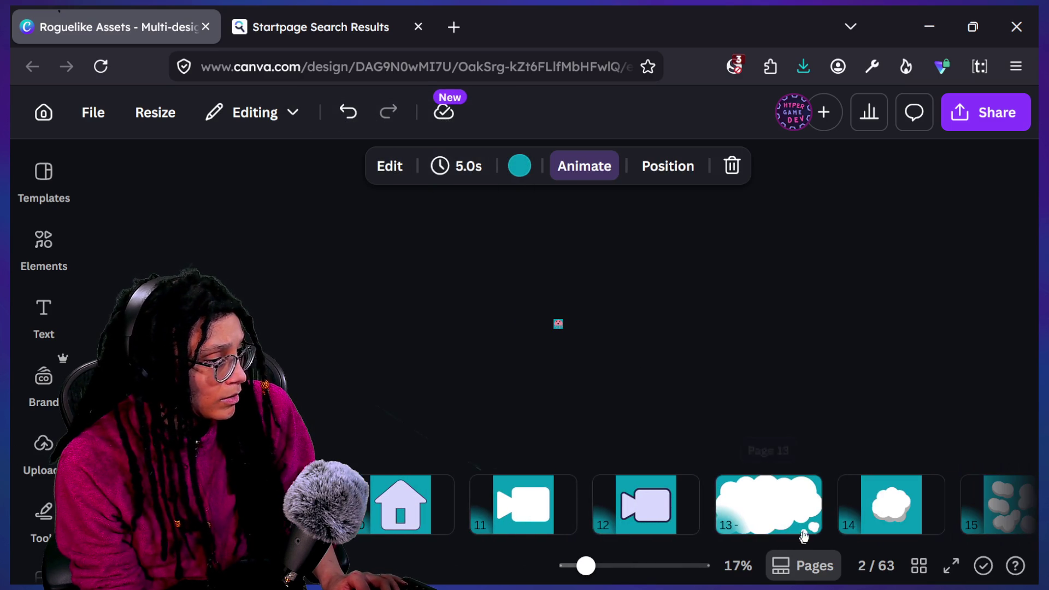
{"action": "left_click", "coordinate": [803, 538]}
{"action": "key", "text": "ctrl+d"}
{"action": "key", "text": "Tab"}
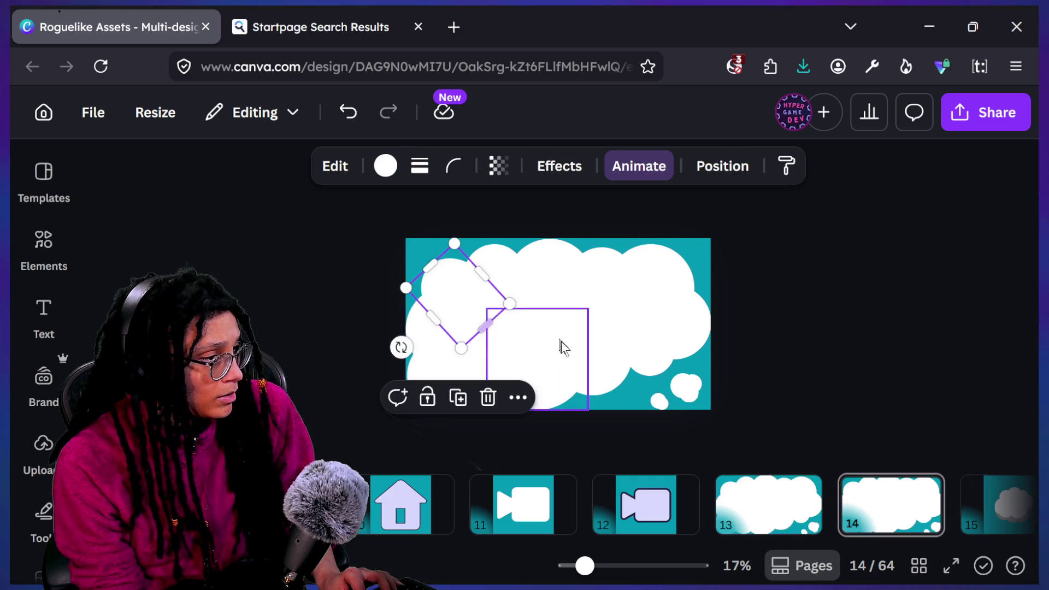
Enlarge the brain character group and move it onto the cloud page.
{"action": "left_click", "coordinate": [527, 327]}
{"action": "mouse_move", "coordinate": [407, 248]}
{"action": "left_mouse_down"}
{"action": "mouse_move", "coordinate": [355, 370]}
{"action": "mouse_move", "coordinate": [292, 376]}
{"action": "left_mouse_up"}
{"action": "left_click_drag", "start_coordinate": [374, 309], "coordinate": [582, 353]}
Delete the brain's diamond, inner lines, pink tail and face, leaving the pink cloud.
{"action": "left_click", "coordinate": [425, 376]}
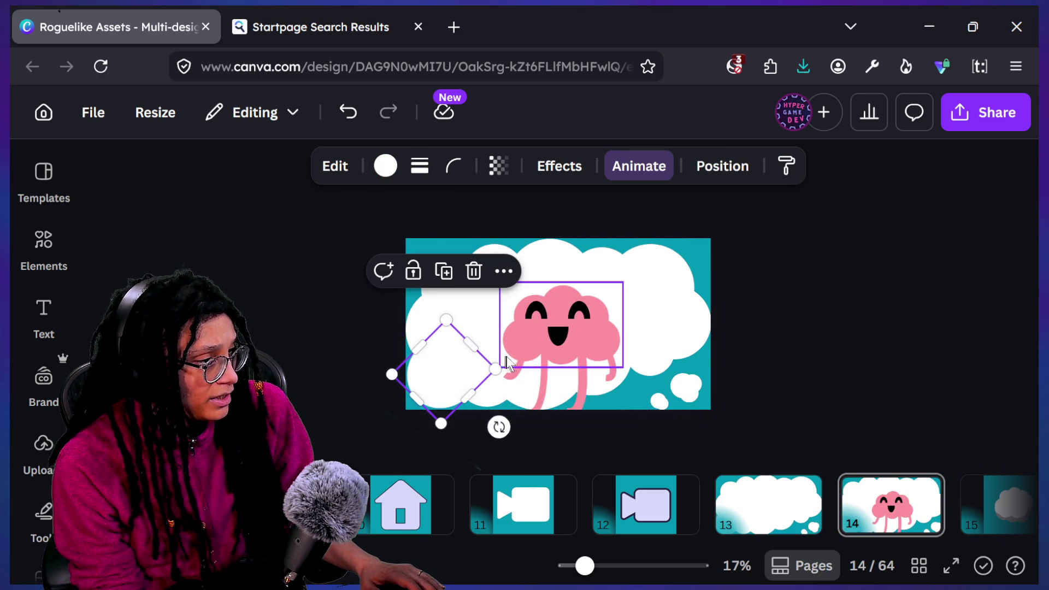
{"action": "key", "text": "Delete"}
{"action": "left_click", "coordinate": [594, 375]}
{"action": "key", "text": "Delete"}
{"action": "left_click", "coordinate": [588, 387]}
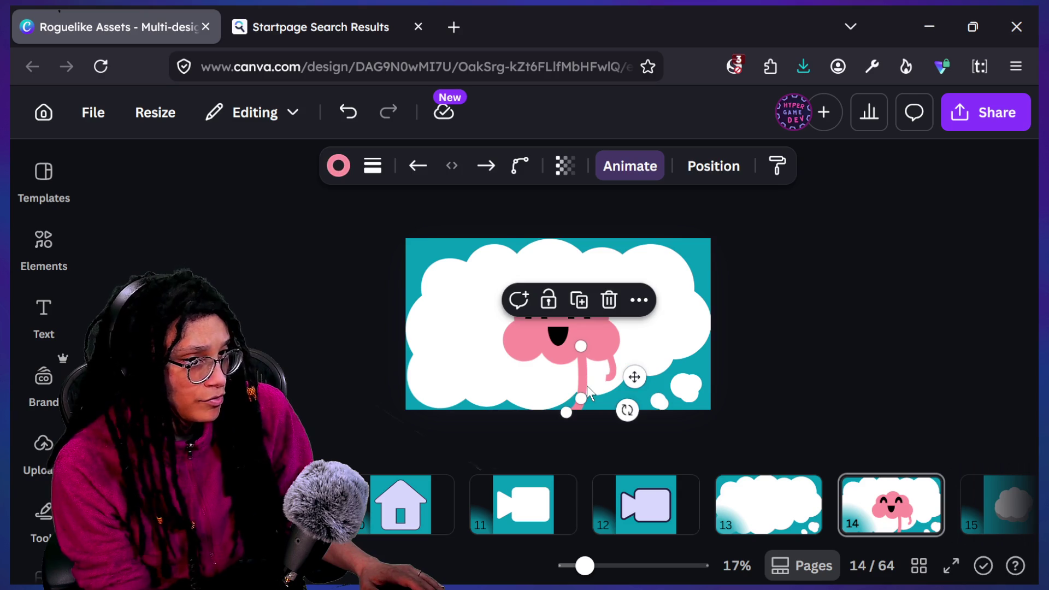
{"action": "key", "text": "Delete"}
{"action": "left_click", "coordinate": [610, 371]}
{"action": "key", "text": "Delete"}
{"action": "left_click", "coordinate": [558, 336]}
{"action": "key", "text": "Delete"}
Reposition the pink cloud inside the white cloud, then remove it from the page.
{"action": "left_click", "coordinate": [552, 345]}
{"action": "mouse_move", "coordinate": [499, 367]}
{"action": "left_mouse_down"}
{"action": "mouse_move", "coordinate": [425, 409]}
{"action": "mouse_move", "coordinate": [386, 412]}
{"action": "mouse_move", "coordinate": [407, 410]}
{"action": "left_mouse_up"}
{"action": "key", "text": "ctrl+z"}
{"action": "mouse_move", "coordinate": [580, 347]}
{"action": "left_mouse_down"}
{"action": "mouse_move", "coordinate": [564, 330]}
{"action": "mouse_move", "coordinate": [578, 333]}
{"action": "mouse_move", "coordinate": [569, 330]}
{"action": "mouse_move", "coordinate": [574, 342]}
{"action": "left_mouse_up"}
{"action": "left_click_drag", "start_coordinate": [575, 344], "coordinate": [575, 336]}
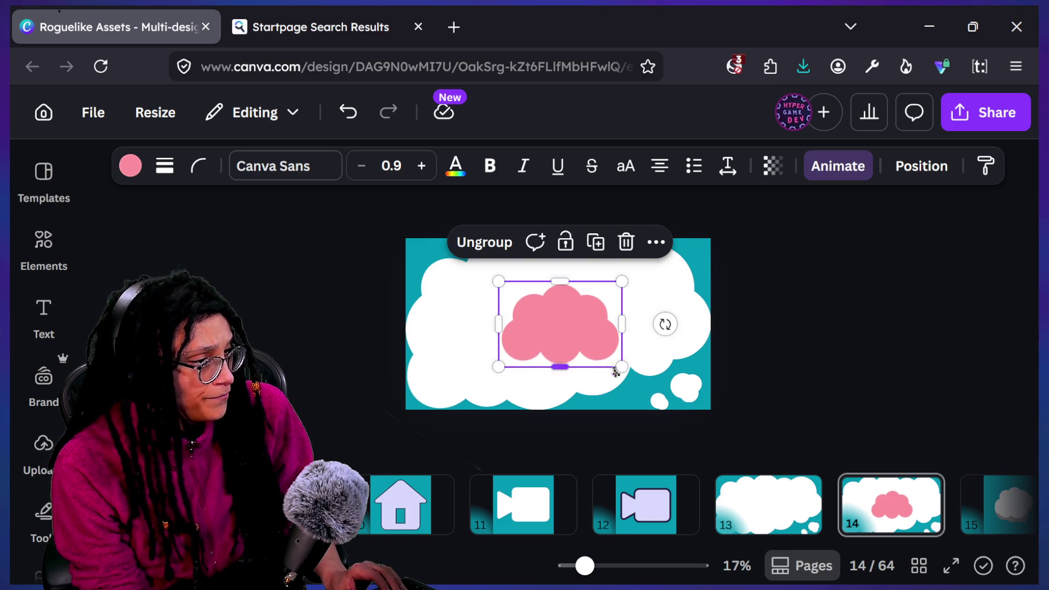
{"action": "key", "text": "Delete"}
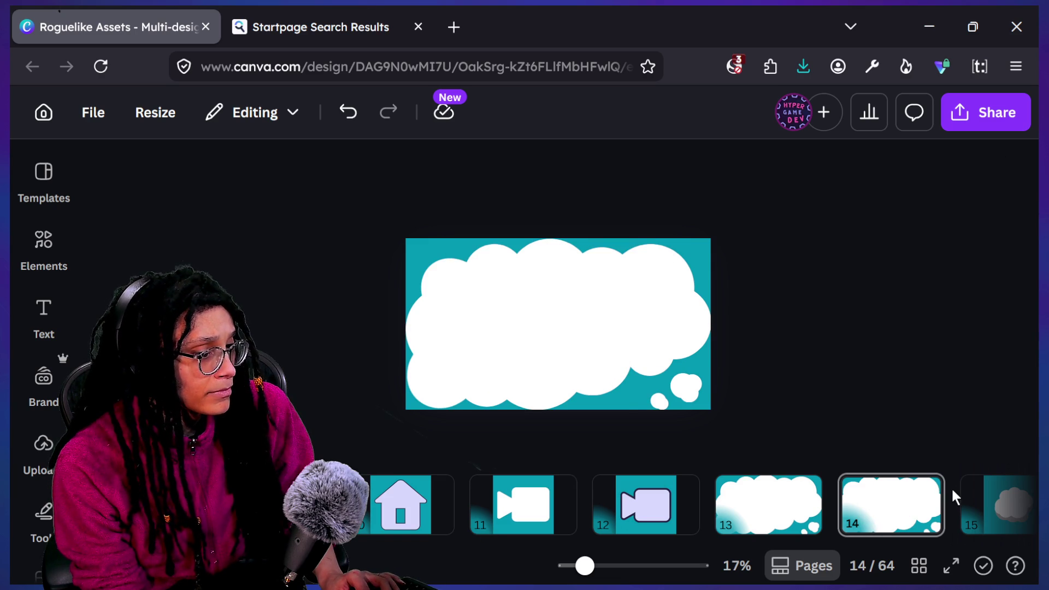
Paste the pink cloud onto a new page and enlarge and widen it to fill the page.
{"action": "left_click", "coordinate": [956, 491]}
{"action": "key", "text": "ctrl+v"}
{"action": "mouse_move", "coordinate": [499, 367]}
{"action": "left_mouse_down"}
{"action": "mouse_move", "coordinate": [415, 421]}
{"action": "mouse_move", "coordinate": [436, 409]}
{"action": "left_mouse_up"}
{"action": "left_click", "coordinate": [905, 349]}
{"action": "left_click", "coordinate": [586, 344]}
{"action": "left_click_drag", "start_coordinate": [691, 325], "coordinate": [724, 335]}
{"action": "left_click", "coordinate": [804, 388]}
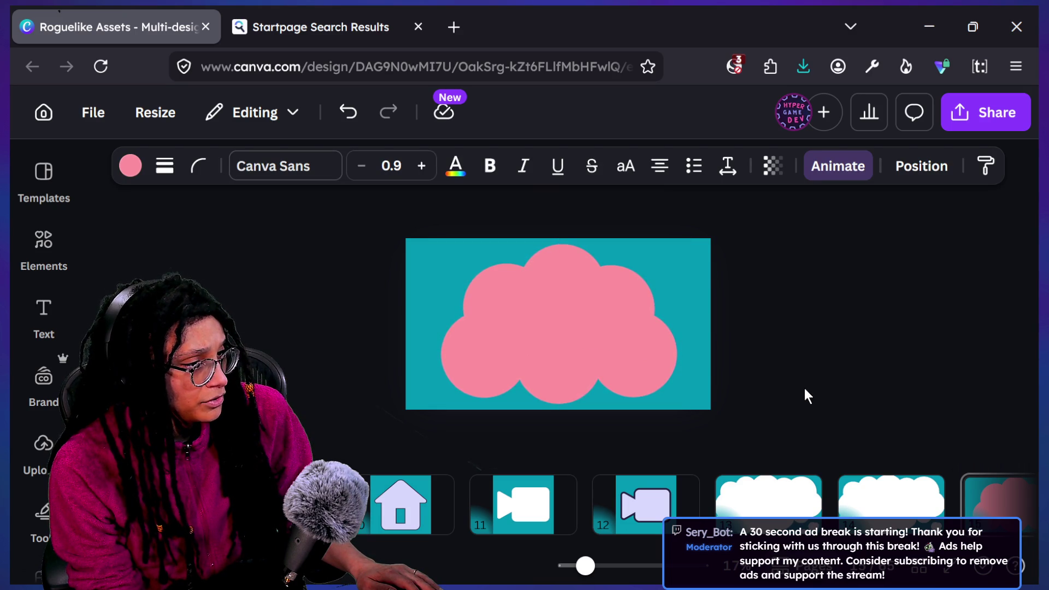
Select the whole pink cloud group, then return to the Godot editor.
{"action": "key", "text": "Tab"}
{"action": "scroll", "coordinate": [623, 365], "scroll_direction": "down", "scroll_amount": 5}
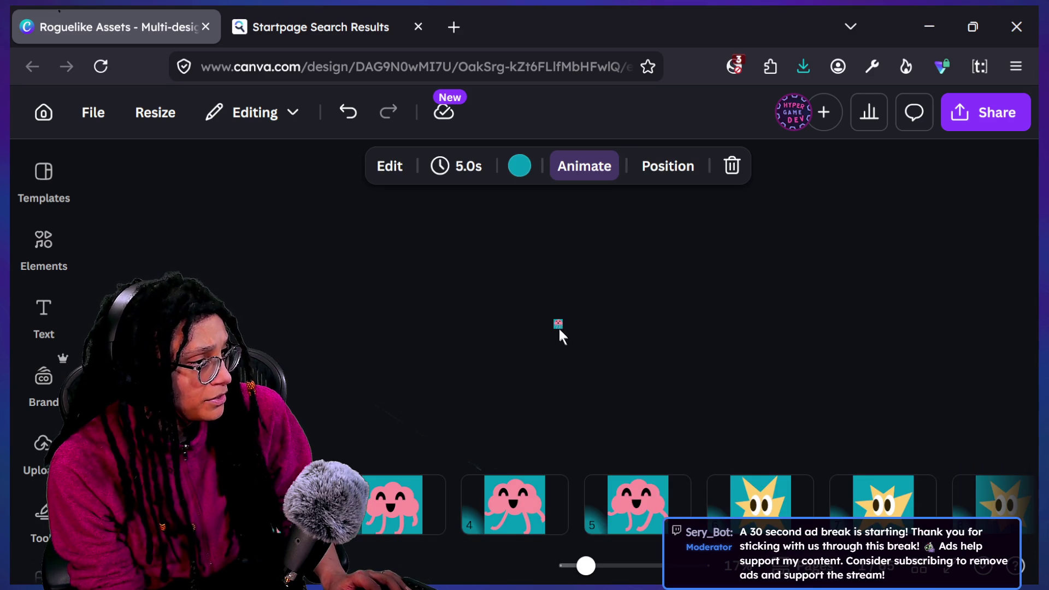
{"action": "scroll", "coordinate": [558, 324], "scroll_direction": "up", "scroll_amount": 5}
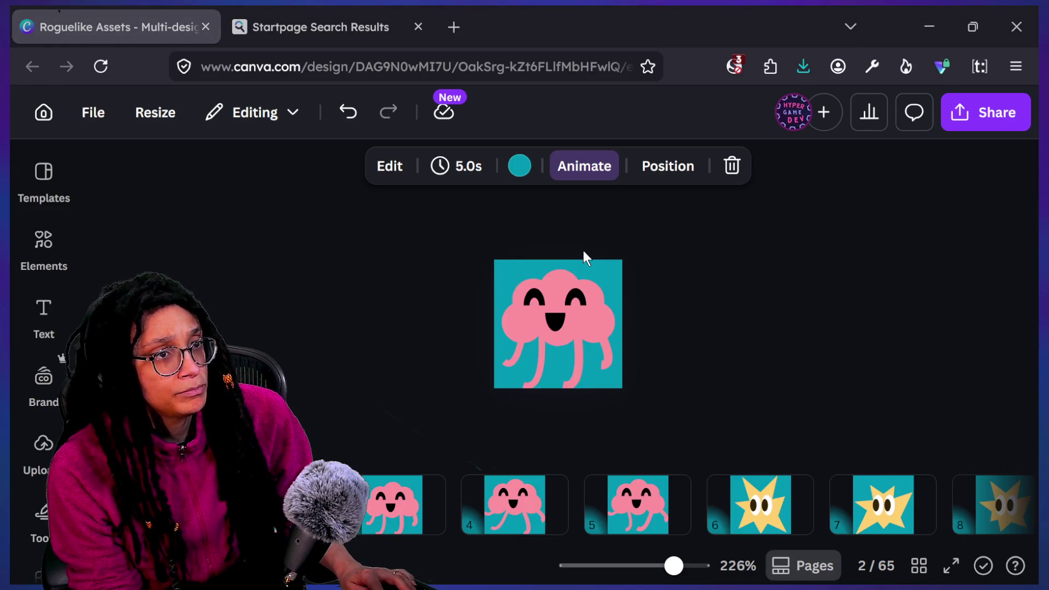
{"action": "key", "text": "alt+Tab"}
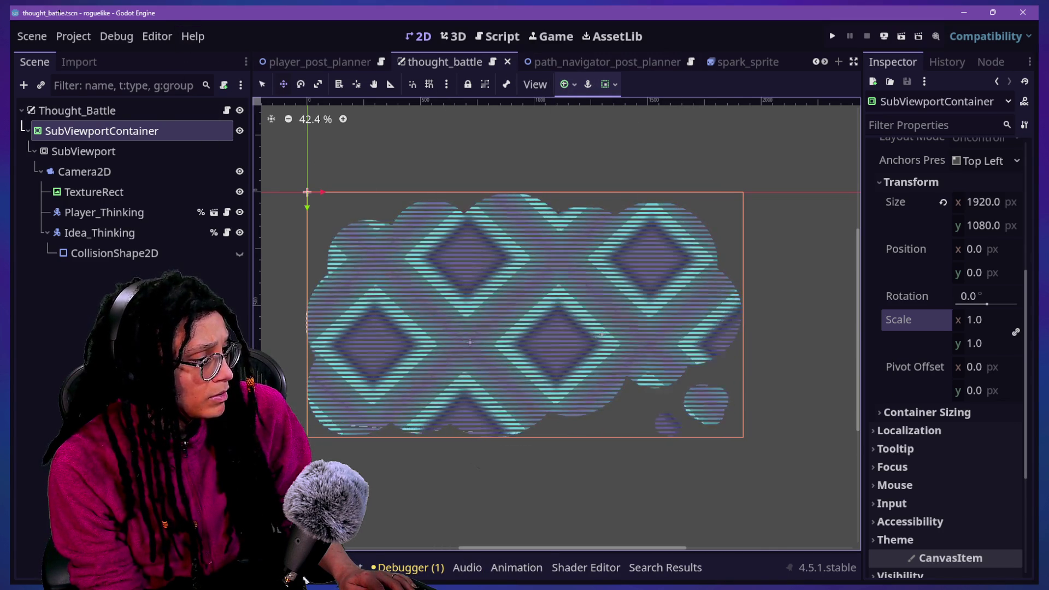
Filter the FileSystem for 'player_sp' and open the player_sprite scene.
{"action": "left_click", "coordinate": [349, 568]}
{"action": "left_click", "coordinate": [526, 381]}
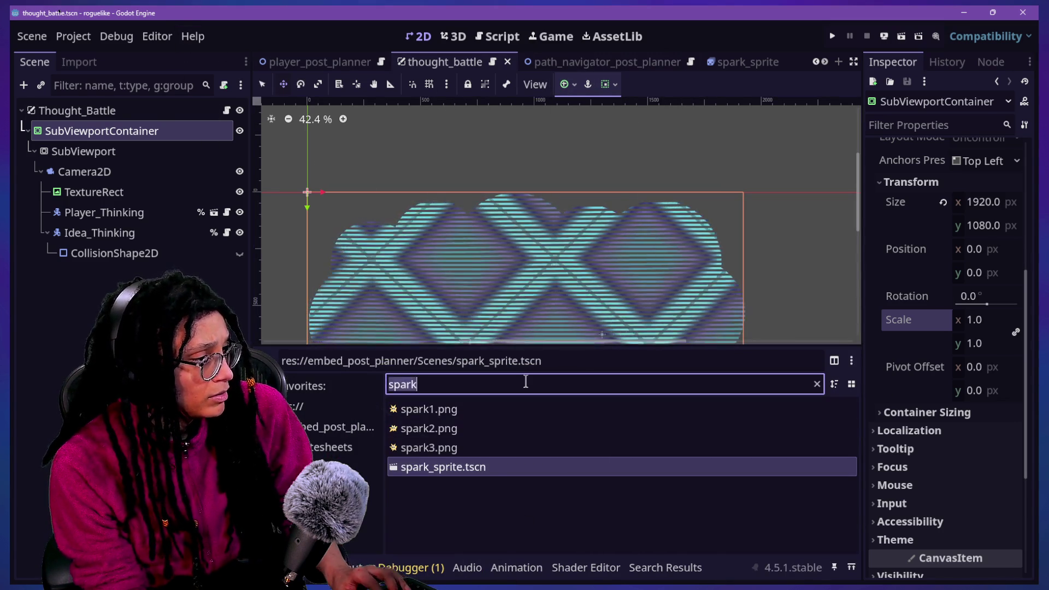
{"action": "type", "text": "animation"}
{"action": "key", "text": "ctrl+a"}
{"action": "type", "text": "pla"}
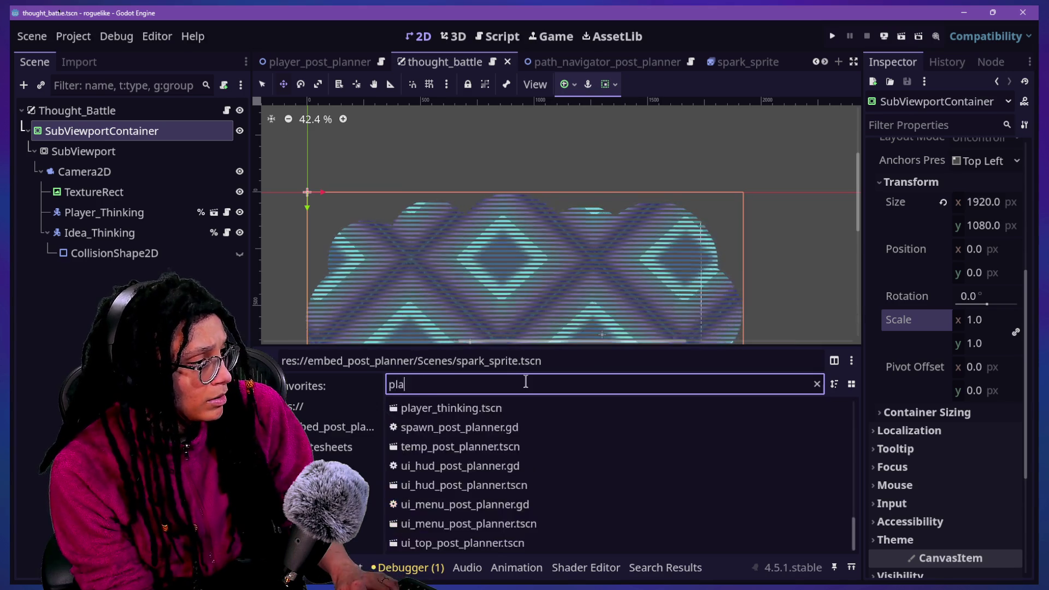
{"action": "type", "text": "yer_sp"}
{"action": "double_click", "coordinate": [482, 408]}
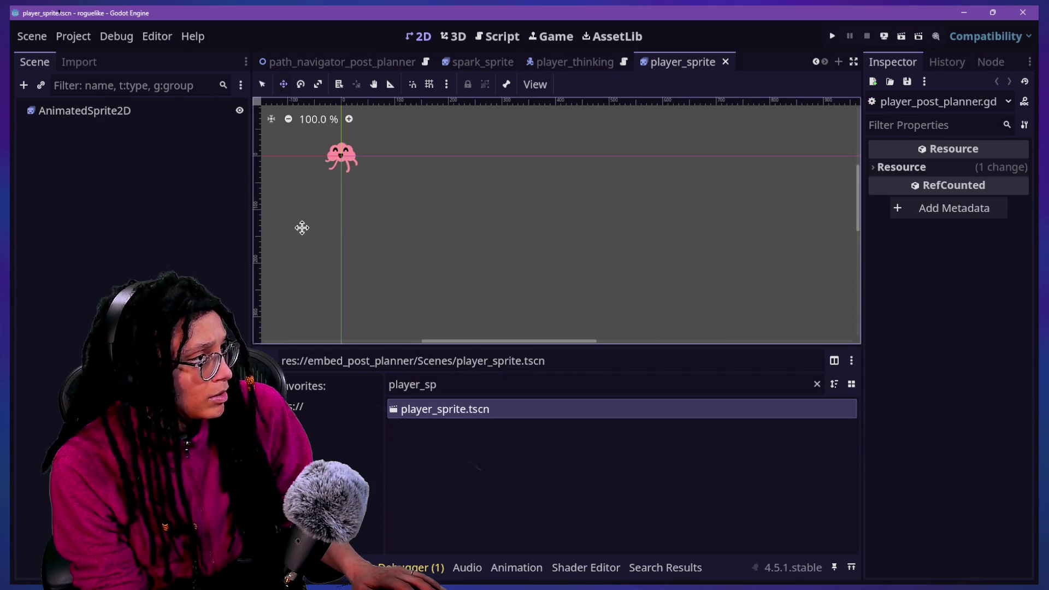
View the AnimatedSprite2D's three-frame idle animation, then return to Canva.
{"action": "scroll", "coordinate": [328, 128], "scroll_direction": "up", "scroll_amount": 8}
{"action": "left_click", "coordinate": [71, 112]}
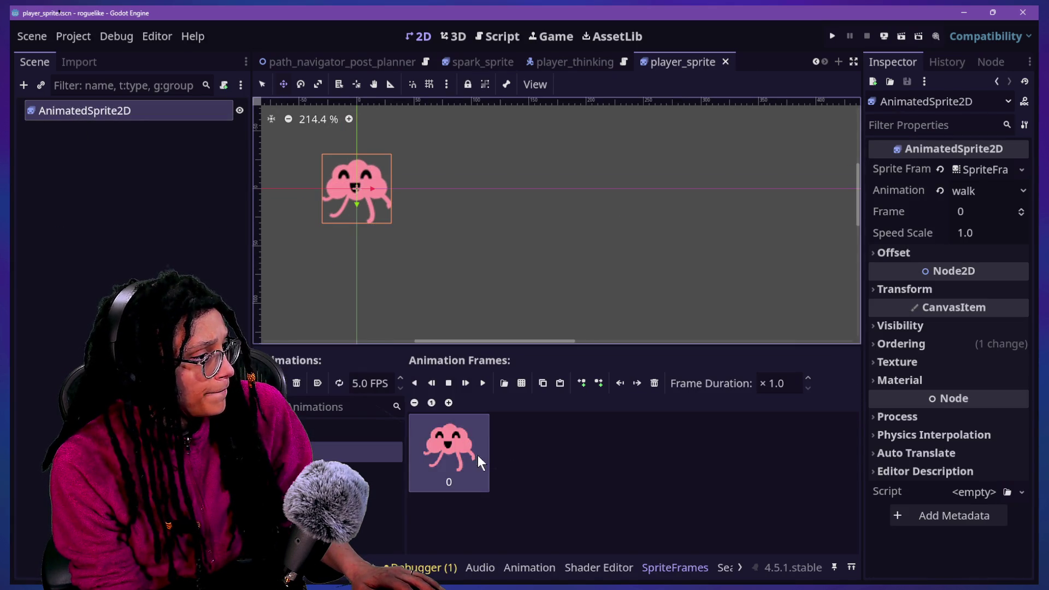
{"action": "left_click", "coordinate": [330, 432]}
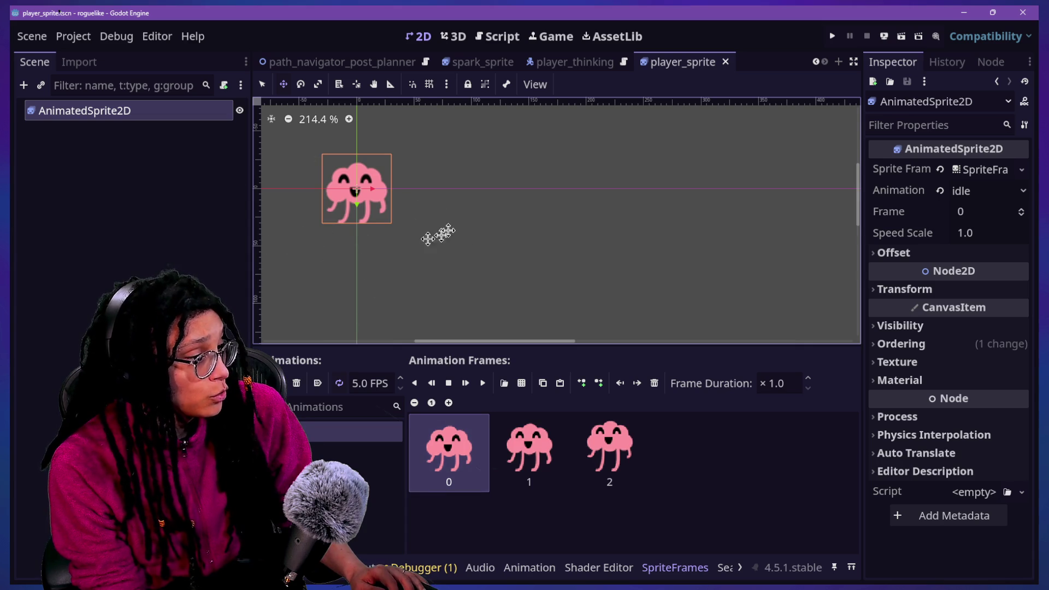
{"action": "scroll", "coordinate": [385, 212], "scroll_direction": "up", "scroll_amount": 2}
{"action": "scroll", "coordinate": [385, 211], "scroll_direction": "down", "scroll_amount": 6}
{"action": "key", "text": "alt+Tab"}
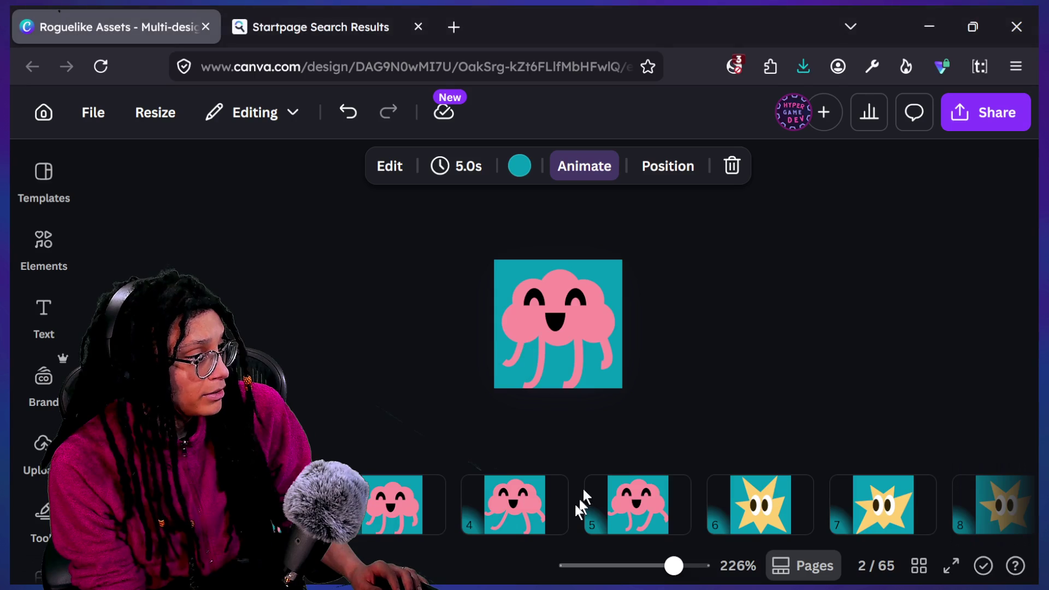
On page 3, try moving the cloud body higher, then undo the move.
{"action": "left_click", "coordinate": [370, 496]}
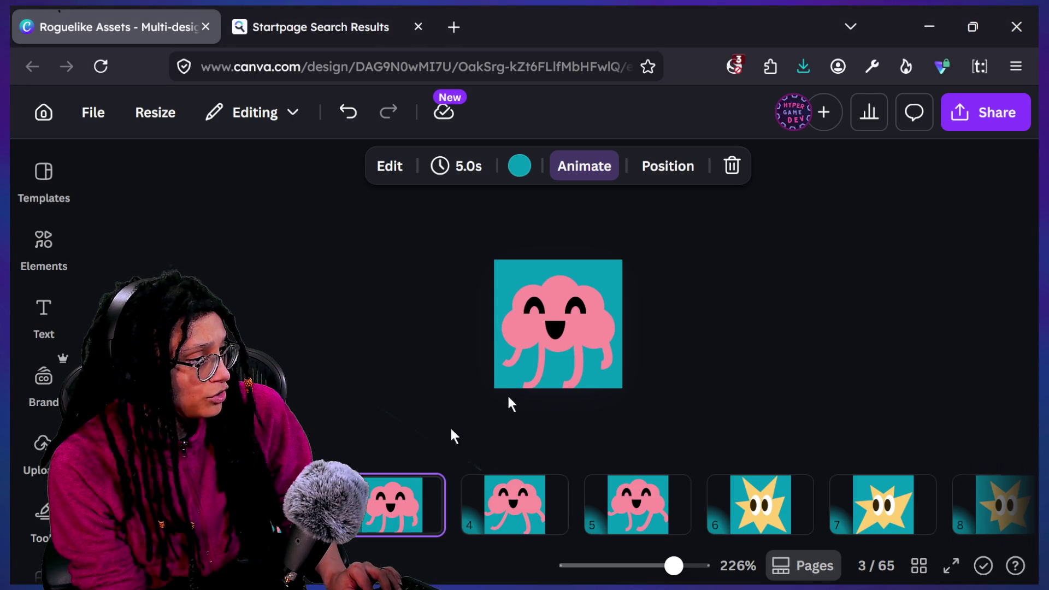
{"action": "left_click", "coordinate": [554, 345]}
{"action": "mouse_move", "coordinate": [421, 246]}
{"action": "left_mouse_down"}
{"action": "mouse_move", "coordinate": [661, 332]}
{"action": "mouse_move", "coordinate": [655, 322]}
{"action": "left_mouse_up"}
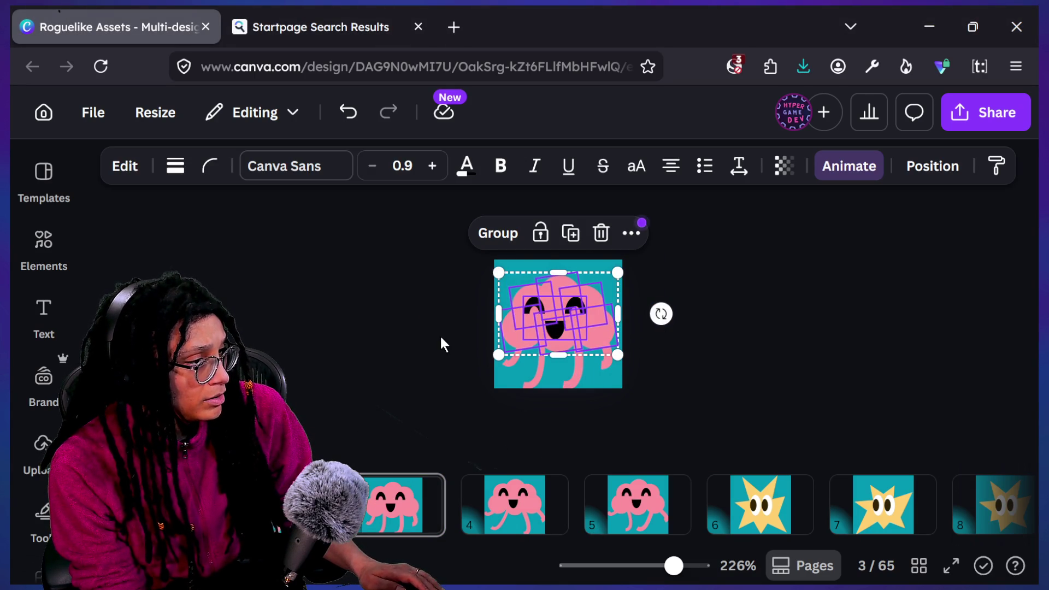
{"action": "left_click_drag", "start_coordinate": [571, 310], "coordinate": [571, 290]}
{"action": "key", "text": "ctrl+z"}
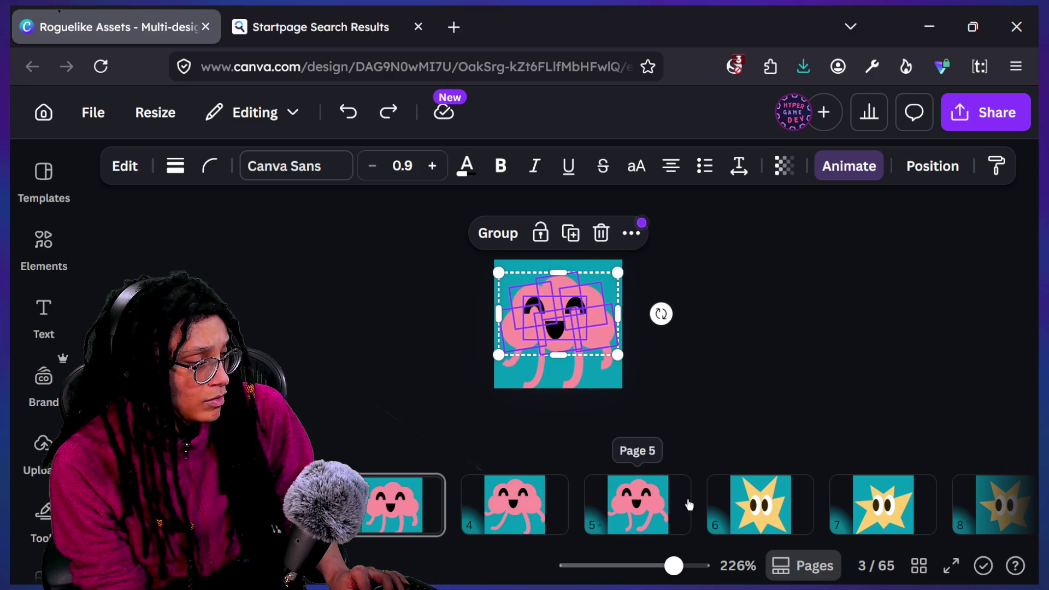
Delete the white cloud page 14 from the page strip, leaving 64 pages.
{"action": "scroll", "coordinate": [686, 505], "scroll_direction": "down", "scroll_amount": 2}
{"action": "scroll", "coordinate": [689, 505], "scroll_direction": "down", "scroll_amount": 3}
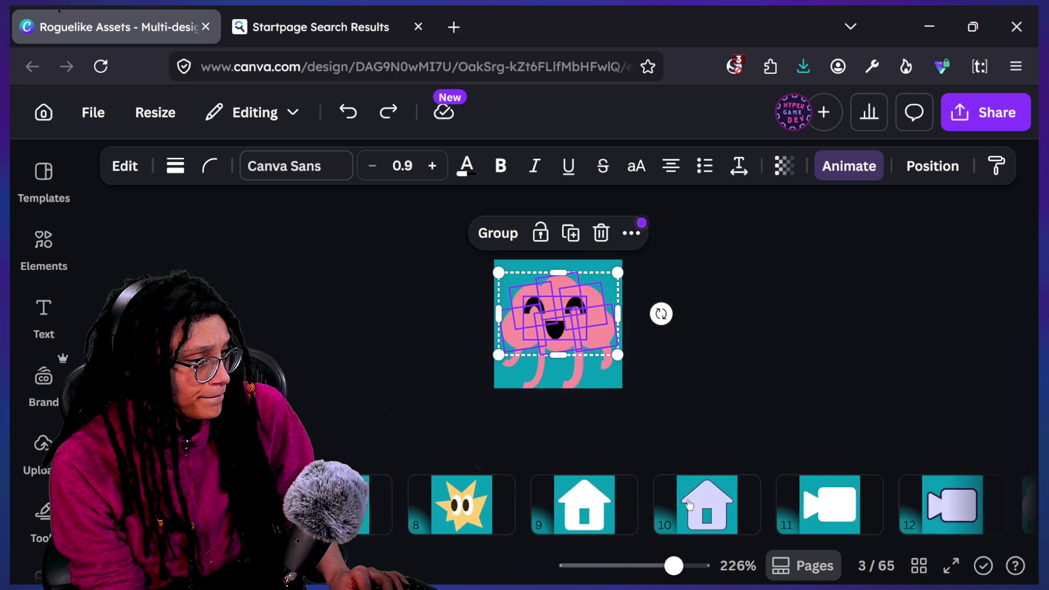
{"action": "scroll", "coordinate": [689, 504], "scroll_direction": "down", "scroll_amount": 2}
{"action": "scroll", "coordinate": [690, 504], "scroll_direction": "up", "scroll_amount": 3}
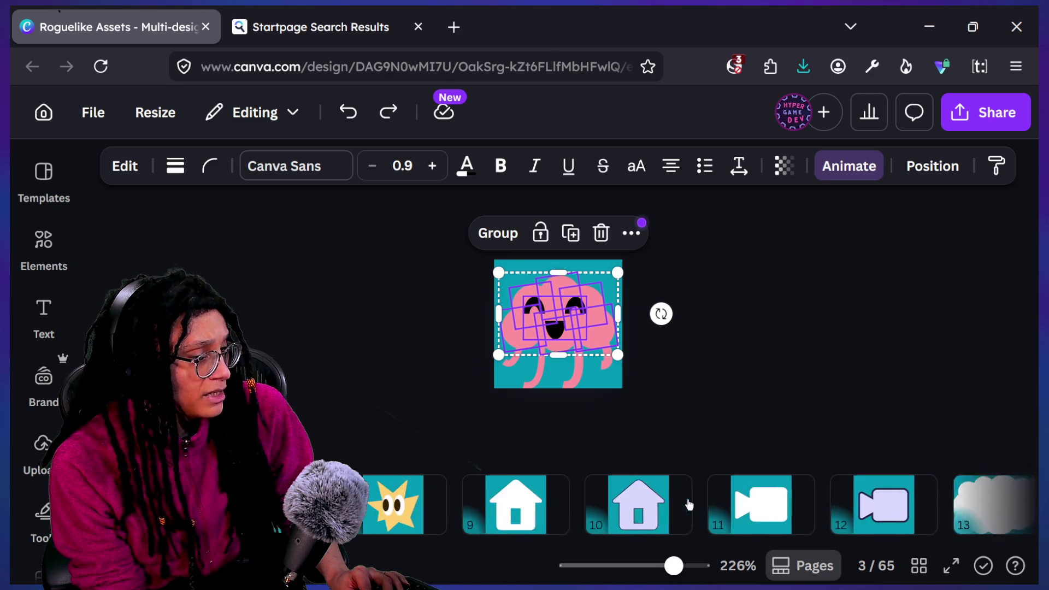
{"action": "scroll", "coordinate": [689, 504], "scroll_direction": "down", "scroll_amount": 4}
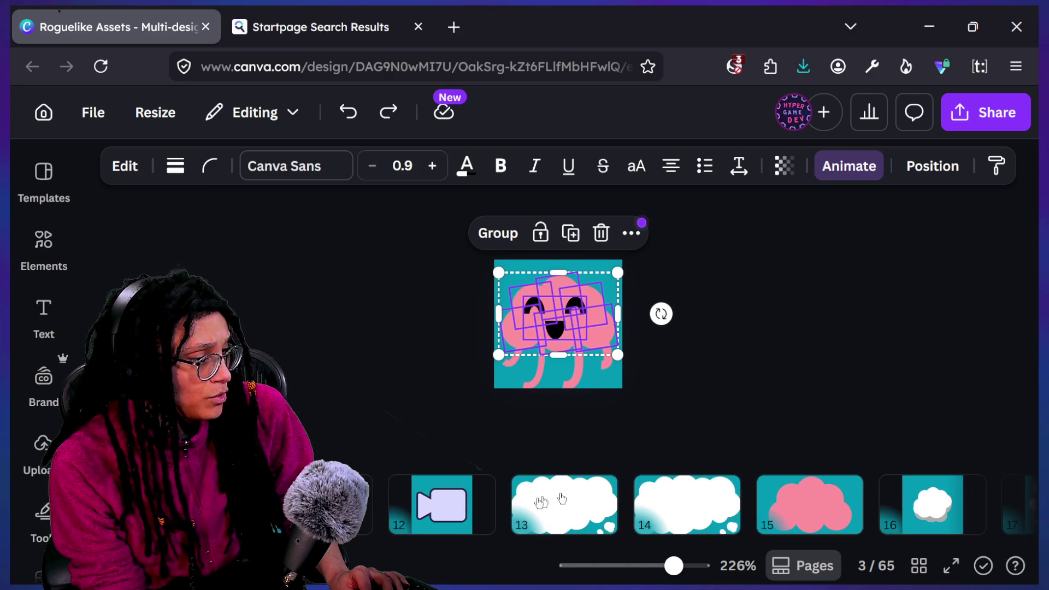
{"action": "scroll", "coordinate": [547, 483], "scroll_direction": "up", "scroll_amount": 8}
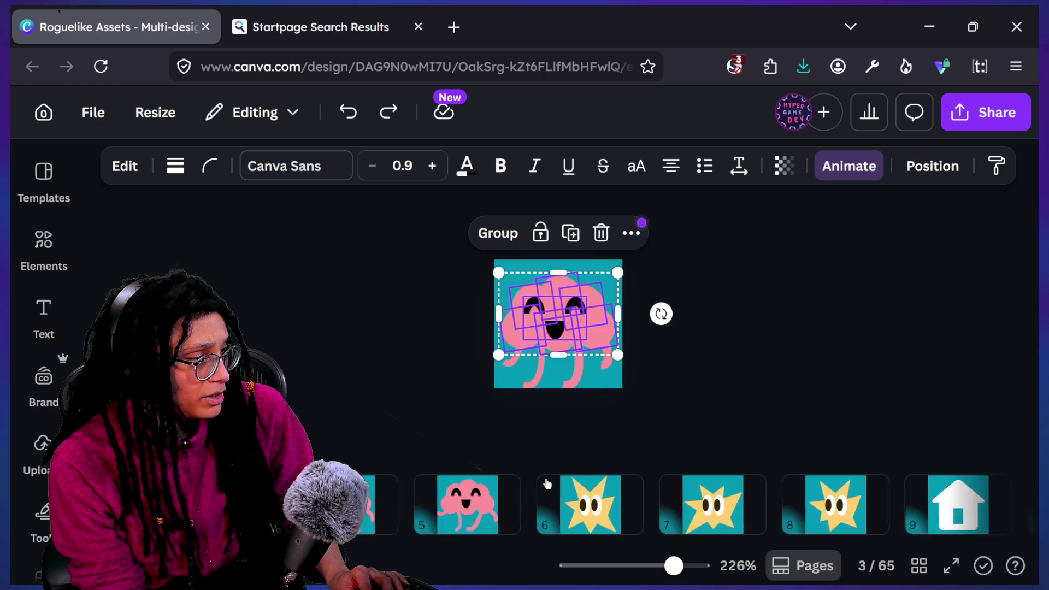
{"action": "scroll", "coordinate": [546, 483], "scroll_direction": "down", "scroll_amount": 5}
{"action": "scroll", "coordinate": [547, 483], "scroll_direction": "down", "scroll_amount": 4}
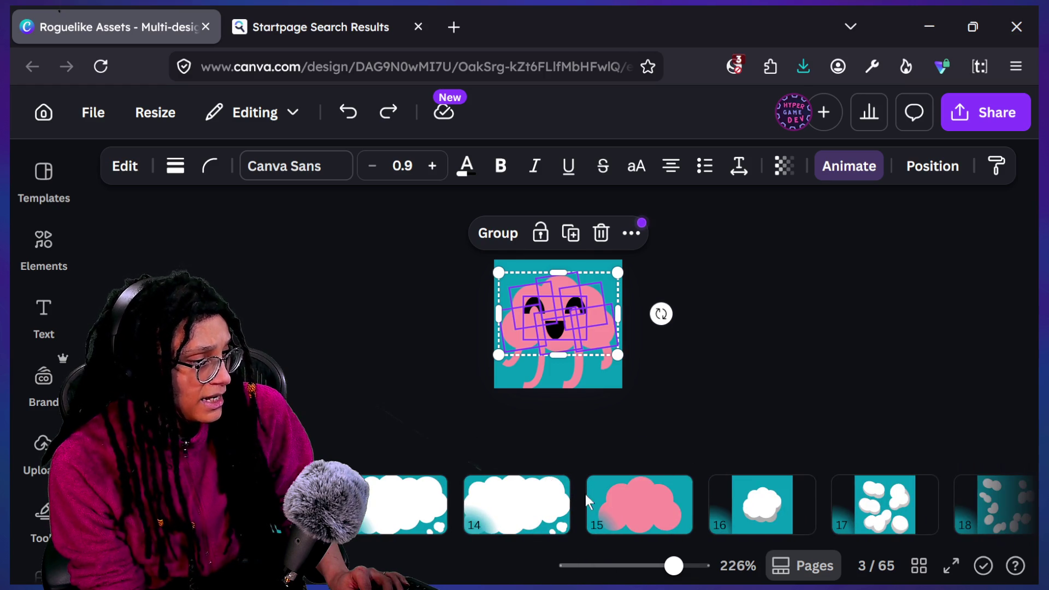
{"action": "left_click", "coordinate": [568, 502]}
{"action": "key", "text": "Delete"}
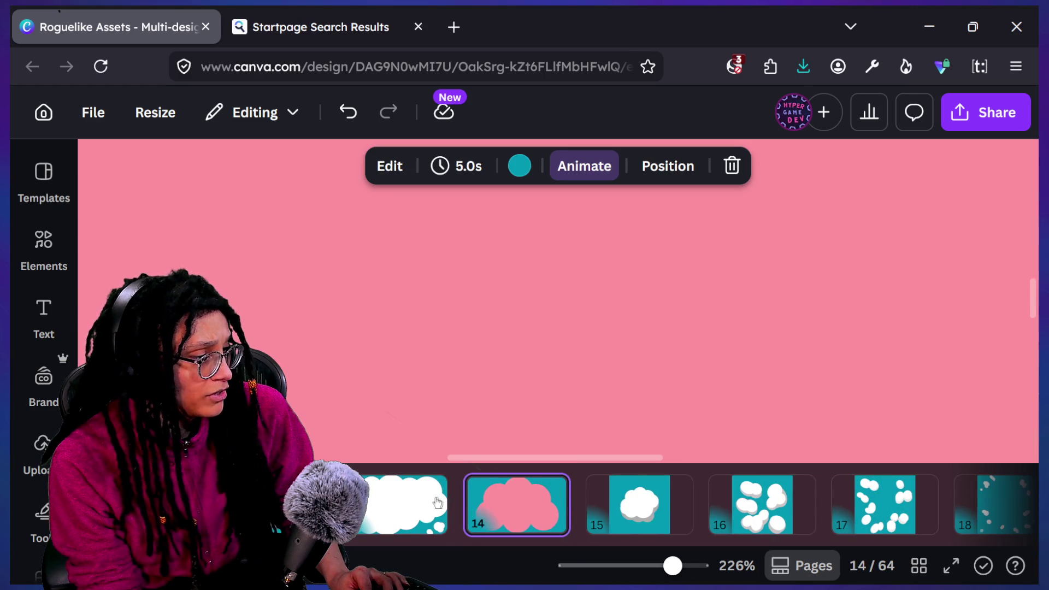
{"action": "left_click", "coordinate": [432, 502]}
Inspect the Resize custom size values and the list of pages to resize.
{"action": "left_click", "coordinate": [178, 114]}
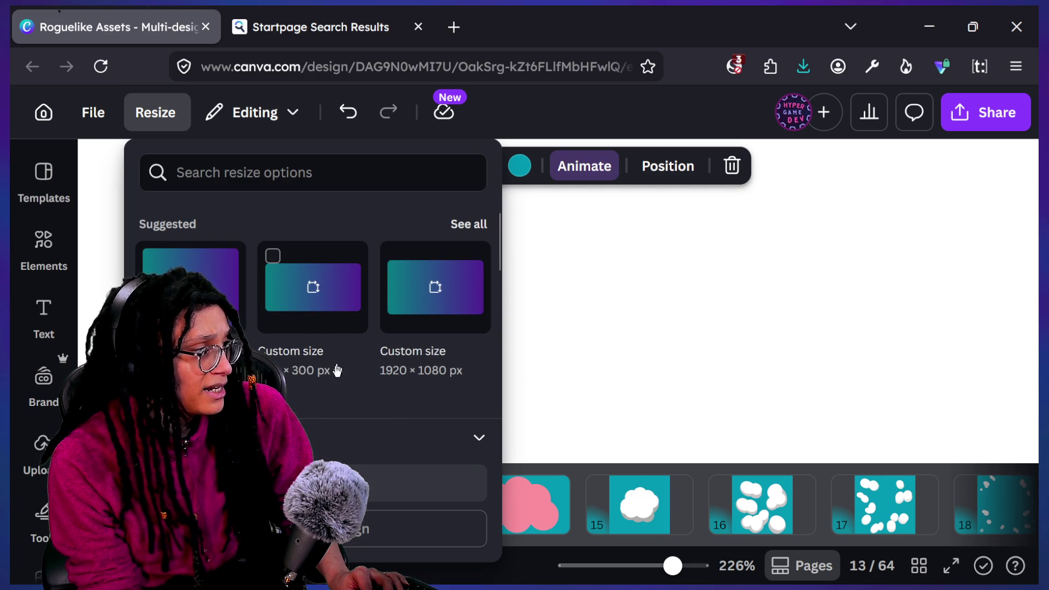
{"action": "scroll", "coordinate": [333, 367], "scroll_direction": "down", "scroll_amount": 2}
{"action": "left_click", "coordinate": [191, 262]}
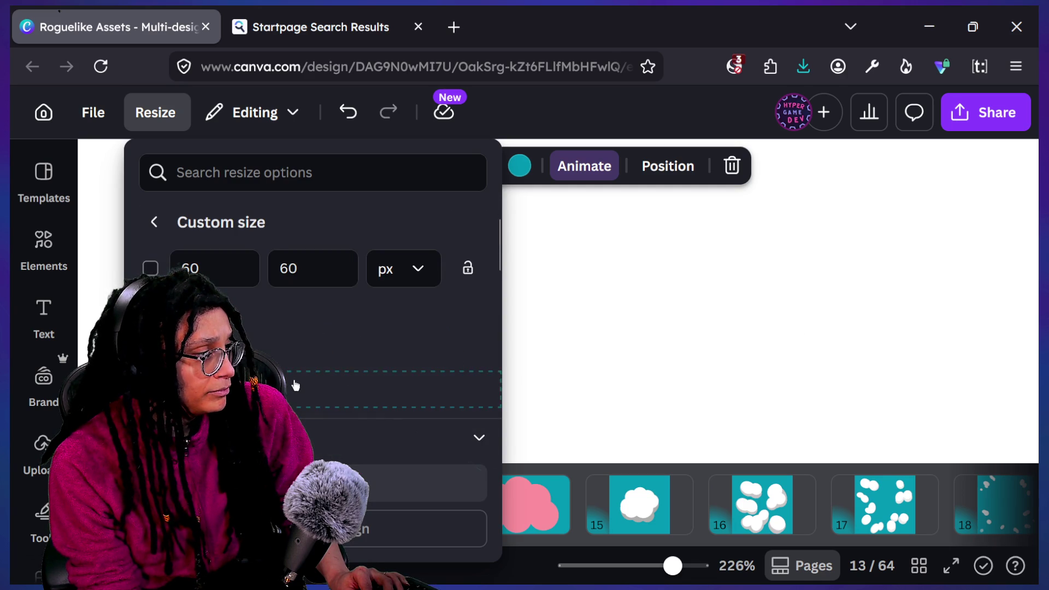
{"action": "scroll", "coordinate": [295, 388], "scroll_direction": "down", "scroll_amount": 1}
{"action": "left_click", "coordinate": [313, 437]}
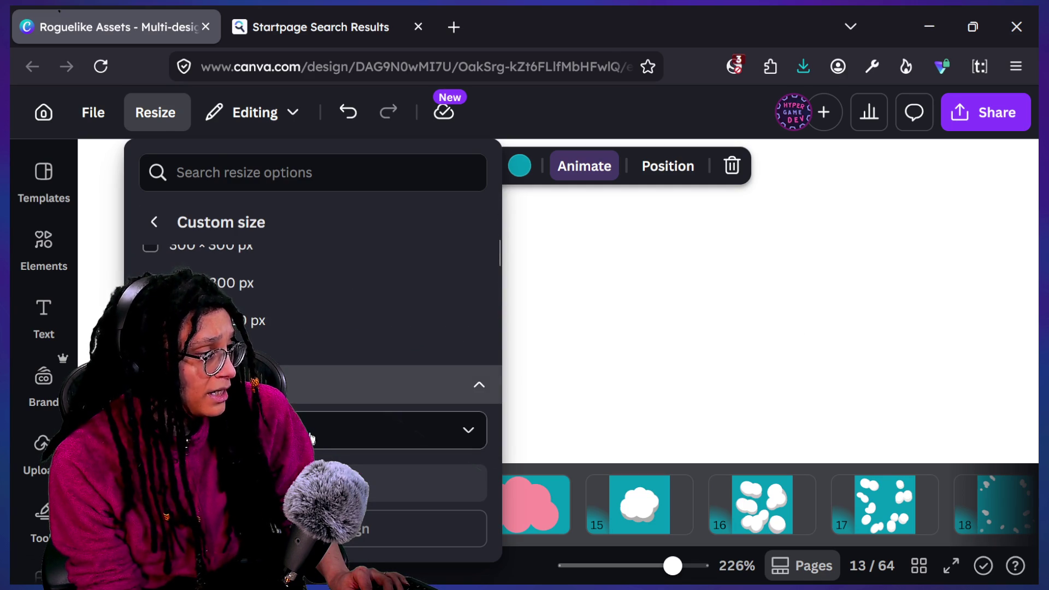
{"action": "left_click", "coordinate": [313, 428]}
{"action": "scroll", "coordinate": [321, 253], "scroll_direction": "down", "scroll_amount": 10}
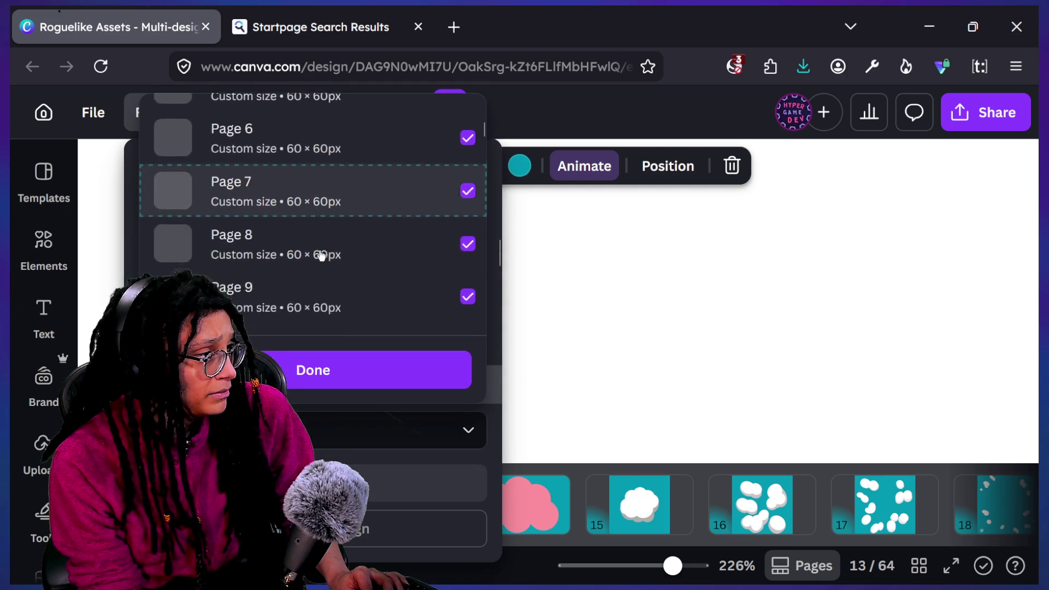
{"action": "scroll", "coordinate": [322, 254], "scroll_direction": "down", "scroll_amount": 4}
{"action": "scroll", "coordinate": [321, 254], "scroll_direction": "up", "scroll_amount": 4}
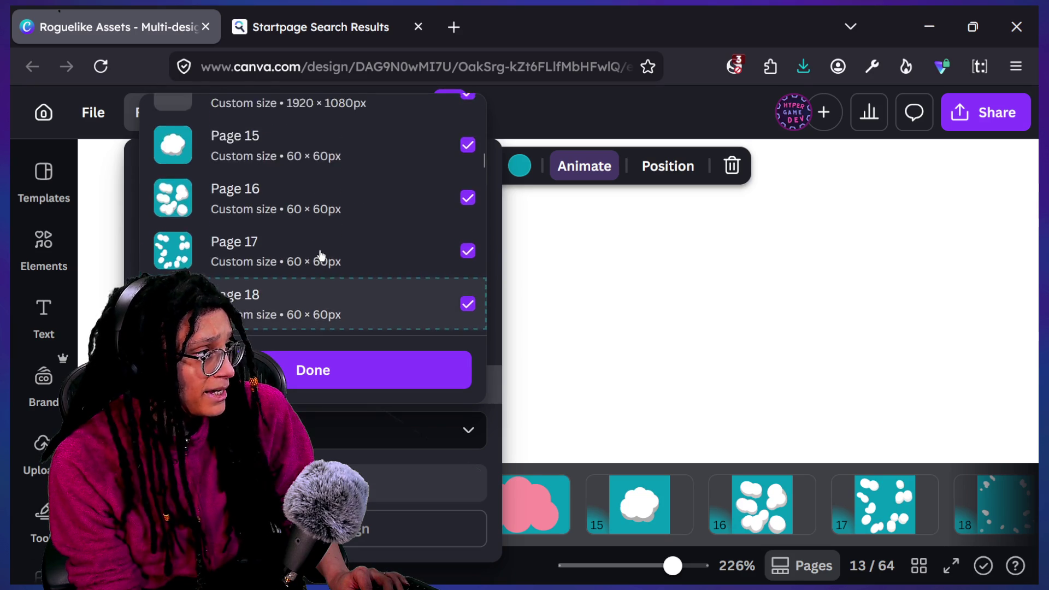
Dismiss the resize options and duplicate page 3 as a new page 4.
{"action": "left_click", "coordinate": [312, 370]}
{"action": "key", "text": "Escape"}
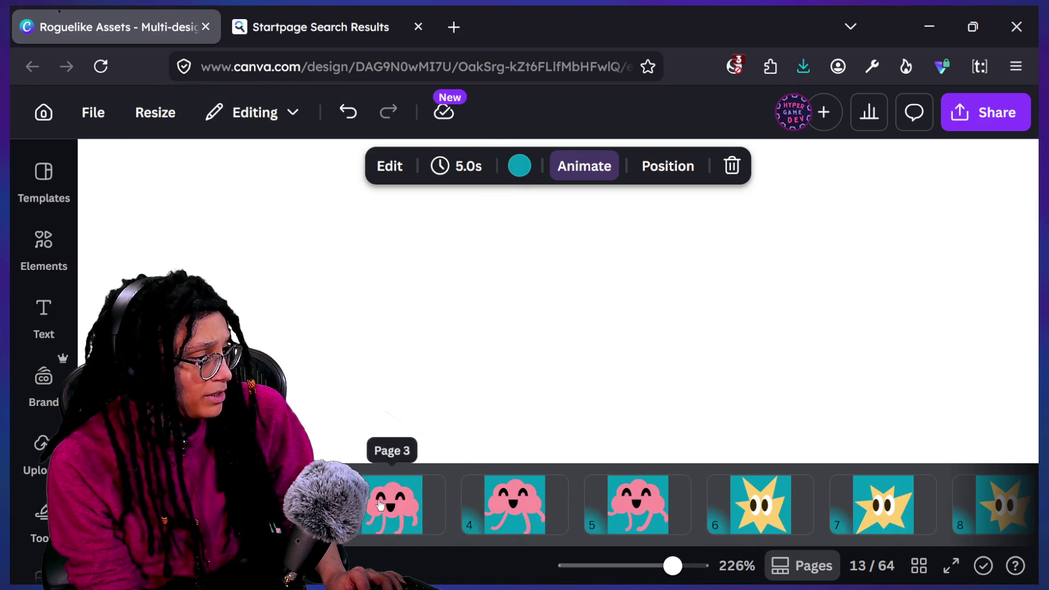
{"action": "left_click", "coordinate": [391, 504]}
{"action": "key", "text": "ctrl+d"}
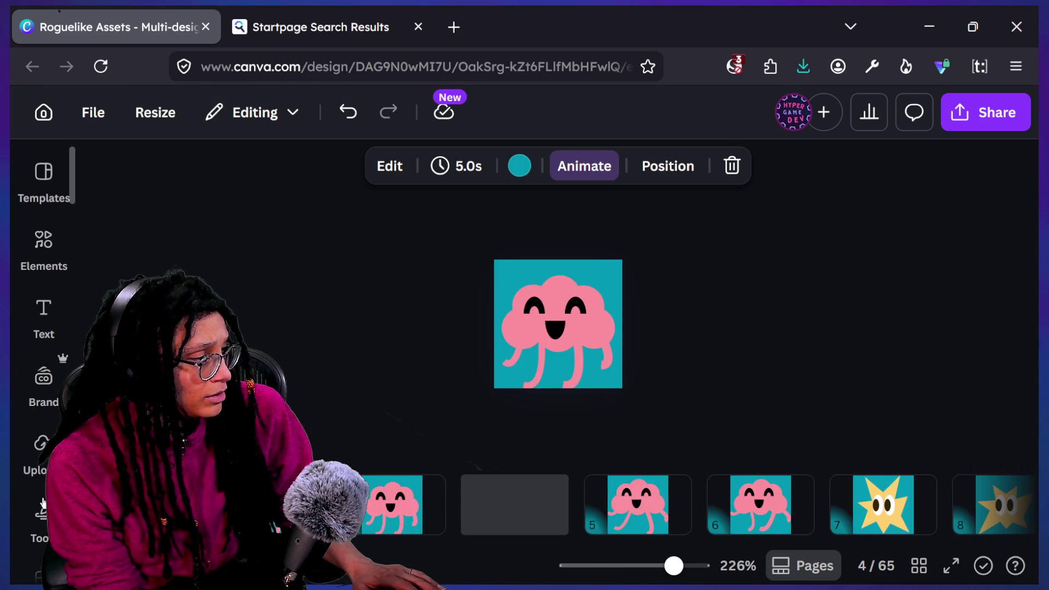
Move the duplicated page to position 6 and select all its elements.
{"action": "mouse_move", "coordinate": [394, 497]}
{"action": "left_mouse_down"}
{"action": "mouse_move", "coordinate": [844, 488]}
{"action": "mouse_move", "coordinate": [765, 497]}
{"action": "left_mouse_up"}
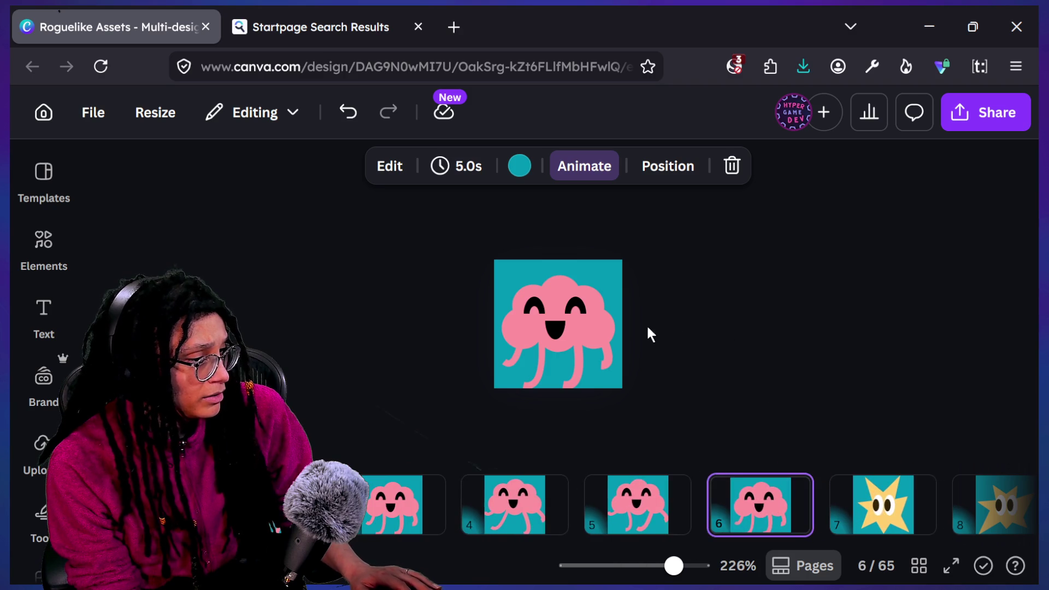
{"action": "left_click", "coordinate": [577, 314]}
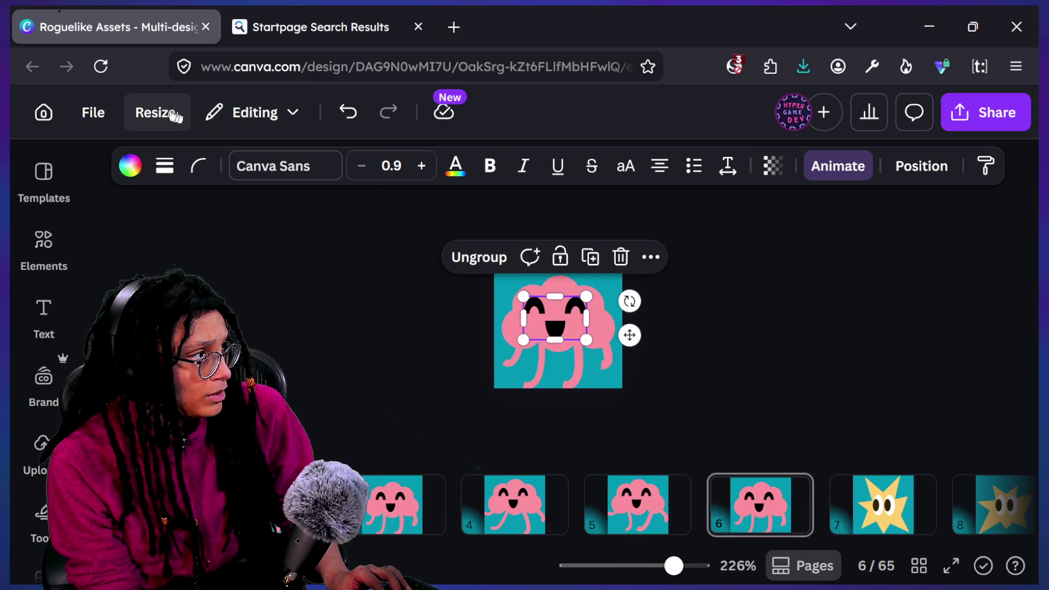
{"action": "left_click", "coordinate": [155, 113]}
{"action": "left_click", "coordinate": [552, 324]}
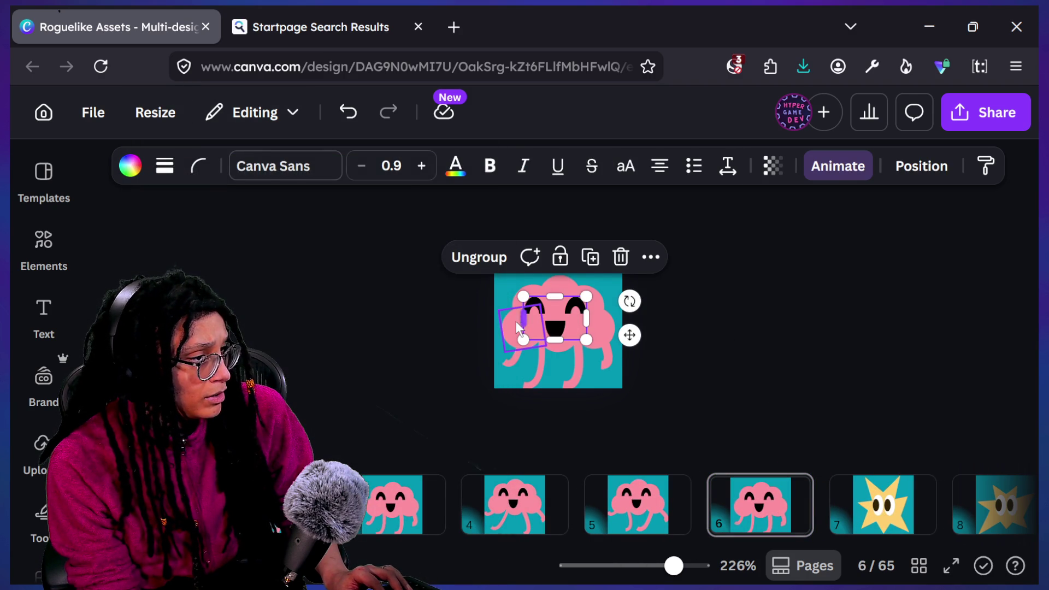
{"action": "key", "text": "ctrl+a"}
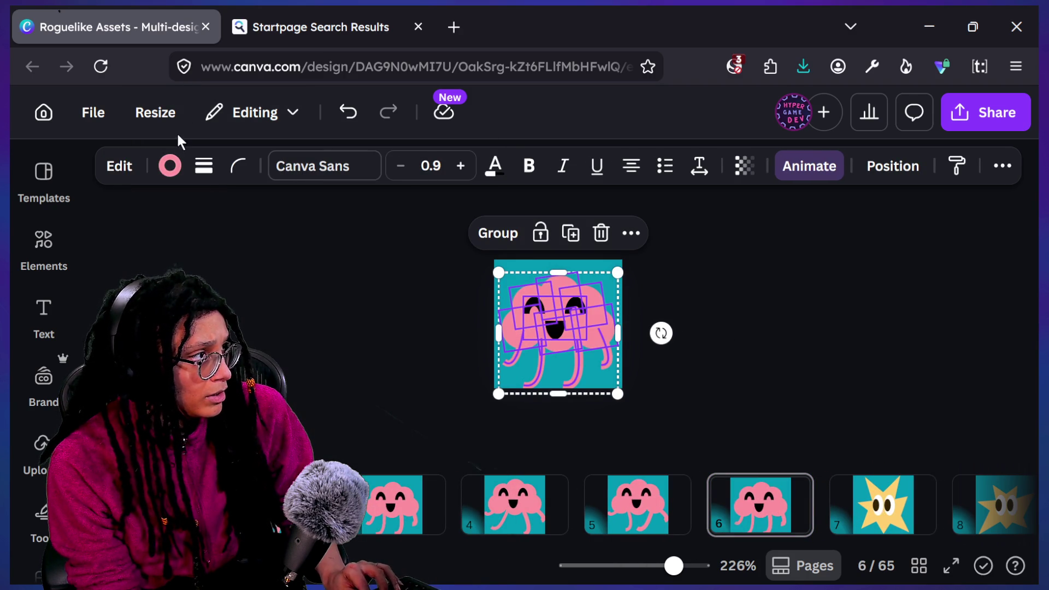
Resize only the current page 6 to a custom width of 1080 px.
{"action": "left_click", "coordinate": [156, 113]}
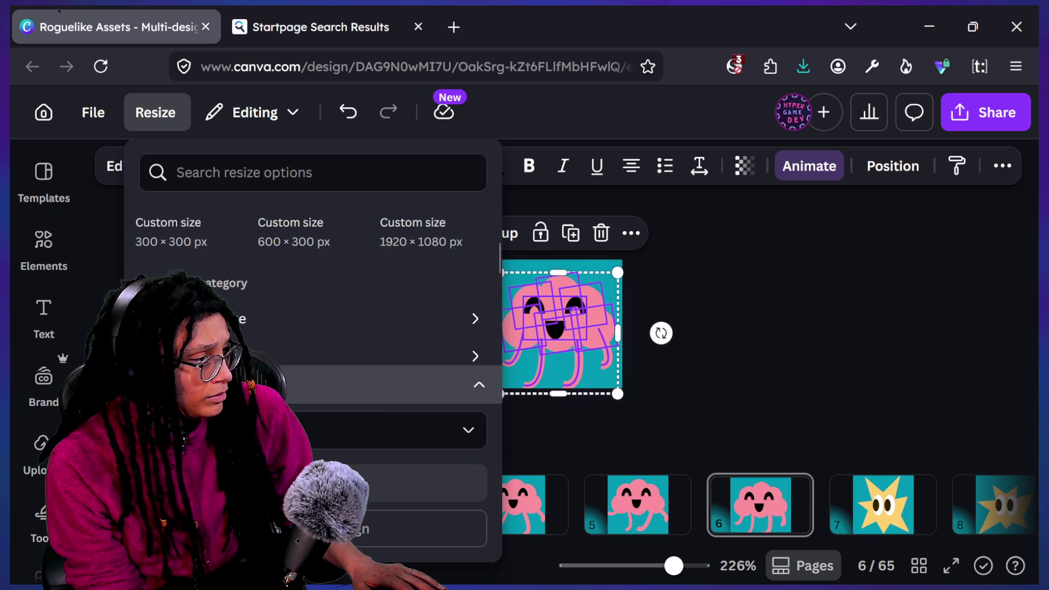
{"action": "left_click", "coordinate": [382, 430]}
{"action": "scroll", "coordinate": [229, 164], "scroll_direction": "up", "scroll_amount": 10}
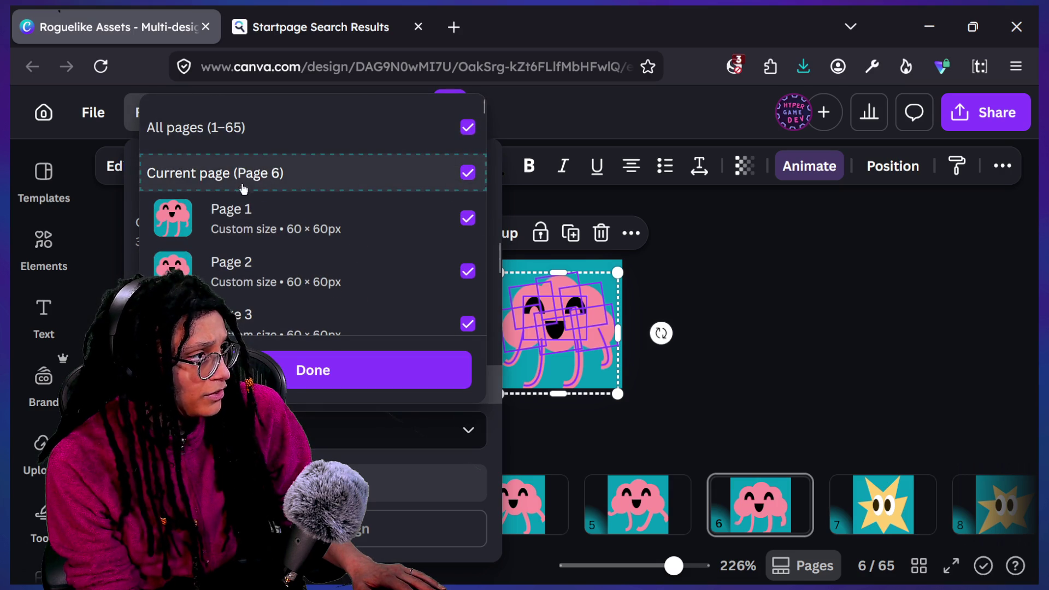
{"action": "left_click", "coordinate": [170, 131]}
{"action": "left_click", "coordinate": [219, 173]}
{"action": "left_click", "coordinate": [306, 370]}
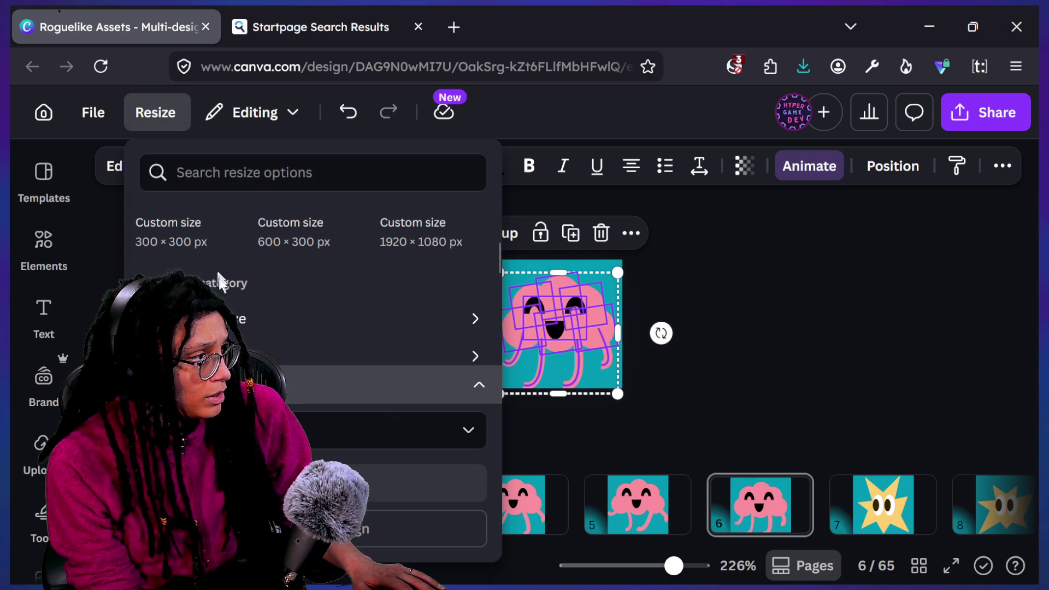
{"action": "left_click", "coordinate": [202, 240]}
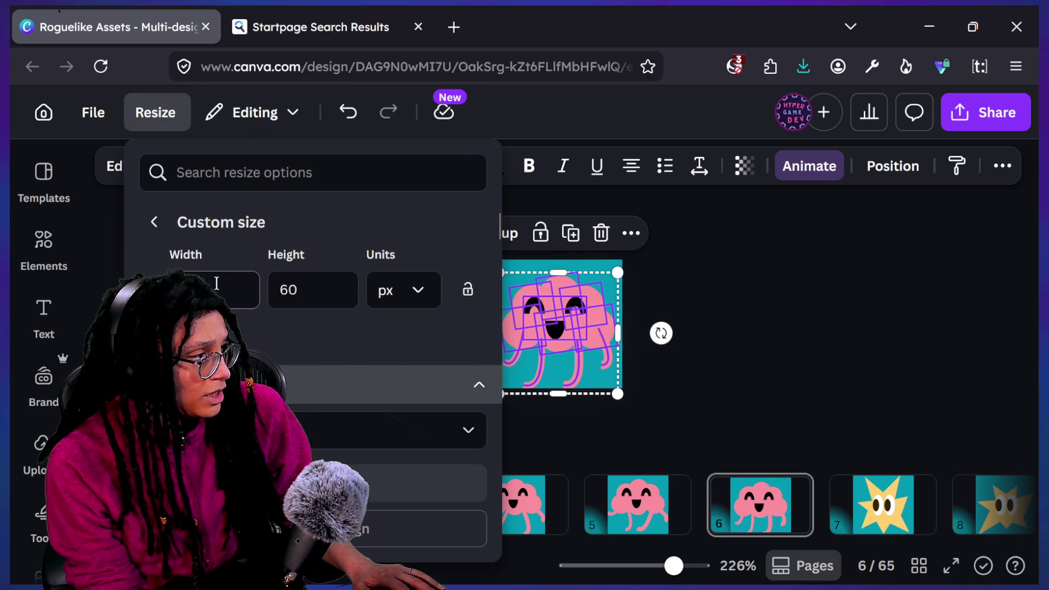
{"action": "left_click", "coordinate": [217, 283]}
{"action": "type", "text": "1080"}
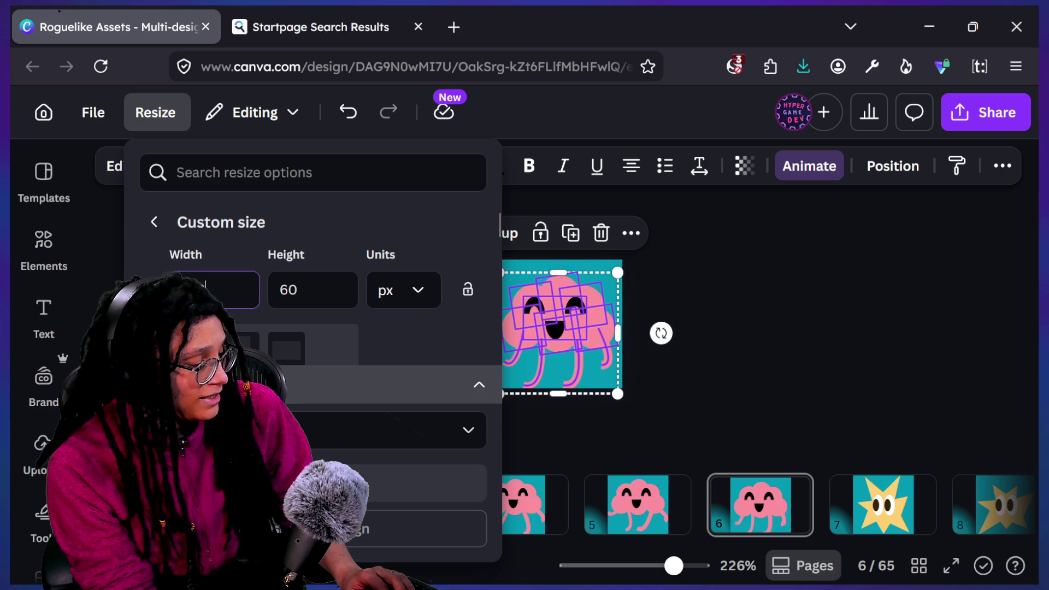
{"action": "key", "text": "Tab"}
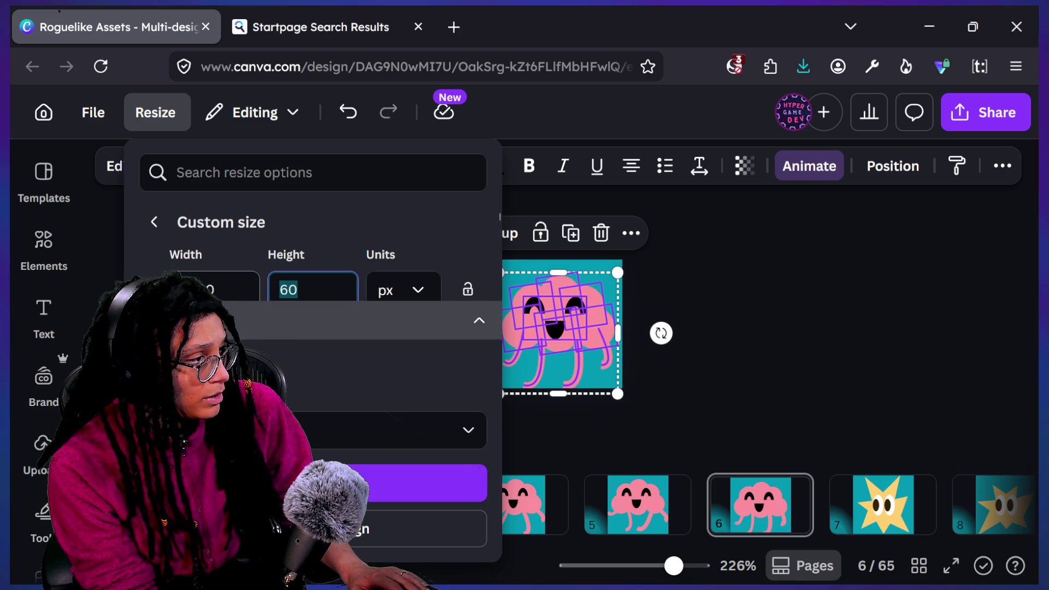
{"action": "left_click", "coordinate": [470, 483]}
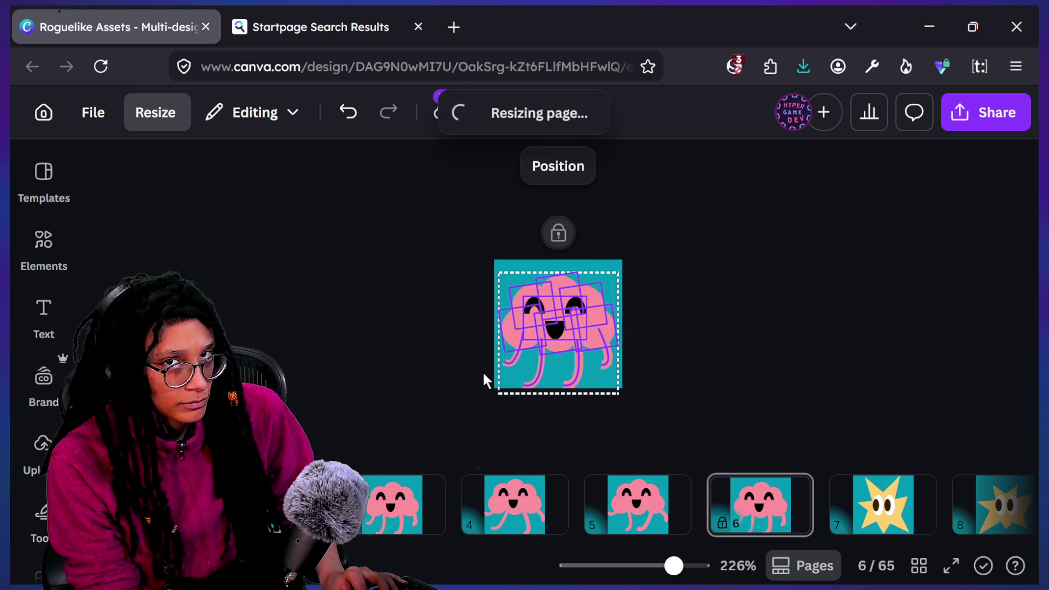
Reset the browser zoom to see the whole page and delete the character's legs group.
{"action": "key", "text": "ctrl+minus"}
{"action": "key", "text": "ctrl+minus"}
{"action": "key", "text": "ctrl+minus"}
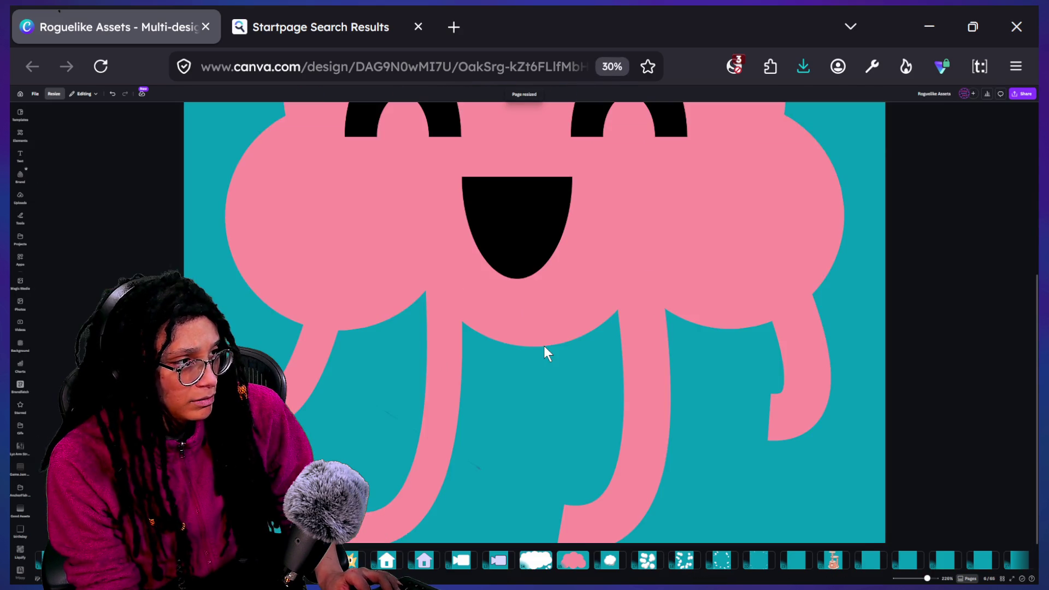
{"action": "key", "text": "ctrl+plus"}
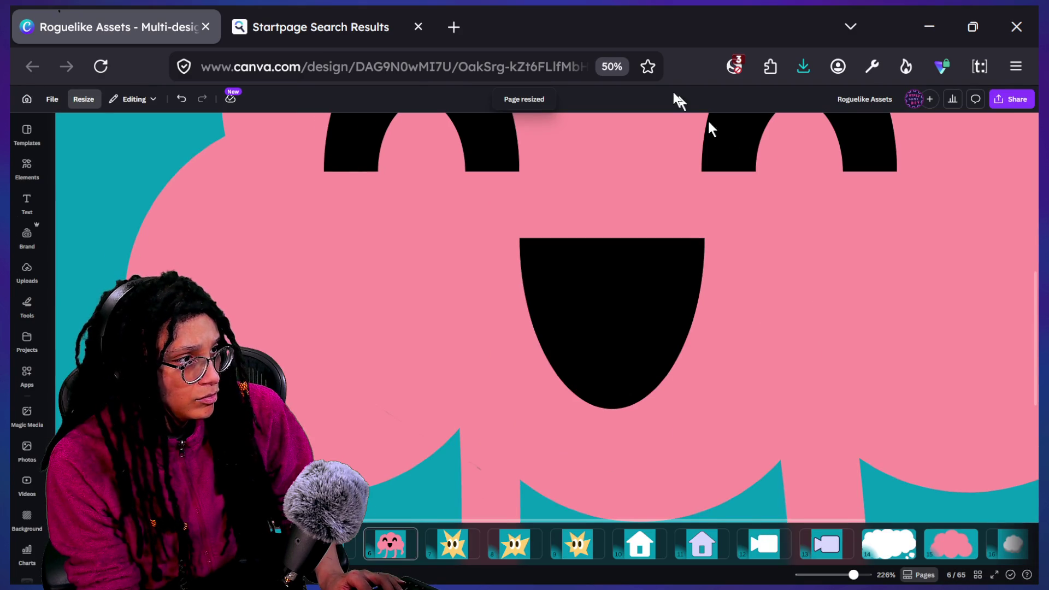
{"action": "key", "text": "ctrl+0"}
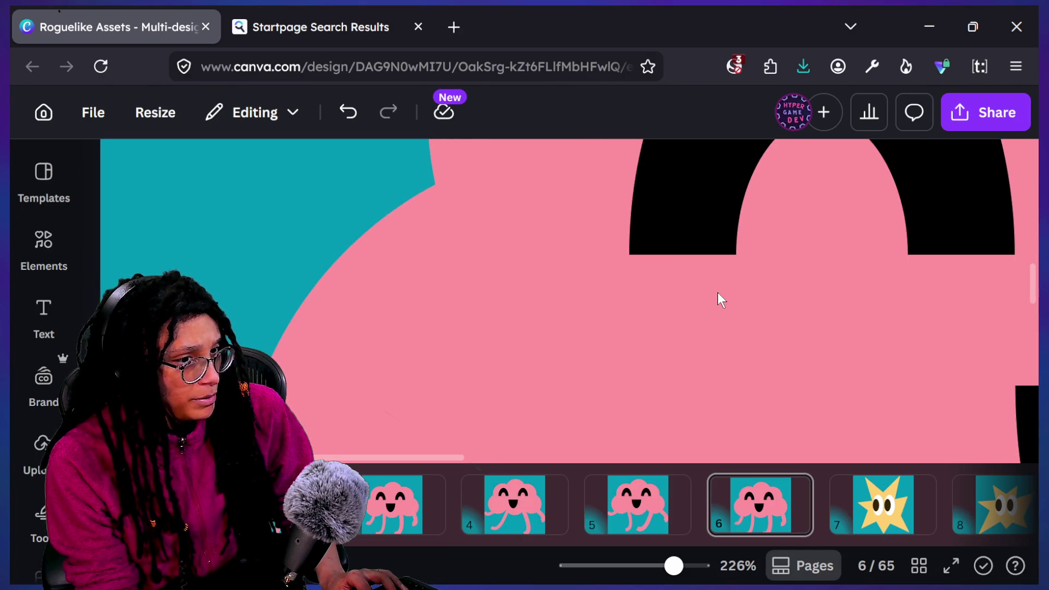
{"action": "scroll", "coordinate": [717, 292], "scroll_direction": "down", "scroll_amount": 5}
{"action": "scroll", "coordinate": [720, 294], "scroll_direction": "up", "scroll_amount": 2}
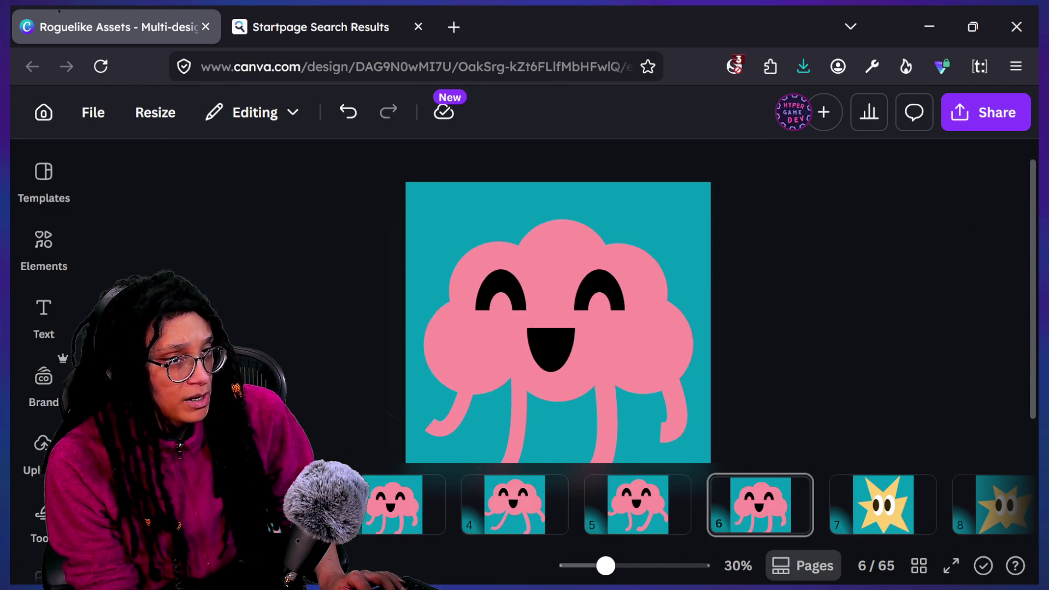
{"action": "scroll", "coordinate": [687, 298], "scroll_direction": "down", "scroll_amount": 1}
{"action": "scroll", "coordinate": [687, 296], "scroll_direction": "down", "scroll_amount": 1}
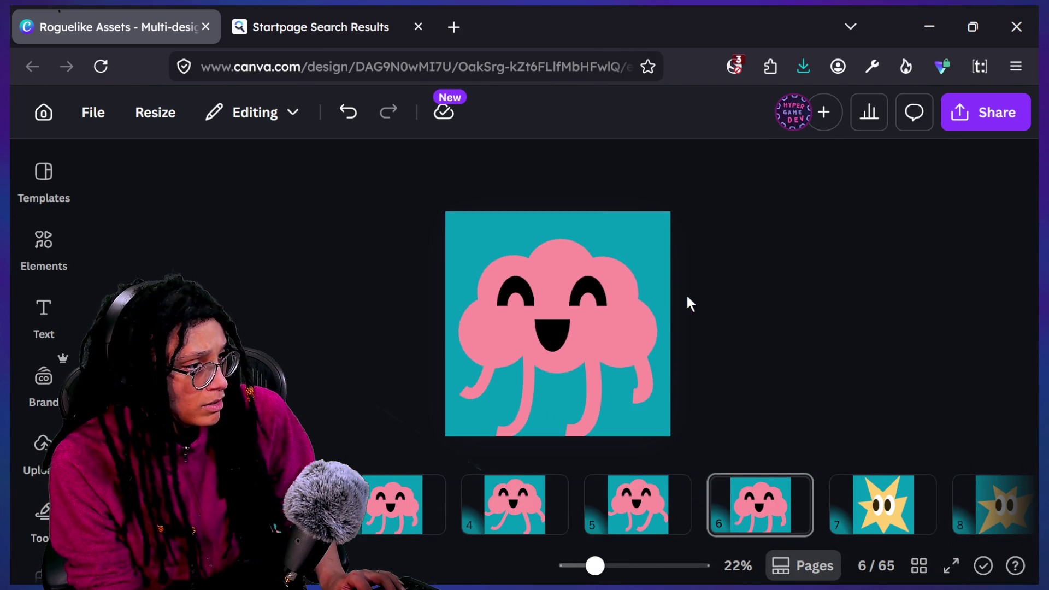
{"action": "left_click_drag", "start_coordinate": [421, 468], "coordinate": [696, 378]}
{"action": "key", "text": "Delete"}
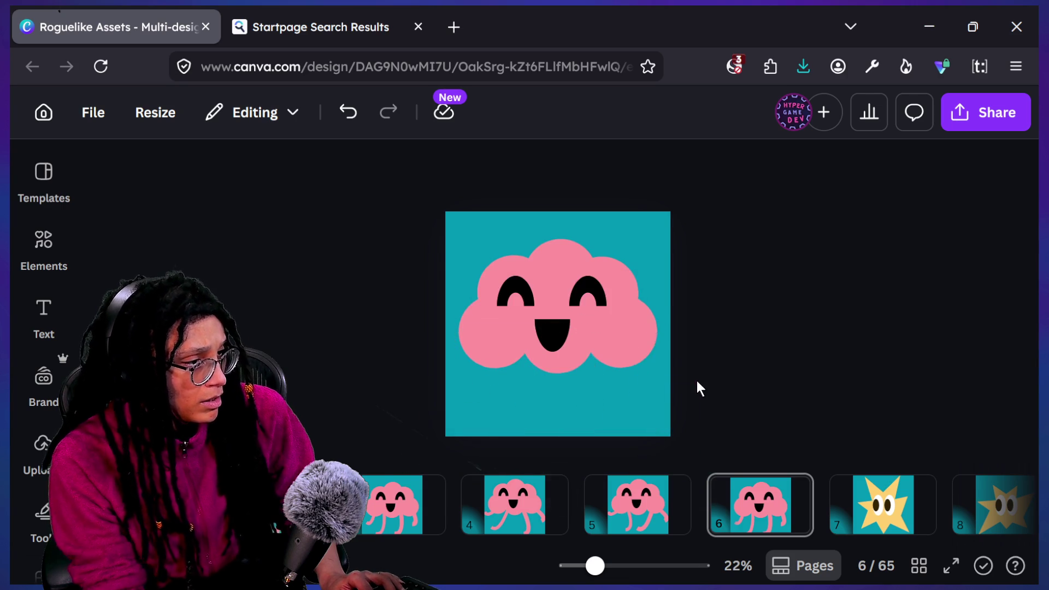
Delete the face group, leaving only the pink cloud, and bring up the download settings.
{"action": "left_click", "coordinate": [575, 333]}
{"action": "key", "text": "Delete"}
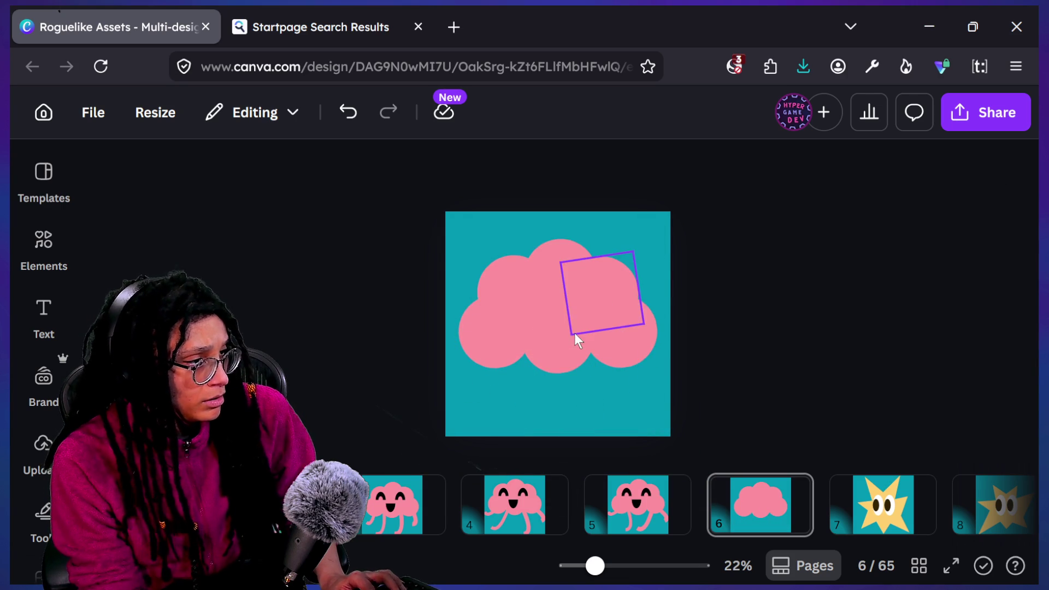
{"action": "left_click", "coordinate": [575, 332]}
{"action": "left_click", "coordinate": [651, 382]}
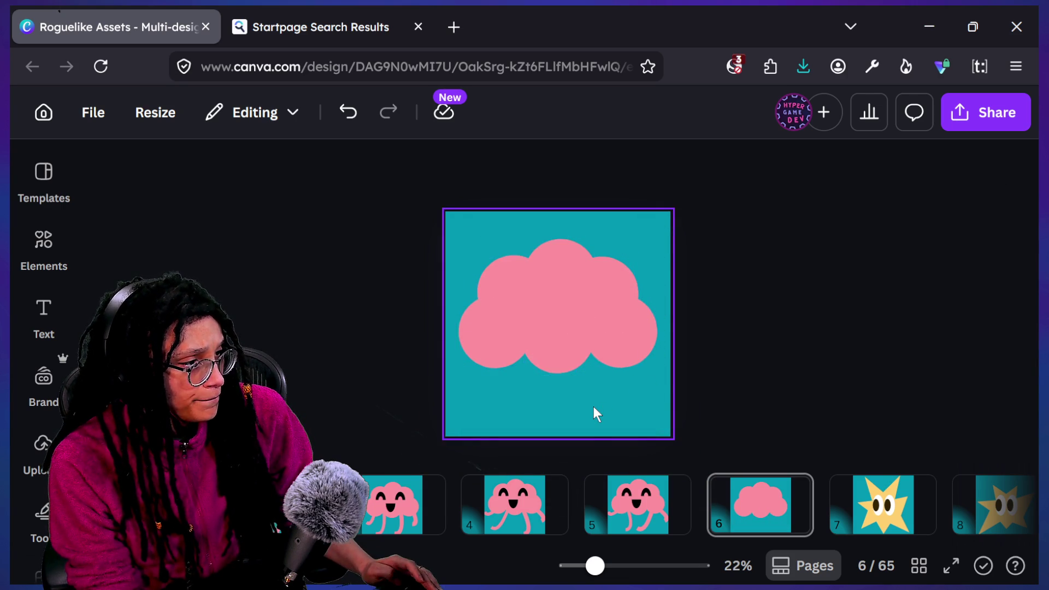
{"action": "scroll", "coordinate": [594, 406], "scroll_direction": "down", "scroll_amount": 2}
{"action": "scroll", "coordinate": [593, 406], "scroll_direction": "up", "scroll_amount": 5}
{"action": "scroll", "coordinate": [583, 313], "scroll_direction": "down", "scroll_amount": 1}
{"action": "scroll", "coordinate": [583, 312], "scroll_direction": "down", "scroll_amount": 2}
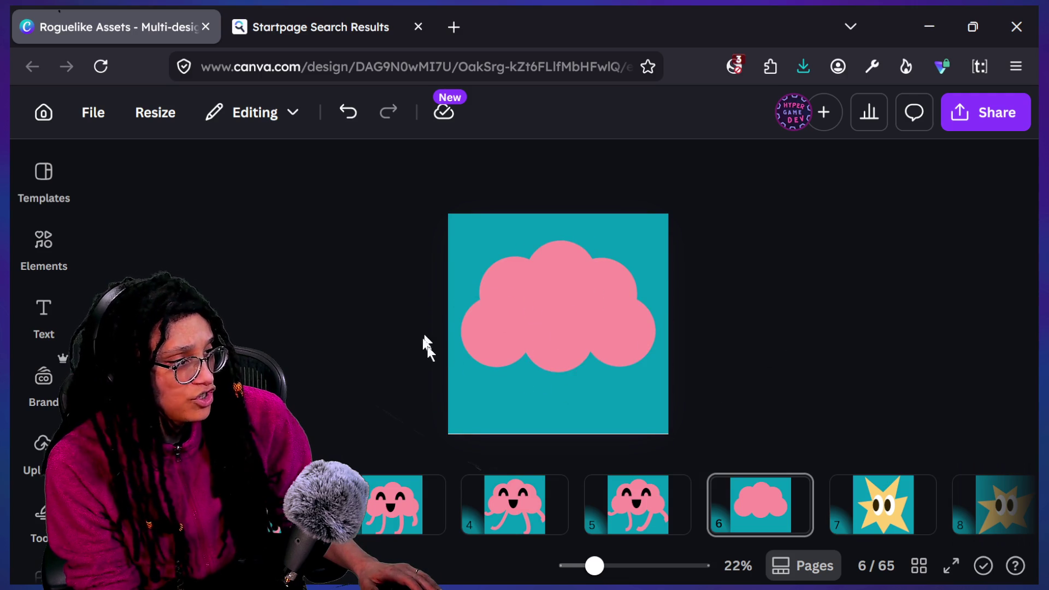
{"action": "scroll", "coordinate": [597, 322], "scroll_direction": "down", "scroll_amount": 2}
{"action": "scroll", "coordinate": [598, 322], "scroll_direction": "up", "scroll_amount": 4}
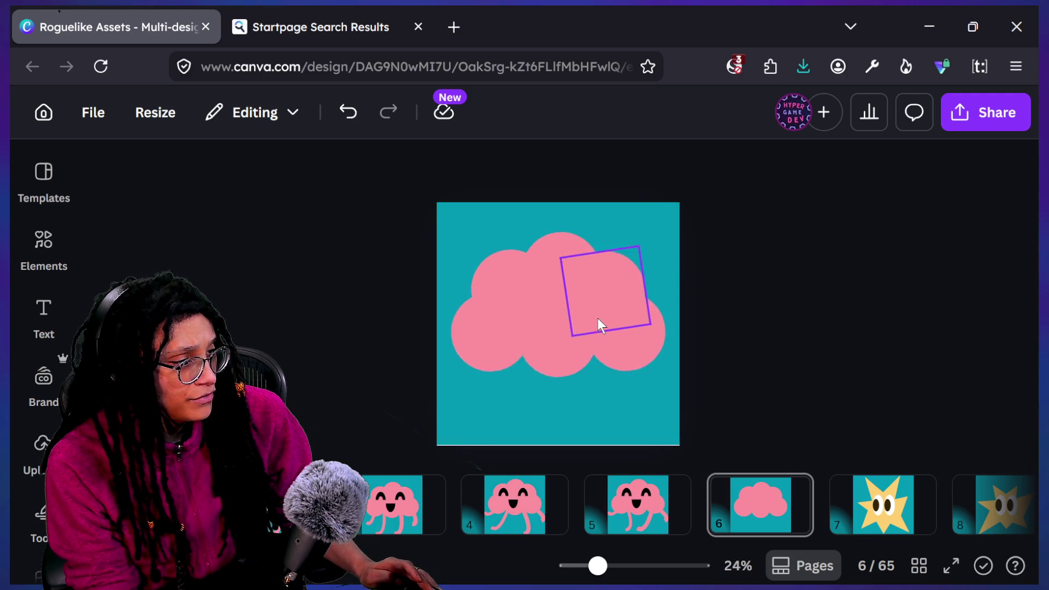
{"action": "left_click", "coordinate": [953, 129]}
{"action": "left_click", "coordinate": [679, 562]}
Download only page 6 as a PNG under its default name, then go to the downloads folder.
{"action": "left_click", "coordinate": [763, 234]}
{"action": "left_click", "coordinate": [850, 447]}
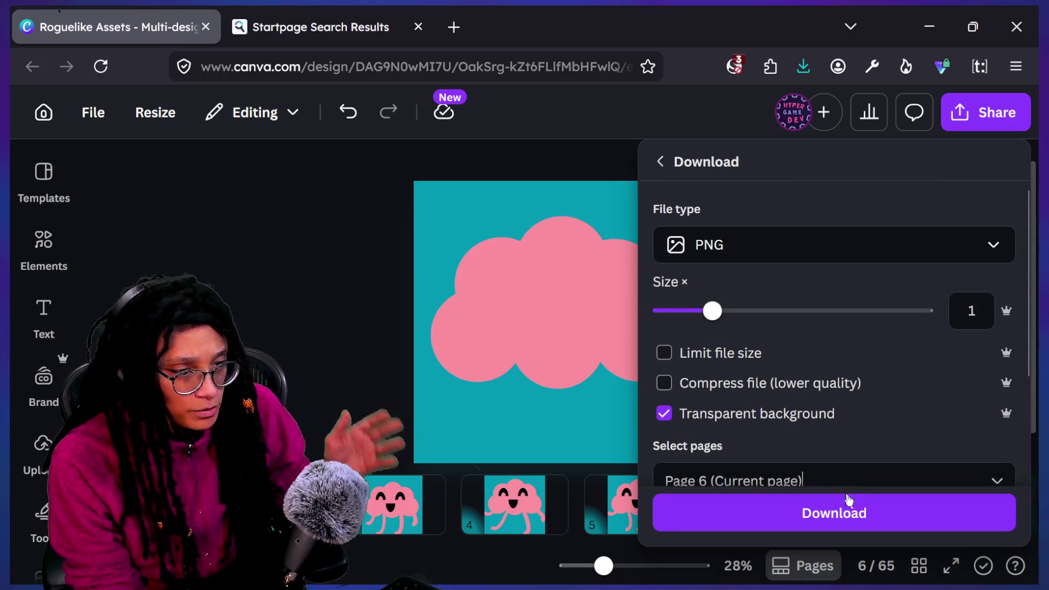
{"action": "left_click", "coordinate": [846, 498]}
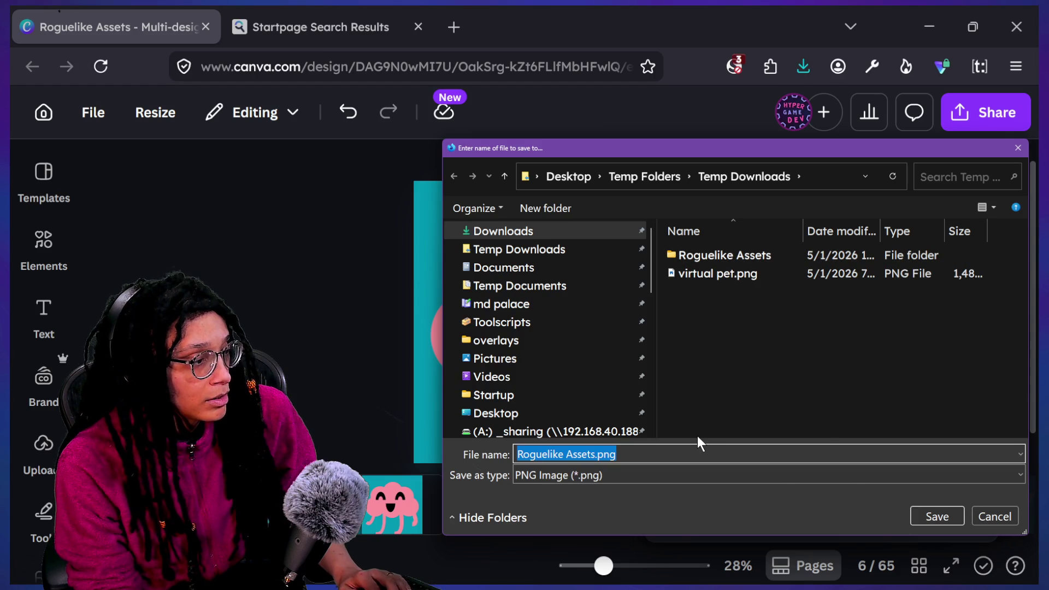
{"action": "key", "text": "Return"}
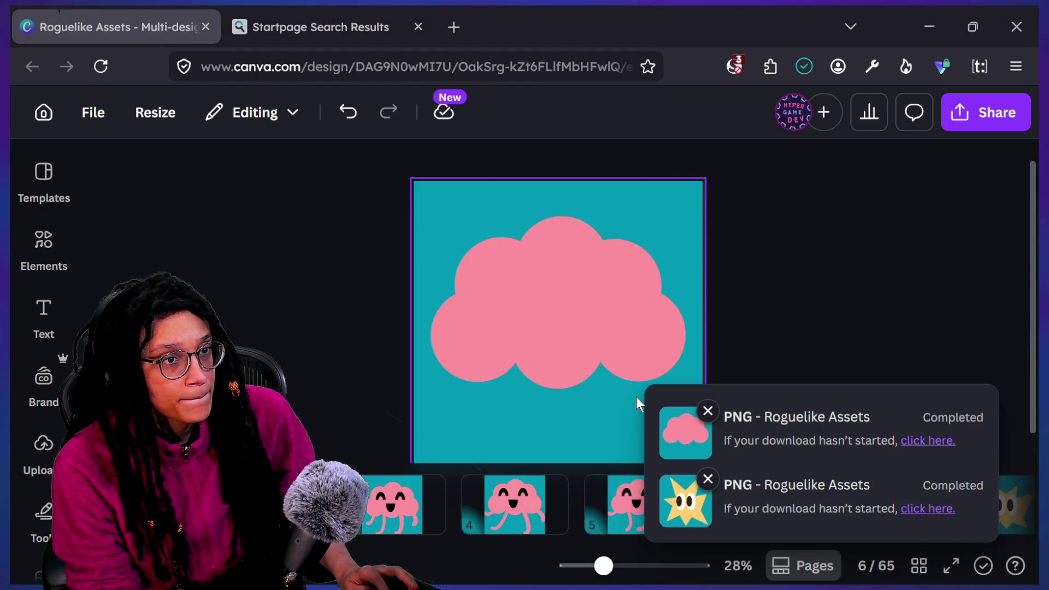
{"action": "key", "text": "alt+Tab"}
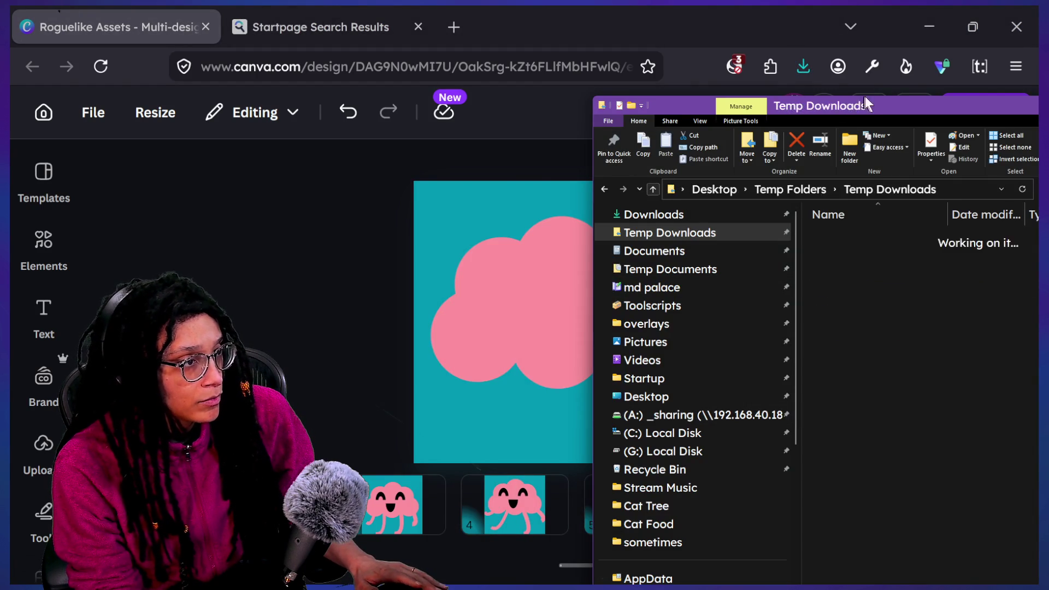
Rename the downloaded Roguelike Assets.png in Temp Downloads to player-brain-as-window.png.
{"action": "left_click_drag", "start_coordinate": [836, 112], "coordinate": [668, 61]}
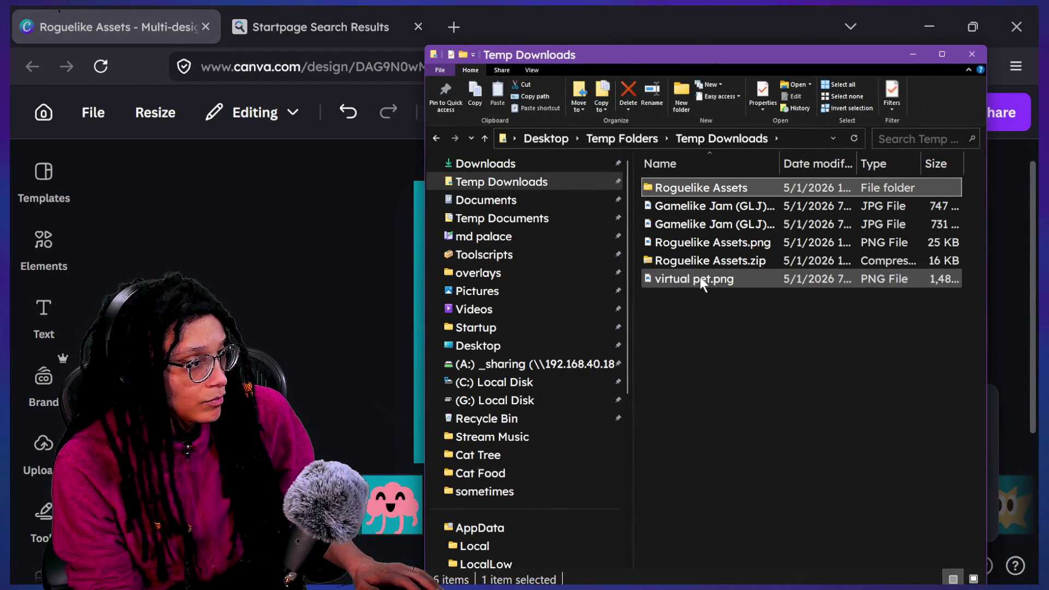
{"action": "left_click", "coordinate": [700, 276]}
{"action": "left_click", "coordinate": [713, 259]}
{"action": "left_click", "coordinate": [704, 244]}
{"action": "left_click", "coordinate": [704, 245]}
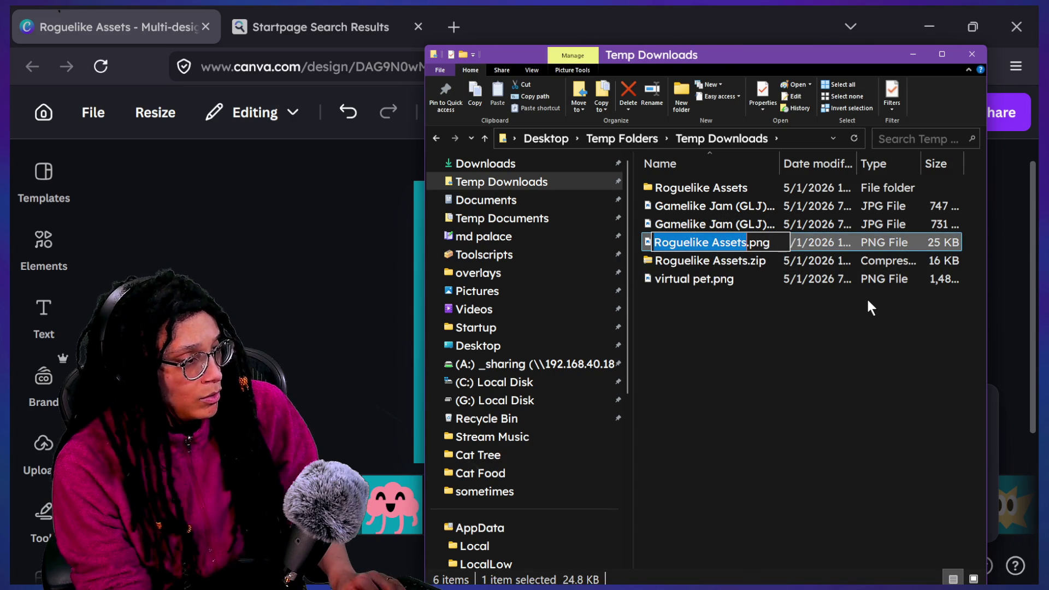
{"action": "type", "text": "player"}
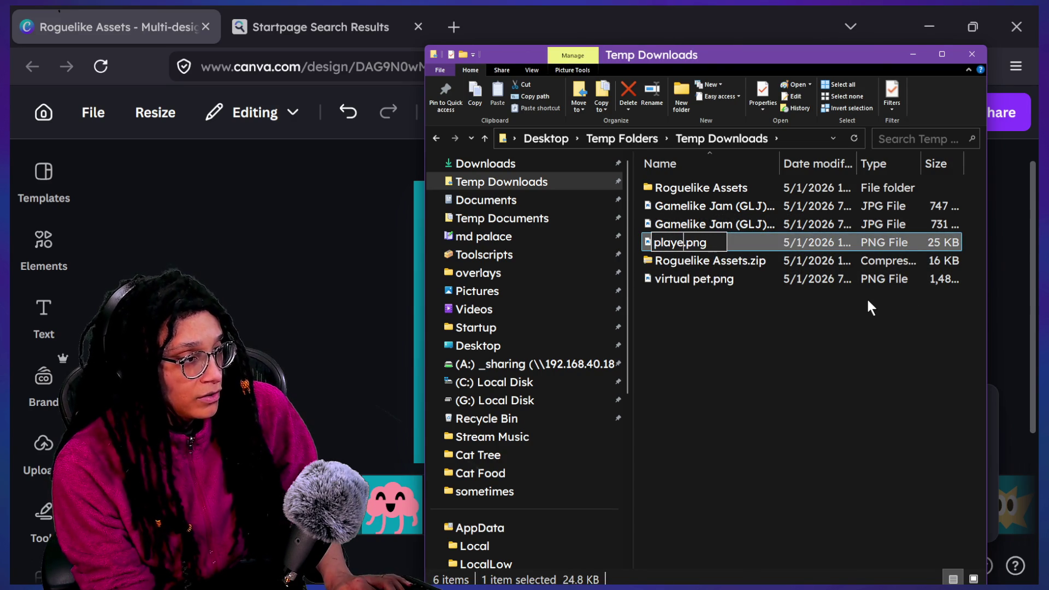
{"action": "type", "text": "-brain"}
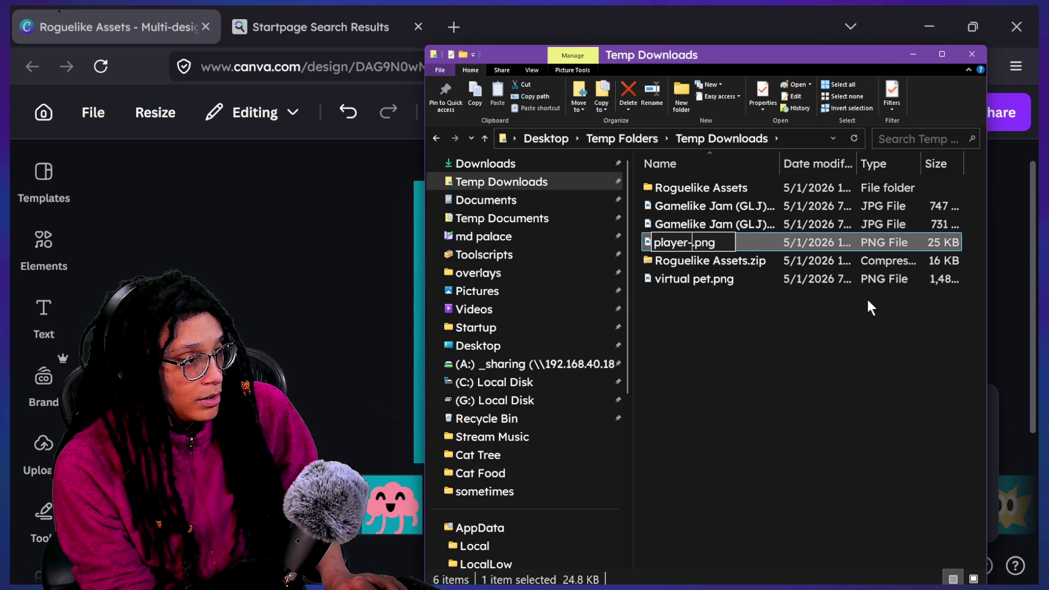
{"action": "type", "text": "-as-"}
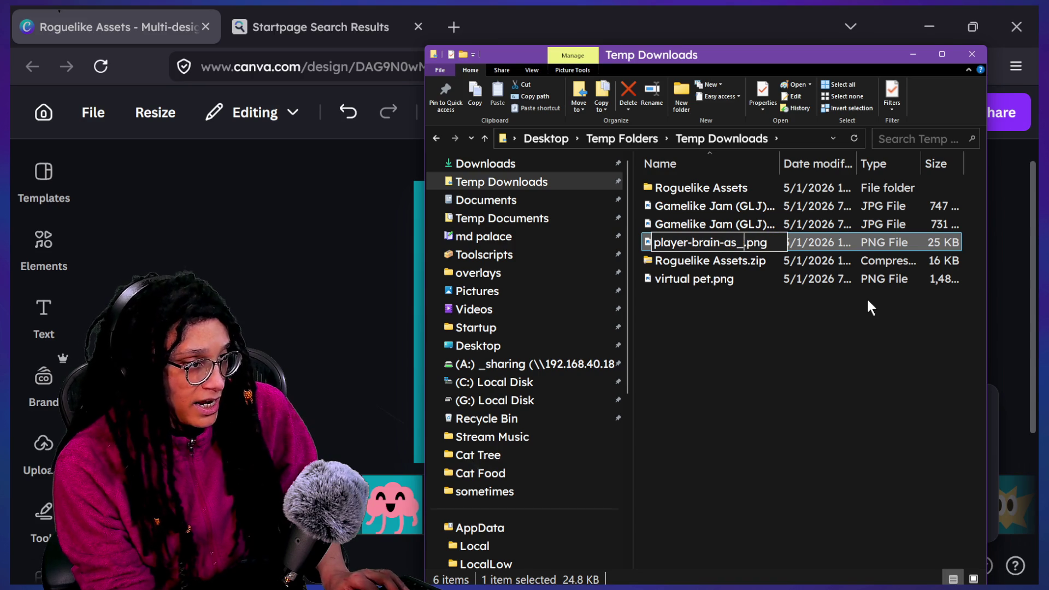
{"action": "type", "text": "window"}
{"action": "key", "text": "Return"}
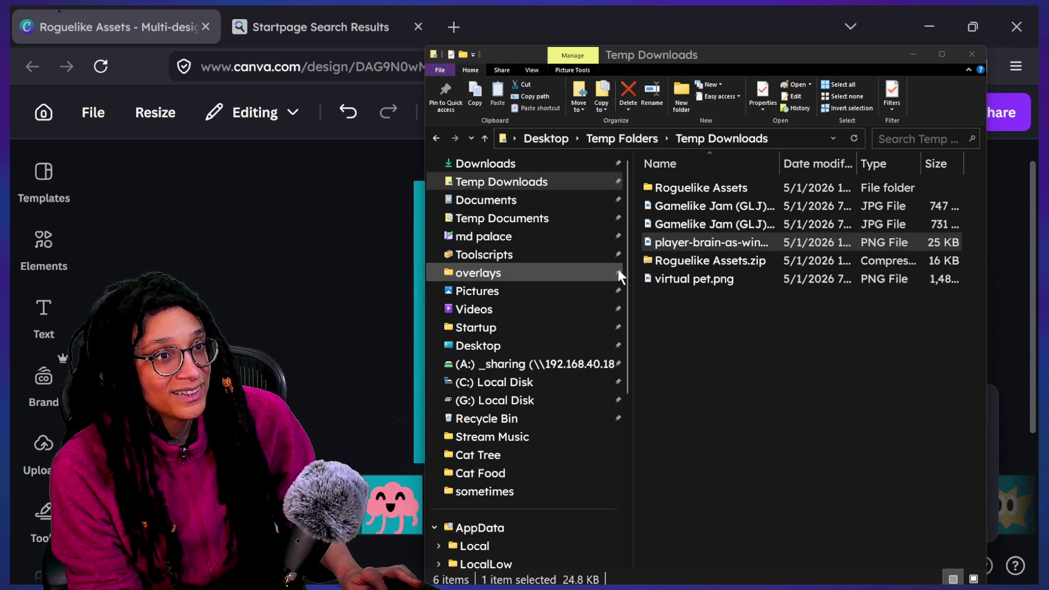
{"action": "key", "text": "alt+Tab"}
{"action": "key", "text": "alt+Tab"}
{"action": "key", "text": "alt+Tab"}
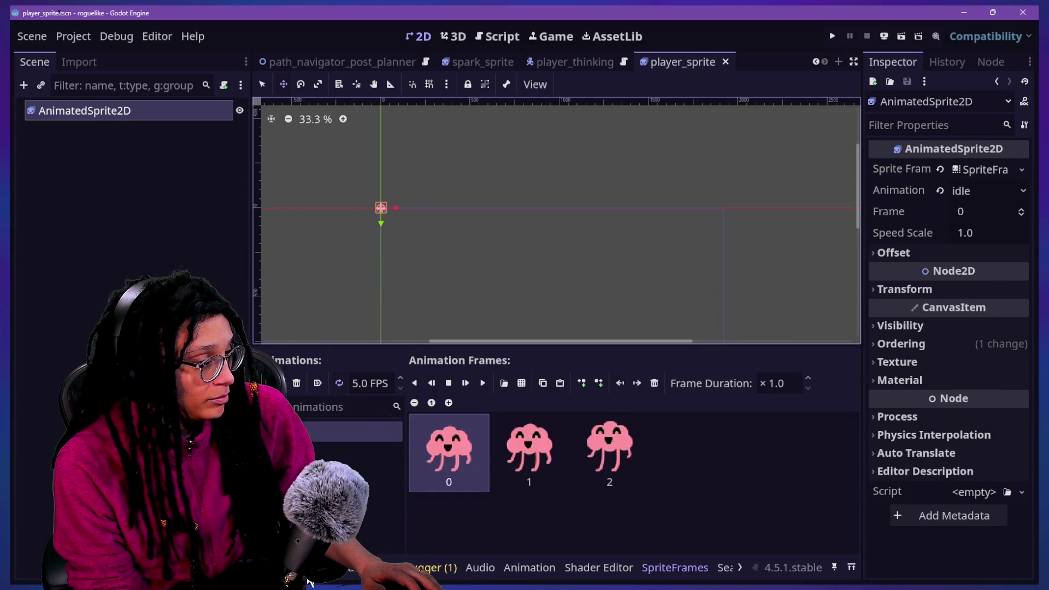
Filter Godot's FileSystem for 'thought' to locate the UI folder holding thought-battle-bg.png.
{"action": "key", "text": "alt+f"}
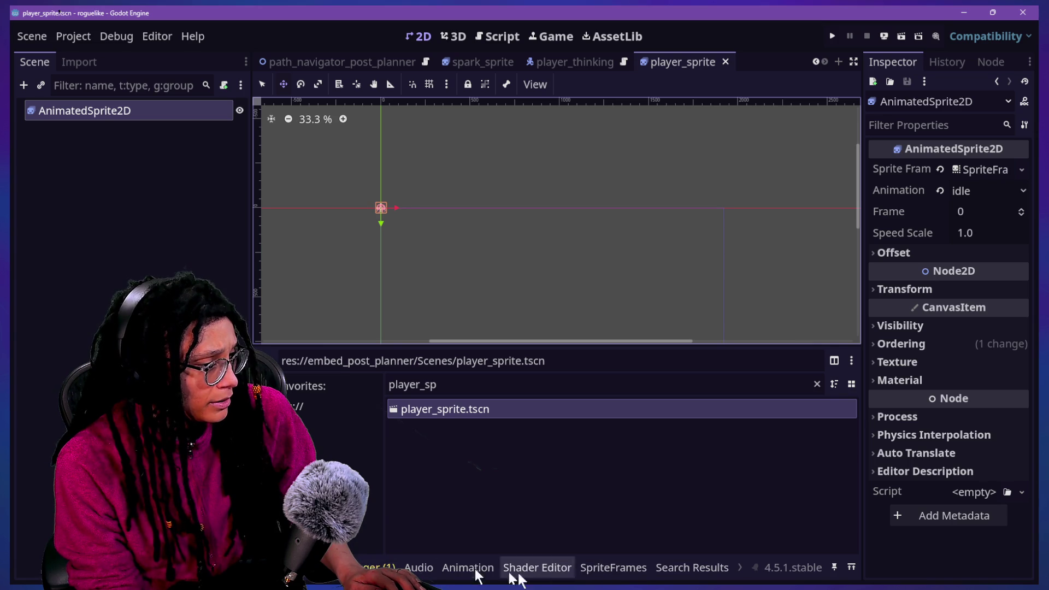
{"action": "scroll", "coordinate": [568, 573], "scroll_direction": "up", "scroll_amount": 1}
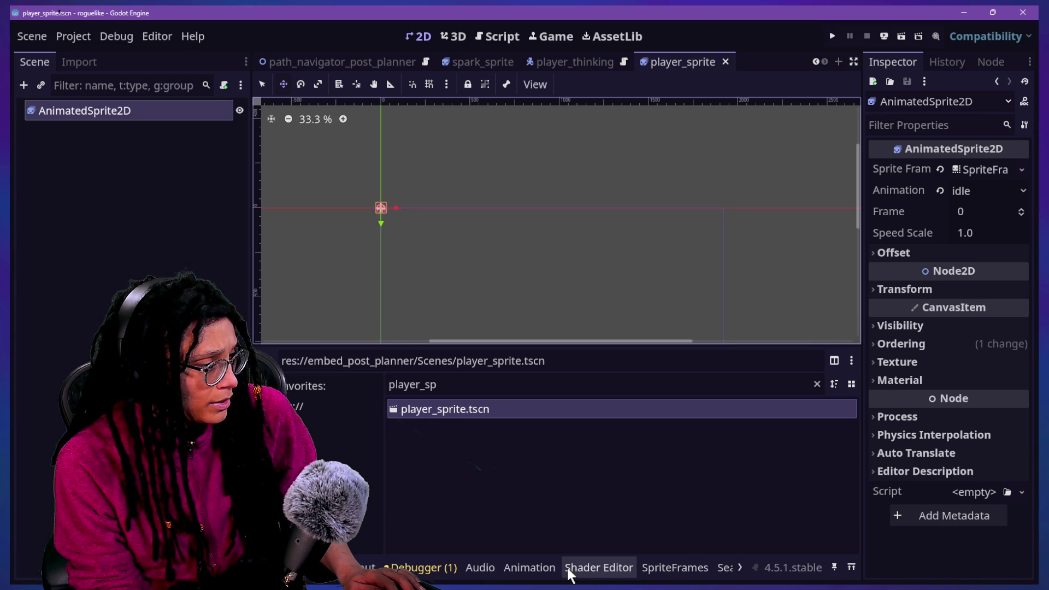
{"action": "key", "text": "ctrl+j"}
{"action": "key", "text": "ctrl+j"}
{"action": "double_click", "coordinate": [507, 385]}
{"action": "type", "text": "thought"}
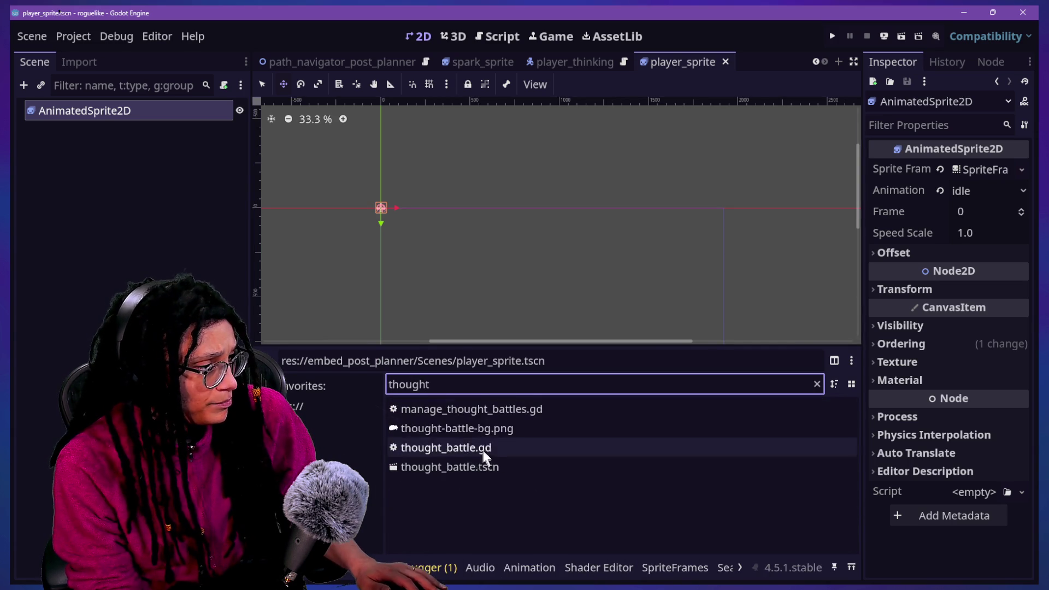
{"action": "left_click", "coordinate": [519, 430]}
{"action": "key", "text": "alt+Tab"}
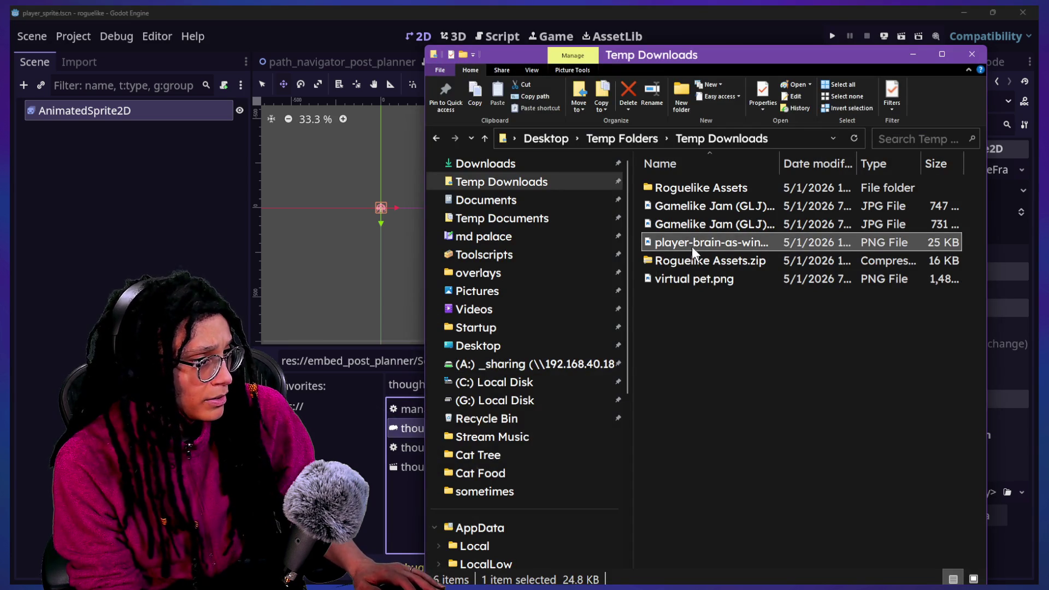
{"action": "left_click", "coordinate": [384, 477]}
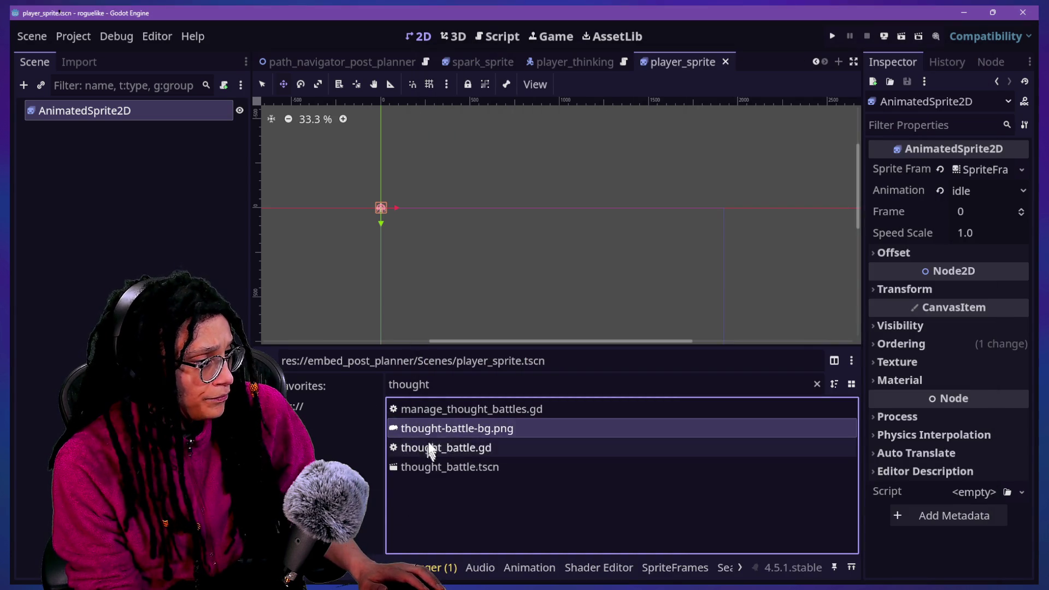
{"action": "left_click", "coordinate": [816, 383]}
Drag player-brain-as-window.png from File Explorer into Godot's UI folder.
{"action": "key", "text": "alt+Tab"}
{"action": "mouse_move", "coordinate": [677, 243]}
{"action": "left_mouse_down"}
{"action": "mouse_move", "coordinate": [394, 546]}
{"action": "mouse_move", "coordinate": [397, 523]}
{"action": "left_mouse_up"}
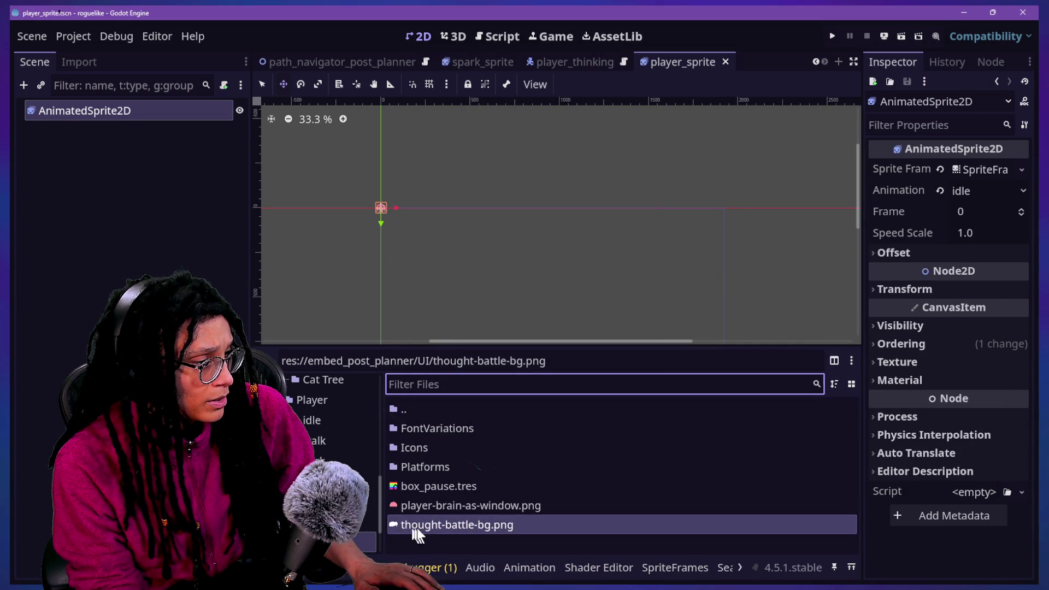
{"action": "mouse_move", "coordinate": [487, 506]}
{"action": "left_mouse_down"}
{"action": "mouse_move", "coordinate": [454, 484]}
{"action": "mouse_move", "coordinate": [278, 227]}
{"action": "left_mouse_up"}
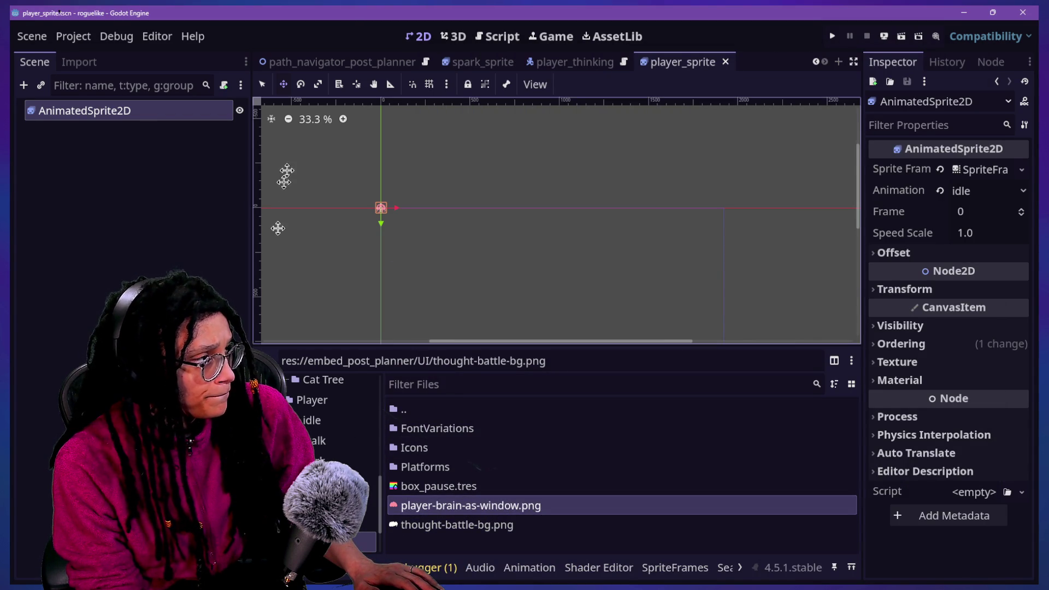
Quick-open the thought_battle.gd script and the thought_battle.tscn scene.
{"action": "key", "text": "shift+alt+o"}
{"action": "type", "text": "thought"}
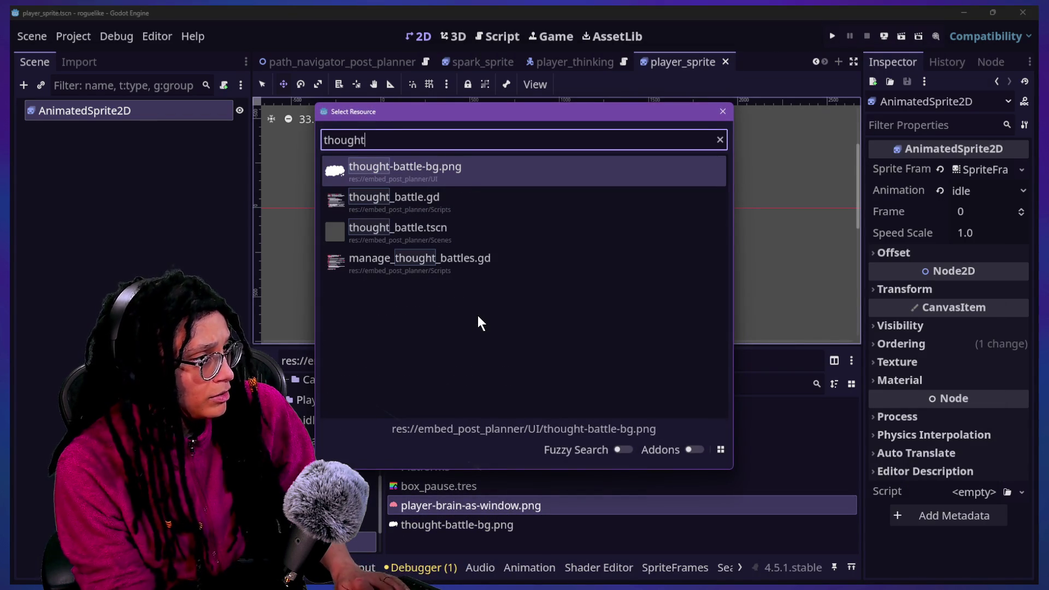
{"action": "key", "text": "Down"}
{"action": "key", "text": "Return"}
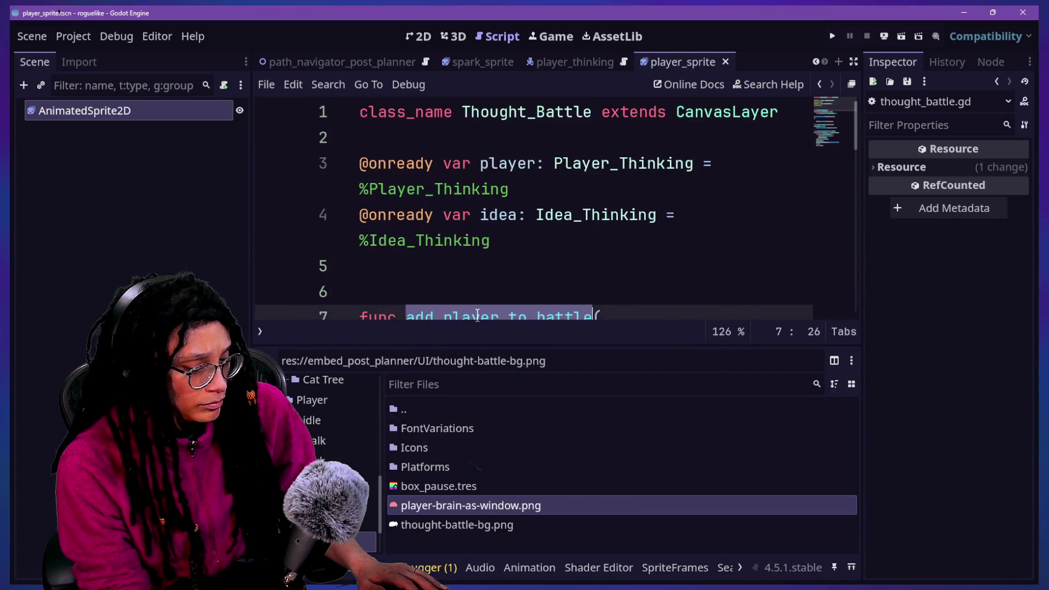
{"action": "key", "text": "shift+alt+o"}
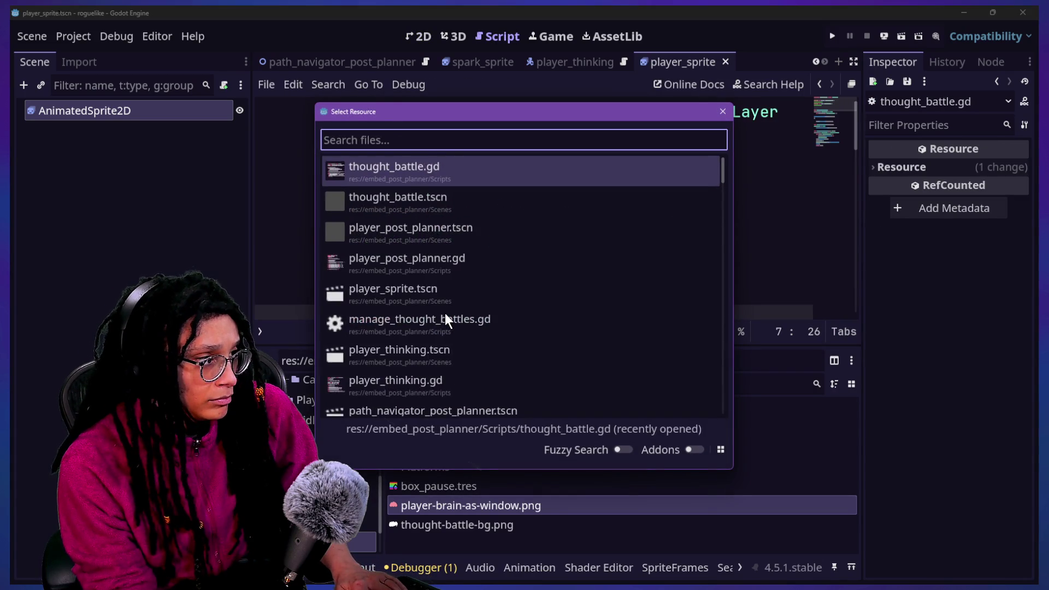
{"action": "type", "text": "thought"}
{"action": "key", "text": "Down"}
{"action": "key", "text": "Down"}
{"action": "key", "text": "Return"}
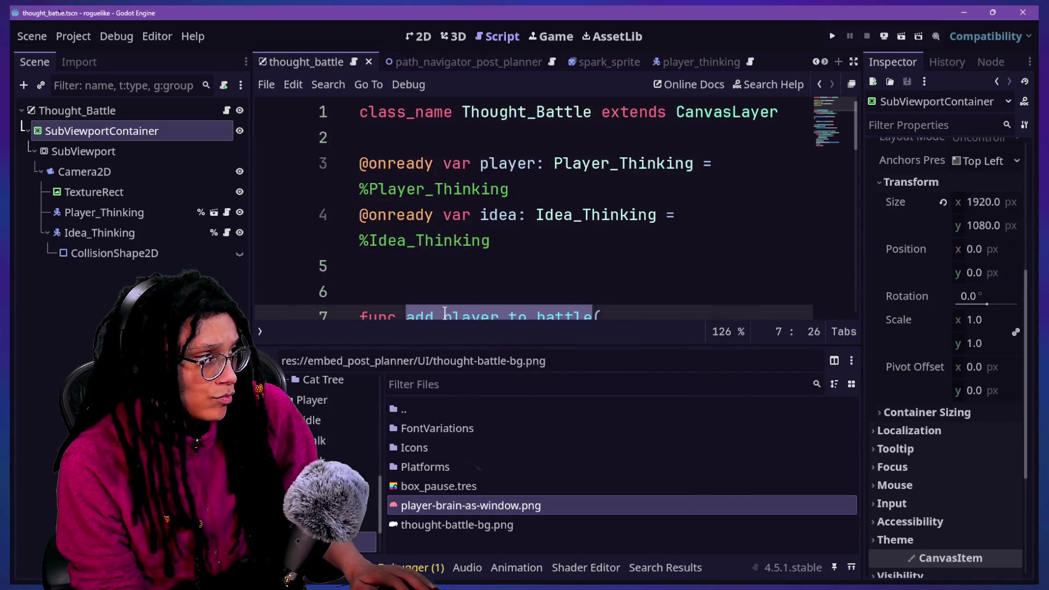
In the 2D view, try dropping player-brain-as-window.png into the scene.
{"action": "left_click", "coordinate": [416, 37]}
{"action": "scroll", "coordinate": [484, 309], "scroll_direction": "down", "scroll_amount": 5}
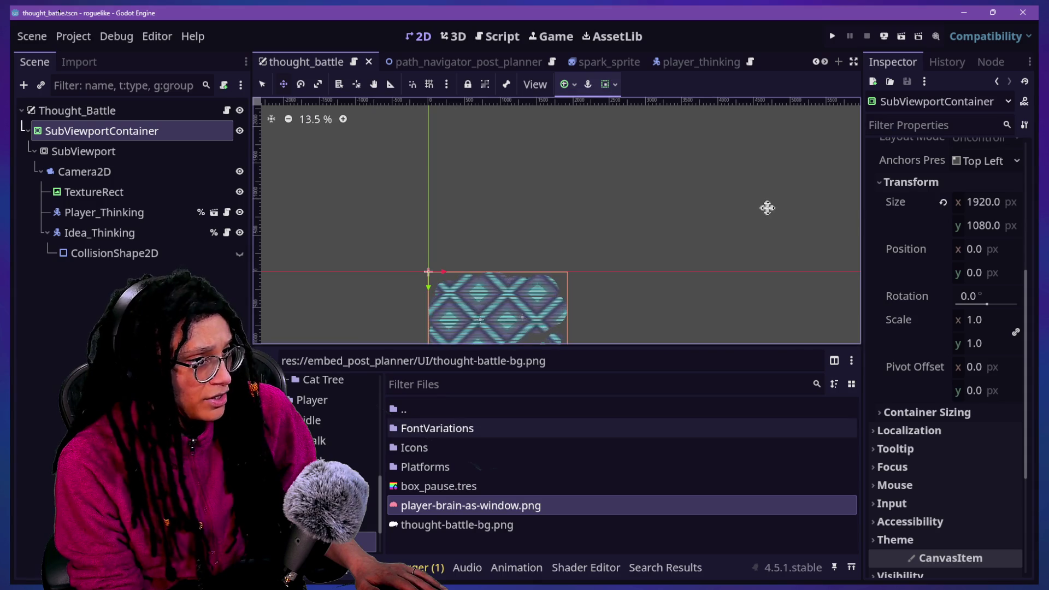
{"action": "scroll", "coordinate": [564, 281], "scroll_direction": "up", "scroll_amount": 1}
{"action": "scroll", "coordinate": [564, 281], "scroll_direction": "up", "scroll_amount": 7}
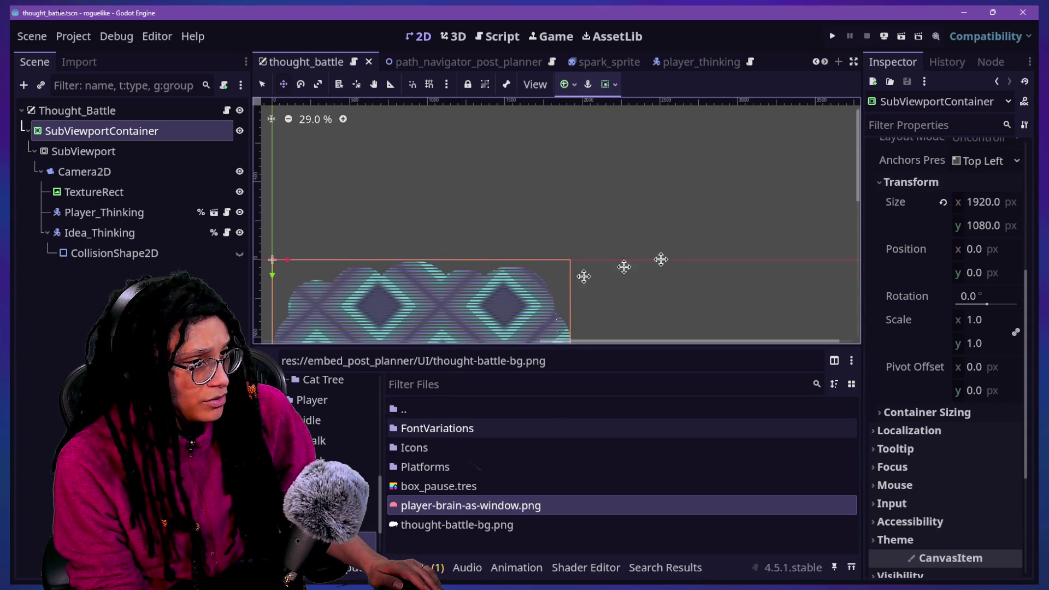
{"action": "scroll", "coordinate": [858, 202], "scroll_direction": "down", "scroll_amount": 2}
{"action": "left_click_drag", "start_coordinate": [857, 212], "coordinate": [848, 250]}
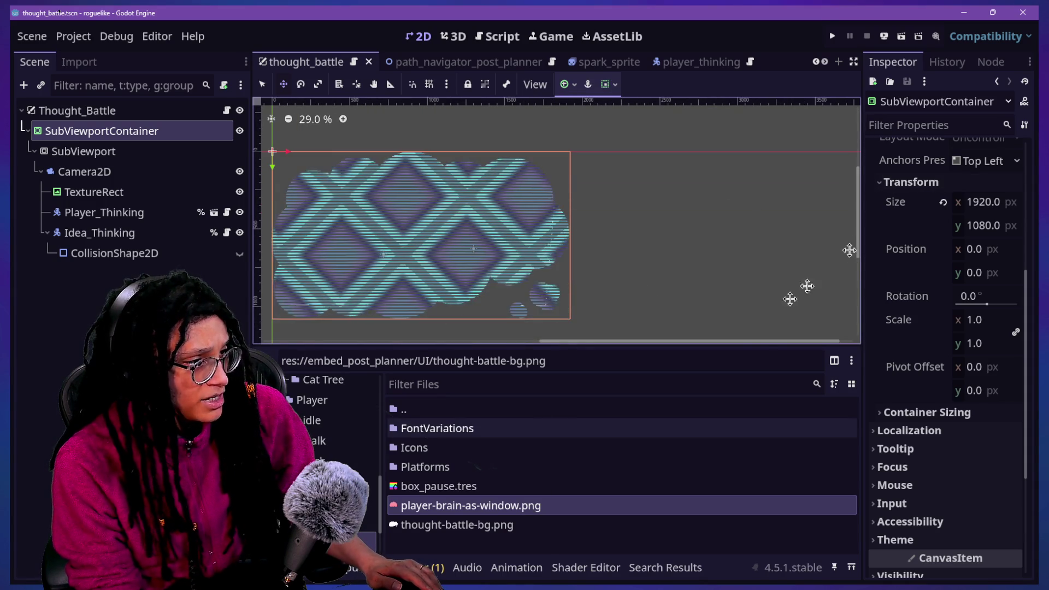
{"action": "left_click_drag", "start_coordinate": [762, 339], "coordinate": [680, 348]}
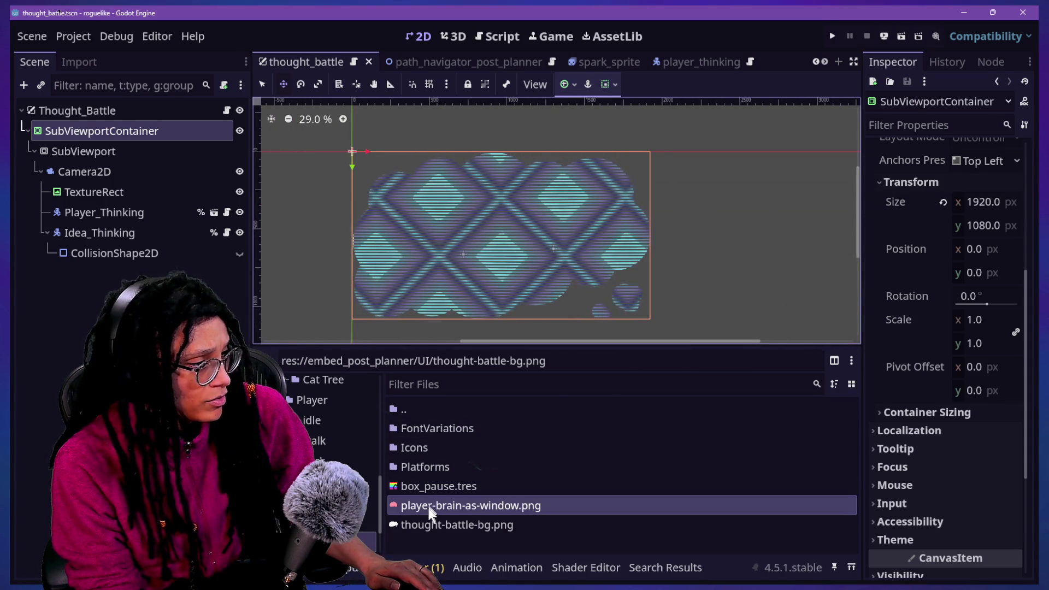
{"action": "mouse_move", "coordinate": [429, 507]}
{"action": "left_mouse_down"}
{"action": "mouse_move", "coordinate": [211, 211]}
{"action": "mouse_move", "coordinate": [361, 366]}
{"action": "mouse_move", "coordinate": [133, 178]}
{"action": "mouse_move", "coordinate": [104, 133]}
{"action": "mouse_move", "coordinate": [126, 152]}
{"action": "left_mouse_up"}
Toggle the TextureRect shader background off and on, then reselect the TextureRect node.
{"action": "left_click", "coordinate": [112, 194]}
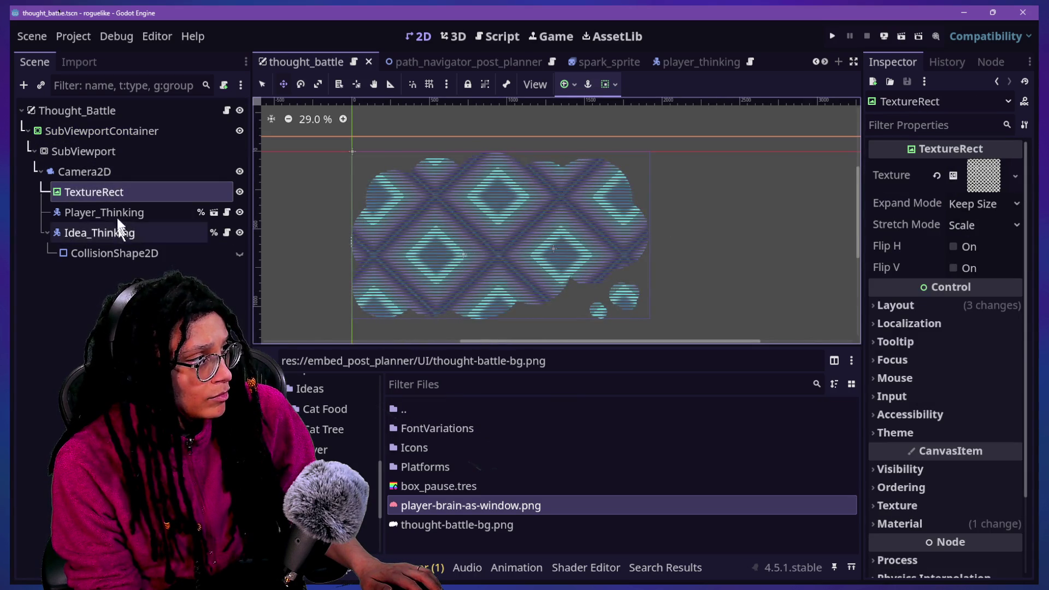
{"action": "left_click", "coordinate": [117, 210]}
{"action": "left_click", "coordinate": [239, 192]}
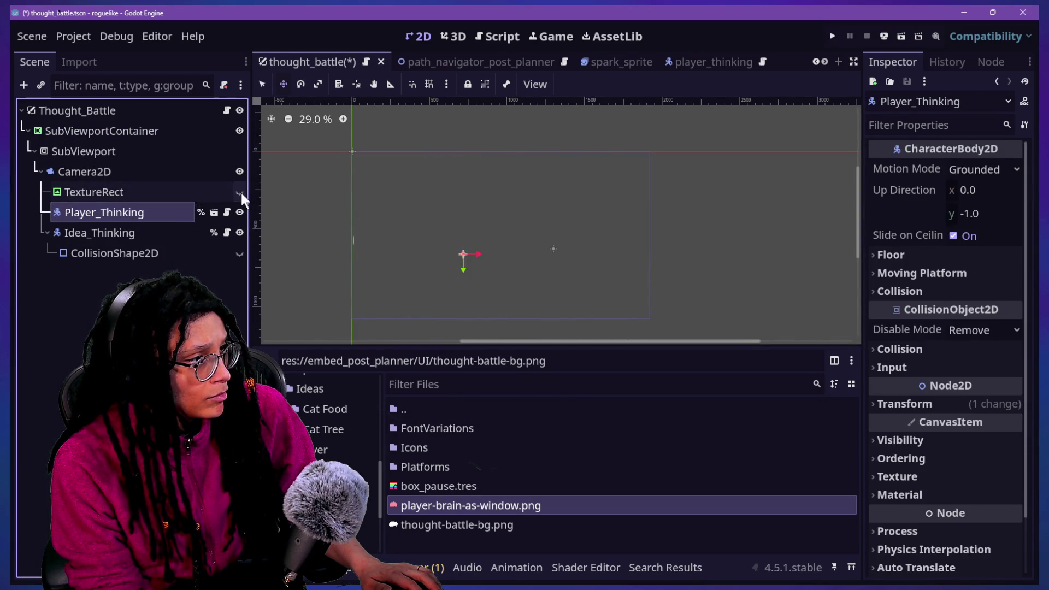
{"action": "left_click", "coordinate": [240, 192]}
{"action": "double_click", "coordinate": [117, 206]}
{"action": "left_click", "coordinate": [126, 191]}
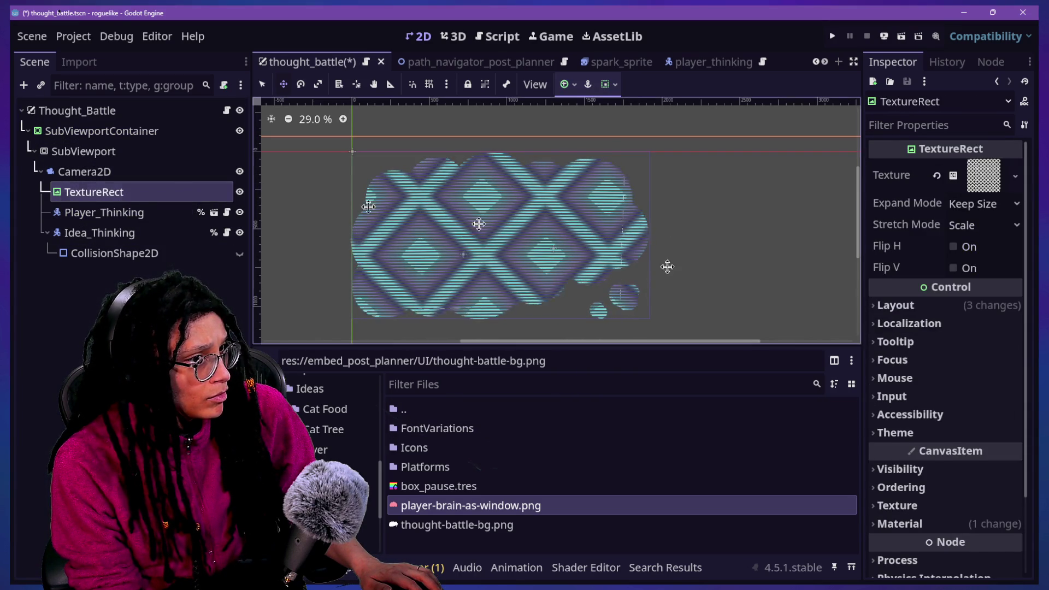
Expand the TextureRect's ShaderMaterial to show its shader parameters and noise texture properties.
{"action": "left_click", "coordinate": [923, 429]}
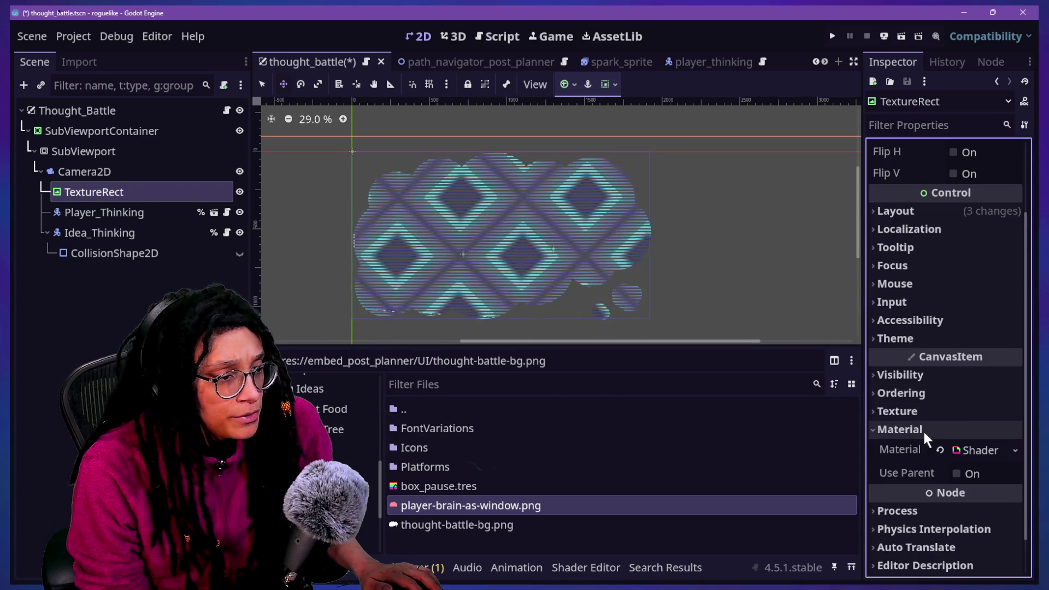
{"action": "scroll", "coordinate": [922, 430], "scroll_direction": "down", "scroll_amount": 2}
{"action": "left_click", "coordinate": [959, 406]}
{"action": "scroll", "coordinate": [910, 427], "scroll_direction": "down", "scroll_amount": 5}
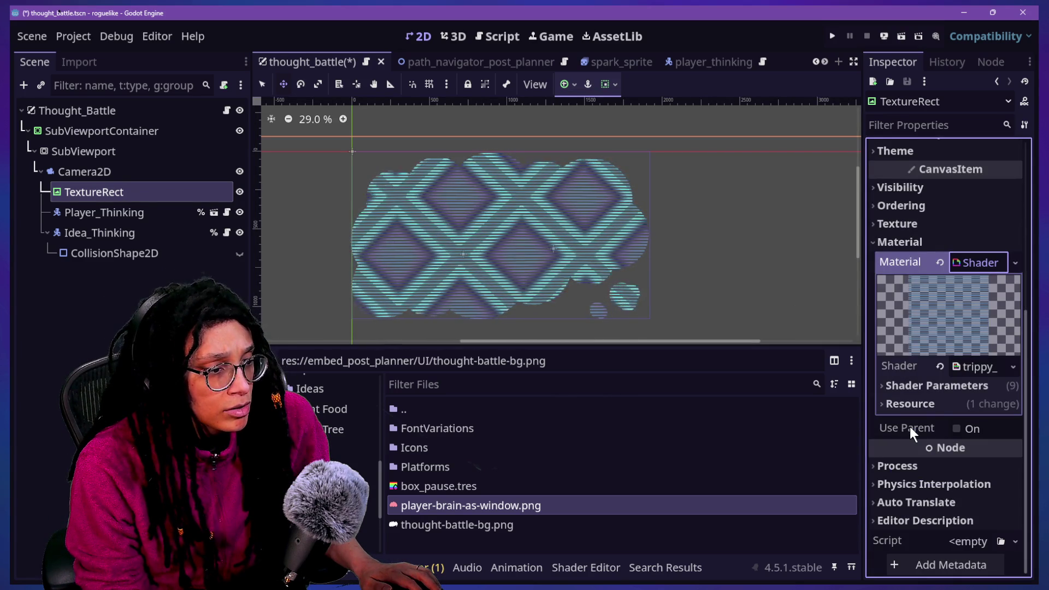
{"action": "left_click", "coordinate": [923, 385]}
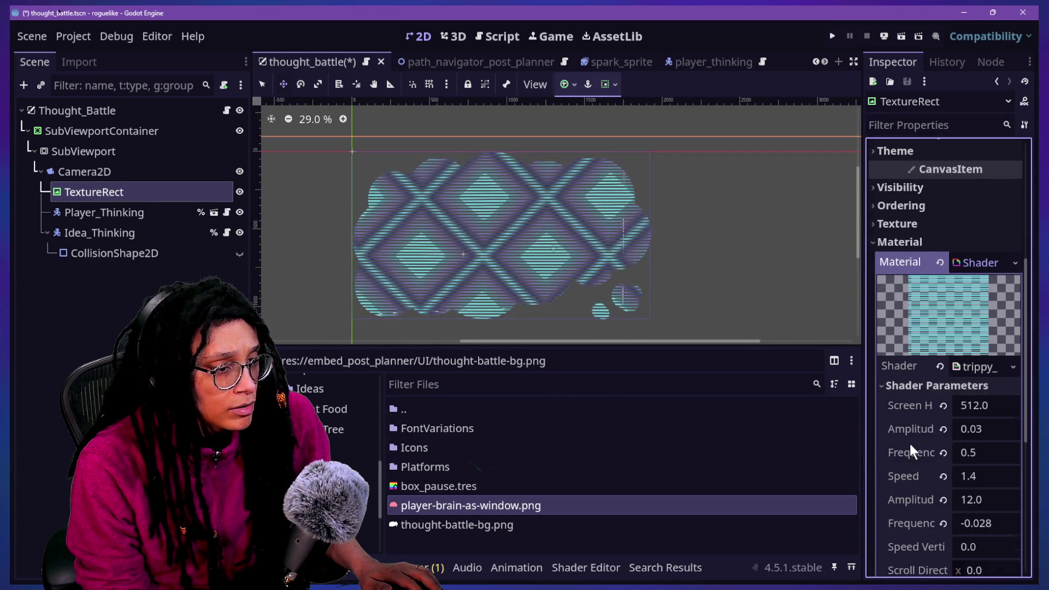
{"action": "scroll", "coordinate": [911, 445], "scroll_direction": "down", "scroll_amount": 5}
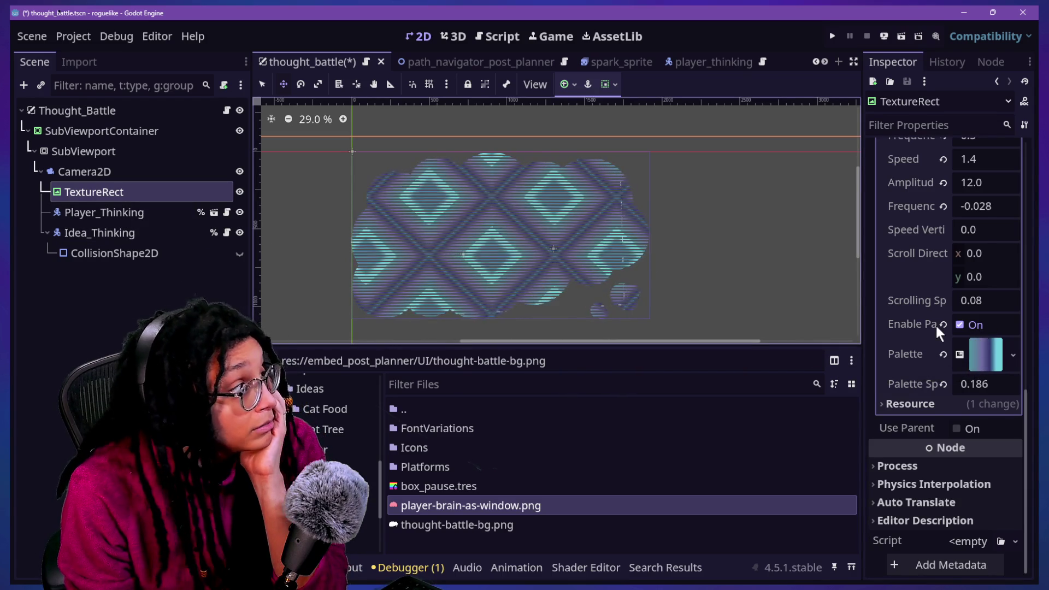
{"action": "scroll", "coordinate": [935, 323], "scroll_direction": "up", "scroll_amount": 10}
{"action": "left_click", "coordinate": [978, 179]}
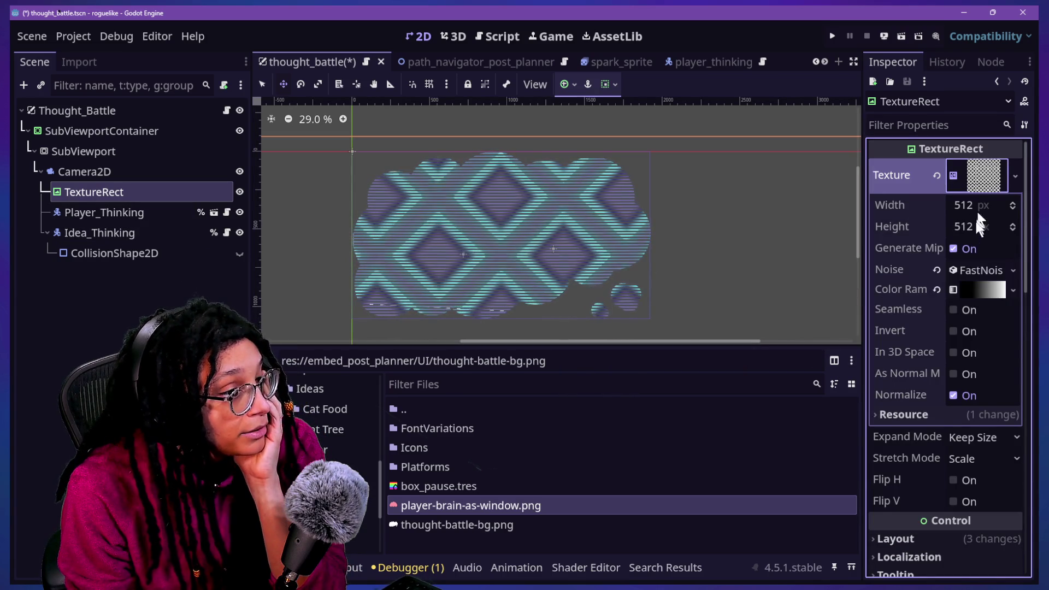
{"action": "scroll", "coordinate": [942, 260], "scroll_direction": "down", "scroll_amount": 10}
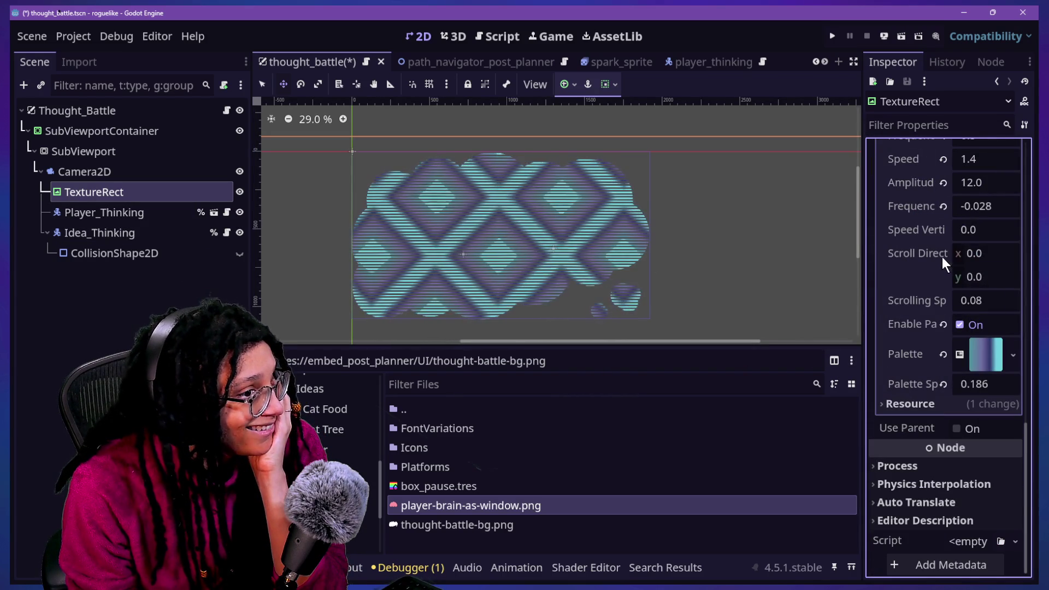
{"action": "scroll", "coordinate": [916, 316], "scroll_direction": "up", "scroll_amount": 5}
{"action": "scroll", "coordinate": [917, 316], "scroll_direction": "down", "scroll_amount": 2}
Open the battle background shader's code in the bottom Shader Editor panel.
{"action": "left_click", "coordinate": [963, 218]}
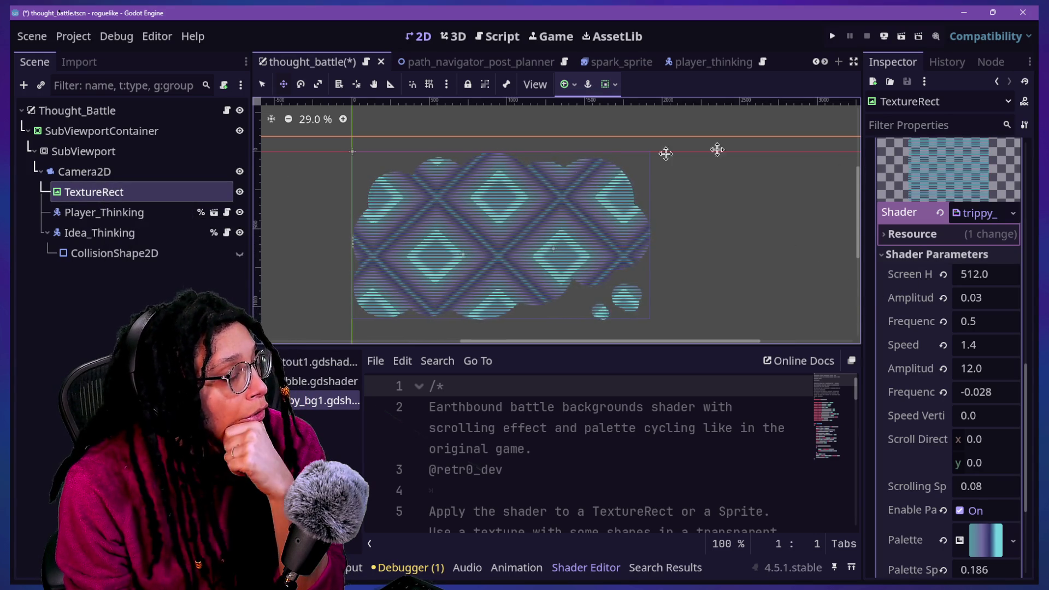
{"action": "scroll", "coordinate": [925, 323], "scroll_direction": "up", "scroll_amount": 5}
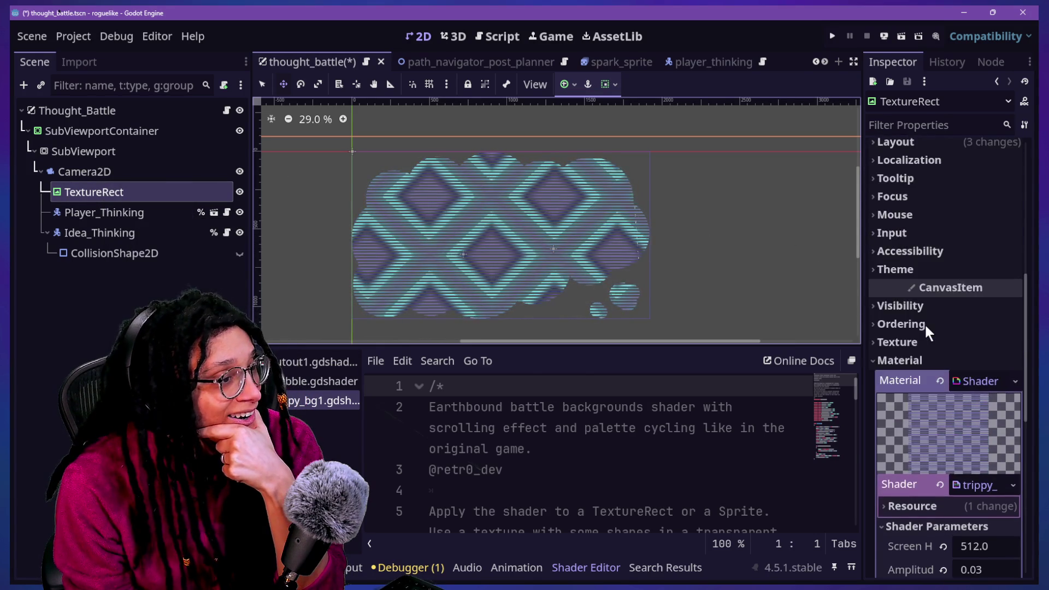
{"action": "scroll", "coordinate": [924, 323], "scroll_direction": "up", "scroll_amount": 5}
Inspect the NoiseTexture2D properties and its texture type list, leaving them unchanged.
{"action": "left_click", "coordinate": [969, 184]}
{"action": "left_click", "coordinate": [970, 187]}
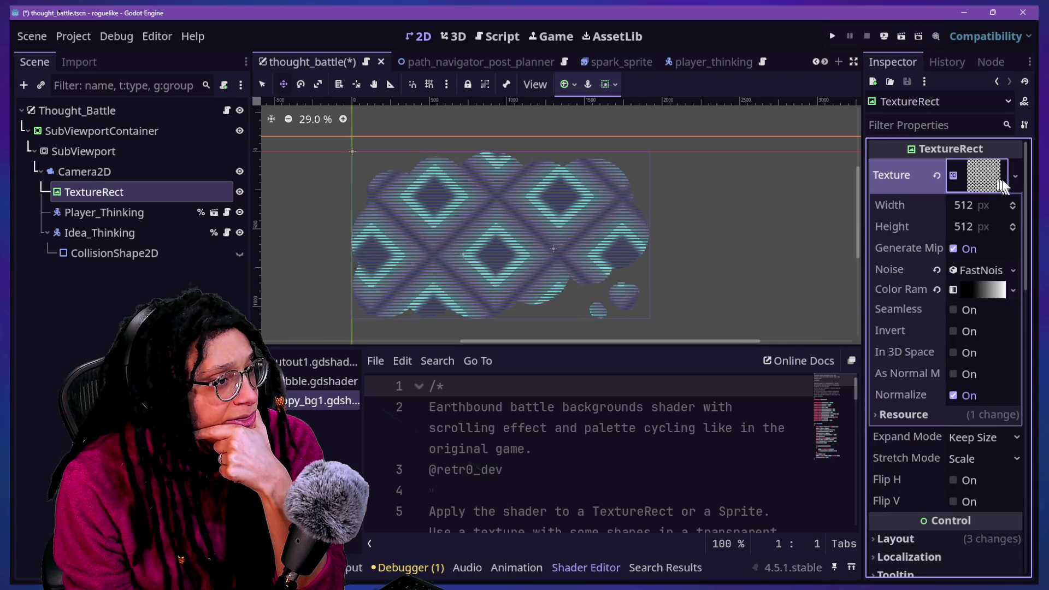
{"action": "left_click", "coordinate": [1012, 179]}
{"action": "key", "text": "Escape"}
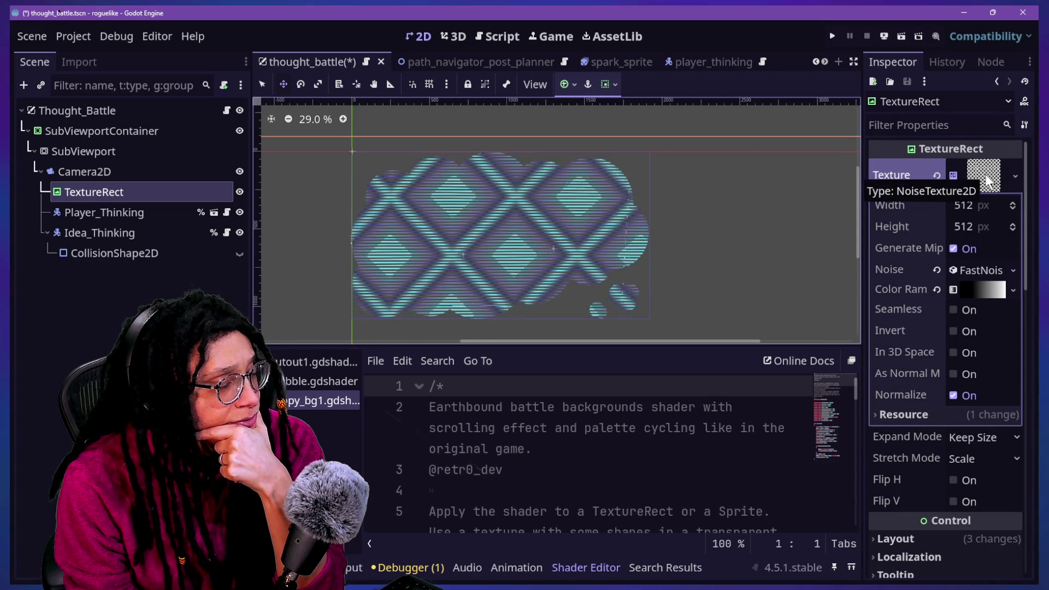
Scroll through the remaining material settings and select the Camera2D node.
{"action": "scroll", "coordinate": [932, 311], "scroll_direction": "down", "scroll_amount": 5}
{"action": "scroll", "coordinate": [935, 277], "scroll_direction": "up", "scroll_amount": 5}
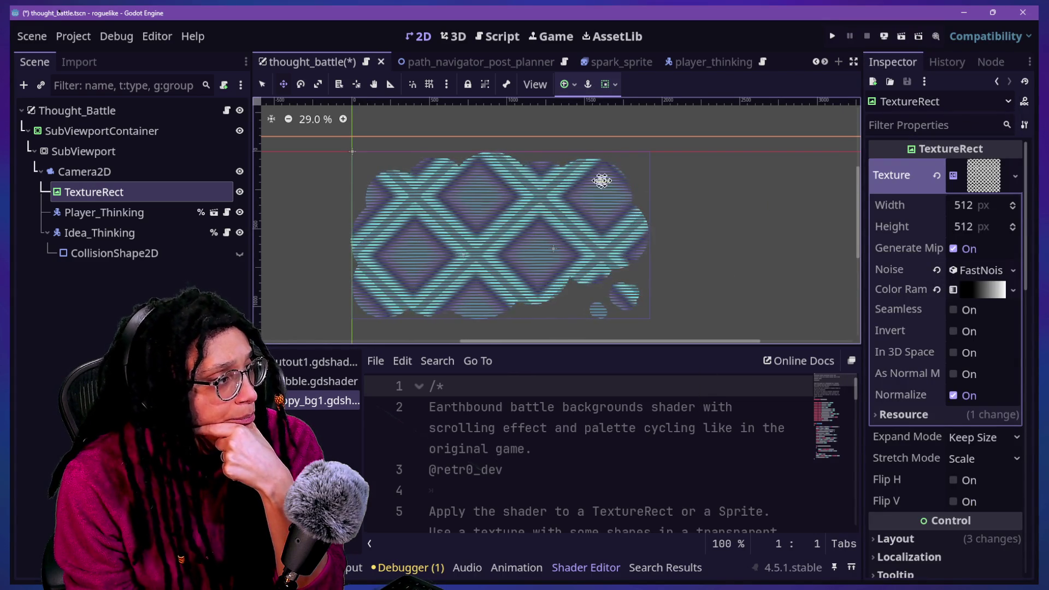
{"action": "scroll", "coordinate": [966, 370], "scroll_direction": "down", "scroll_amount": 8}
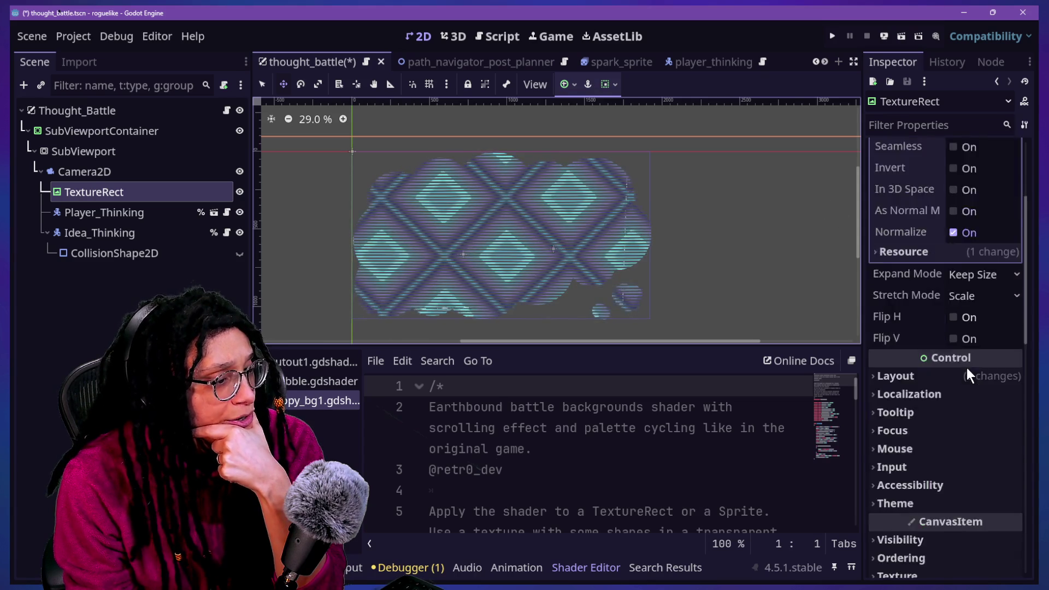
{"action": "scroll", "coordinate": [929, 281], "scroll_direction": "down", "scroll_amount": 4}
{"action": "scroll", "coordinate": [944, 326], "scroll_direction": "down", "scroll_amount": 5}
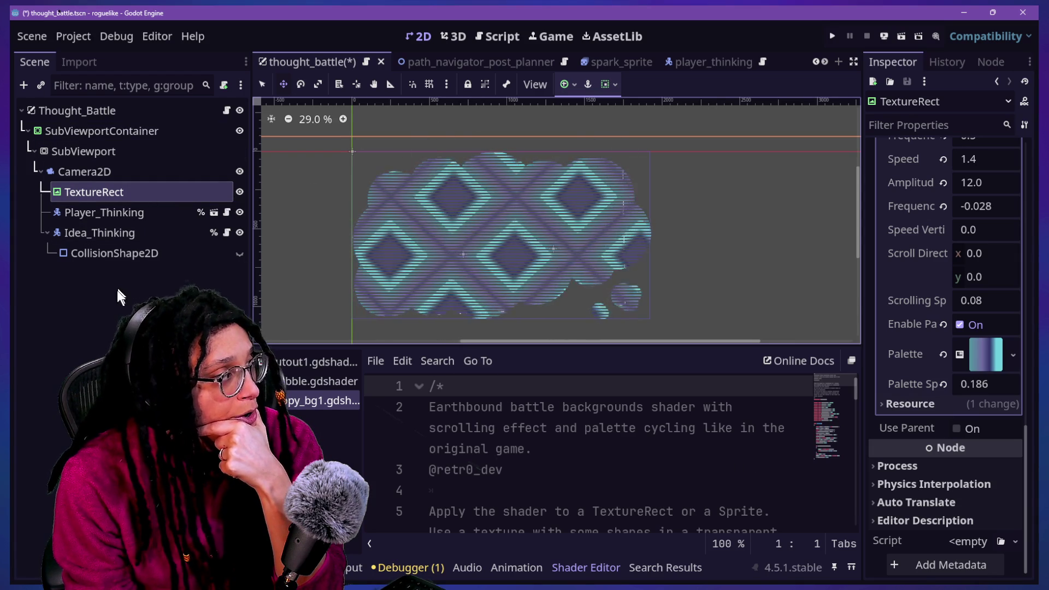
{"action": "left_click", "coordinate": [84, 172]}
{"action": "scroll", "coordinate": [910, 358], "scroll_direction": "down", "scroll_amount": 2}
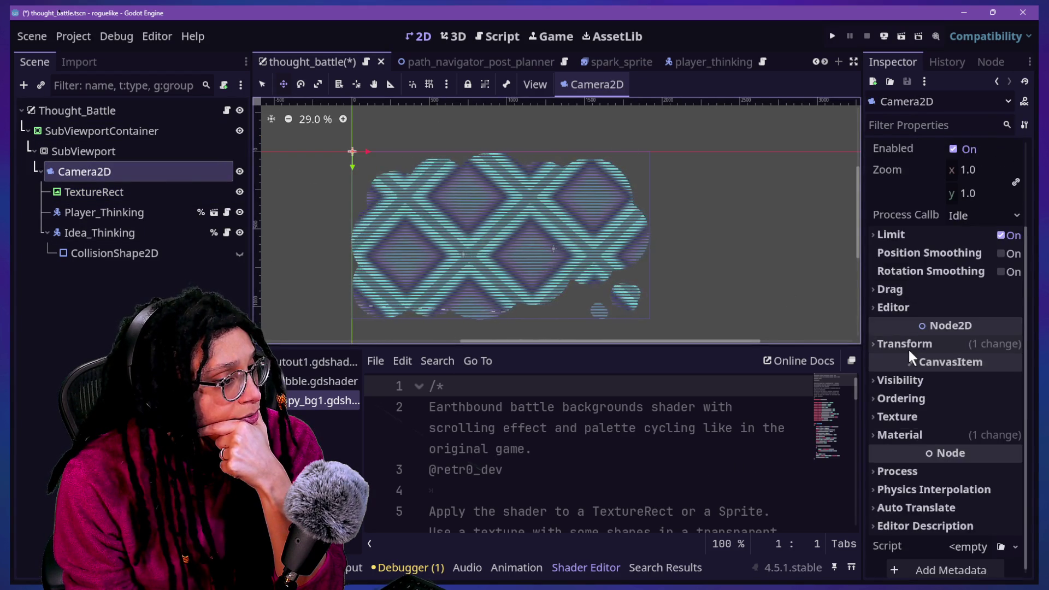
{"action": "scroll", "coordinate": [910, 358], "scroll_direction": "up", "scroll_amount": 4}
{"action": "left_click", "coordinate": [119, 215]}
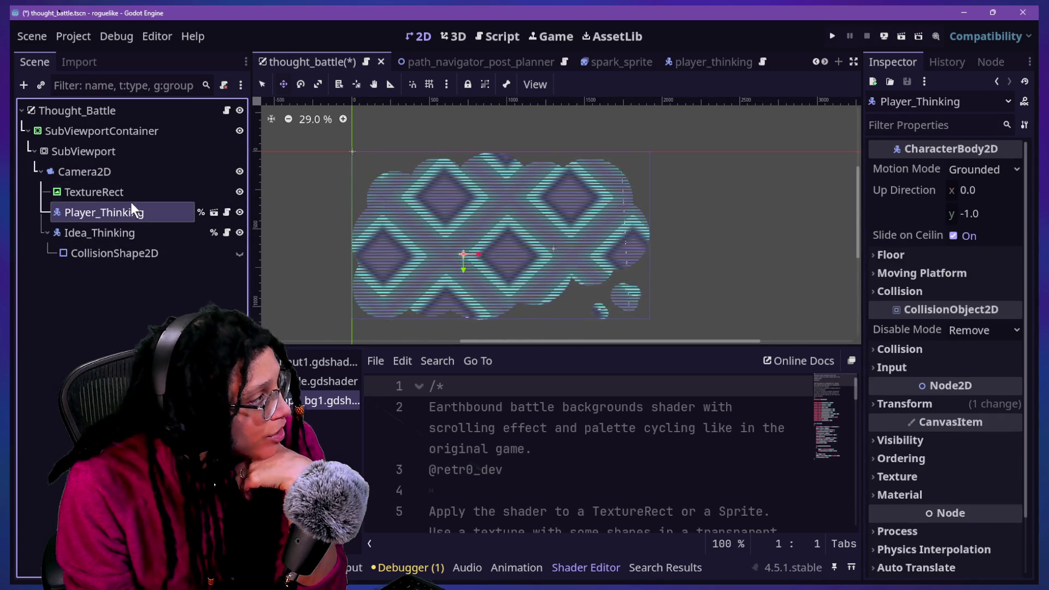
{"action": "left_click", "coordinate": [132, 192]}
{"action": "left_click", "coordinate": [135, 214]}
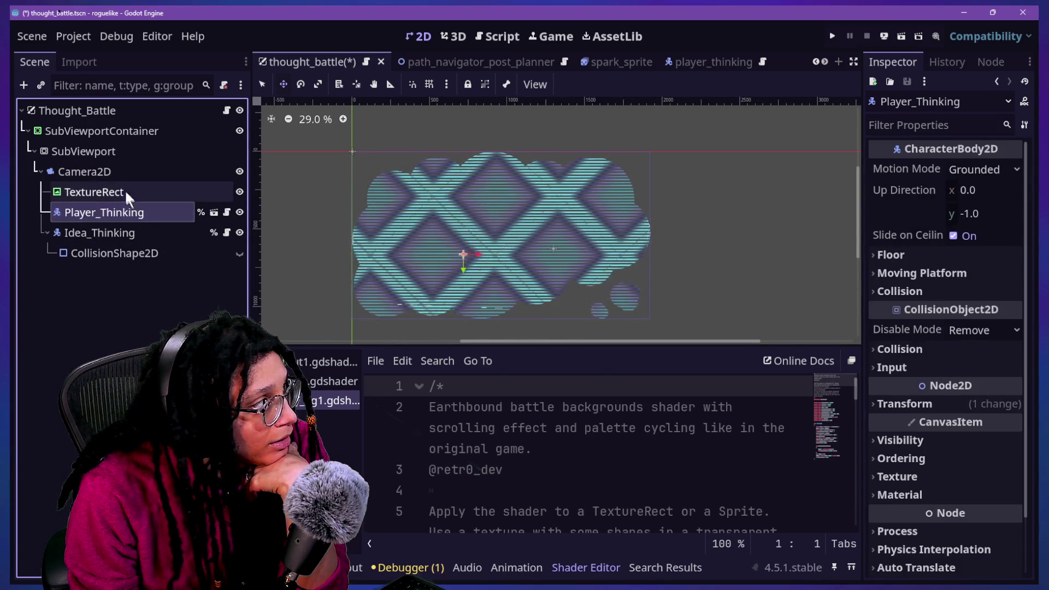
{"action": "left_click", "coordinate": [118, 171]}
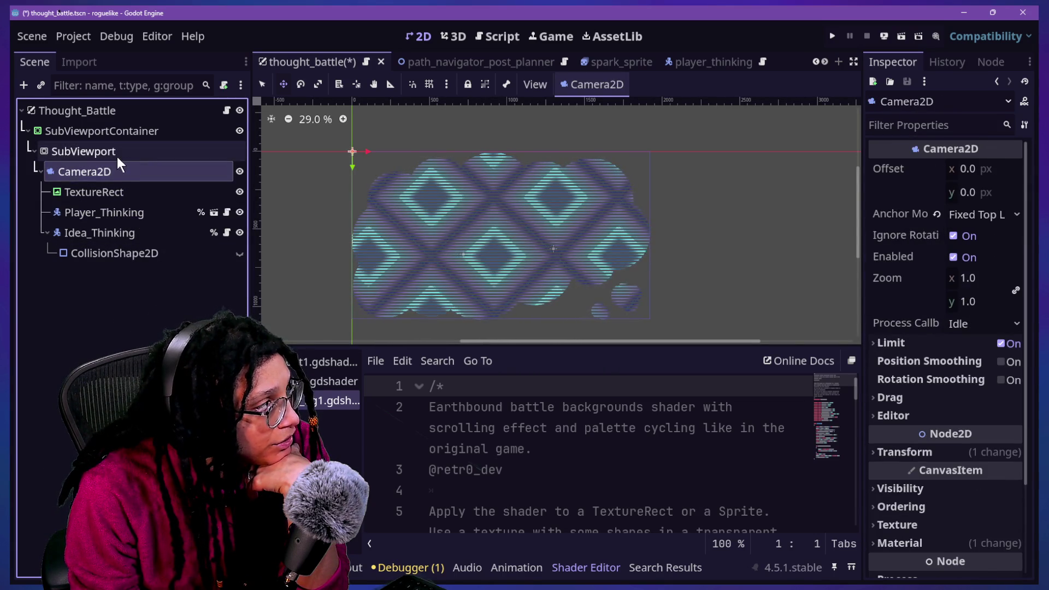
{"action": "left_click", "coordinate": [121, 150]}
{"action": "left_click", "coordinate": [112, 131]}
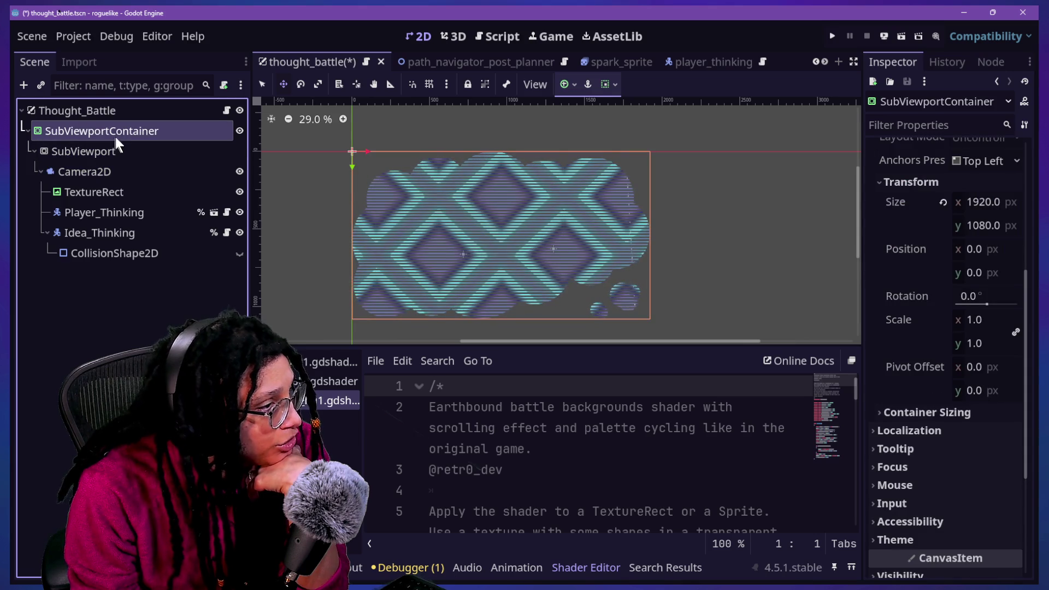
{"action": "scroll", "coordinate": [887, 316], "scroll_direction": "up", "scroll_amount": 5}
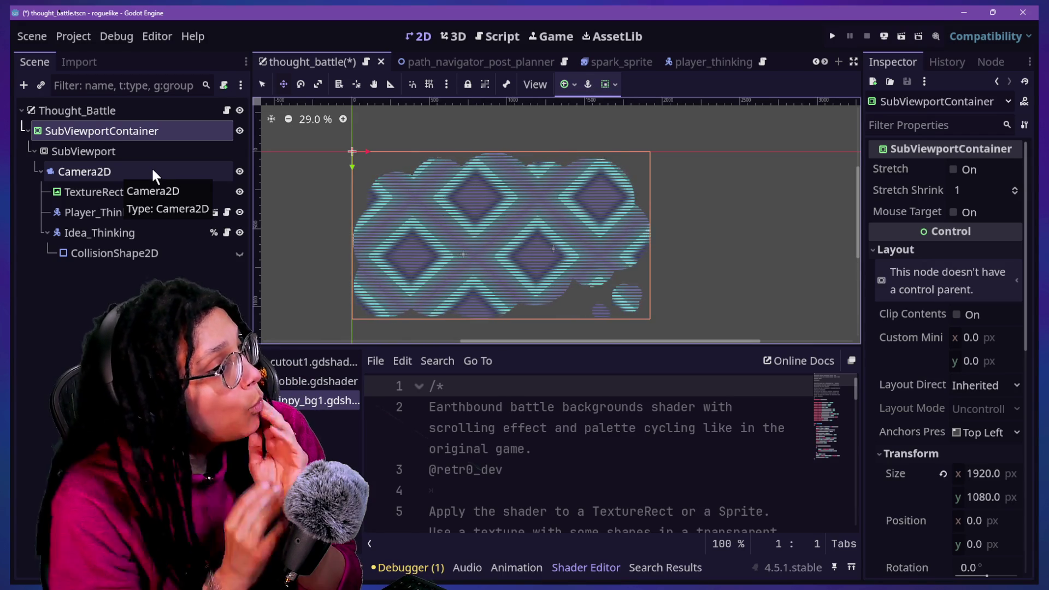
{"action": "double_click", "coordinate": [128, 129]}
{"action": "key", "text": "Return"}
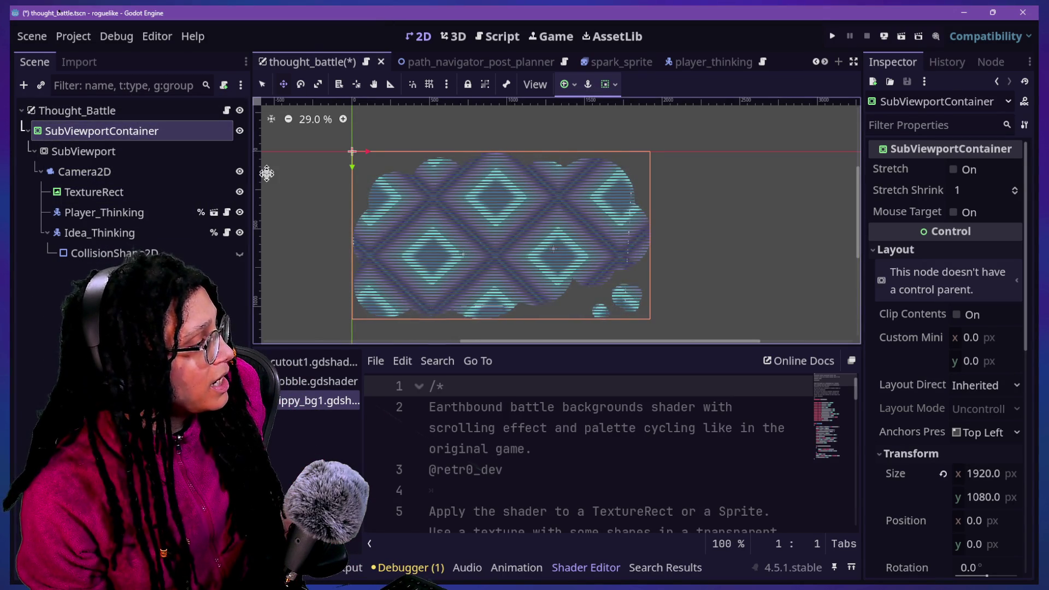
{"action": "scroll", "coordinate": [266, 174], "scroll_direction": "up", "scroll_amount": 1}
{"action": "scroll", "coordinate": [267, 174], "scroll_direction": "up", "scroll_amount": 2}
{"action": "left_click", "coordinate": [113, 205]}
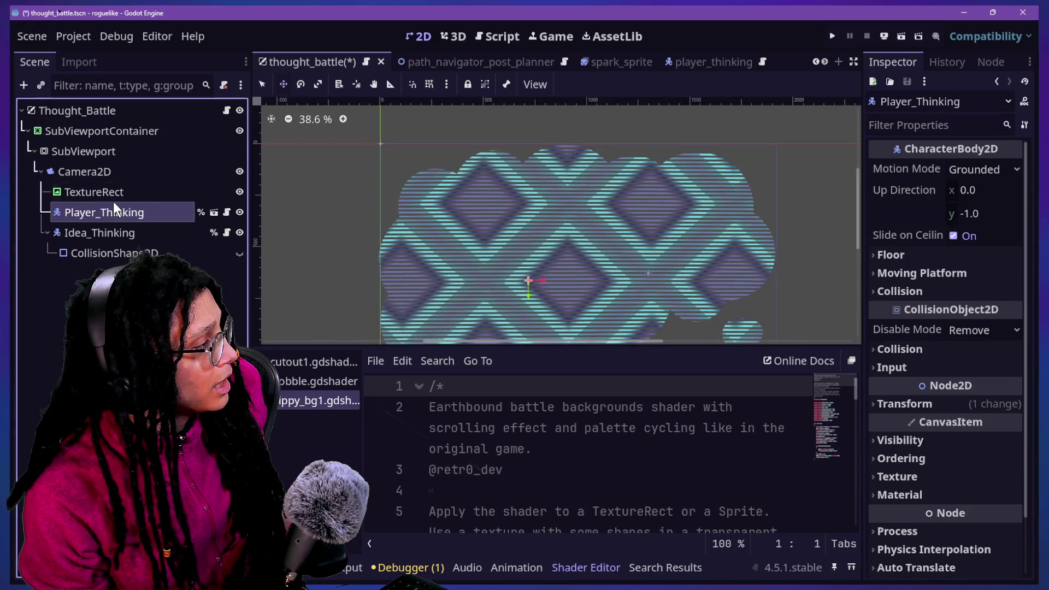
{"action": "scroll", "coordinate": [940, 240], "scroll_direction": "down", "scroll_amount": 2}
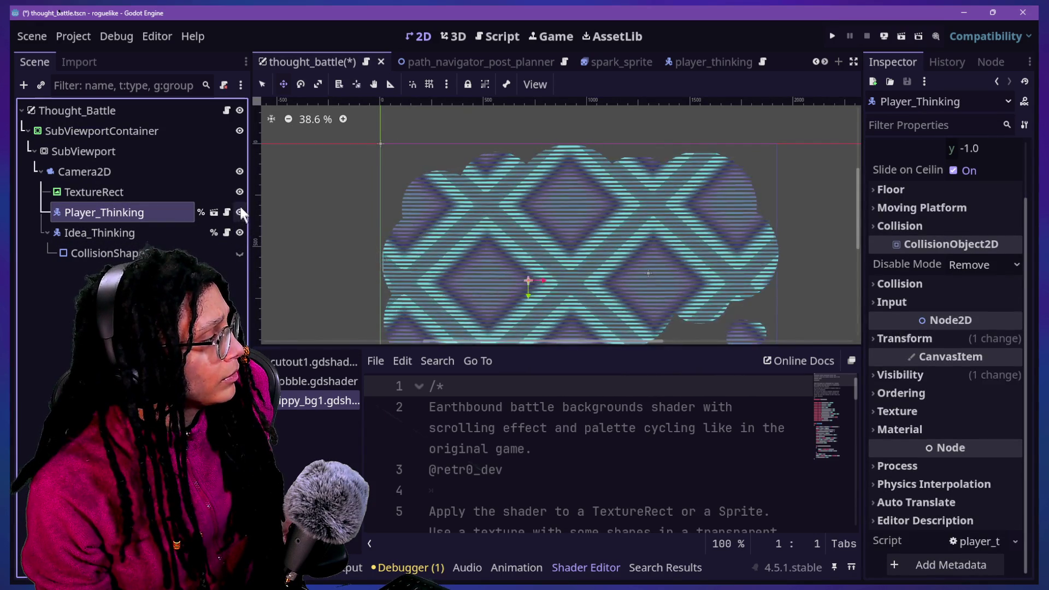
{"action": "left_click", "coordinate": [237, 191]}
{"action": "left_click", "coordinate": [239, 191]}
{"action": "left_click", "coordinate": [238, 191]}
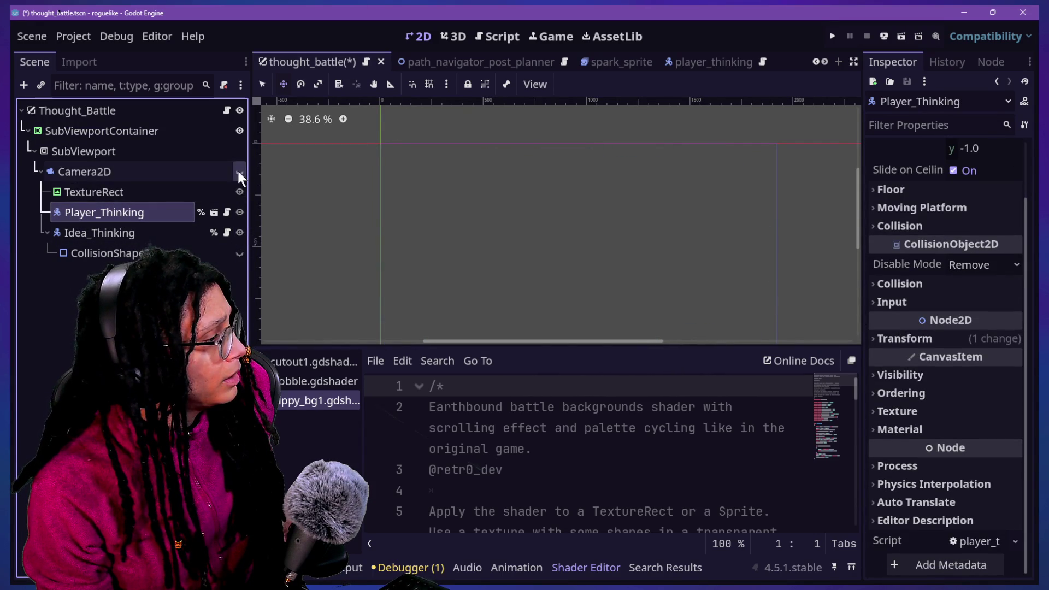
{"action": "left_click", "coordinate": [238, 190]}
{"action": "left_click", "coordinate": [93, 192]}
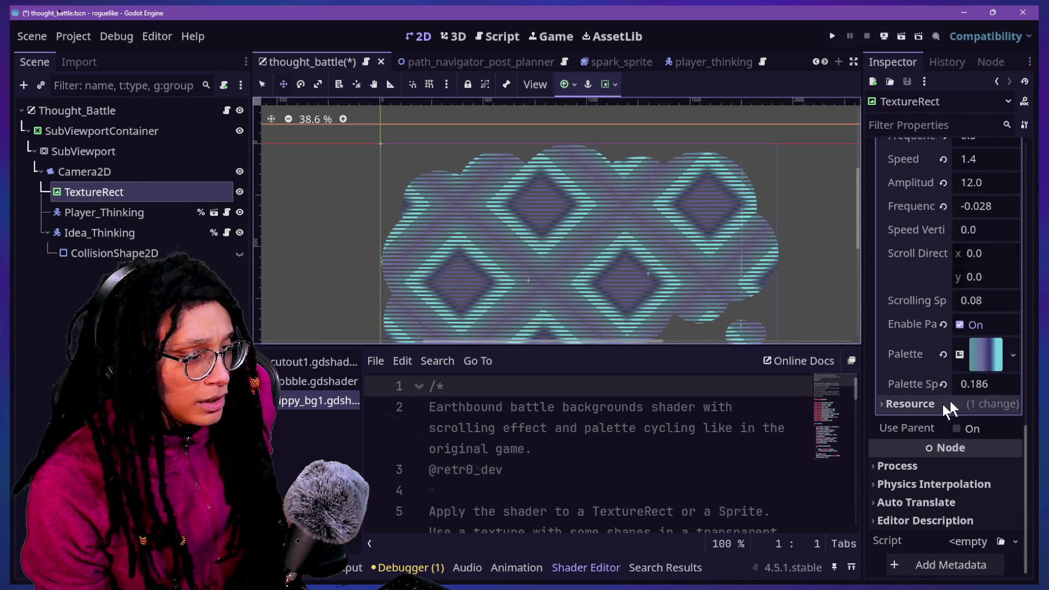
{"action": "scroll", "coordinate": [942, 405], "scroll_direction": "up", "scroll_amount": 5}
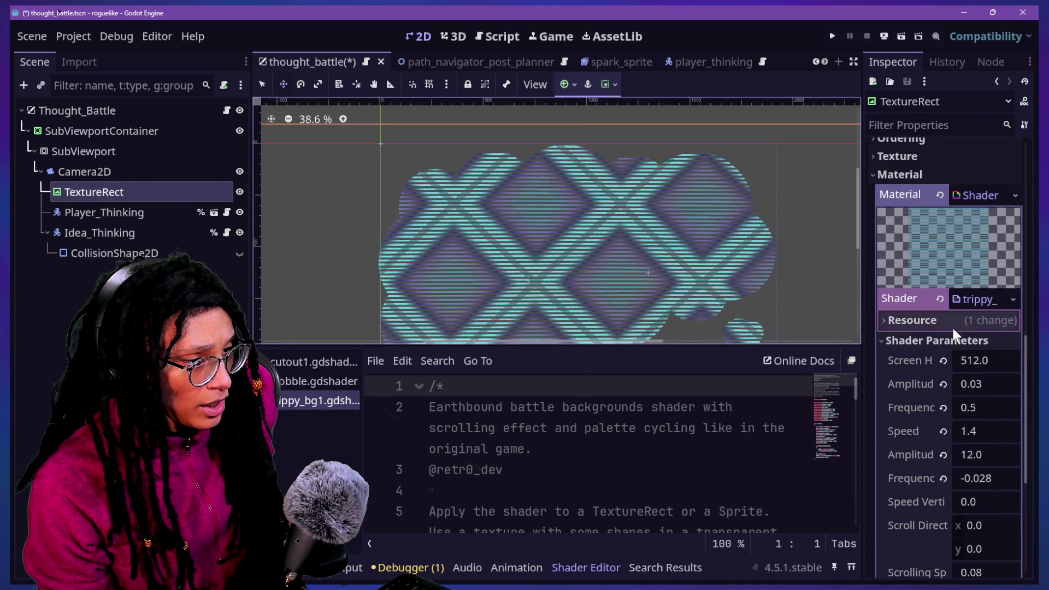
{"action": "scroll", "coordinate": [926, 385], "scroll_direction": "down", "scroll_amount": 5}
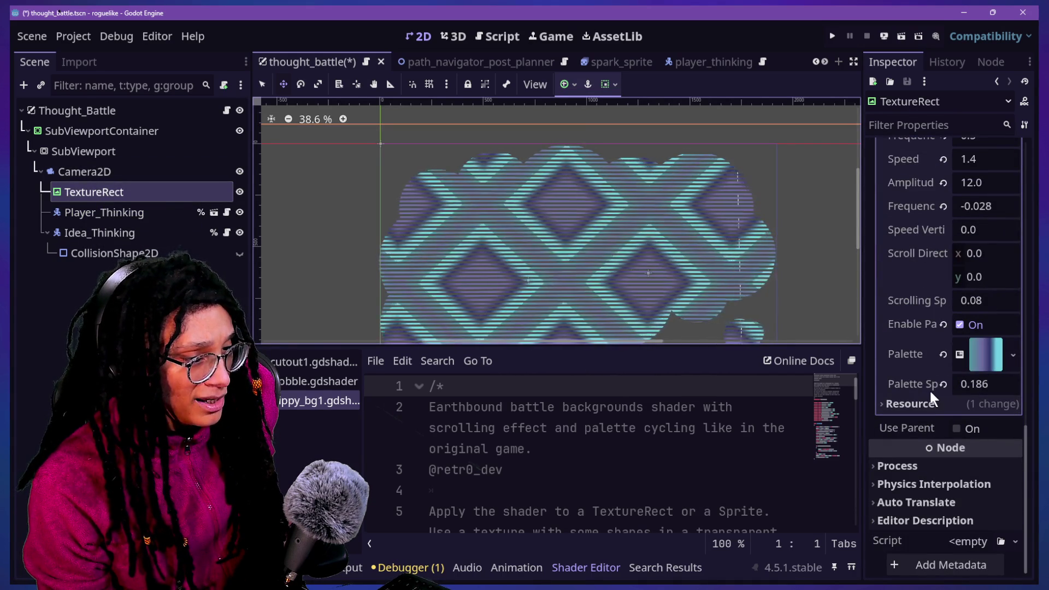
{"action": "left_click_drag", "start_coordinate": [862, 377], "coordinate": [700, 416]}
{"action": "scroll", "coordinate": [862, 324], "scroll_direction": "up", "scroll_amount": 5}
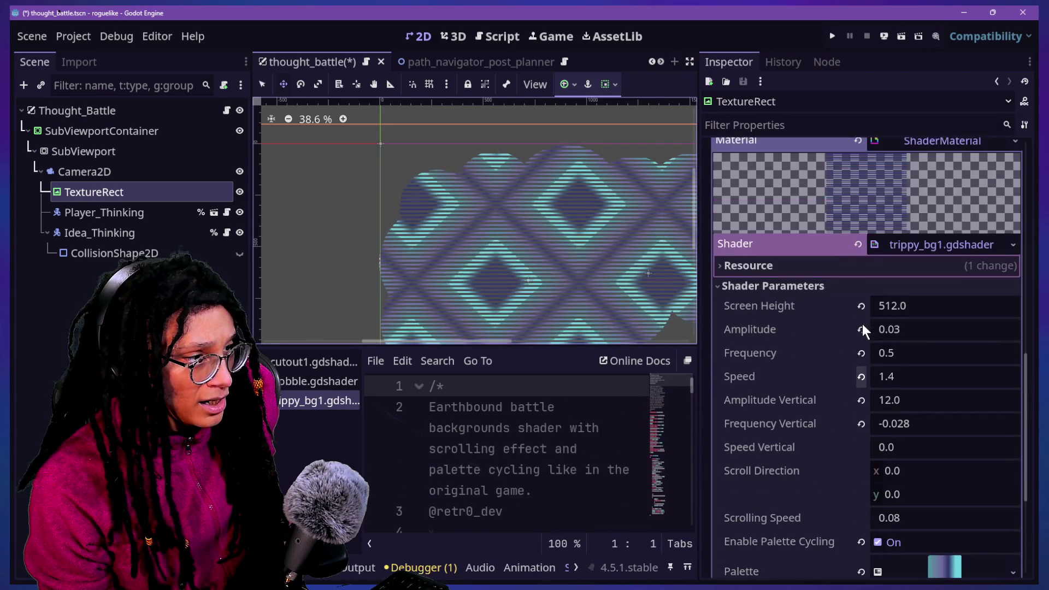
{"action": "left_click", "coordinate": [909, 248]}
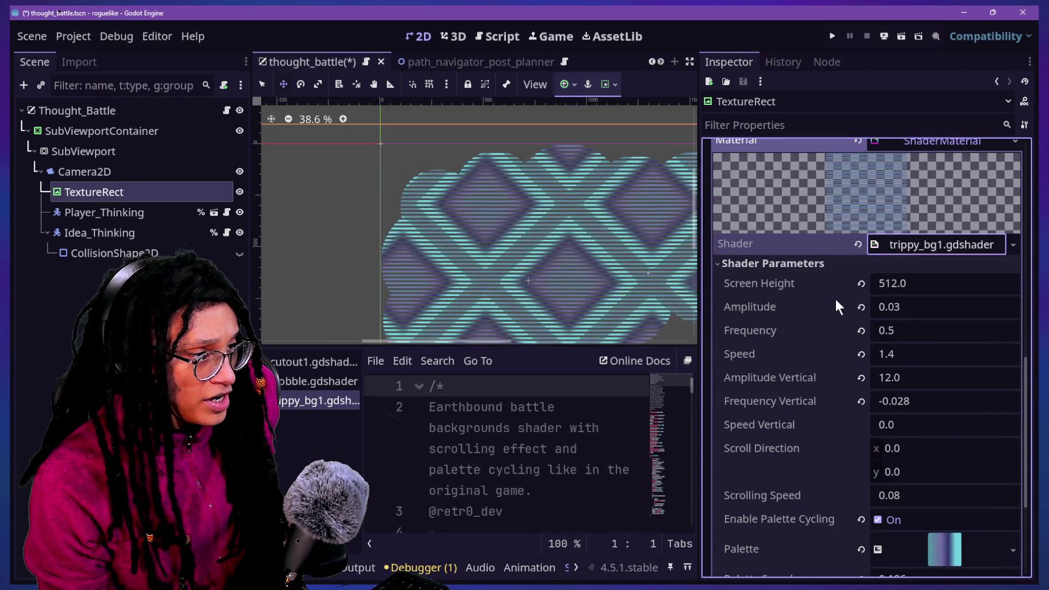
{"action": "scroll", "coordinate": [841, 305], "scroll_direction": "up", "scroll_amount": 5}
{"action": "scroll", "coordinate": [857, 314], "scroll_direction": "up", "scroll_amount": 5}
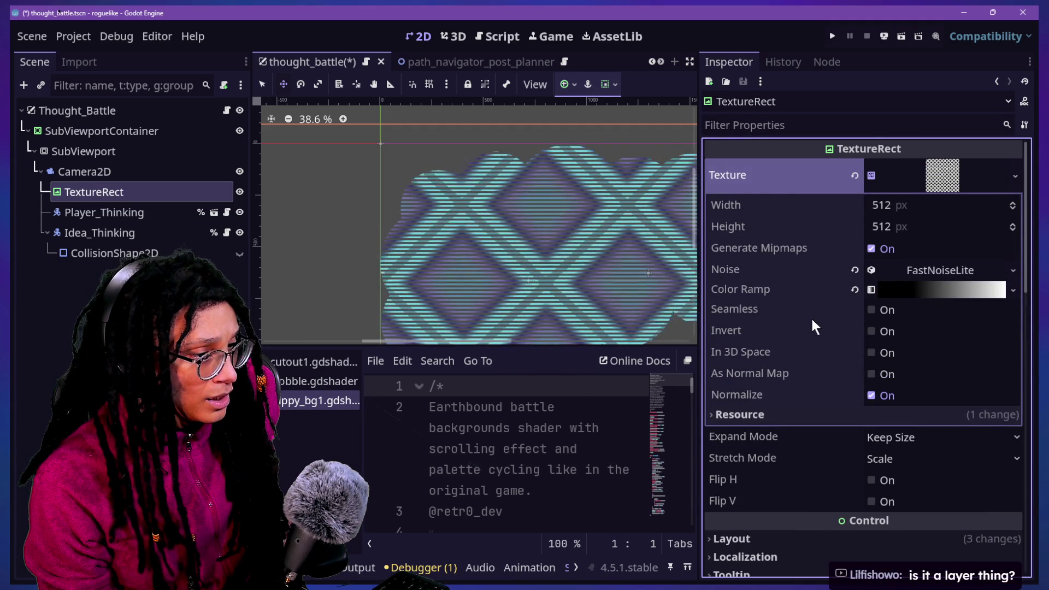
{"action": "scroll", "coordinate": [816, 326], "scroll_direction": "down", "scroll_amount": 10}
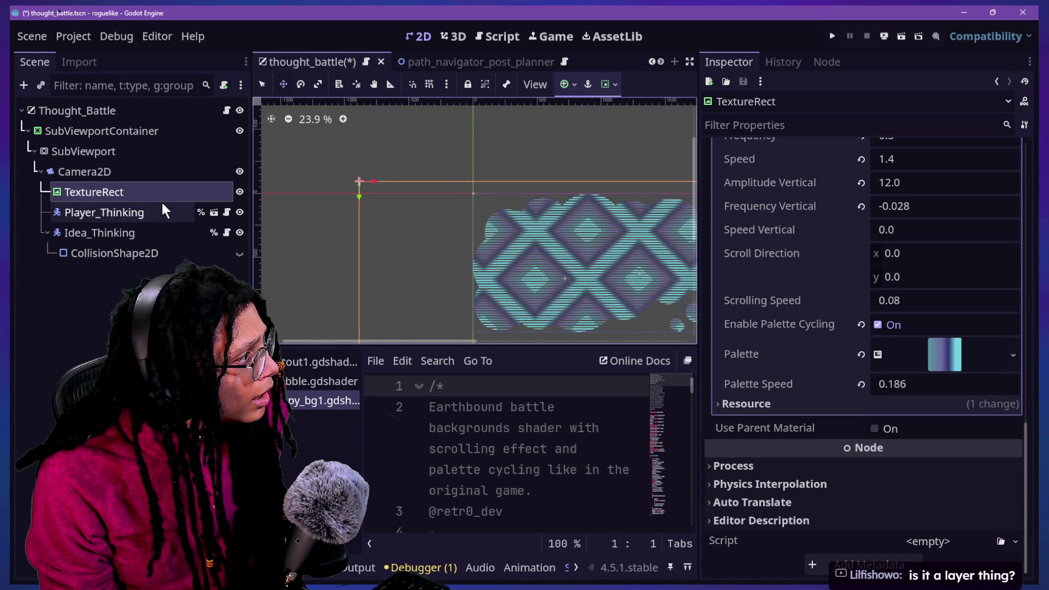
Show the Camera2D's CanvasItem Material and its cutout1 shader material details.
{"action": "left_click", "coordinate": [124, 174]}
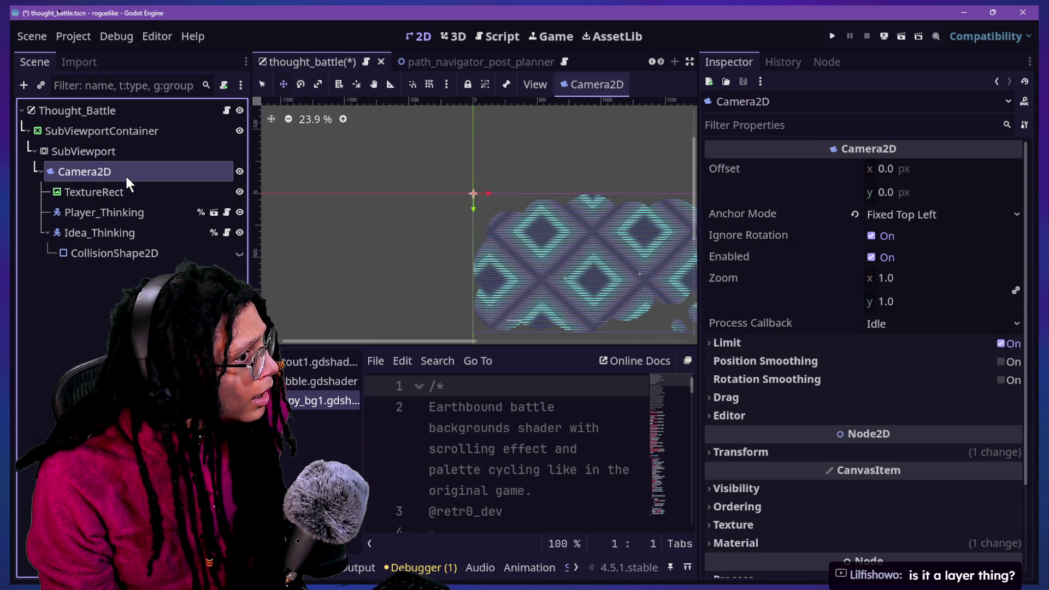
{"action": "scroll", "coordinate": [798, 347], "scroll_direction": "down", "scroll_amount": 2}
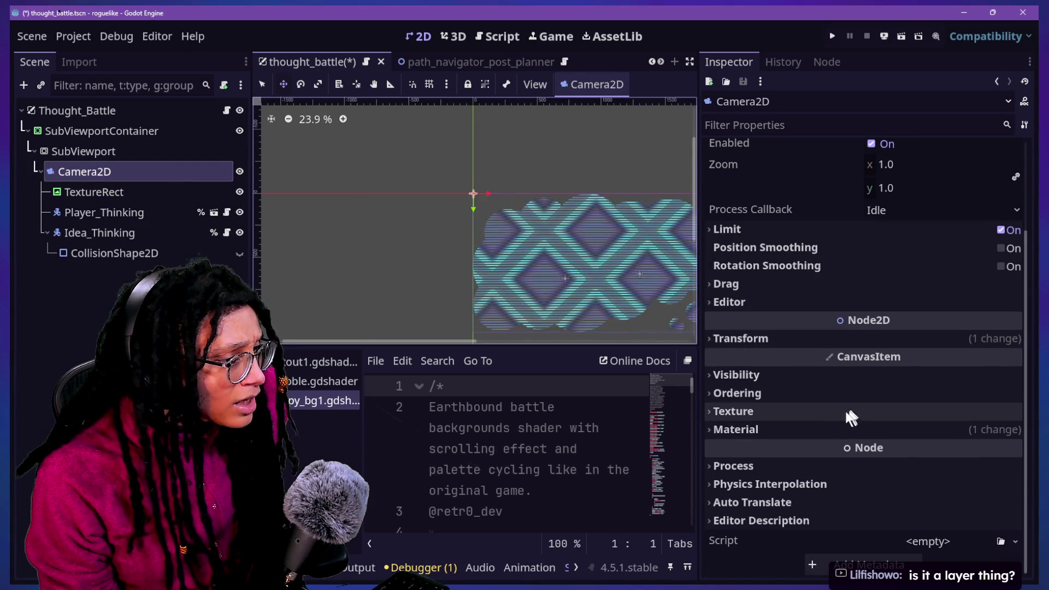
{"action": "left_click", "coordinate": [831, 429]}
{"action": "left_click", "coordinate": [931, 452]}
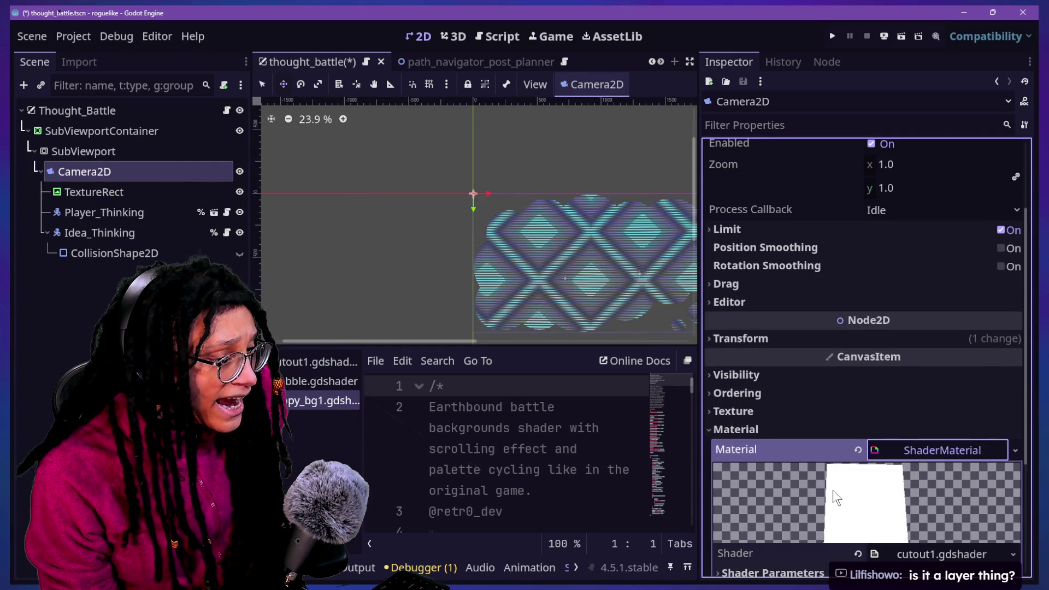
{"action": "scroll", "coordinate": [833, 490], "scroll_direction": "down", "scroll_amount": 3}
Review the cutout1 shader and its parameters, then revert the camera material's Shader to empty.
{"action": "left_click", "coordinate": [903, 368]}
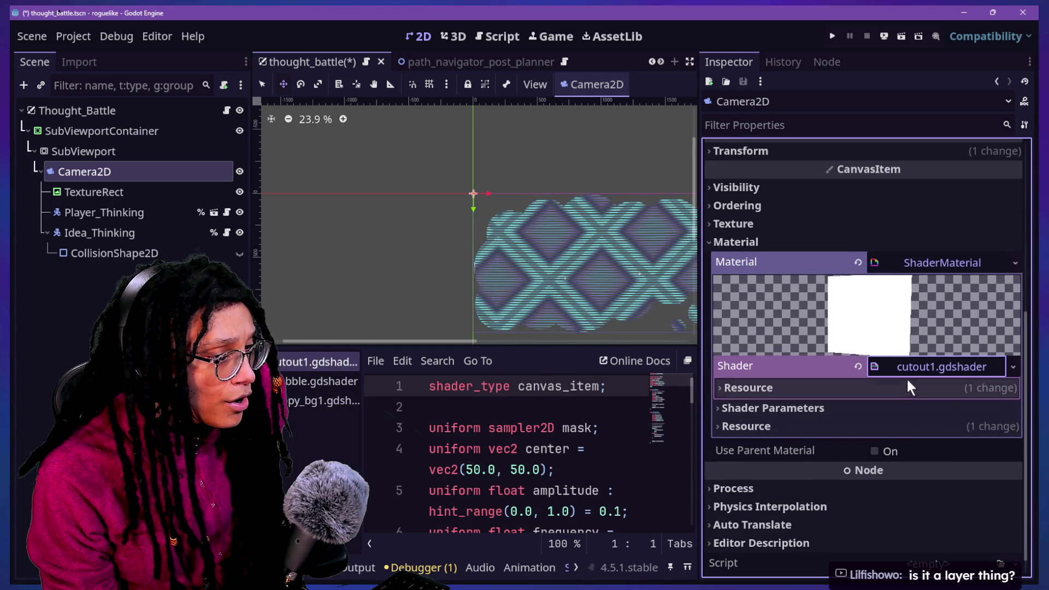
{"action": "left_click", "coordinate": [913, 370]}
{"action": "left_click", "coordinate": [911, 370]}
{"action": "left_click", "coordinate": [911, 371]}
{"action": "left_click", "coordinate": [891, 386]}
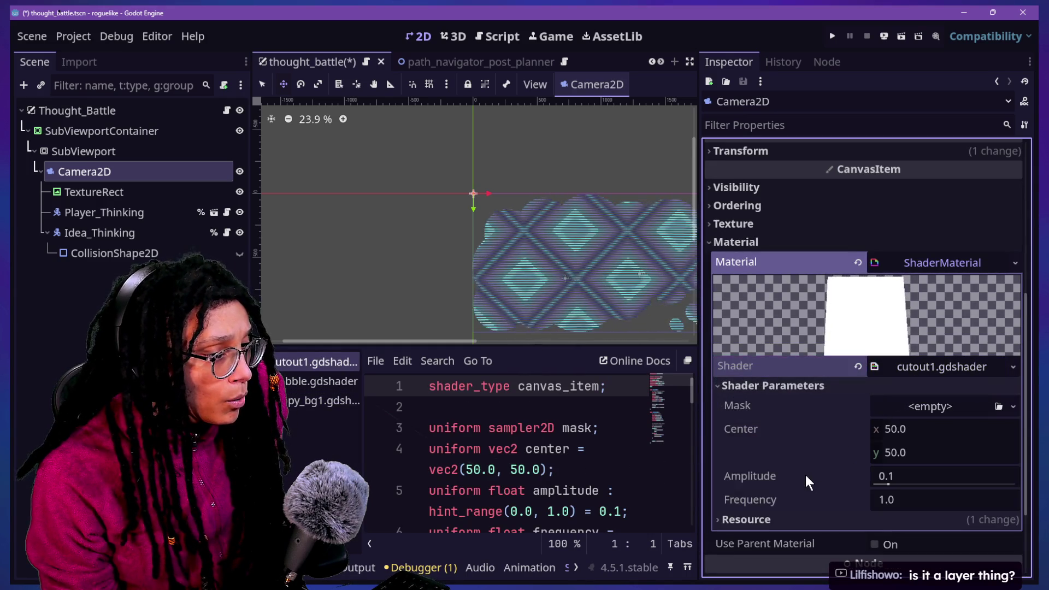
{"action": "scroll", "coordinate": [806, 474], "scroll_direction": "down", "scroll_amount": 2}
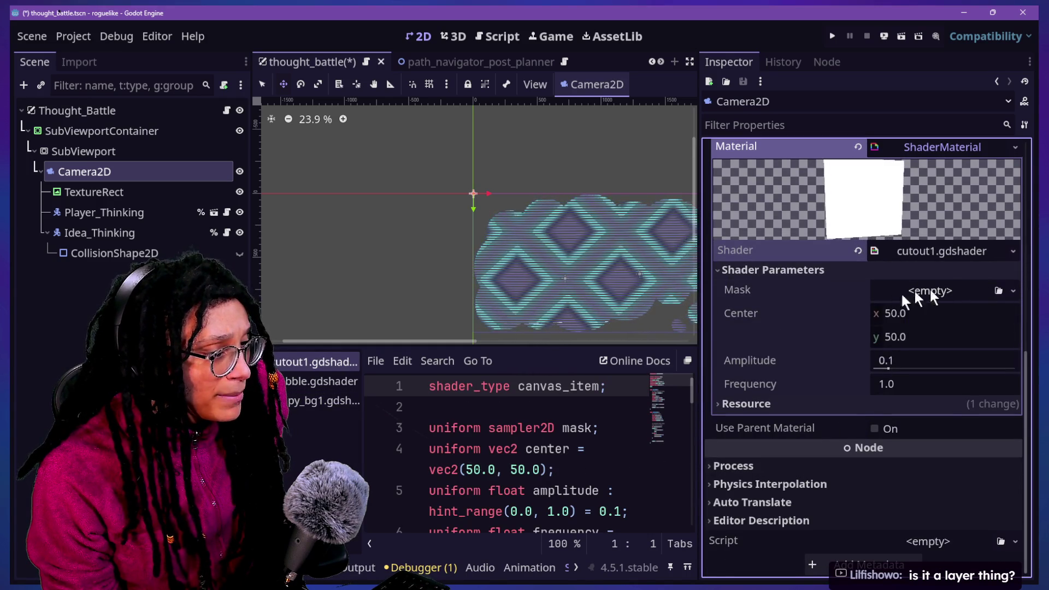
{"action": "left_click", "coordinate": [857, 251]}
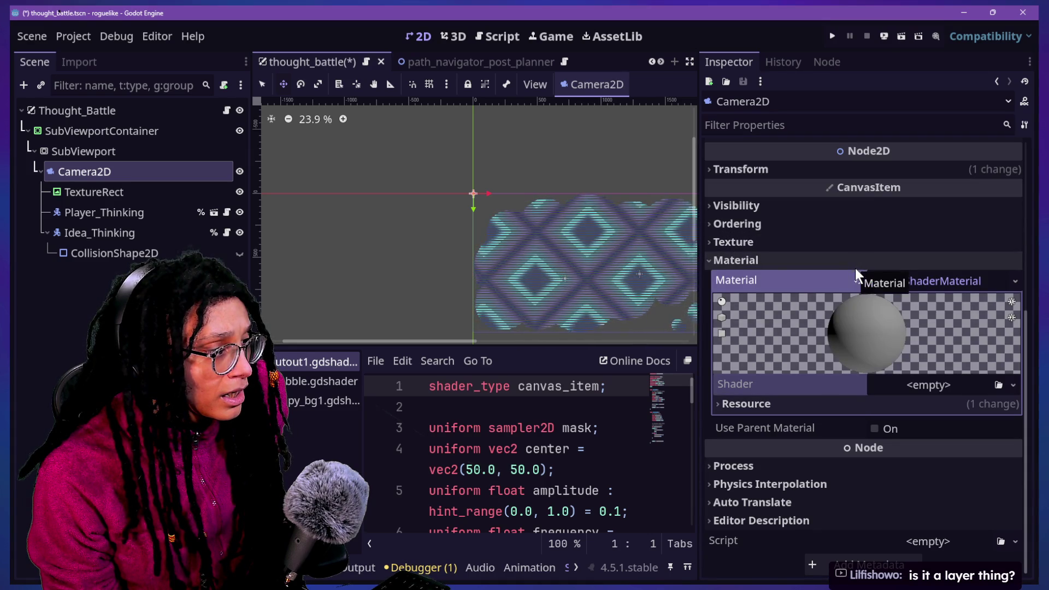
Clear the Camera2D's Material with its revert icon so it is empty.
{"action": "scroll", "coordinate": [551, 241], "scroll_direction": "up", "scroll_amount": 2}
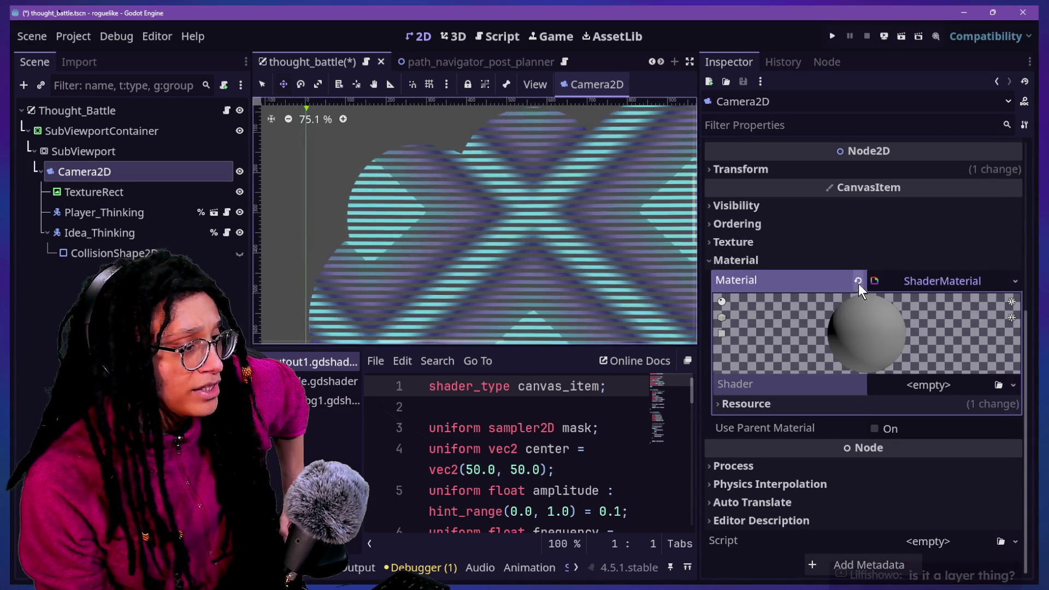
{"action": "left_click", "coordinate": [858, 281]}
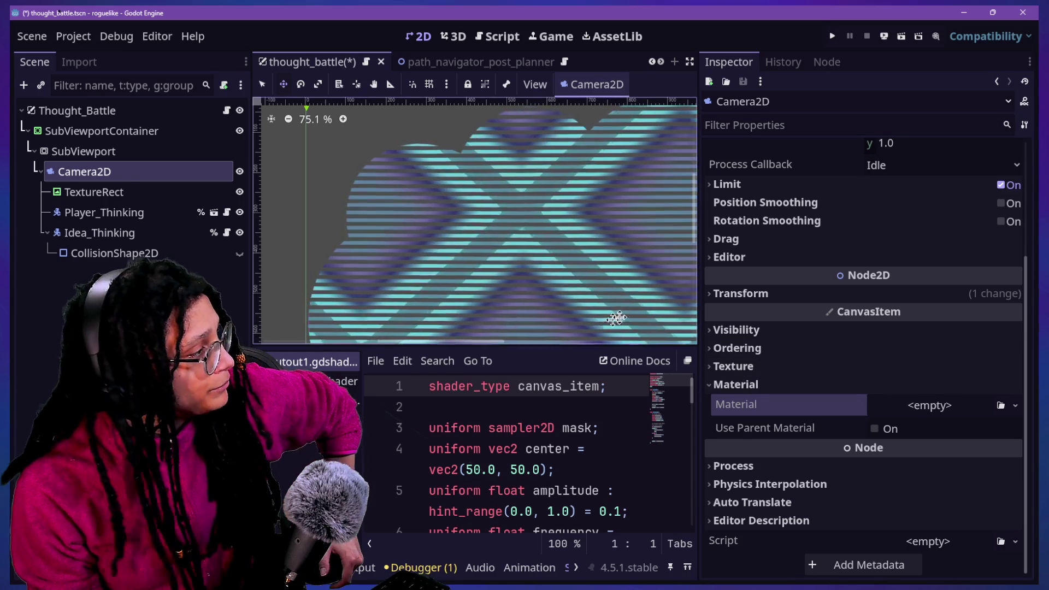
{"action": "scroll", "coordinate": [441, 239], "scroll_direction": "down", "scroll_amount": 2}
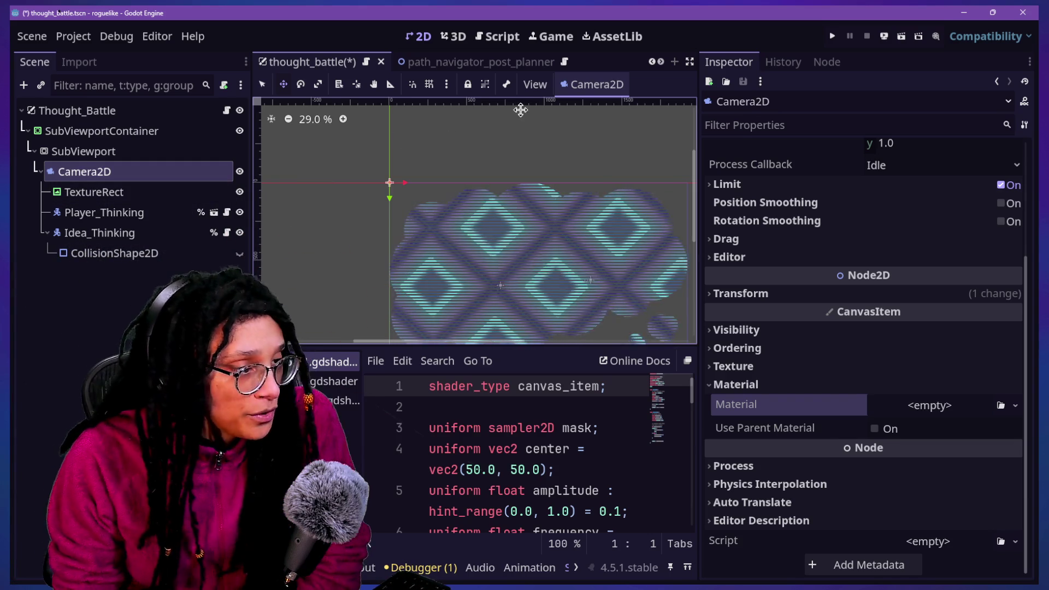
Glance at the camera's transform settings, then select the Thought_Battle root node.
{"action": "left_click", "coordinate": [847, 295]}
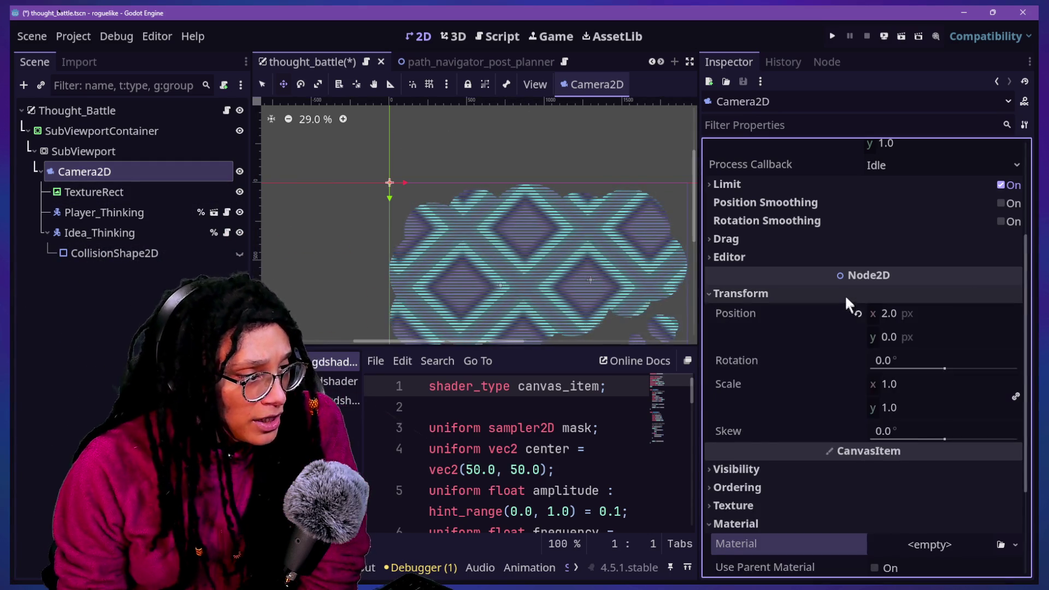
{"action": "left_click", "coordinate": [845, 295]}
{"action": "scroll", "coordinate": [801, 455], "scroll_direction": "up", "scroll_amount": 1}
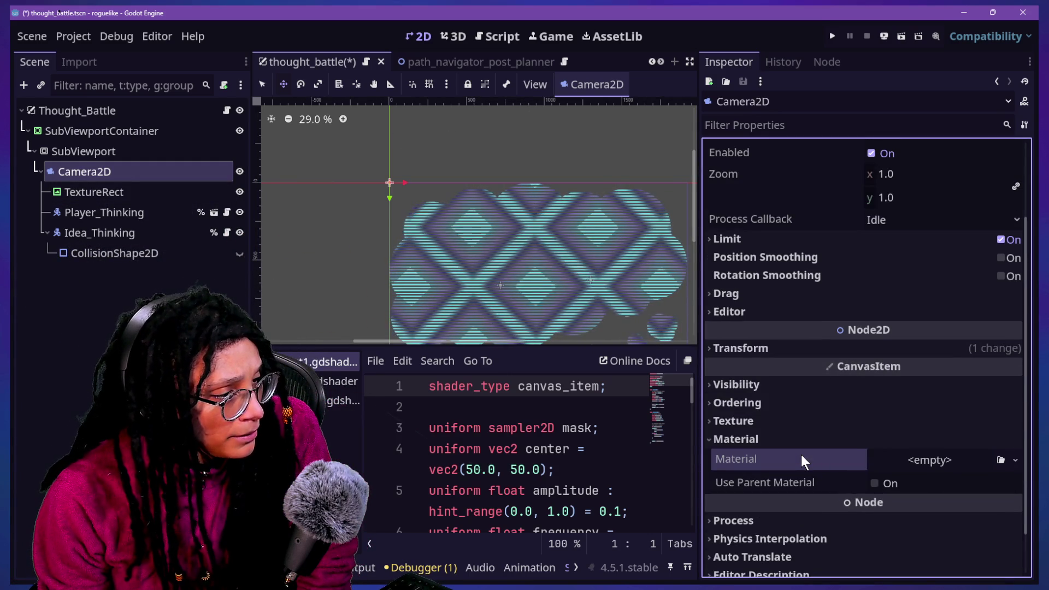
{"action": "scroll", "coordinate": [800, 455], "scroll_direction": "up", "scroll_amount": 4}
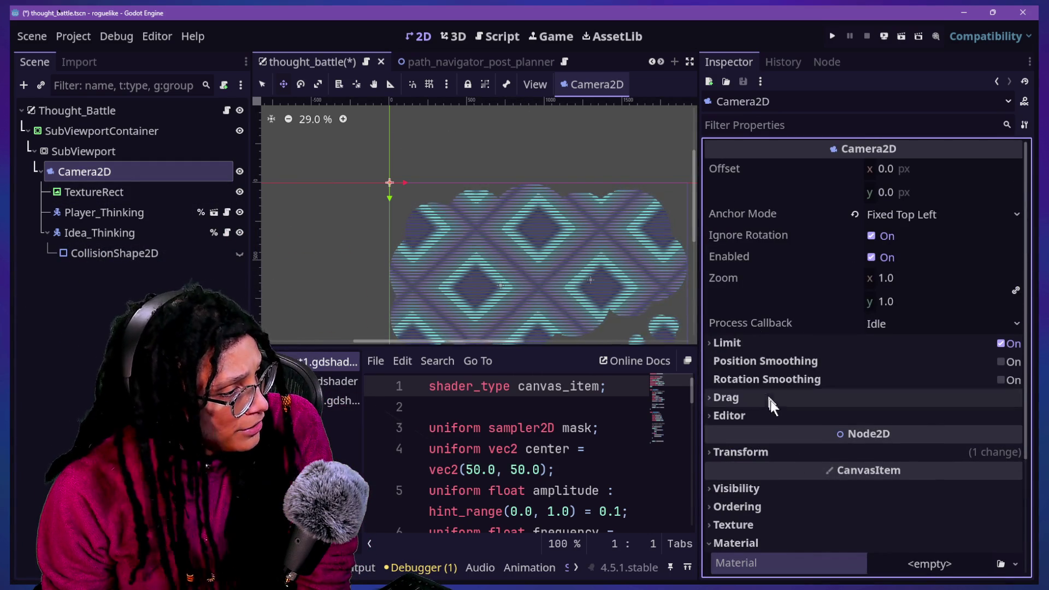
{"action": "left_click", "coordinate": [76, 110]}
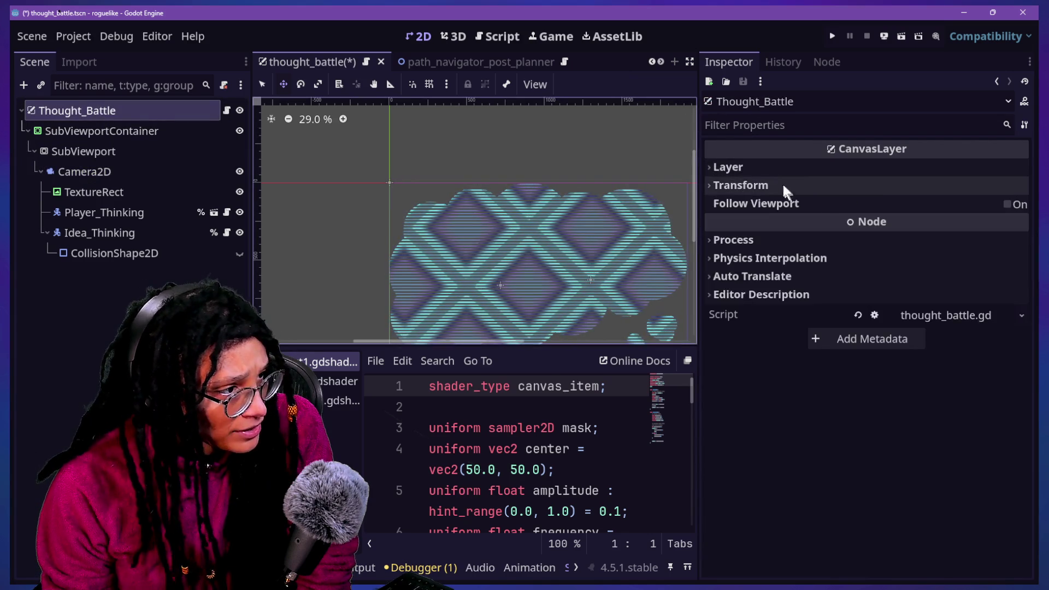
Review the root's layer and transform settings and the SubViewport's render target settings.
{"action": "left_click", "coordinate": [778, 185]}
{"action": "left_click", "coordinate": [772, 168]}
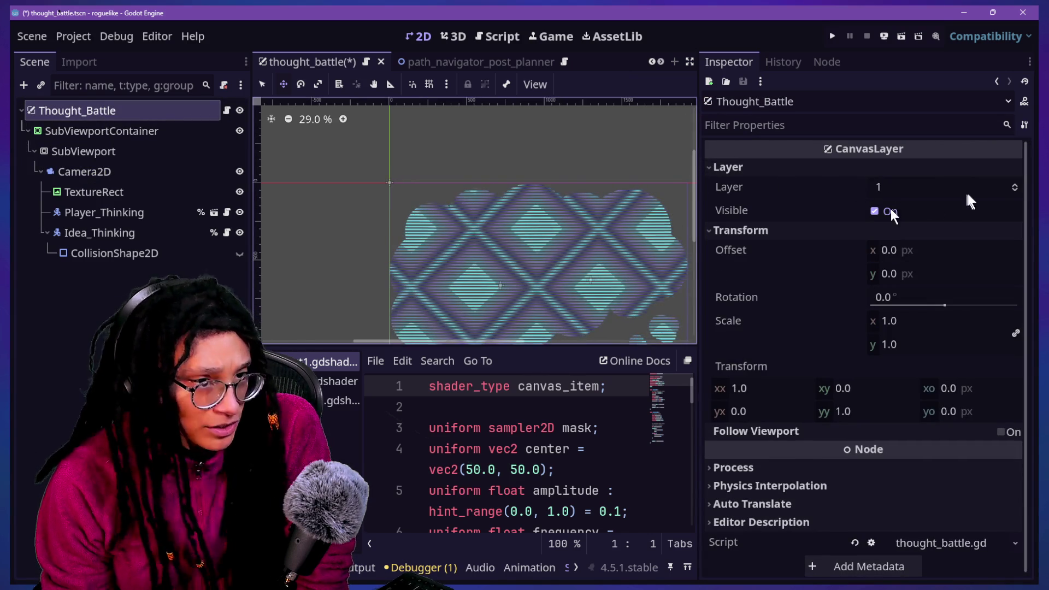
{"action": "left_click", "coordinate": [143, 133]}
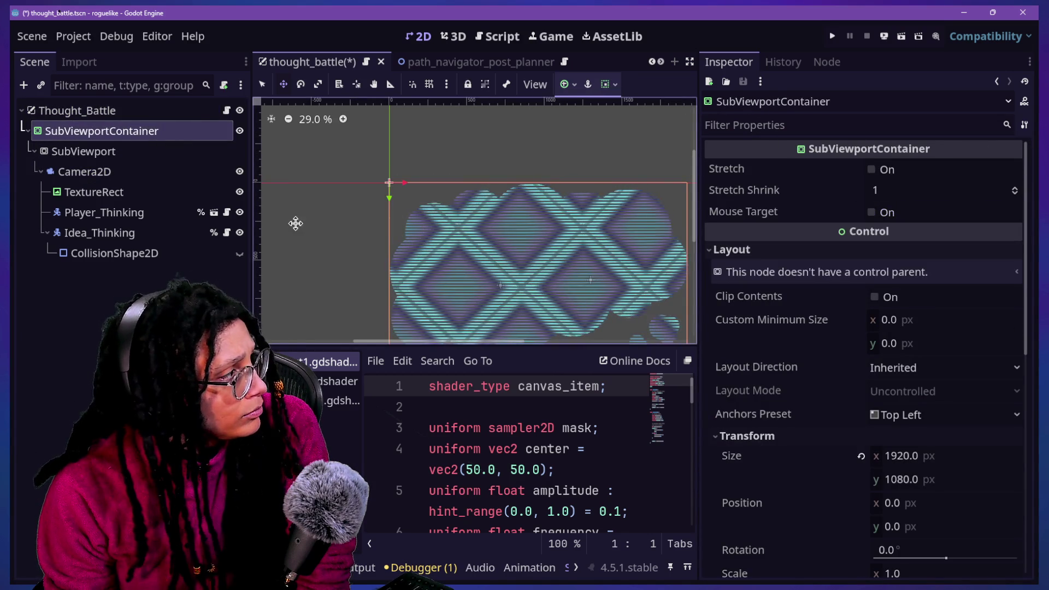
{"action": "left_click", "coordinate": [137, 150]}
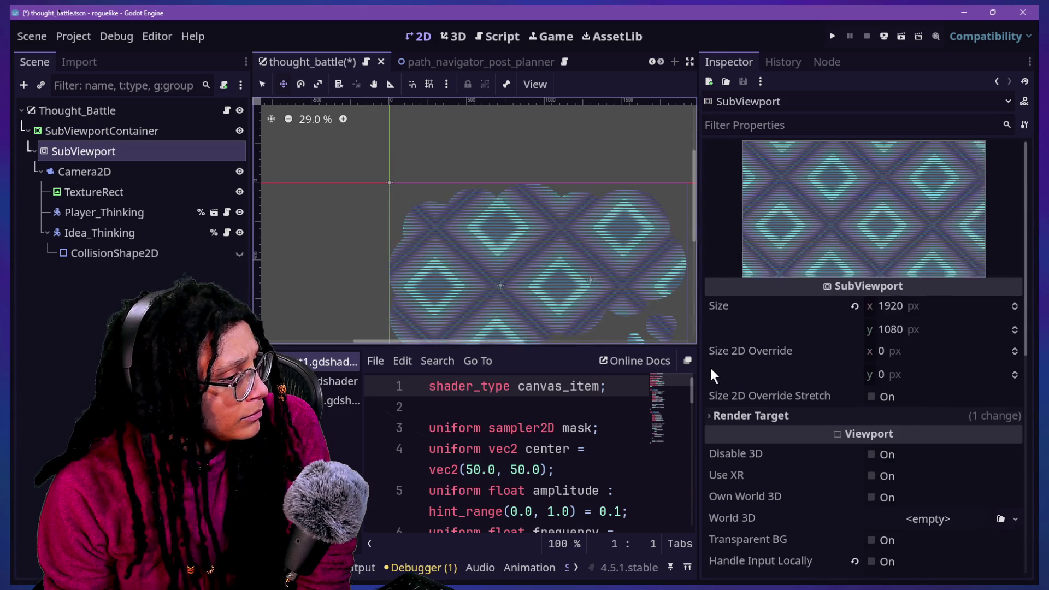
{"action": "scroll", "coordinate": [709, 365], "scroll_direction": "down", "scroll_amount": 5}
{"action": "left_click", "coordinate": [751, 255]}
{"action": "left_click", "coordinate": [751, 257]}
{"action": "scroll", "coordinate": [750, 257], "scroll_direction": "up", "scroll_amount": 5}
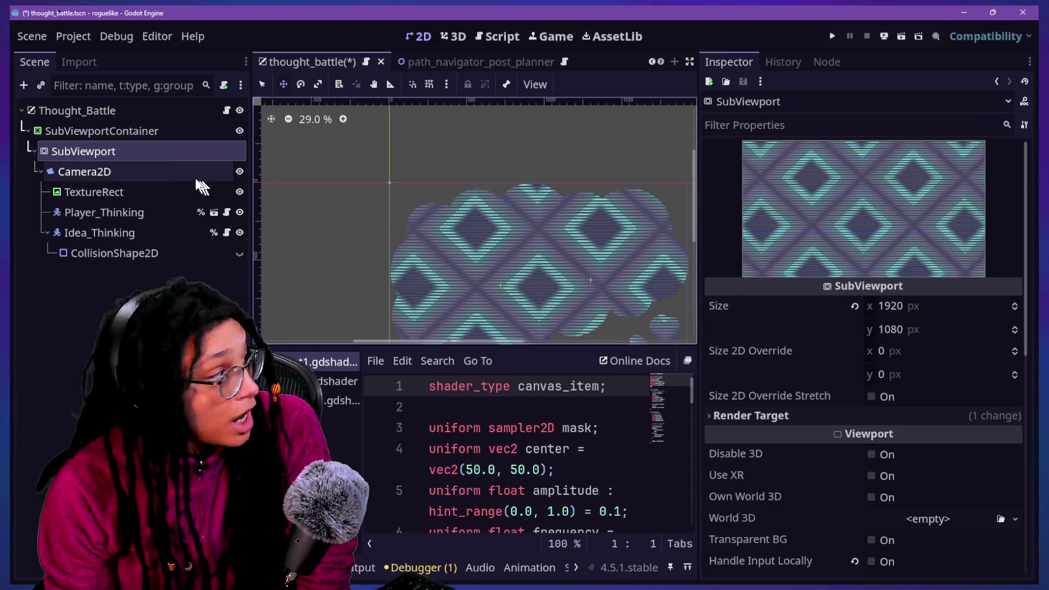
Confirm the SubViewportContainer's Material holds the cutout1.gdshader cloud mask, then reselect SubViewport.
{"action": "left_click", "coordinate": [122, 135]}
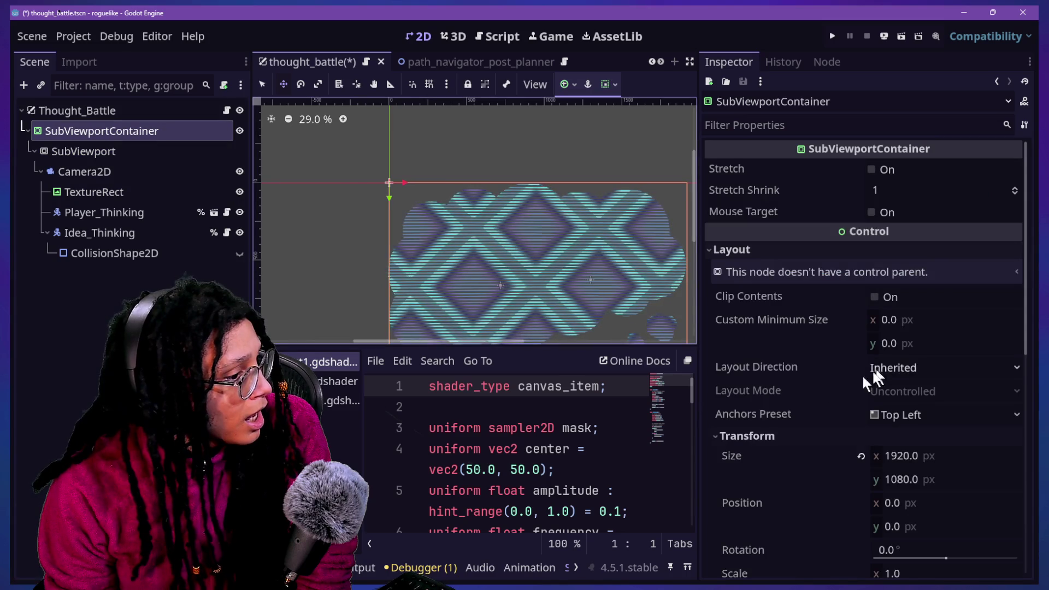
{"action": "scroll", "coordinate": [827, 386], "scroll_direction": "down", "scroll_amount": 12}
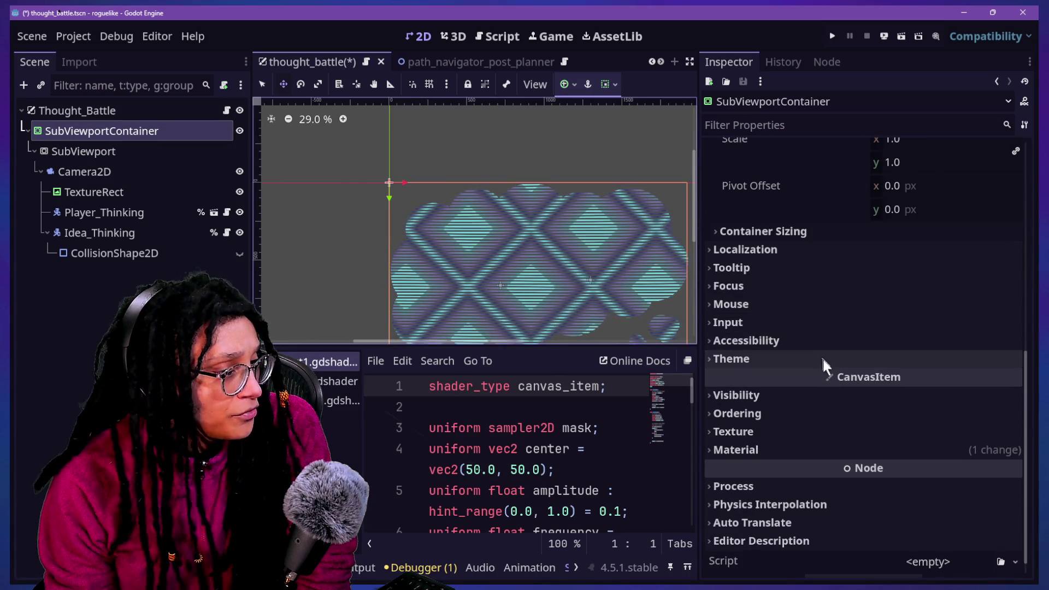
{"action": "left_click", "coordinate": [855, 449]}
{"action": "scroll", "coordinate": [874, 446], "scroll_direction": "down", "scroll_amount": 2}
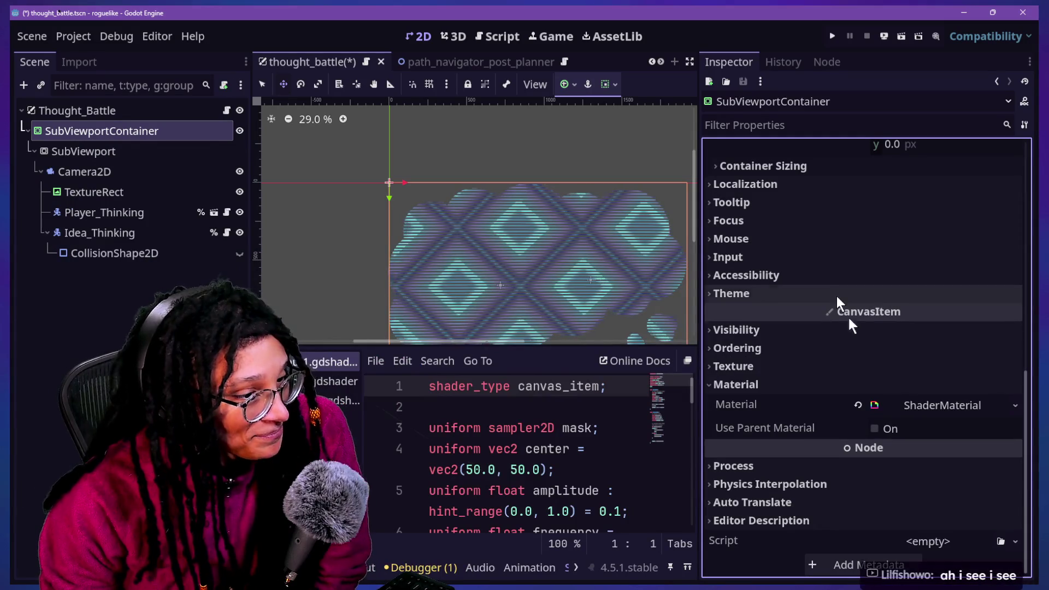
{"action": "left_click", "coordinate": [897, 412]}
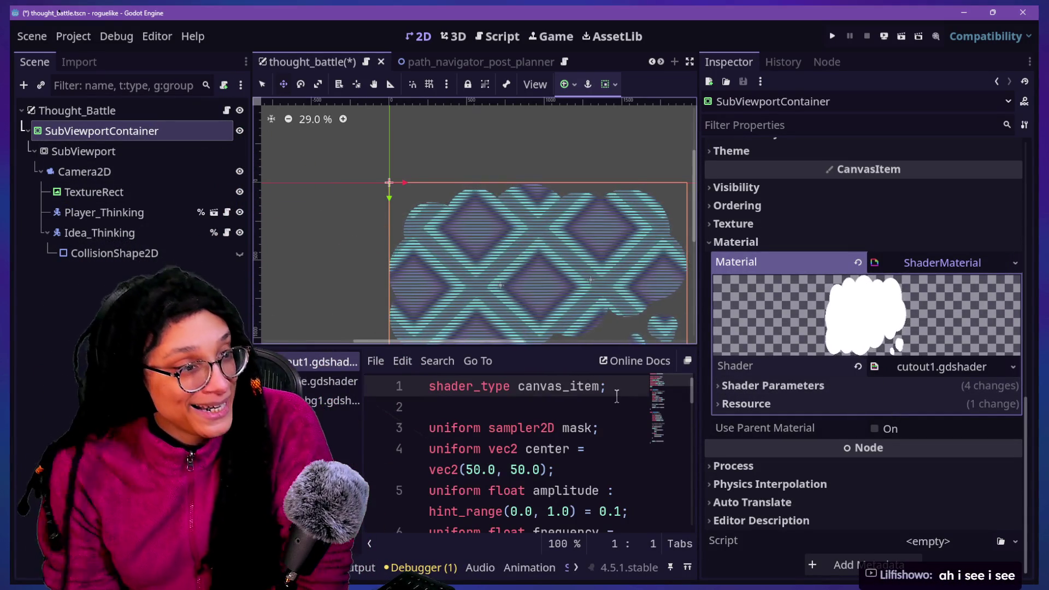
{"action": "left_click", "coordinate": [923, 366]}
{"action": "left_click", "coordinate": [921, 368]}
{"action": "left_click", "coordinate": [920, 368]}
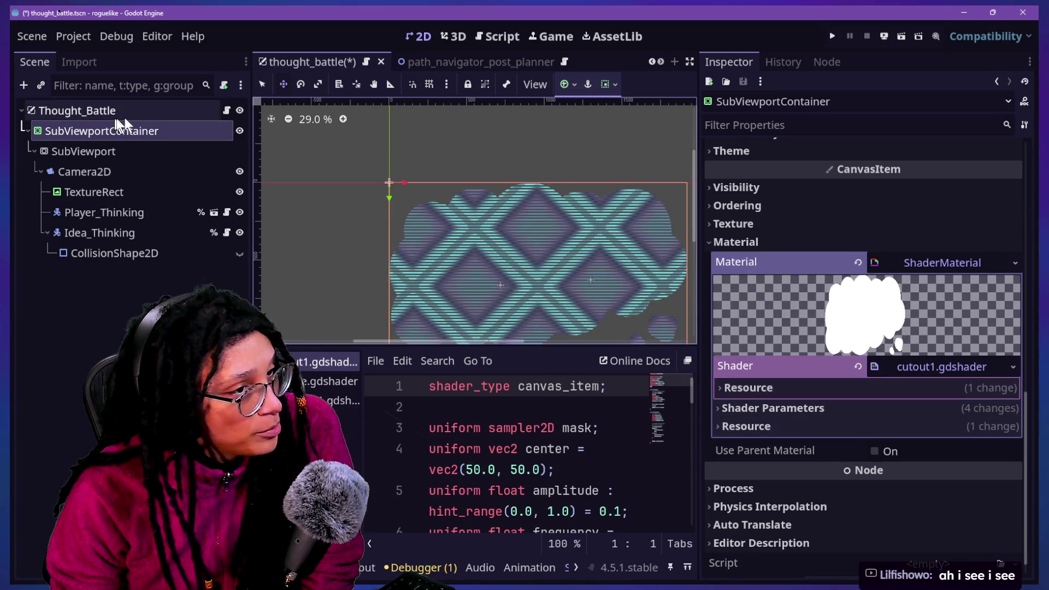
{"action": "left_click", "coordinate": [89, 170]}
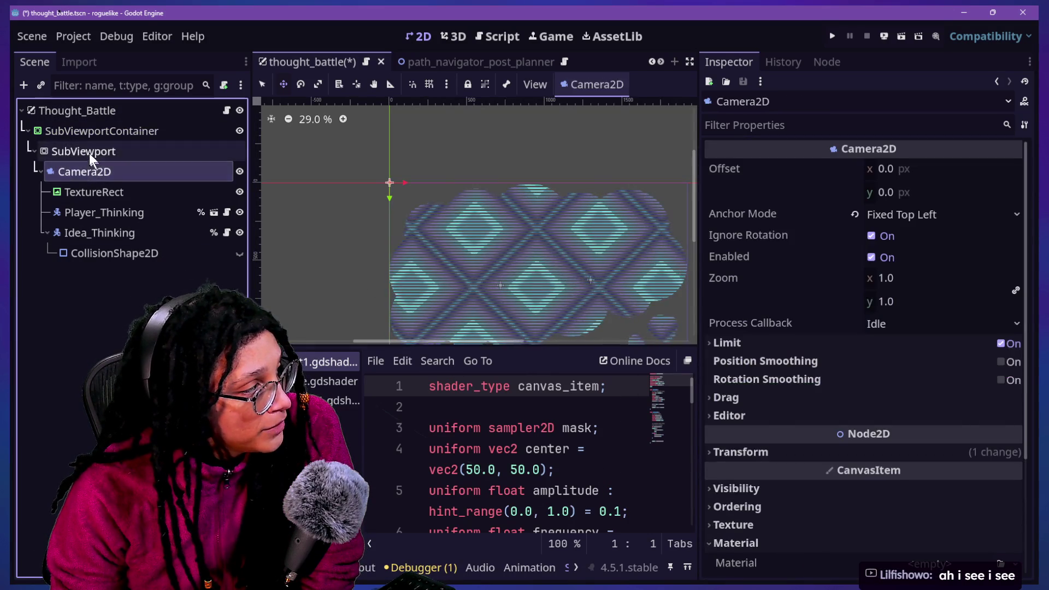
{"action": "left_click", "coordinate": [92, 151]}
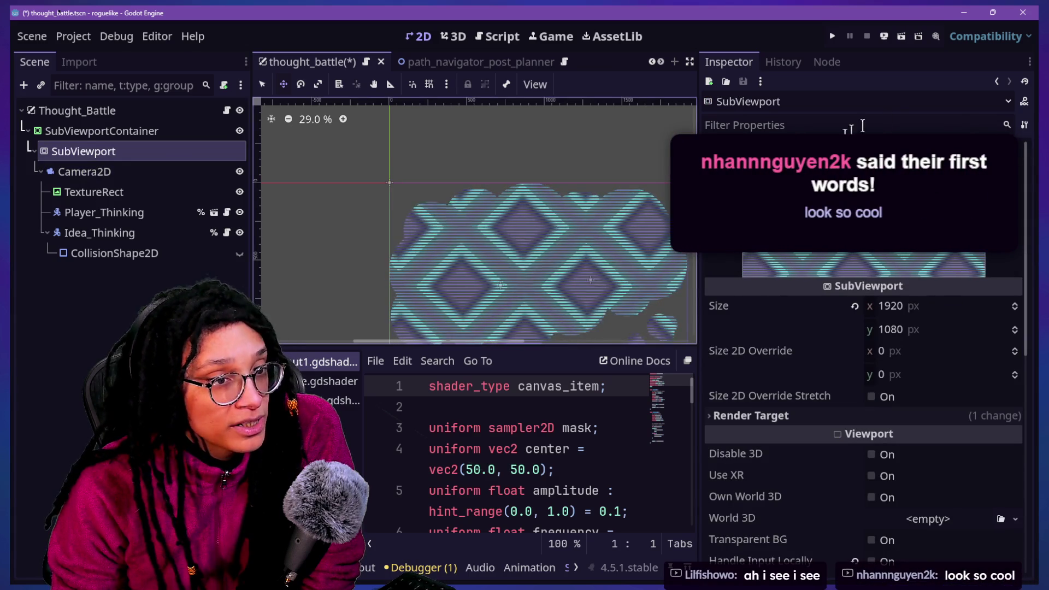
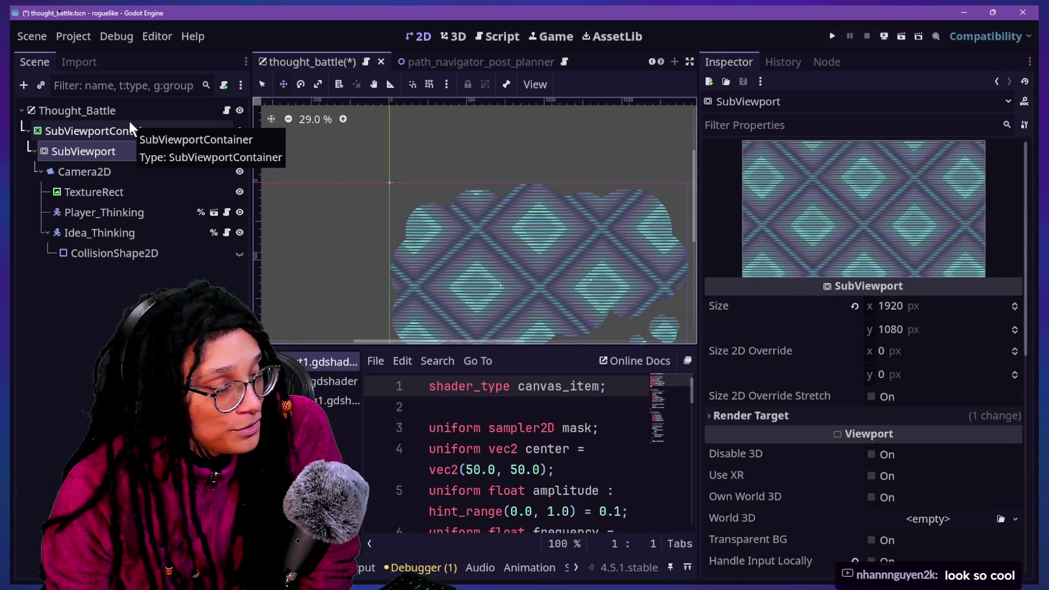
Assign player-brain-as-window.png as the Mask texture of the SubViewportContainer's cutout shader.
{"action": "left_click", "coordinate": [110, 131]}
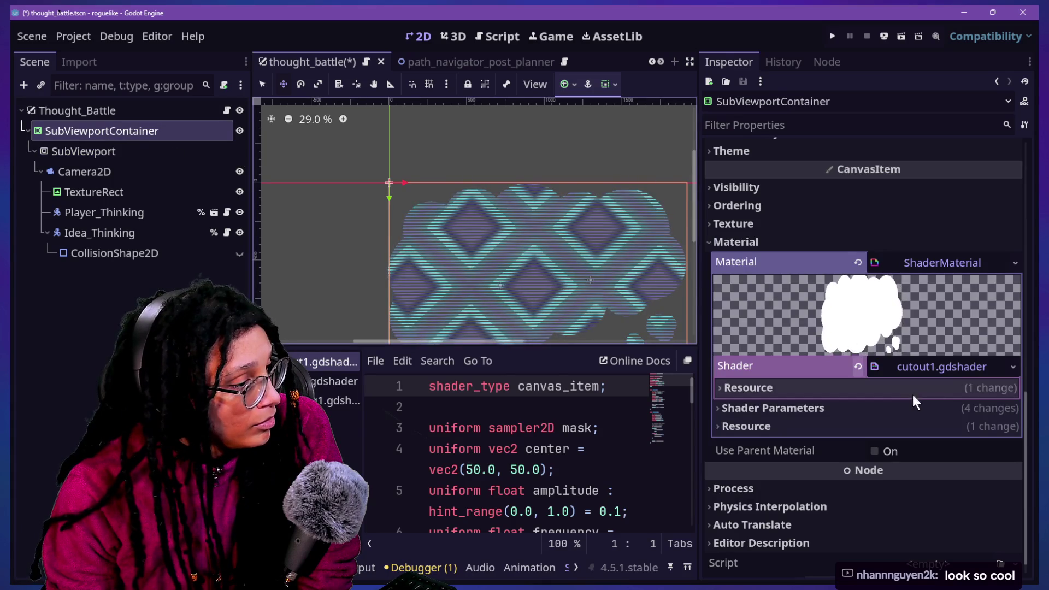
{"action": "left_click", "coordinate": [929, 408]}
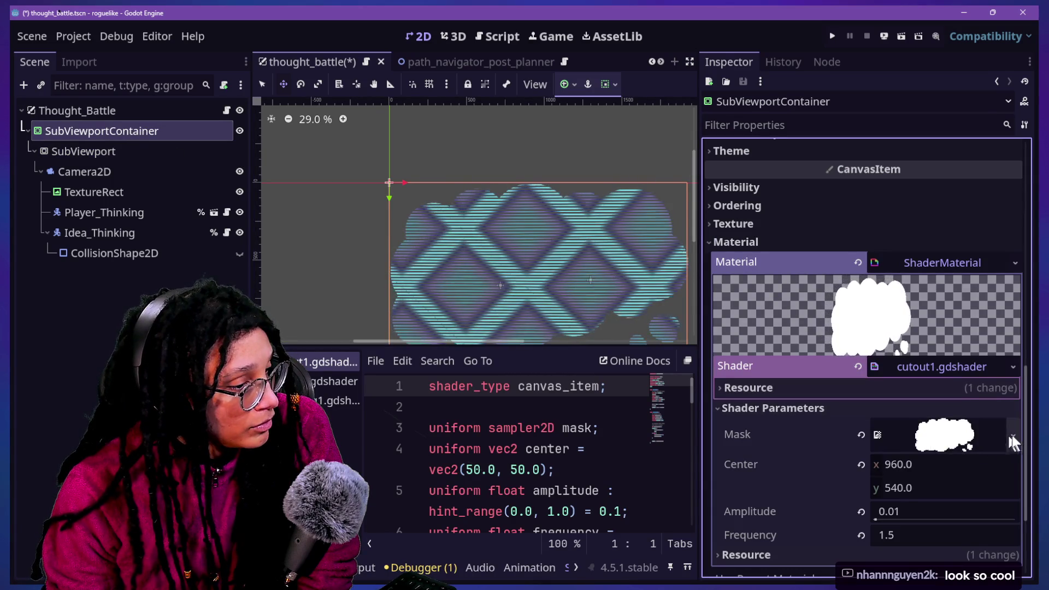
{"action": "left_click", "coordinate": [1012, 435]}
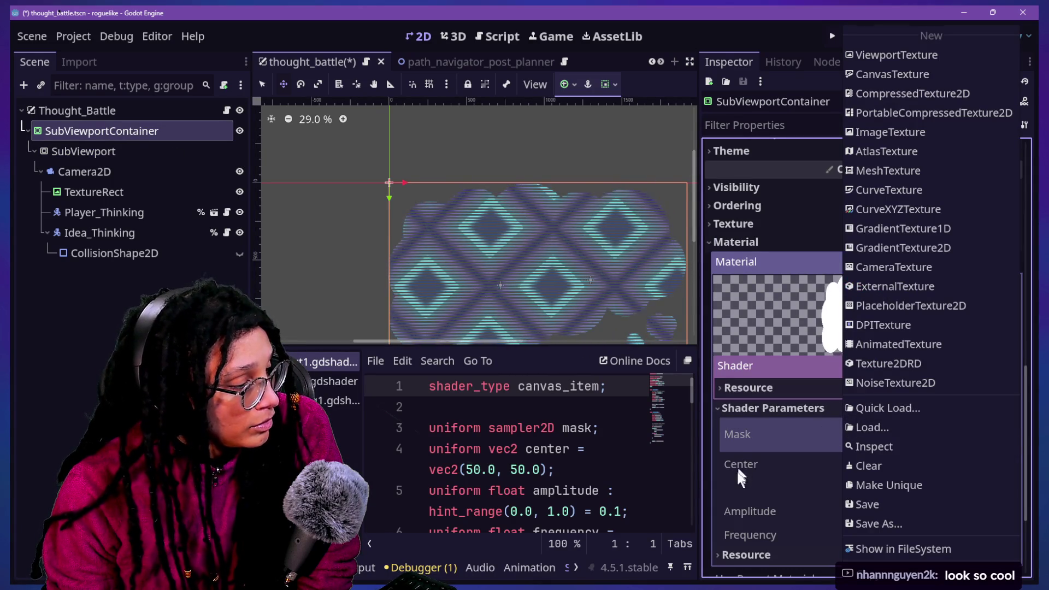
{"action": "key", "text": "Escape"}
{"action": "key", "text": "alt+f"}
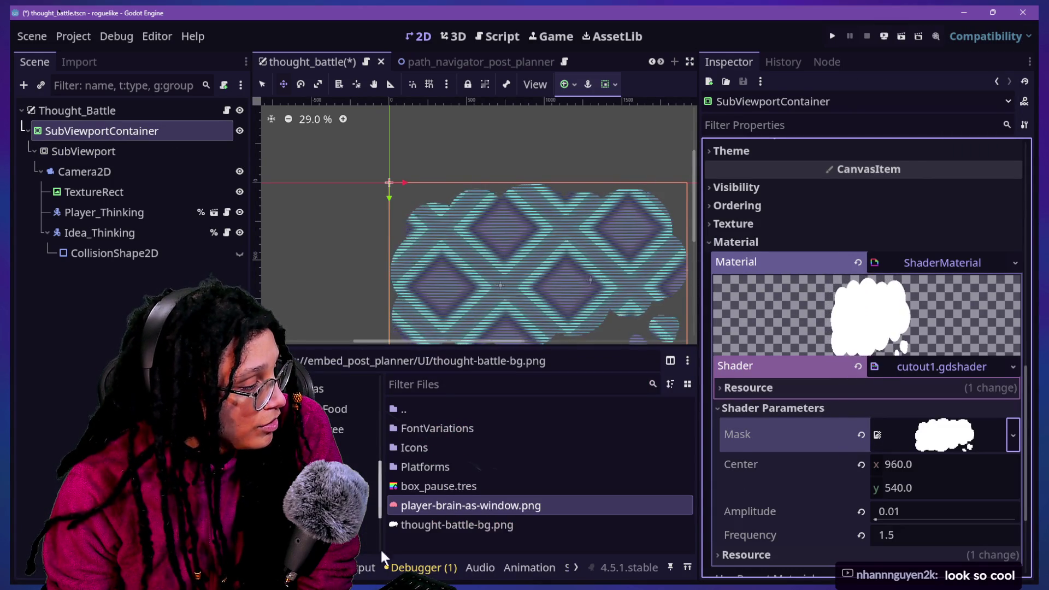
{"action": "mouse_move", "coordinate": [553, 506]}
{"action": "left_mouse_down"}
{"action": "mouse_move", "coordinate": [934, 437]}
{"action": "mouse_move", "coordinate": [927, 444]}
{"action": "left_mouse_up"}
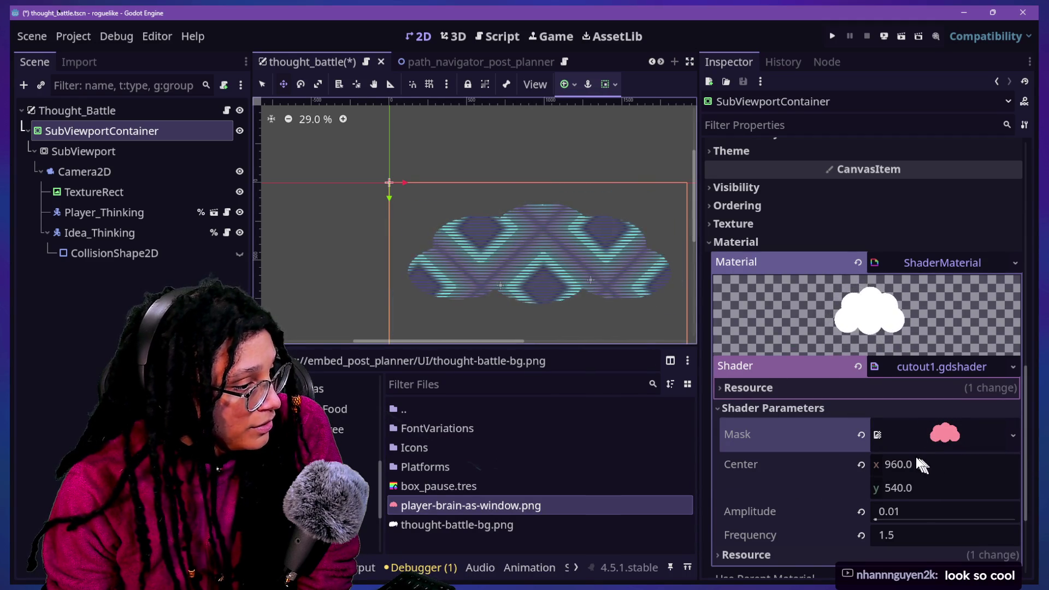
{"action": "scroll", "coordinate": [830, 480], "scroll_direction": "down", "scroll_amount": 5}
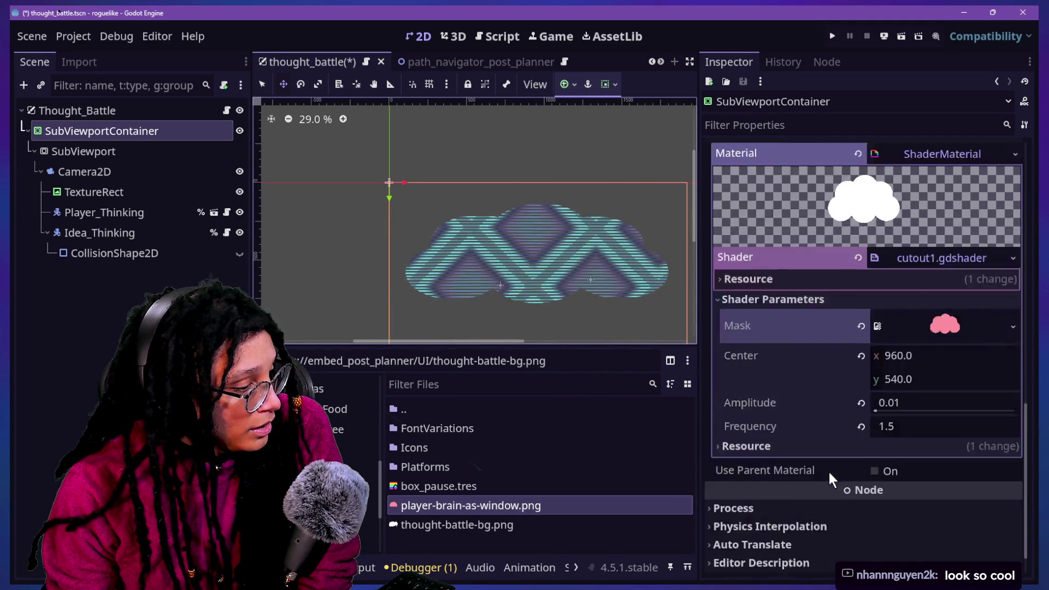
Widen the scene view and start entering a new SubViewportContainer width.
{"action": "left_click_drag", "start_coordinate": [699, 224], "coordinate": [709, 229]}
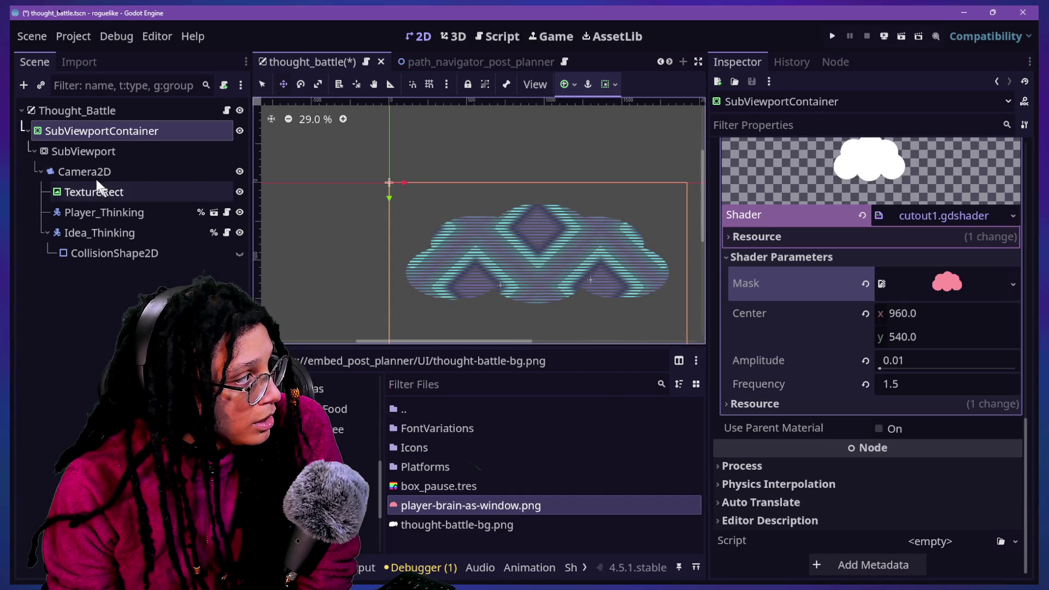
{"action": "scroll", "coordinate": [865, 377], "scroll_direction": "up", "scroll_amount": 10}
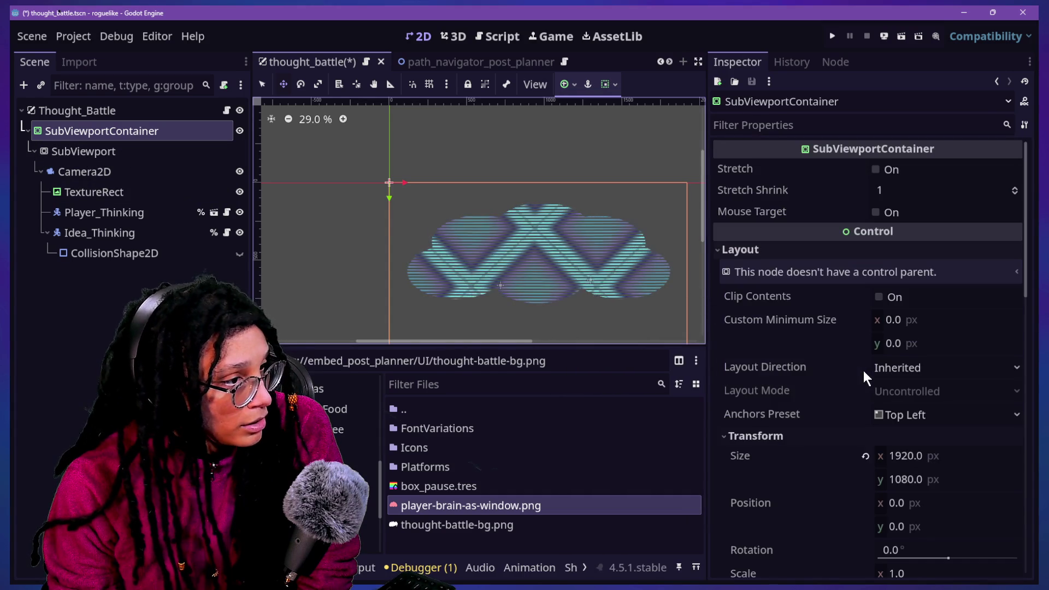
{"action": "scroll", "coordinate": [881, 392], "scroll_direction": "down", "scroll_amount": 2}
{"action": "left_click", "coordinate": [929, 402]}
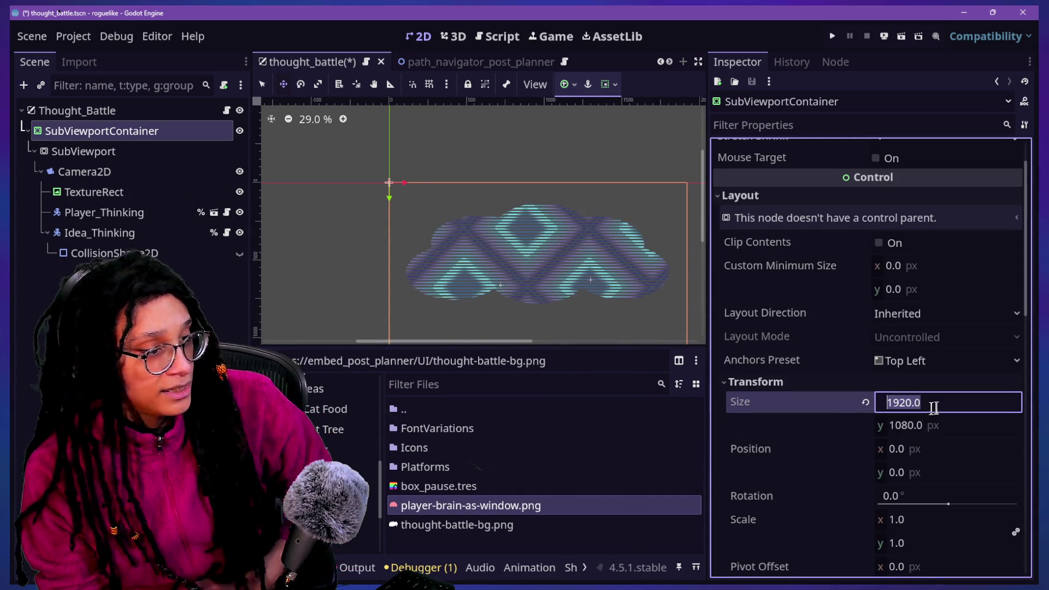
{"action": "type", "text": "108"}
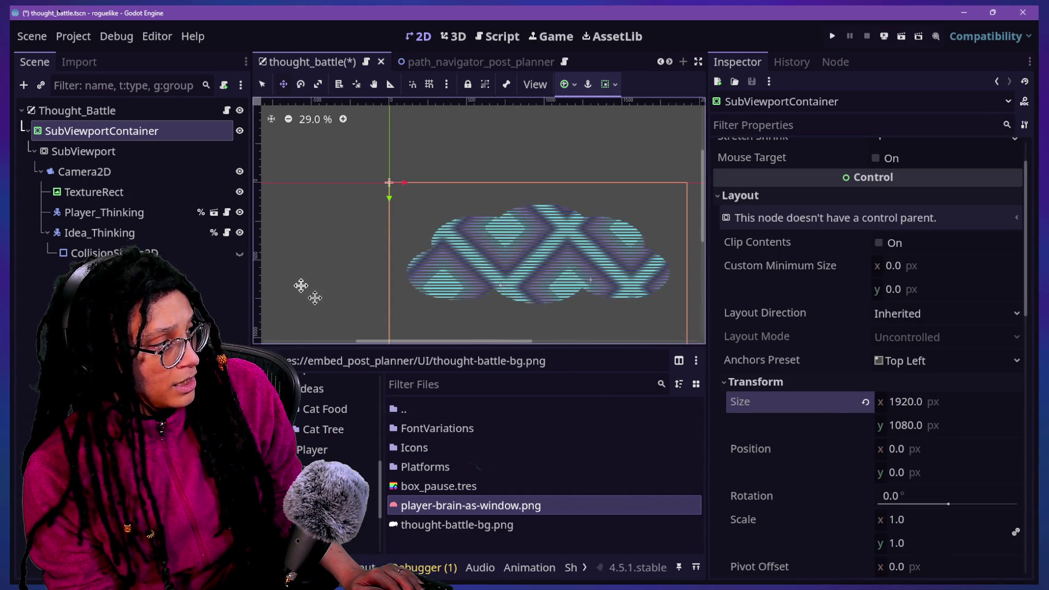
Set the SubViewport size to 1080 × 1080.
{"action": "left_click", "coordinate": [196, 152]}
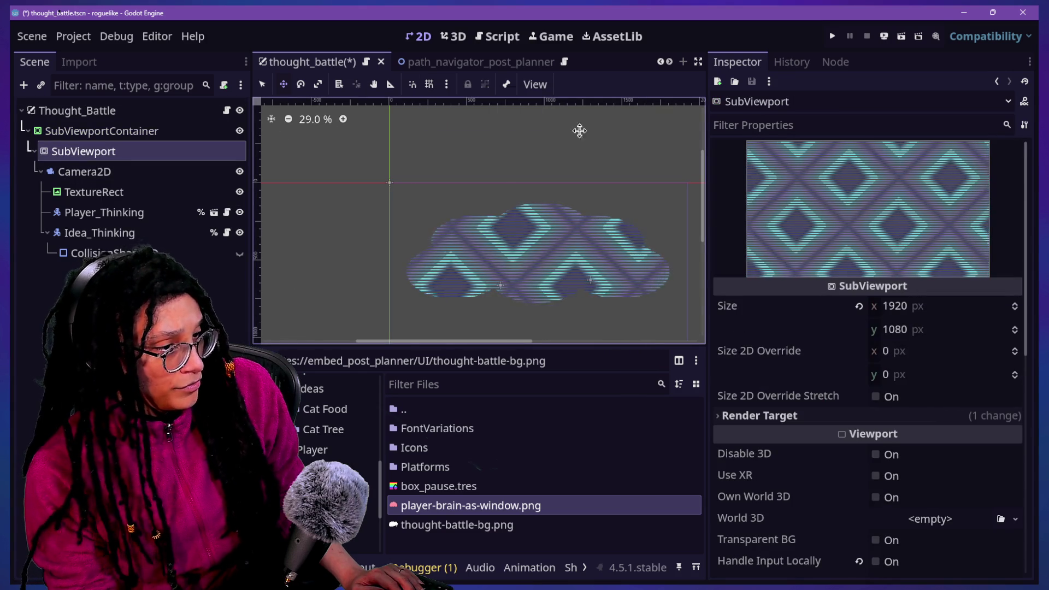
{"action": "left_click", "coordinate": [859, 306]}
{"action": "left_click", "coordinate": [902, 306]}
{"action": "type", "text": "1"}
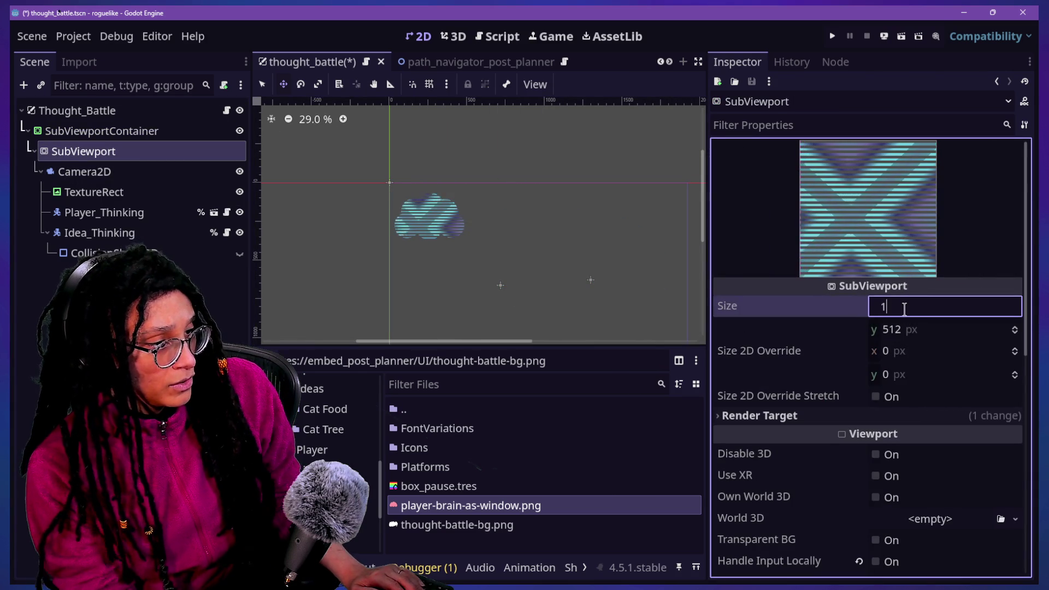
{"action": "type", "text": "080"}
{"action": "key", "text": "Tab"}
{"action": "type", "text": "1080"}
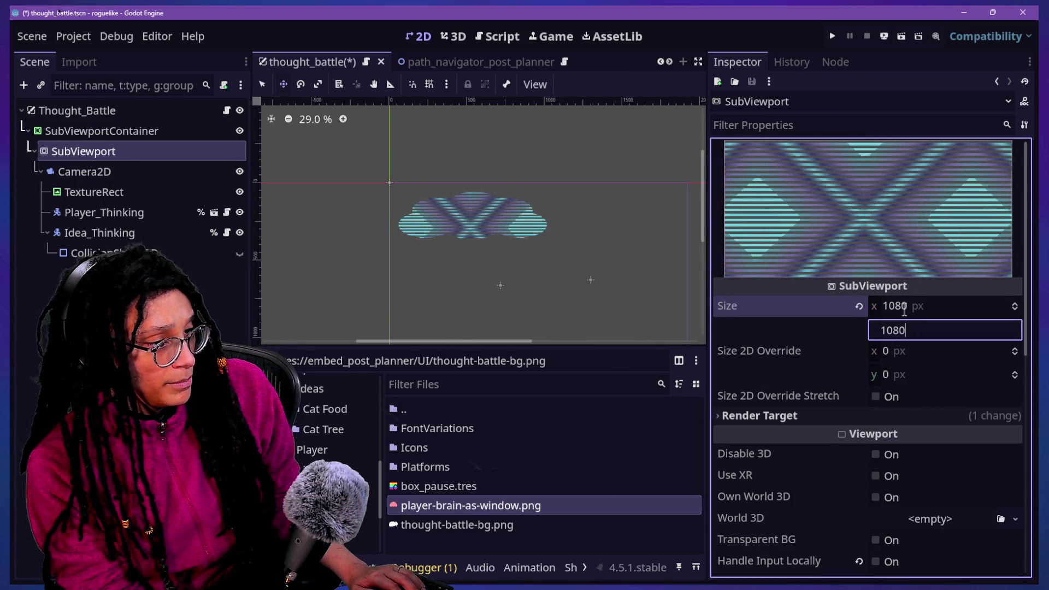
{"action": "key", "text": "Return"}
Set the SubViewportContainer's Transform size x to 1080.
{"action": "left_click", "coordinate": [101, 131]}
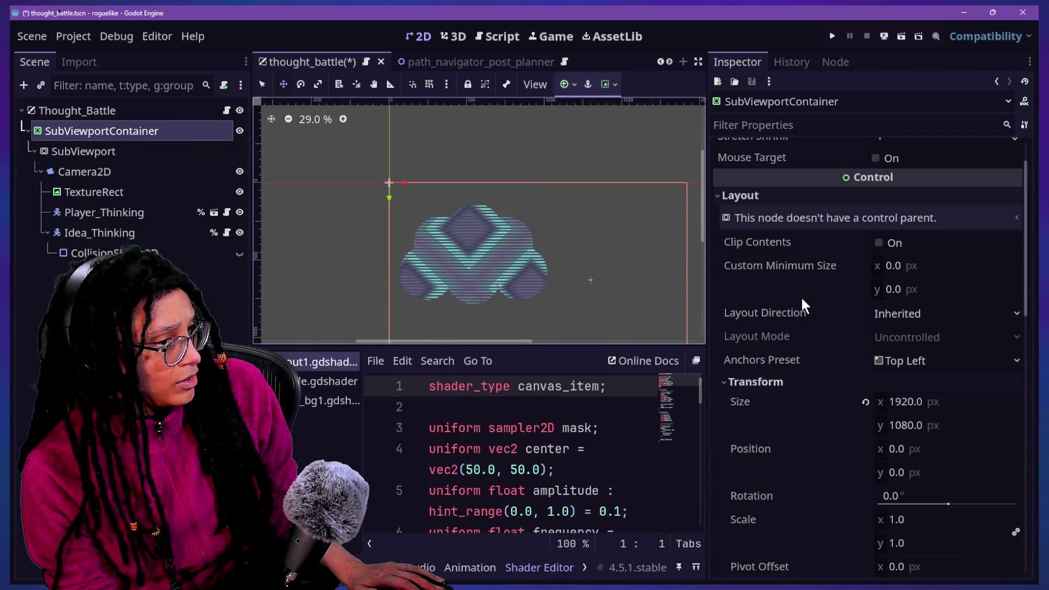
{"action": "left_click", "coordinate": [949, 401]}
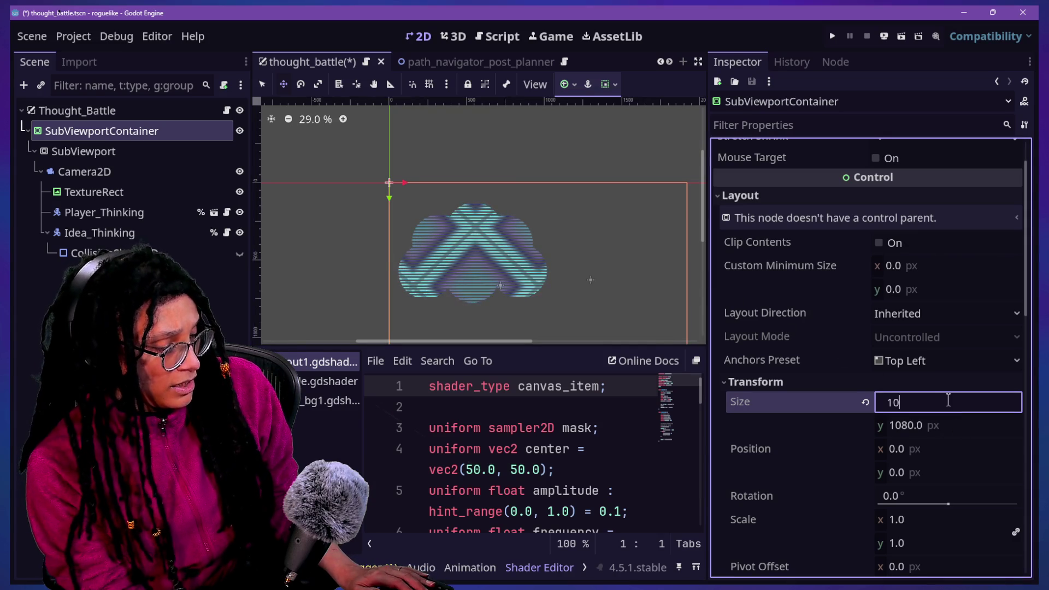
{"action": "scroll", "coordinate": [782, 482], "scroll_direction": "down", "scroll_amount": 3}
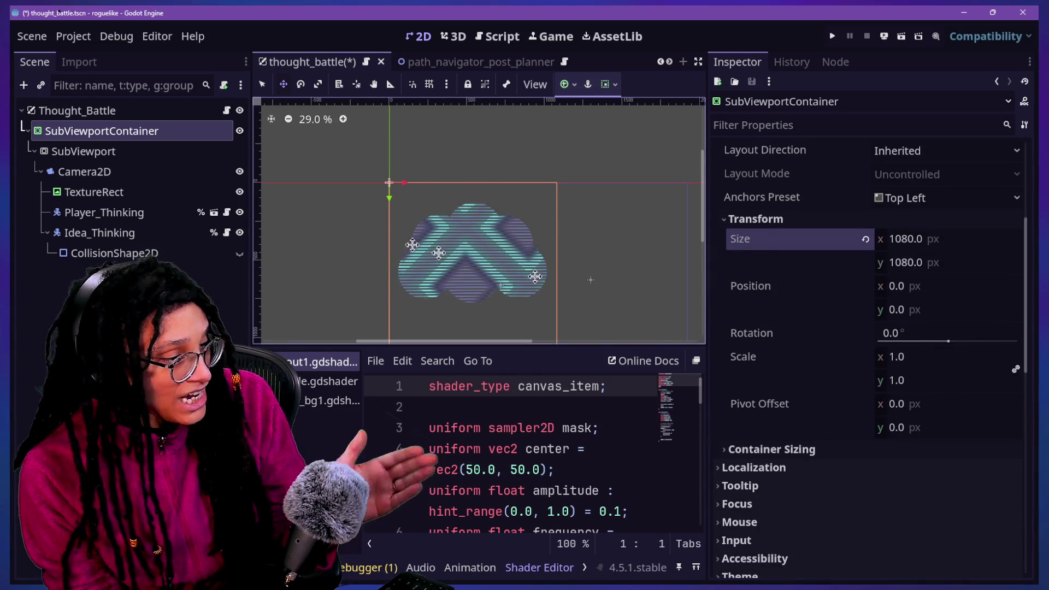
Set the SubViewportContainer's pivot offset to 0.5 × 0.5.
{"action": "left_click", "coordinate": [901, 381]}
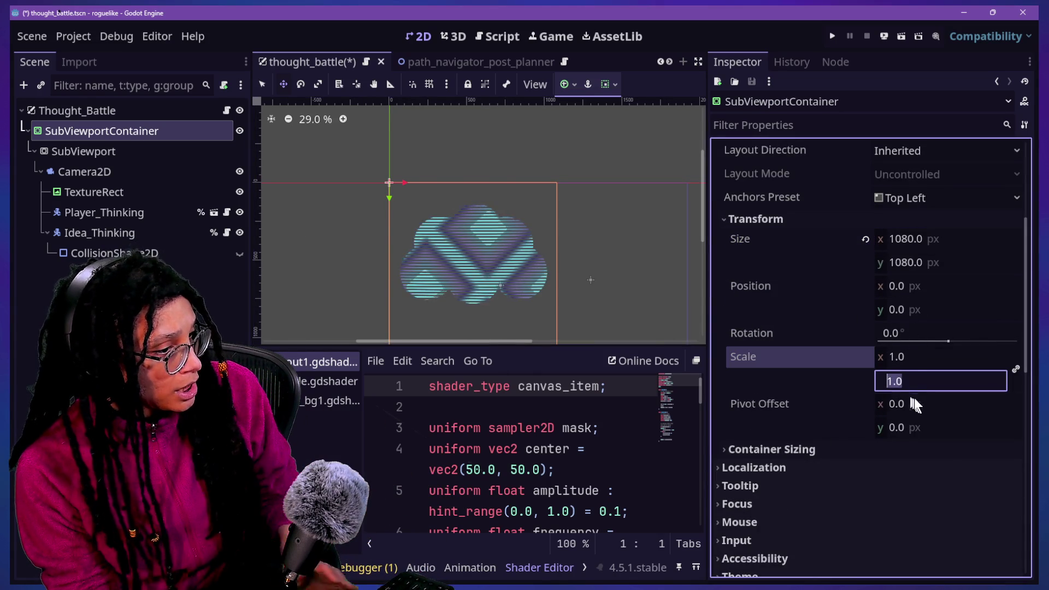
{"action": "left_click", "coordinate": [921, 403]}
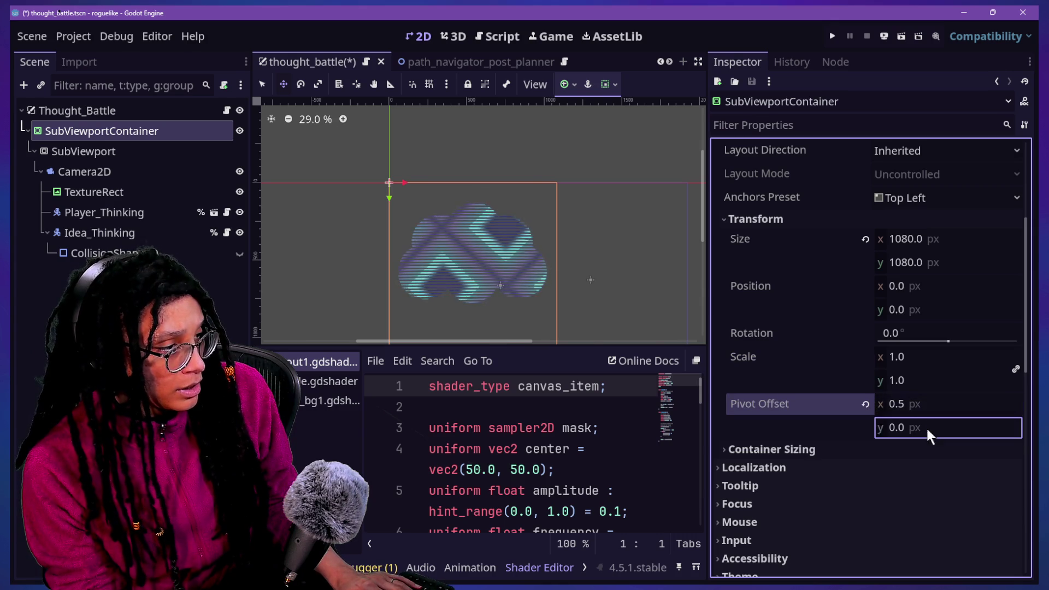
{"action": "type", "text": ".5"}
{"action": "type", "text": "0.5"}
{"action": "key", "text": "Return"}
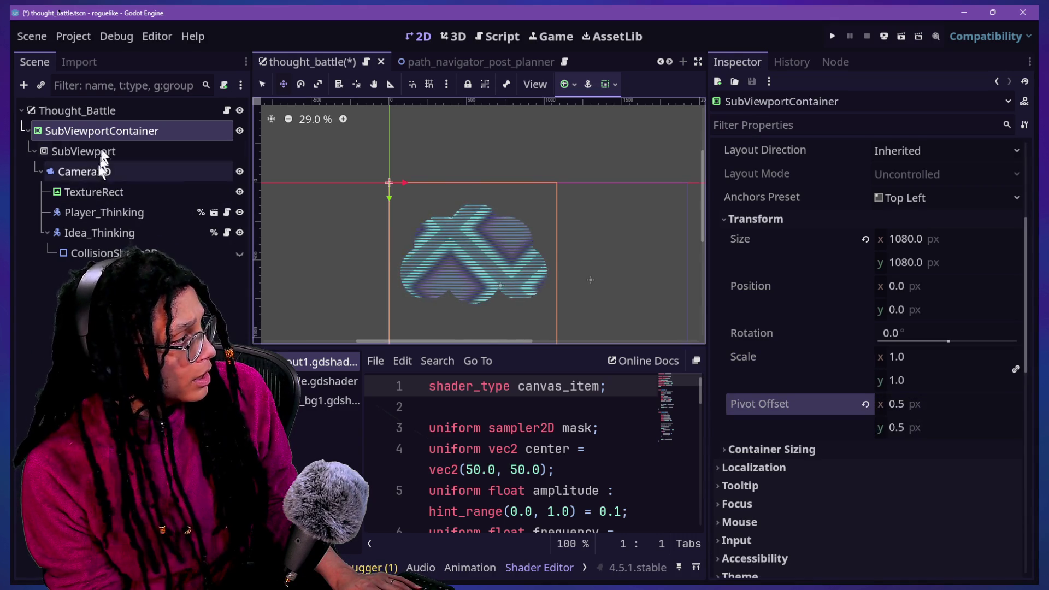
Review the SubViewport's settings, then reselect the SubViewportContainer.
{"action": "left_click", "coordinate": [71, 151]}
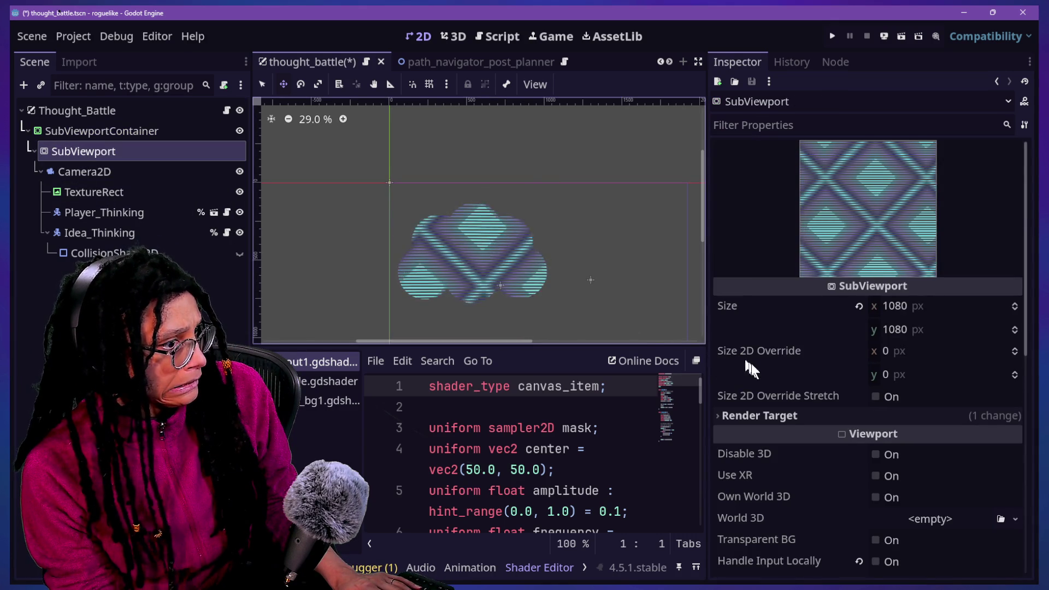
{"action": "scroll", "coordinate": [829, 392], "scroll_direction": "down", "scroll_amount": 5}
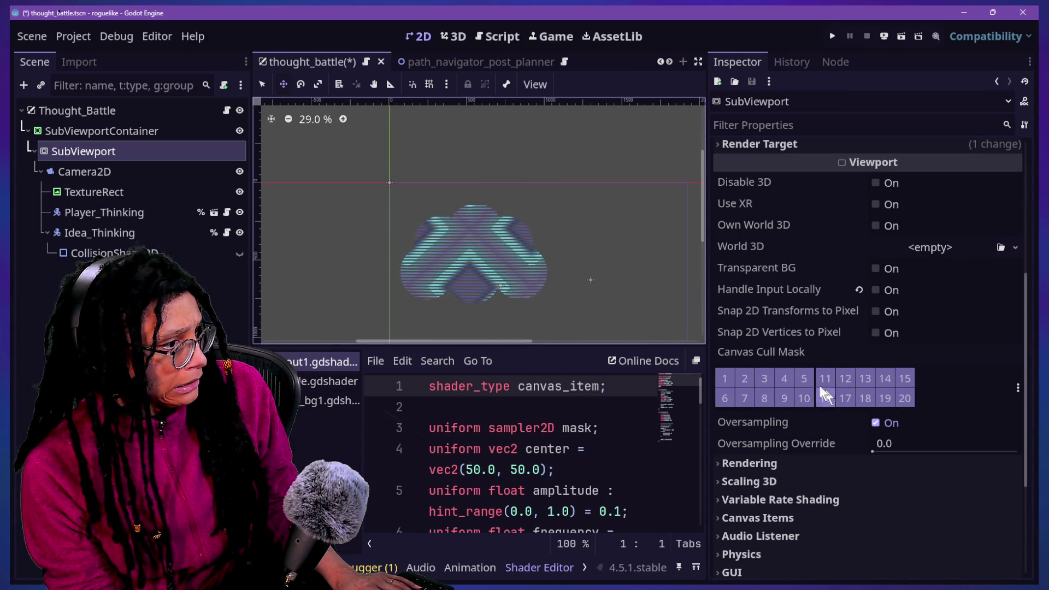
{"action": "scroll", "coordinate": [783, 349], "scroll_direction": "up", "scroll_amount": 1}
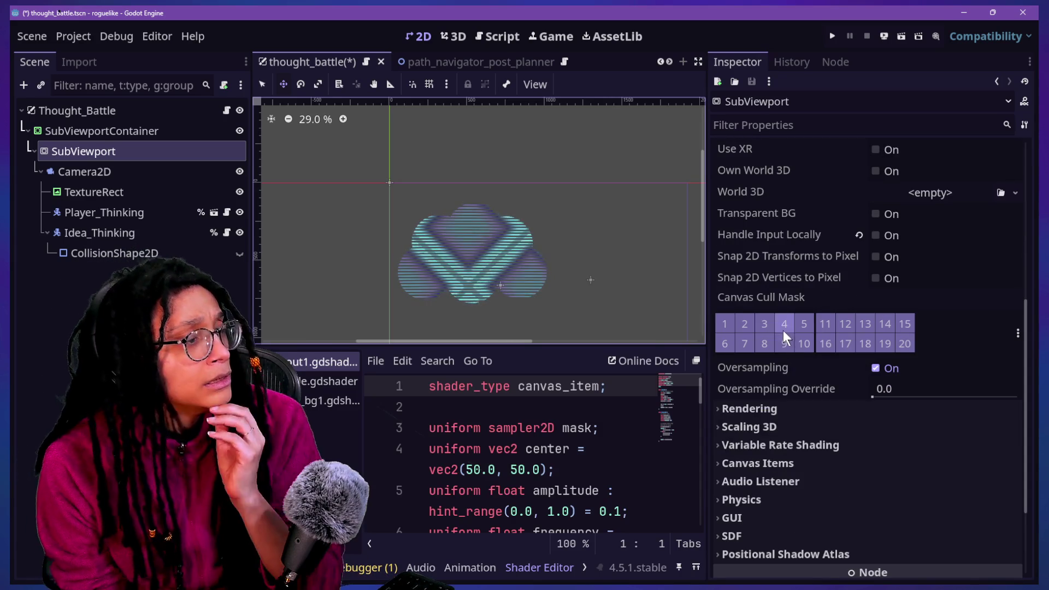
{"action": "scroll", "coordinate": [789, 323], "scroll_direction": "up", "scroll_amount": 3}
{"action": "scroll", "coordinate": [788, 320], "scroll_direction": "up", "scroll_amount": 1}
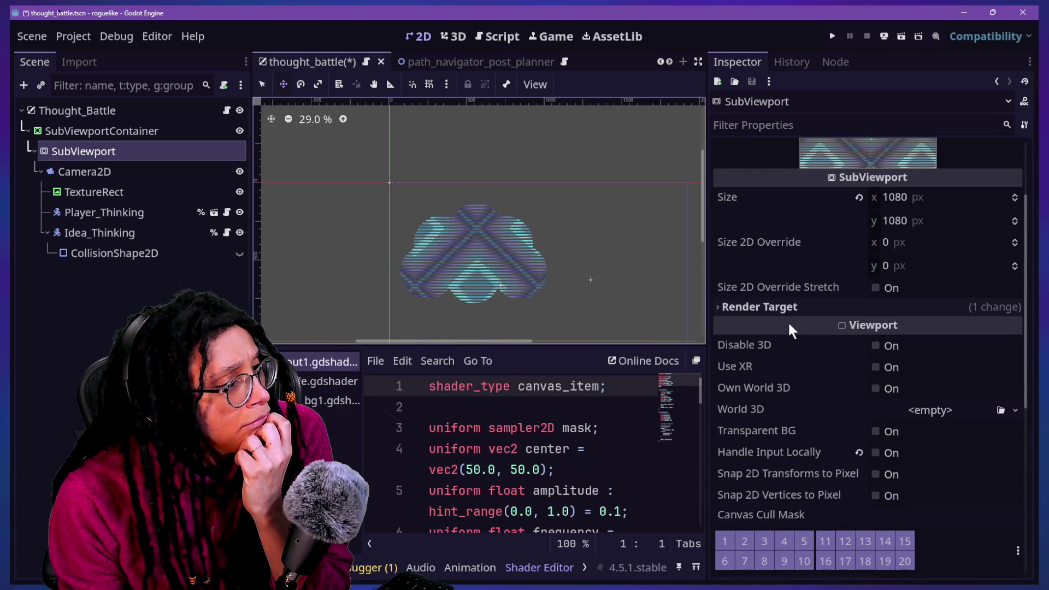
{"action": "scroll", "coordinate": [787, 331], "scroll_direction": "down", "scroll_amount": 3}
{"action": "scroll", "coordinate": [770, 376], "scroll_direction": "down", "scroll_amount": 3}
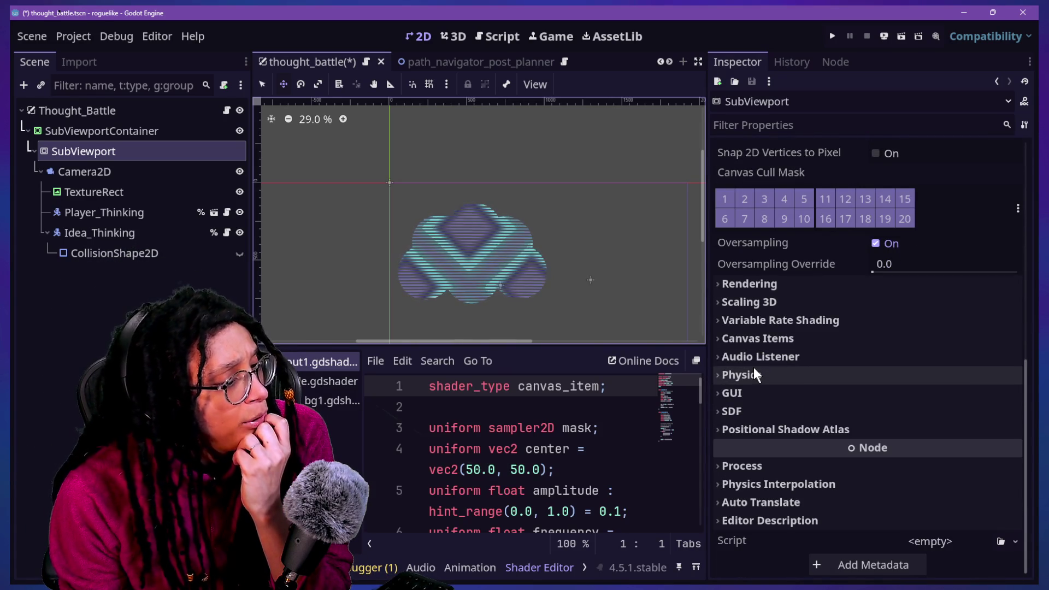
{"action": "left_click", "coordinate": [109, 134]}
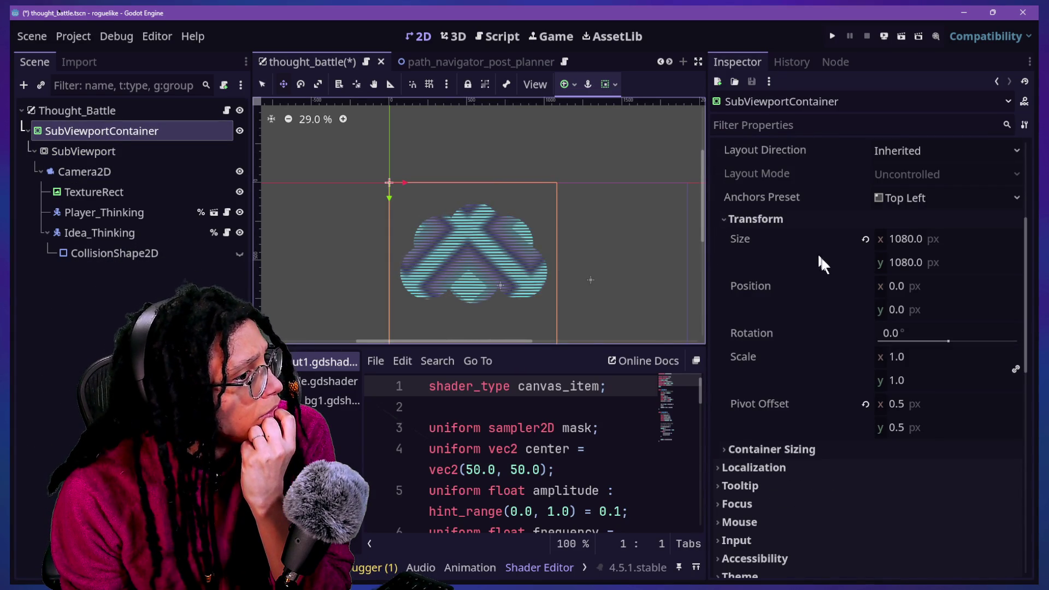
Apply the centre anchor preset to the SubViewportContainer.
{"action": "left_click", "coordinate": [888, 209]}
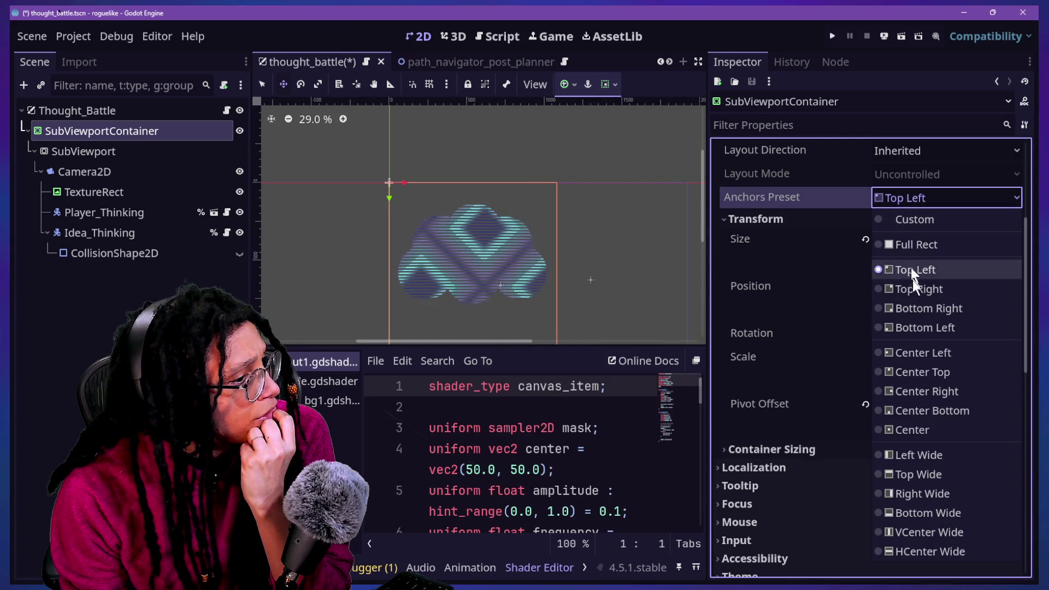
{"action": "left_click", "coordinate": [919, 428]}
{"action": "scroll", "coordinate": [476, 252], "scroll_direction": "down", "scroll_amount": 2}
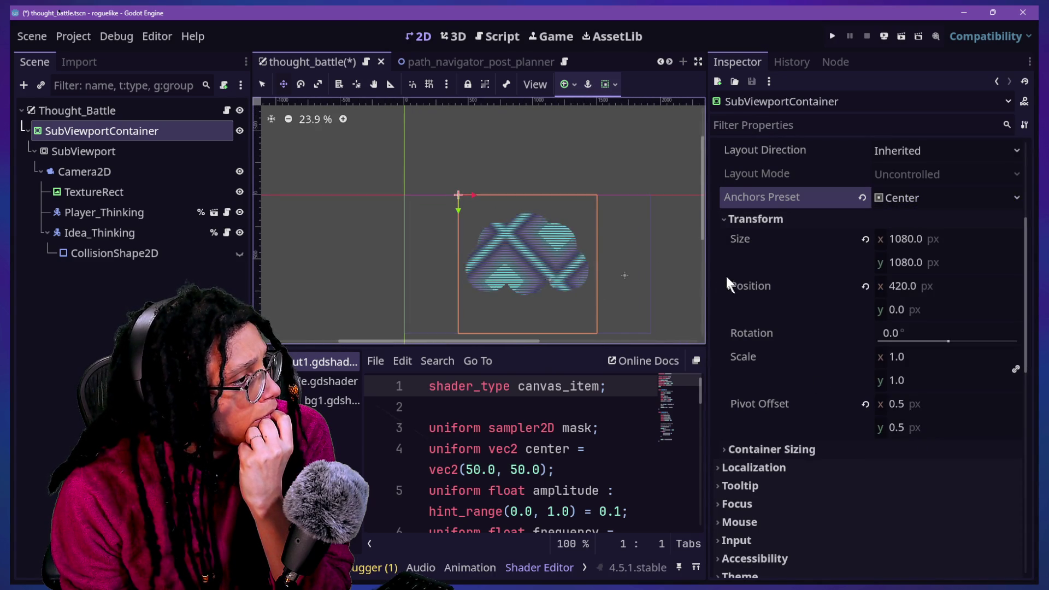
{"action": "scroll", "coordinate": [702, 233], "scroll_direction": "down", "scroll_amount": 1}
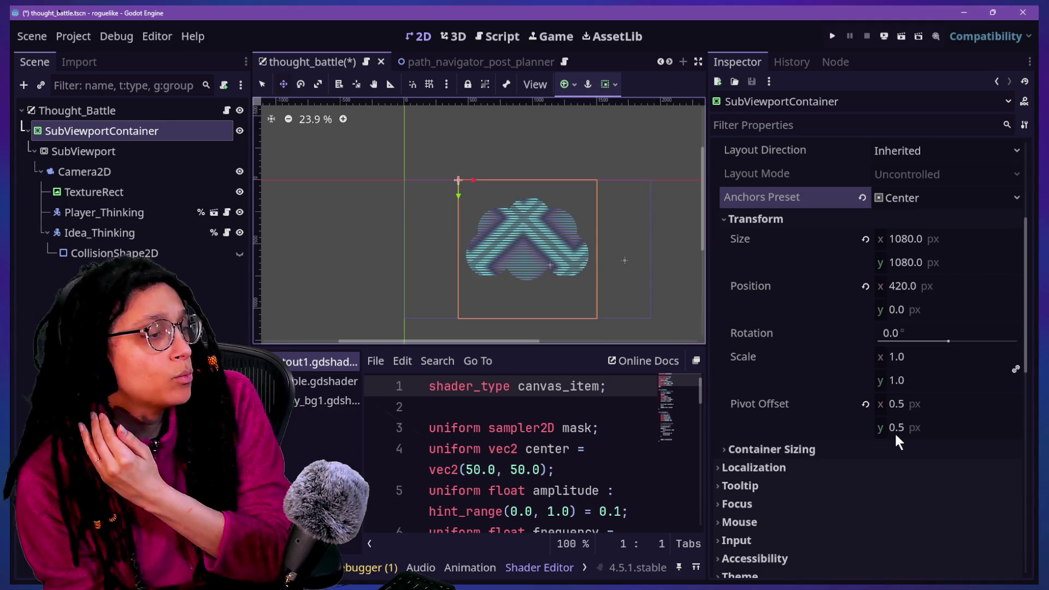
Return the container's scale to 1.0 and enter 540 as its horizontal pivot offset.
{"action": "left_click", "coordinate": [903, 357]}
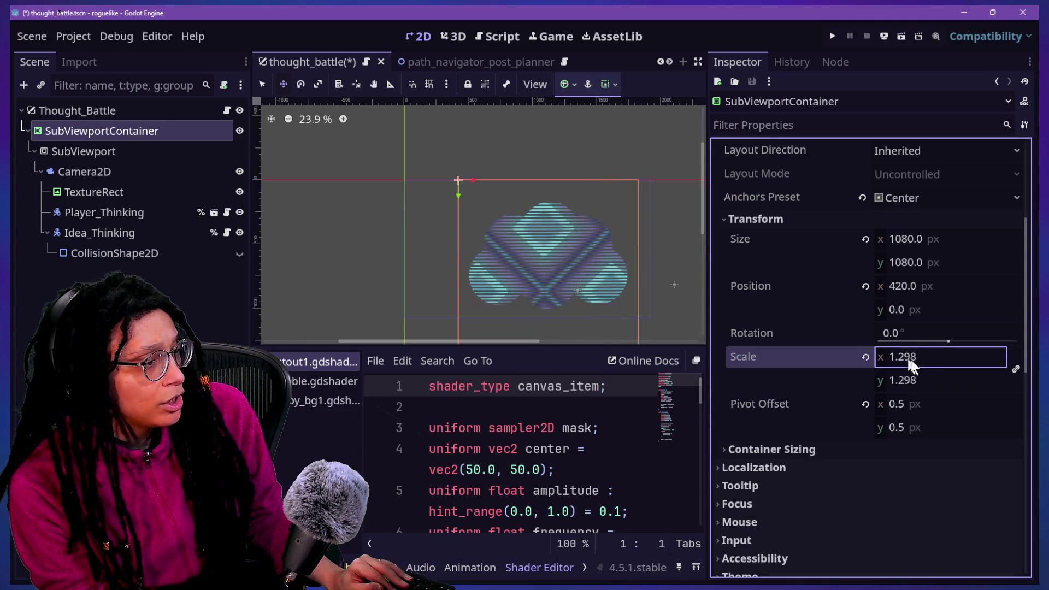
{"action": "type", "text": "1.11"}
{"action": "key", "text": "Tab"}
{"action": "type", "text": "1"}
{"action": "key", "text": "Return"}
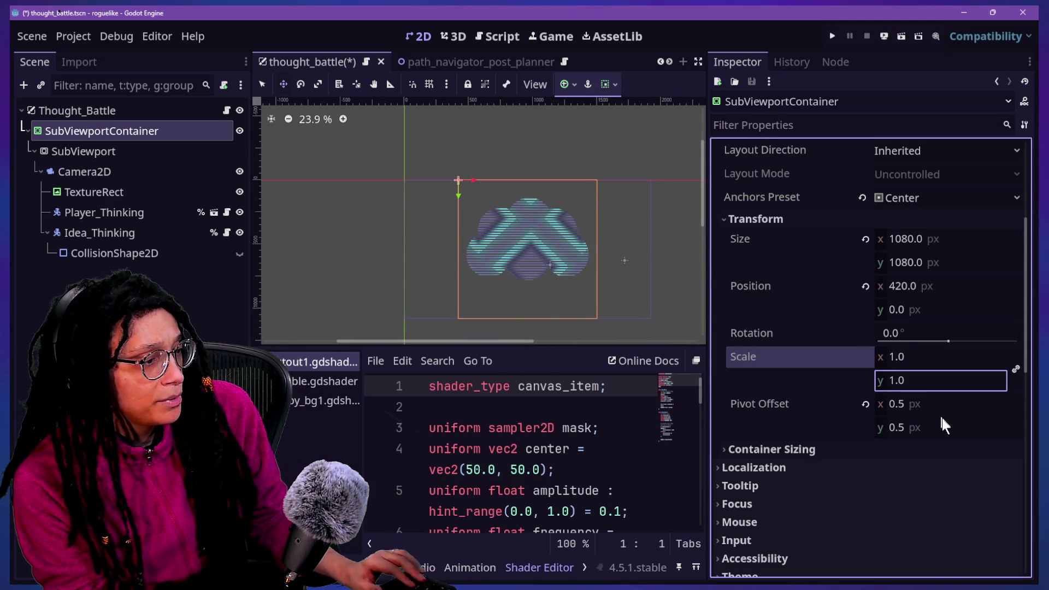
{"action": "left_click_drag", "start_coordinate": [919, 405], "coordinate": [918, 403]}
{"action": "left_click", "coordinate": [929, 406]}
{"action": "type", "text": "540"}
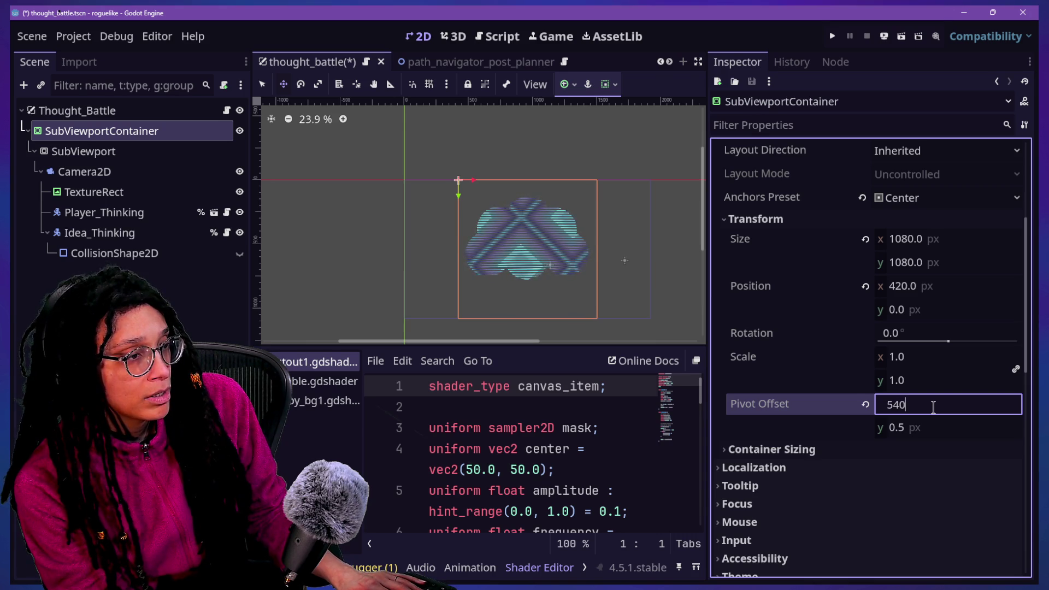
Set the container's vertical pivot offset to 540, keeping the horizontal pivot at 540.
{"action": "left_click", "coordinate": [926, 432]}
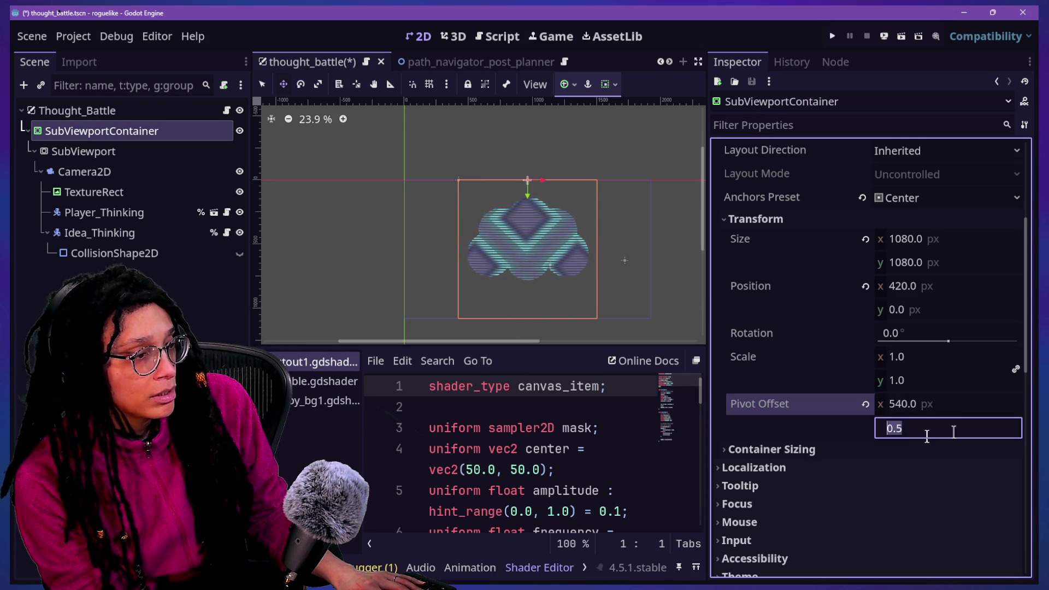
{"action": "type", "text": "540"}
{"action": "mouse_move", "coordinate": [932, 358]}
{"action": "left_mouse_down"}
{"action": "mouse_move", "coordinate": [993, 359]}
{"action": "mouse_move", "coordinate": [958, 358]}
{"action": "left_mouse_up"}
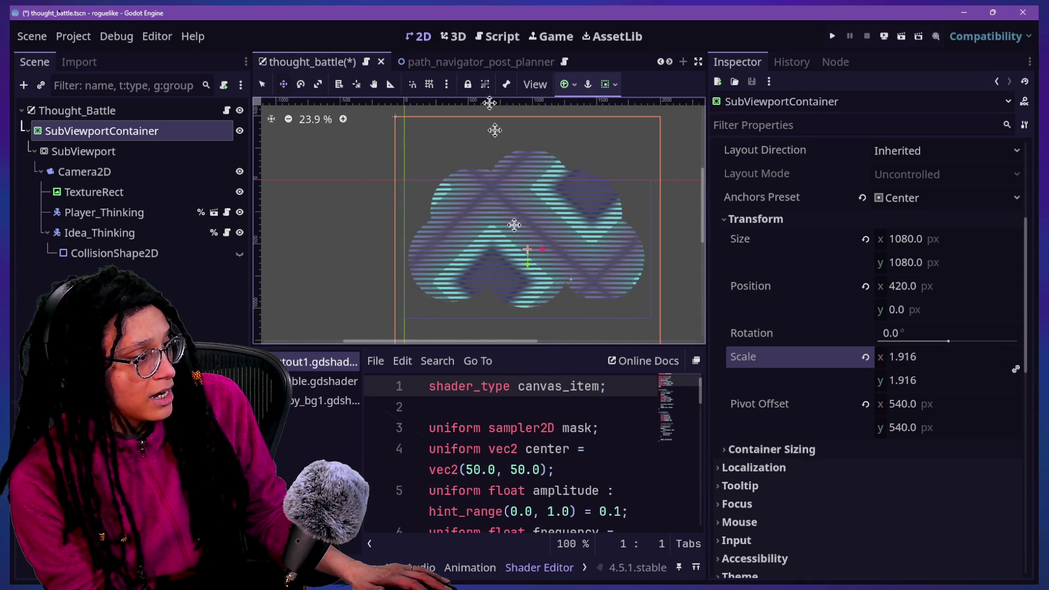
{"action": "scroll", "coordinate": [593, 190], "scroll_direction": "up", "scroll_amount": 3}
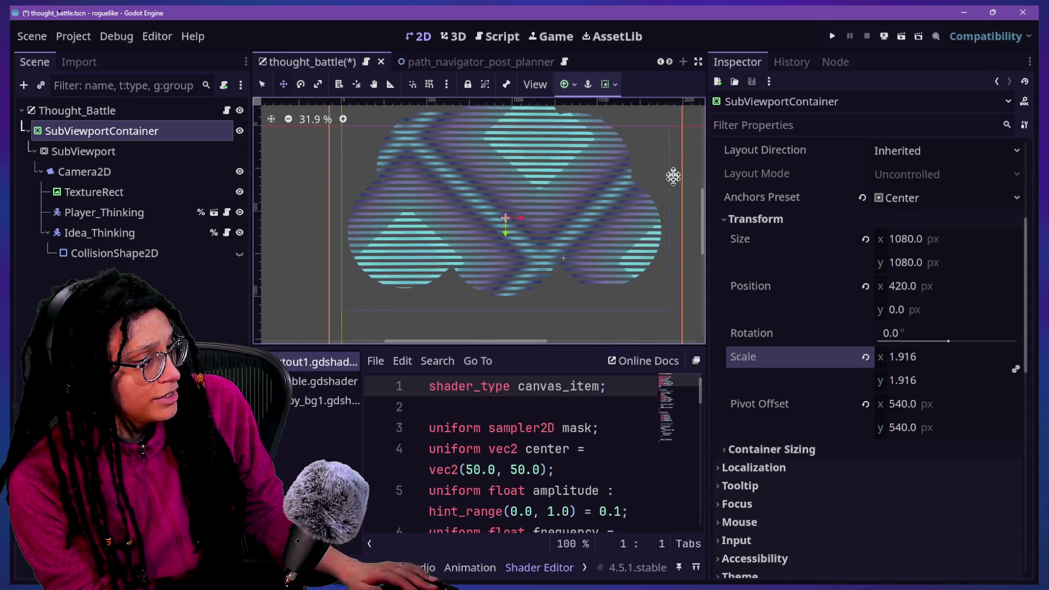
{"action": "scroll", "coordinate": [690, 228], "scroll_direction": "down", "scroll_amount": 3}
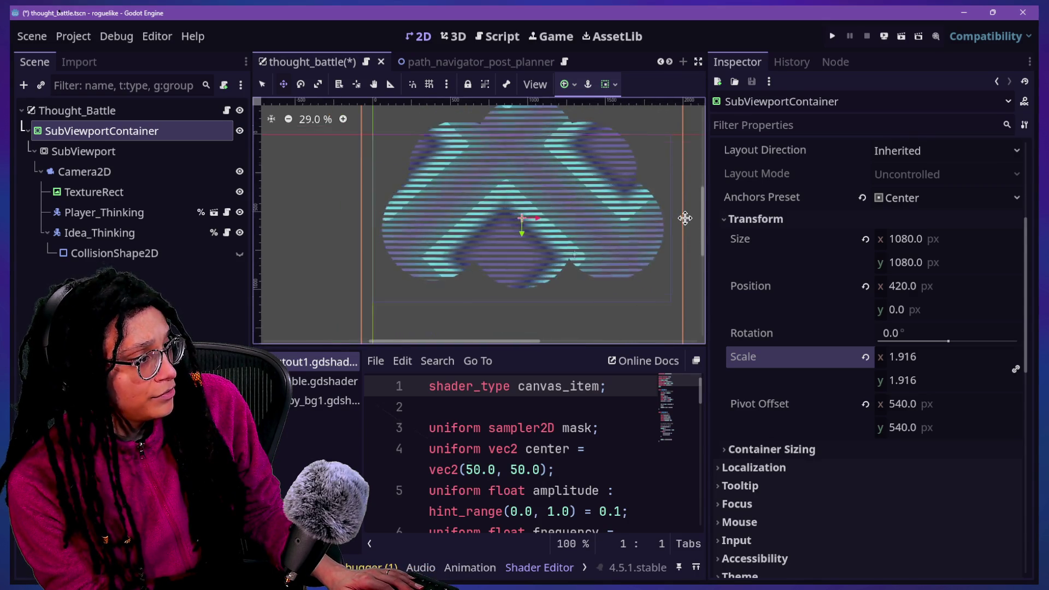
{"action": "left_click_drag", "start_coordinate": [917, 405], "coordinate": [920, 410]}
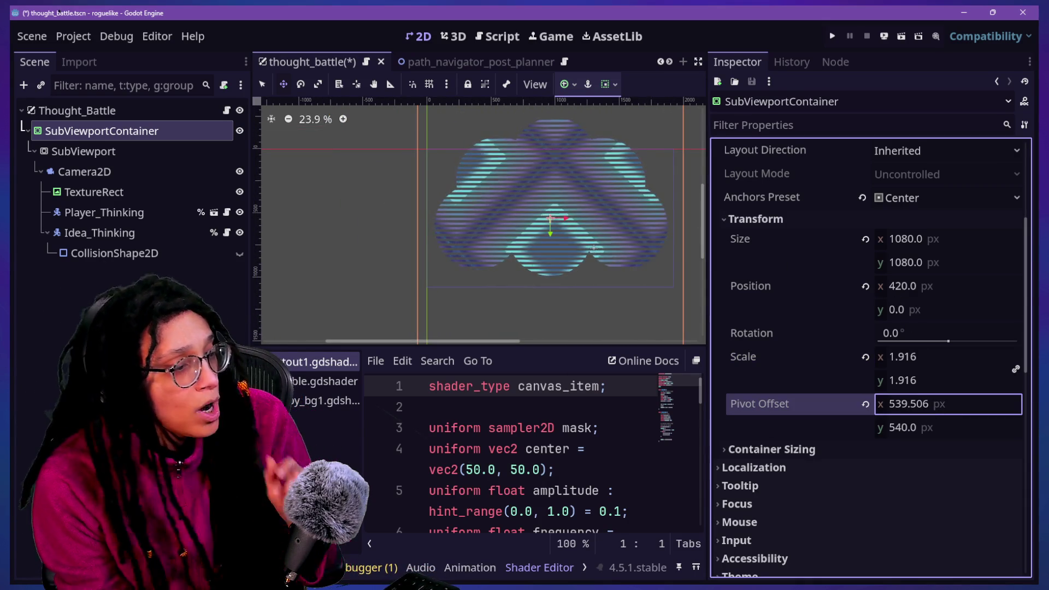
{"action": "key", "text": "ctrl+z"}
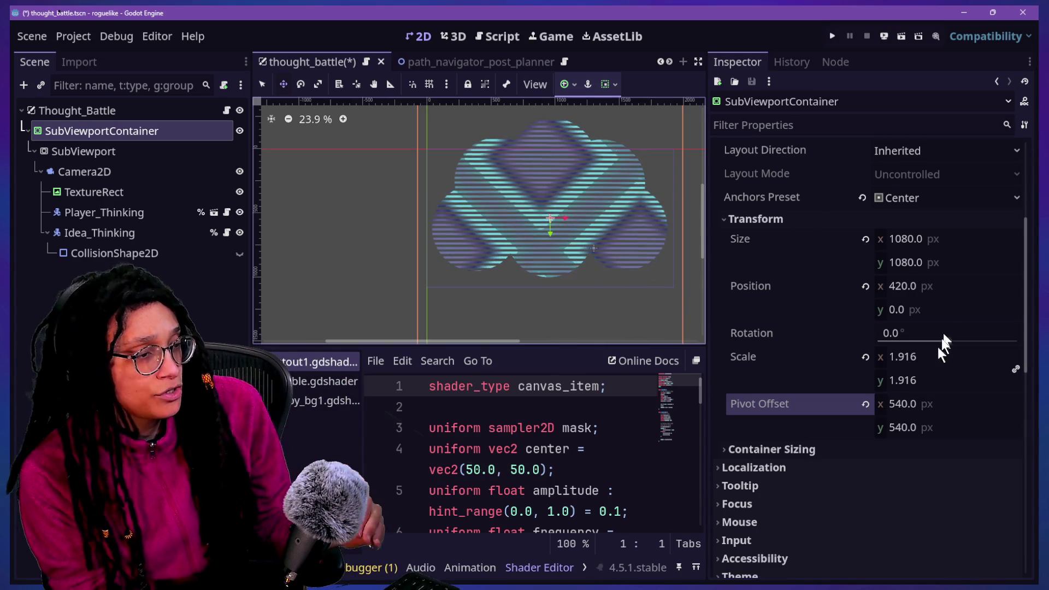
Trial the container scale down to about 0.27, then up to 1.134.
{"action": "left_click_drag", "start_coordinate": [912, 356], "coordinate": [888, 356]}
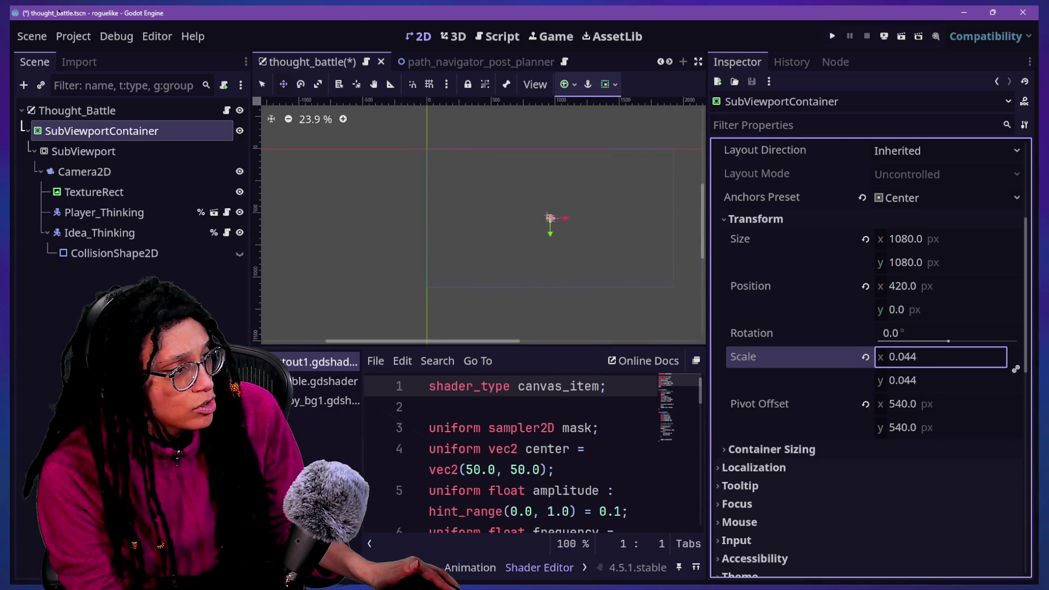
{"action": "left_click_drag", "start_coordinate": [887, 357], "coordinate": [879, 357]}
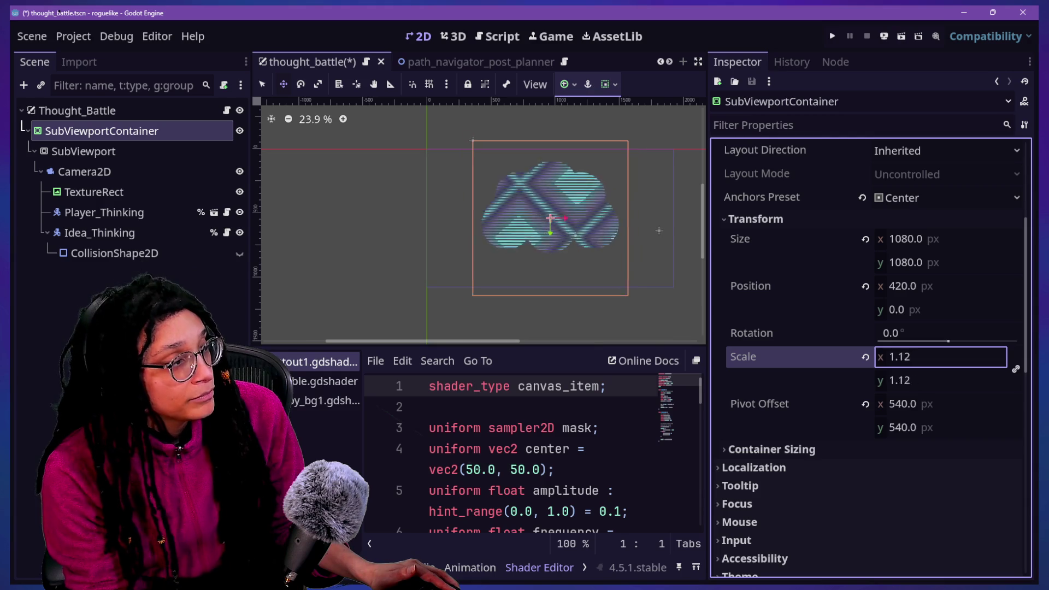
{"action": "left_click_drag", "start_coordinate": [879, 357], "coordinate": [921, 355]}
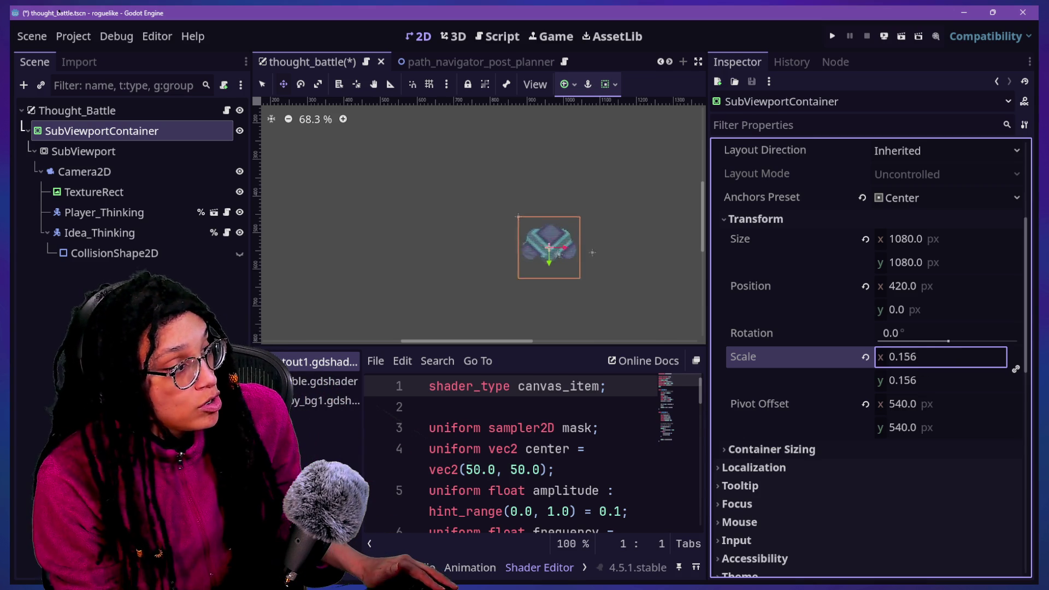
{"action": "left_click_drag", "start_coordinate": [939, 356], "coordinate": [988, 357]}
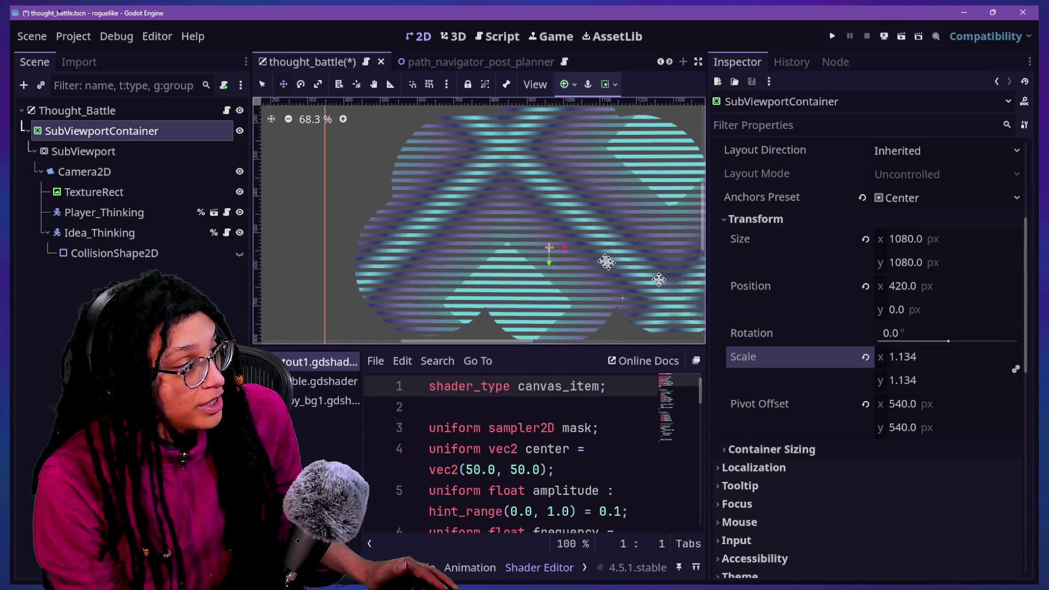
{"action": "scroll", "coordinate": [621, 218], "scroll_direction": "down", "scroll_amount": 2}
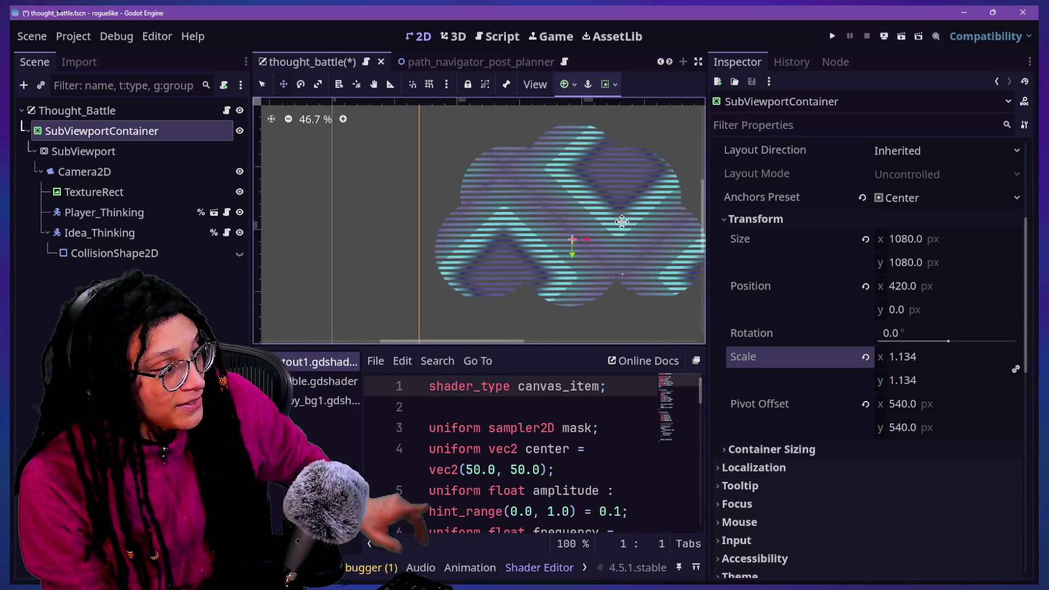
Enlarge the 2D scene view and scale the container up to 1.346.
{"action": "left_click_drag", "start_coordinate": [706, 201], "coordinate": [785, 203]}
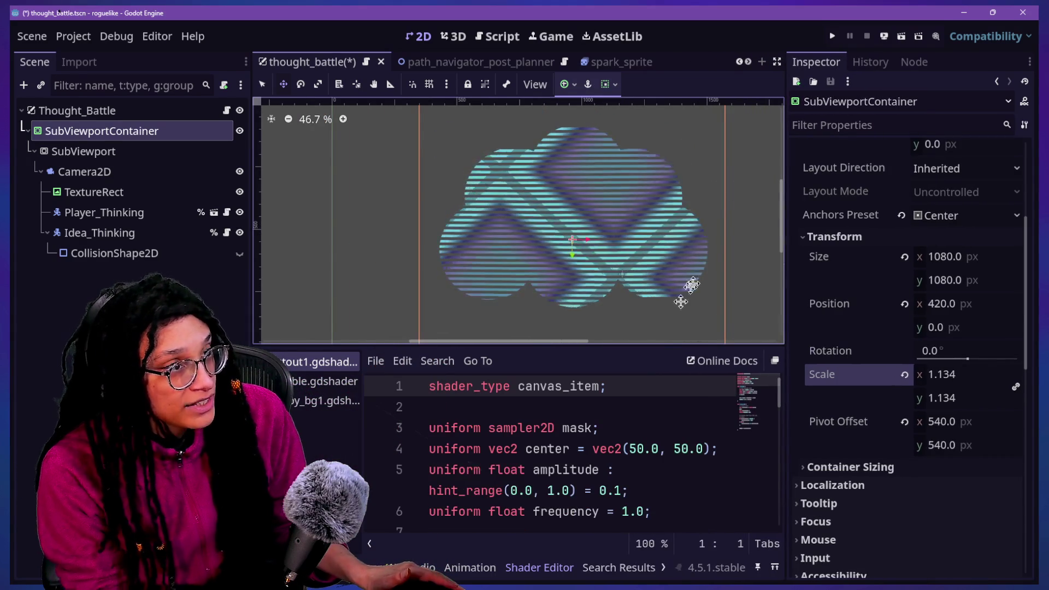
{"action": "left_click_drag", "start_coordinate": [638, 344], "coordinate": [662, 449]}
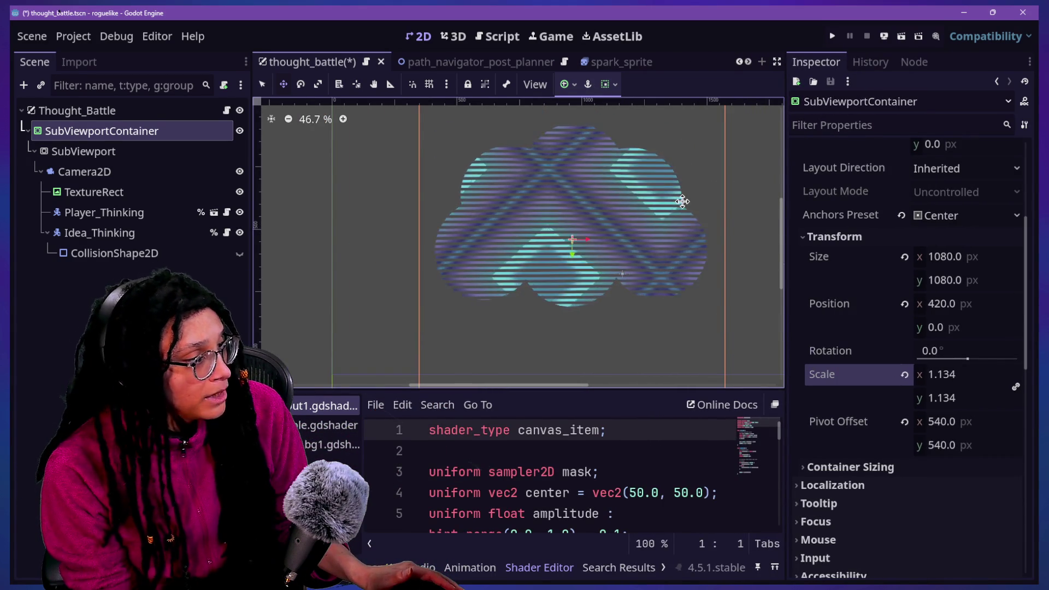
{"action": "scroll", "coordinate": [682, 201], "scroll_direction": "down", "scroll_amount": 3}
{"action": "scroll", "coordinate": [683, 202], "scroll_direction": "up", "scroll_amount": 1}
{"action": "left_click_drag", "start_coordinate": [946, 375], "coordinate": [984, 375]}
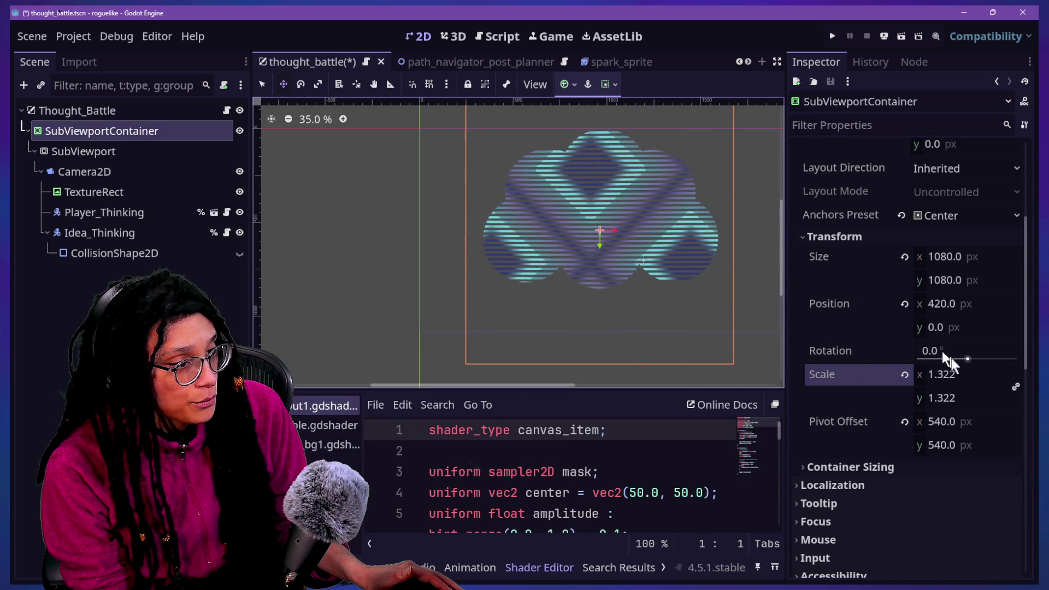
{"action": "mouse_move", "coordinate": [941, 376]}
{"action": "left_mouse_down"}
{"action": "mouse_move", "coordinate": [925, 375]}
{"action": "mouse_move", "coordinate": [950, 376]}
{"action": "mouse_move", "coordinate": [940, 317]}
{"action": "mouse_move", "coordinate": [947, 326]}
{"action": "left_mouse_up"}
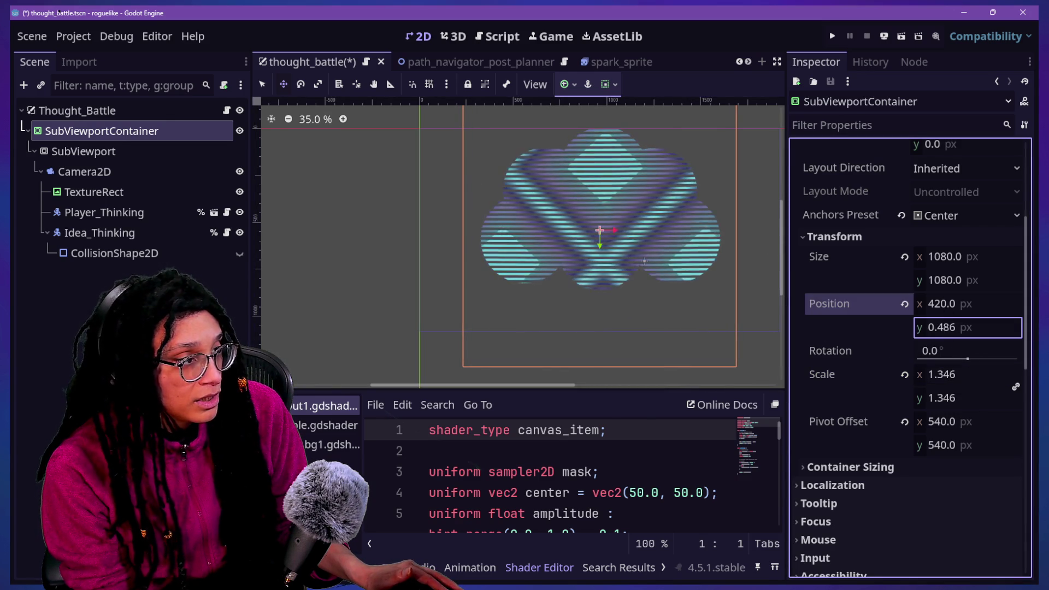
Move the container down to y 100, scale it to about 1.6, then adjust y to 140.
{"action": "left_click", "coordinate": [946, 329]}
{"action": "type", "text": "100"}
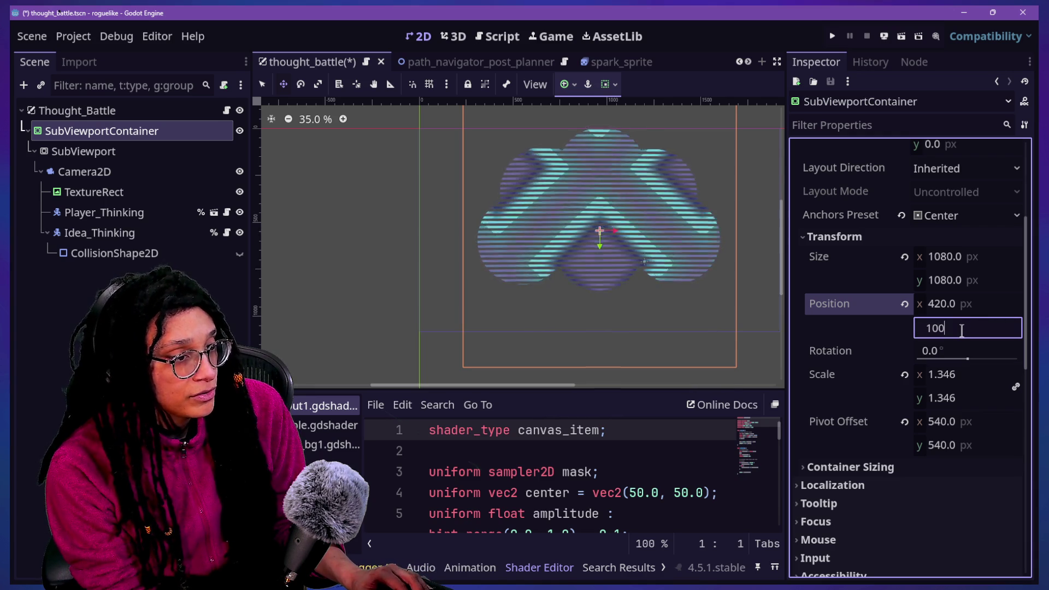
{"action": "key", "text": "Return"}
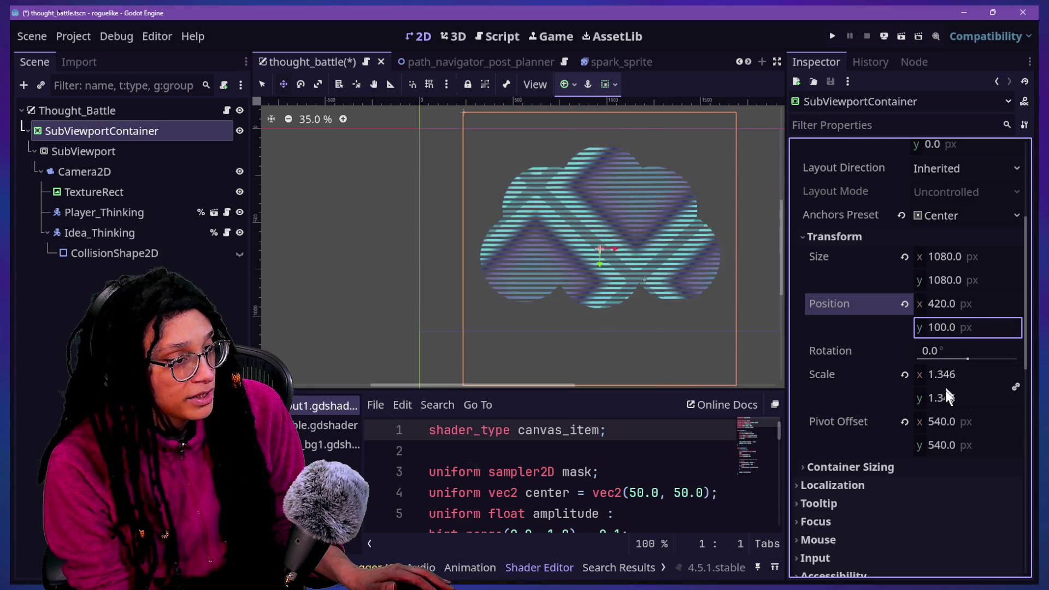
{"action": "mouse_move", "coordinate": [947, 379]}
{"action": "left_mouse_down"}
{"action": "mouse_move", "coordinate": [978, 379]}
{"action": "mouse_move", "coordinate": [933, 379]}
{"action": "left_mouse_up"}
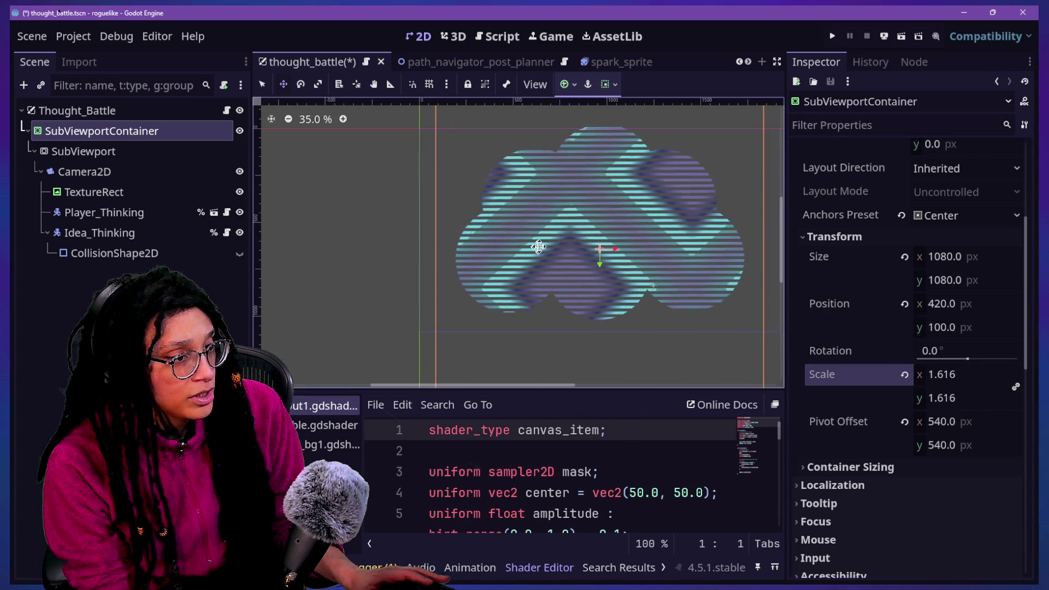
{"action": "left_click", "coordinate": [957, 328]}
{"action": "type", "text": "120"}
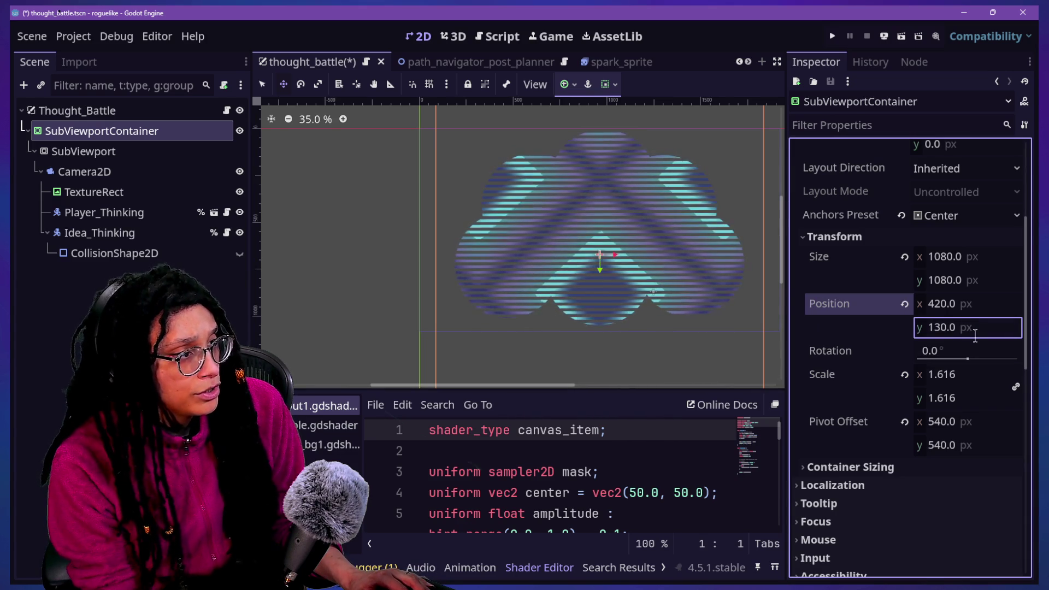
{"action": "left_click", "coordinate": [973, 329]}
{"action": "type", "text": "140"}
{"action": "key", "text": "Return"}
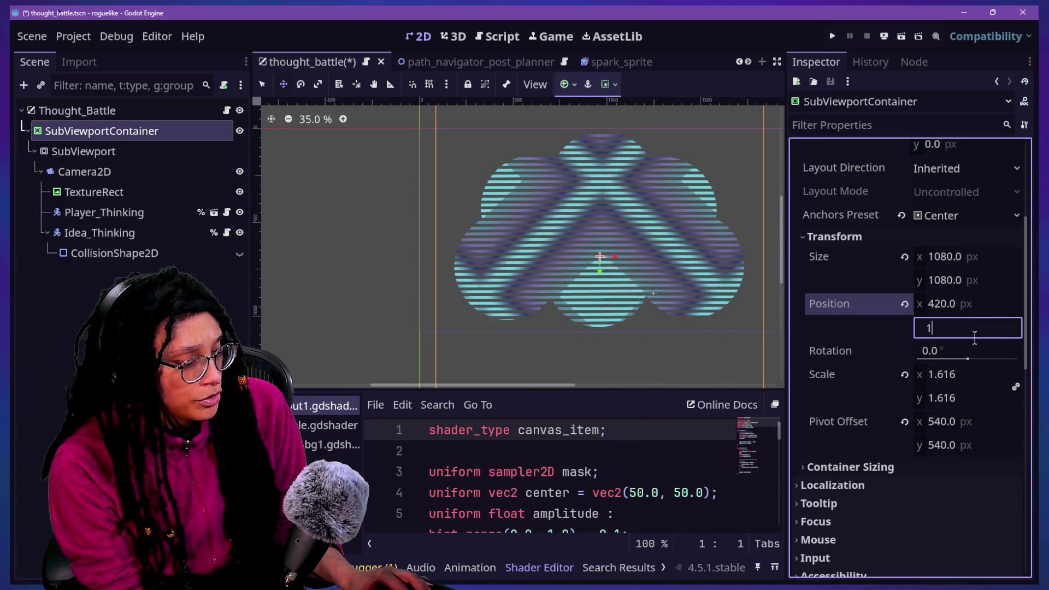
Set the container's scale to about 1.63.
{"action": "left_click", "coordinate": [950, 375]}
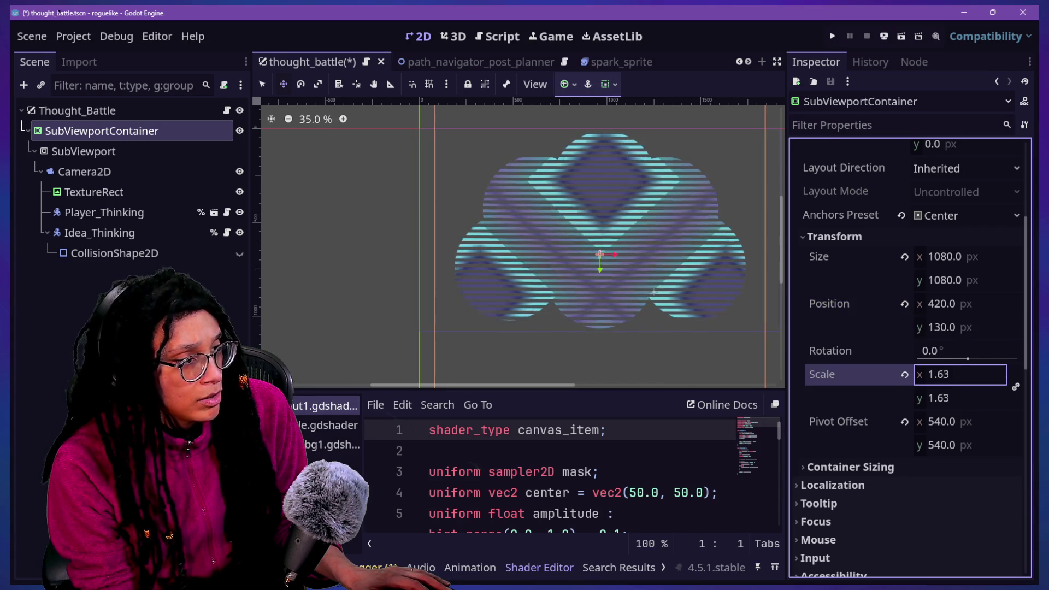
{"action": "type", "text": "1.64"}
{"action": "key", "text": "Return"}
{"action": "key", "text": "Return"}
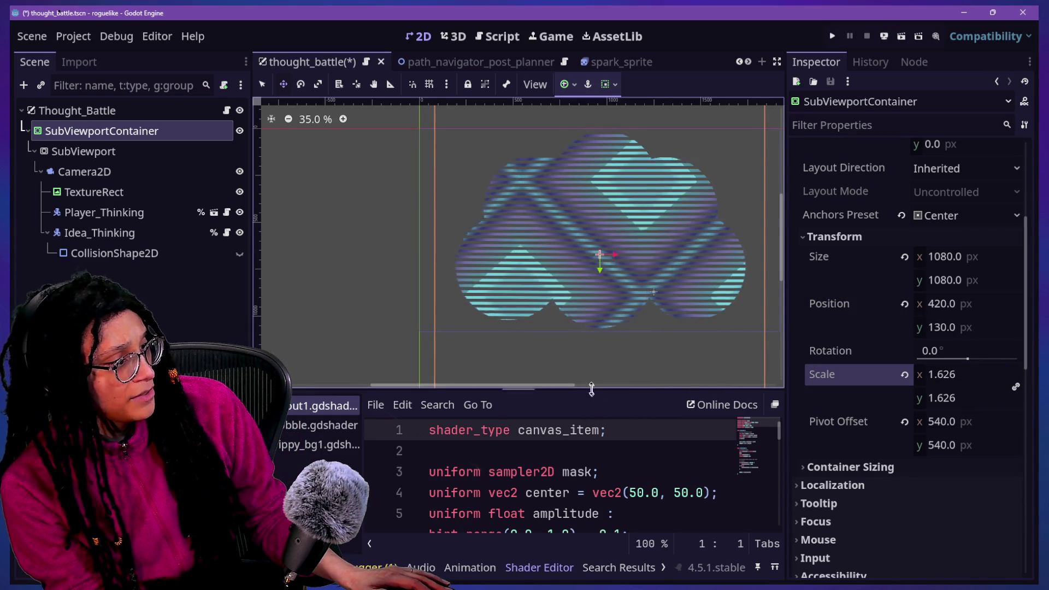
{"action": "left_click_drag", "start_coordinate": [563, 379], "coordinate": [589, 389]}
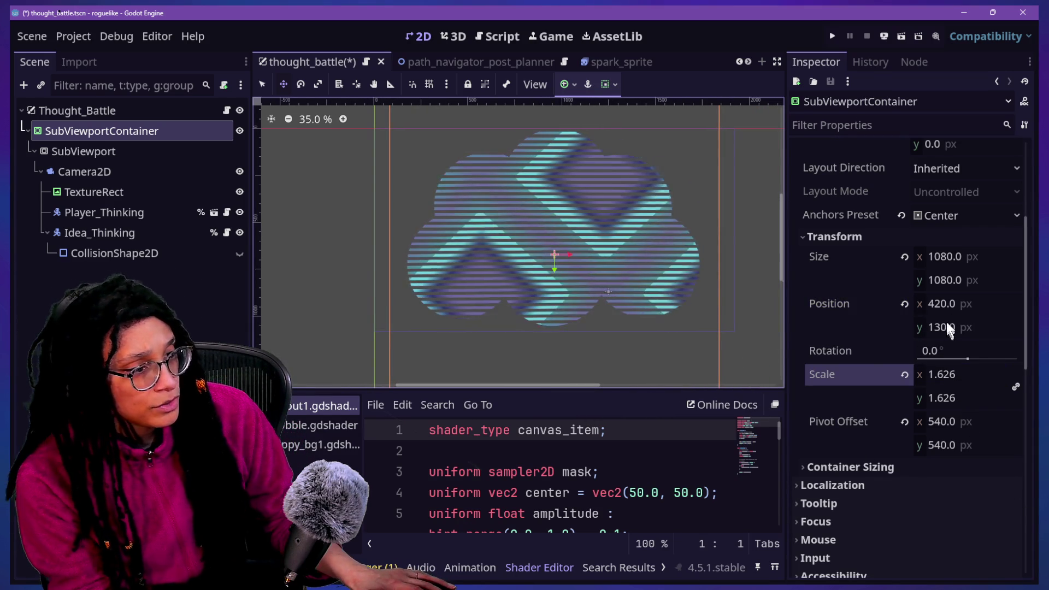
{"action": "left_click", "coordinate": [950, 382]}
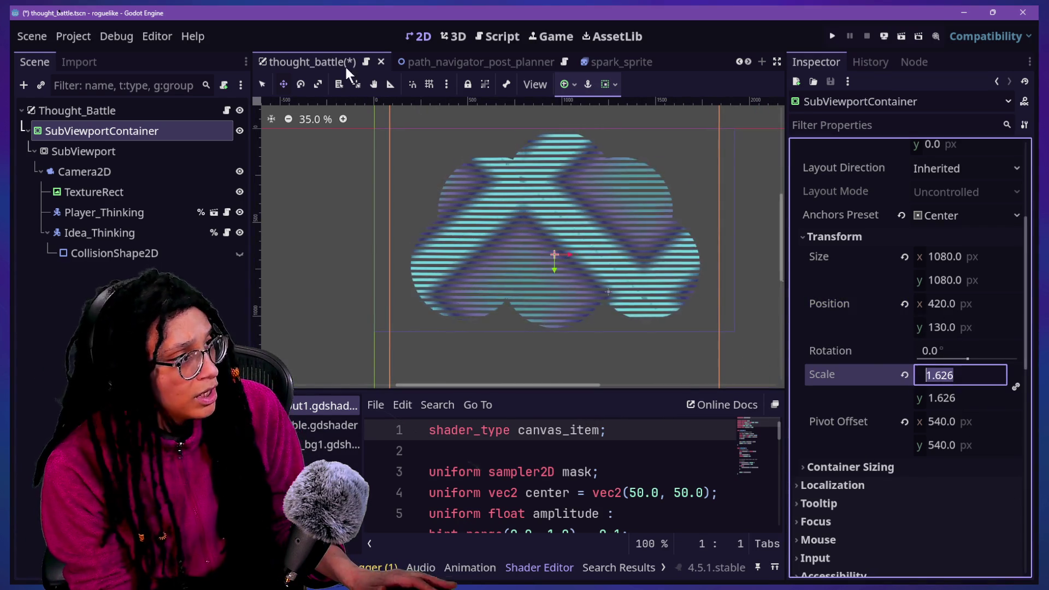
{"action": "left_click", "coordinate": [488, 42]}
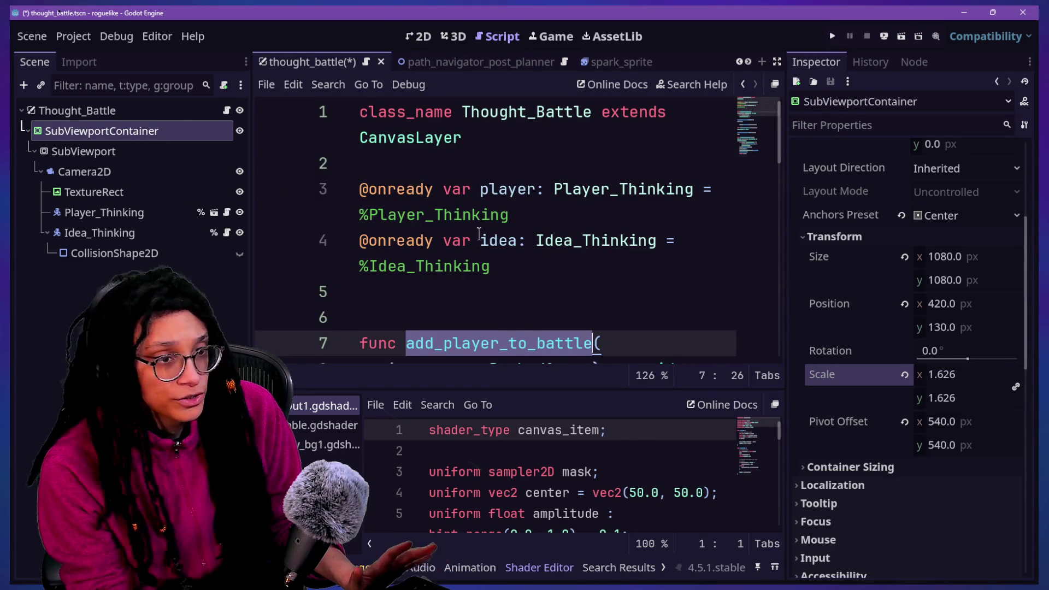
Select the Thought_Battle root node and expand the script editor to full width.
{"action": "scroll", "coordinate": [479, 233], "scroll_direction": "down", "scroll_amount": 2}
{"action": "scroll", "coordinate": [480, 233], "scroll_direction": "down", "scroll_amount": 3}
{"action": "left_click", "coordinate": [202, 112]}
{"action": "left_click", "coordinate": [227, 110]}
{"action": "scroll", "coordinate": [595, 267], "scroll_direction": "up", "scroll_amount": 3}
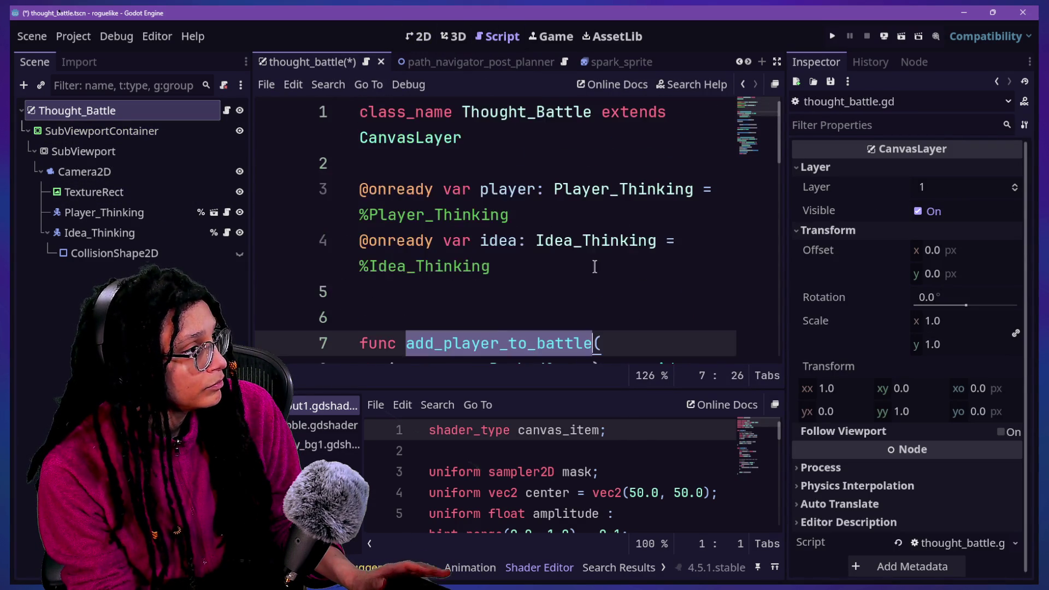
{"action": "key", "text": "ctrl+shift+F11"}
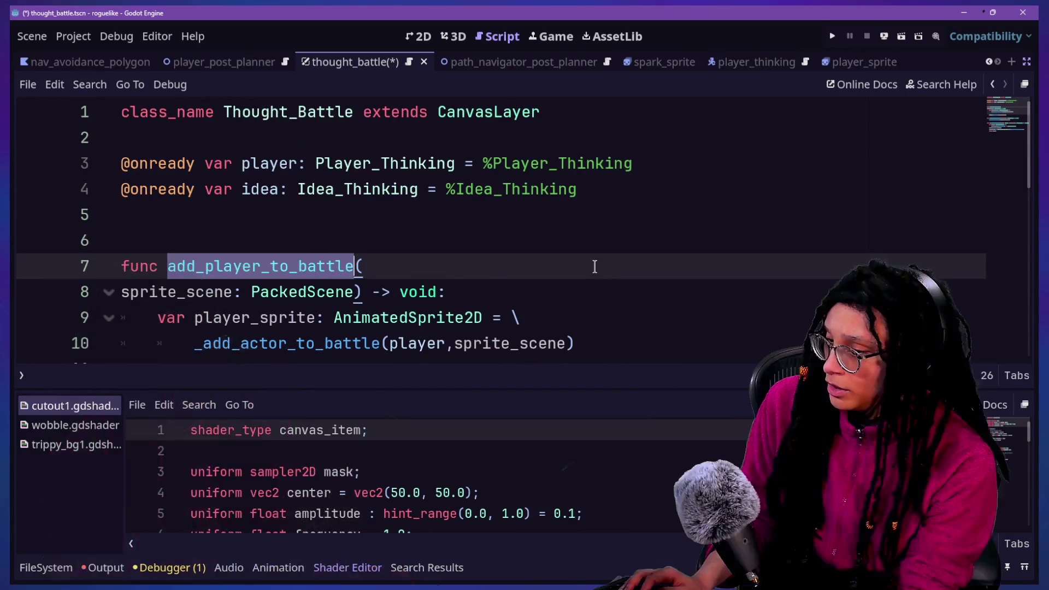
{"action": "scroll", "coordinate": [595, 267], "scroll_direction": "down", "scroll_amount": 1}
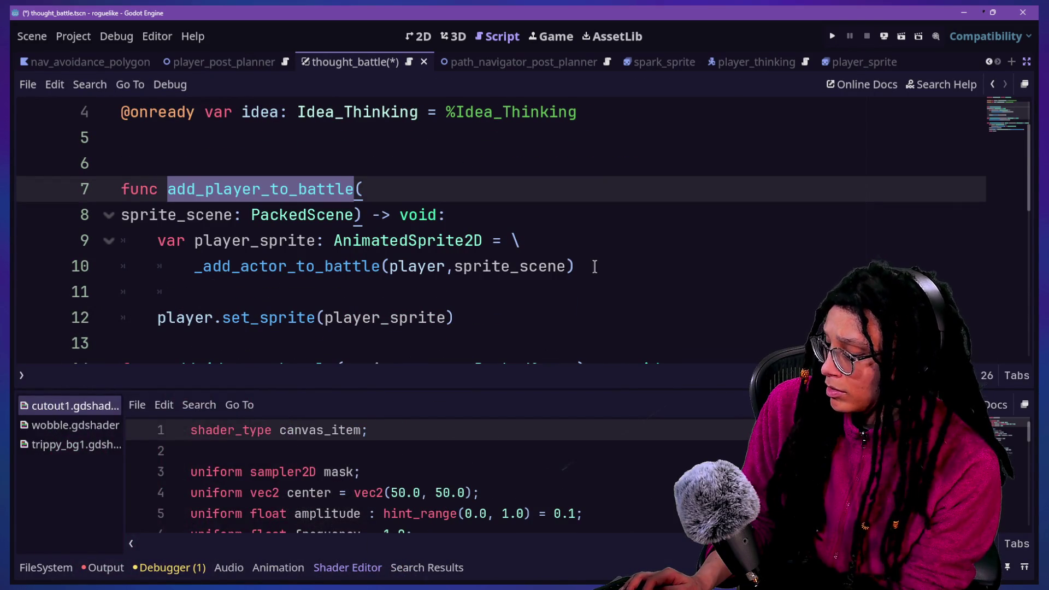
{"action": "key", "text": "alt+o"}
{"action": "key", "text": "alt+o"}
{"action": "scroll", "coordinate": [595, 267], "scroll_direction": "down", "scroll_amount": 6}
{"action": "scroll", "coordinate": [594, 266], "scroll_direction": "up", "scroll_amount": 7}
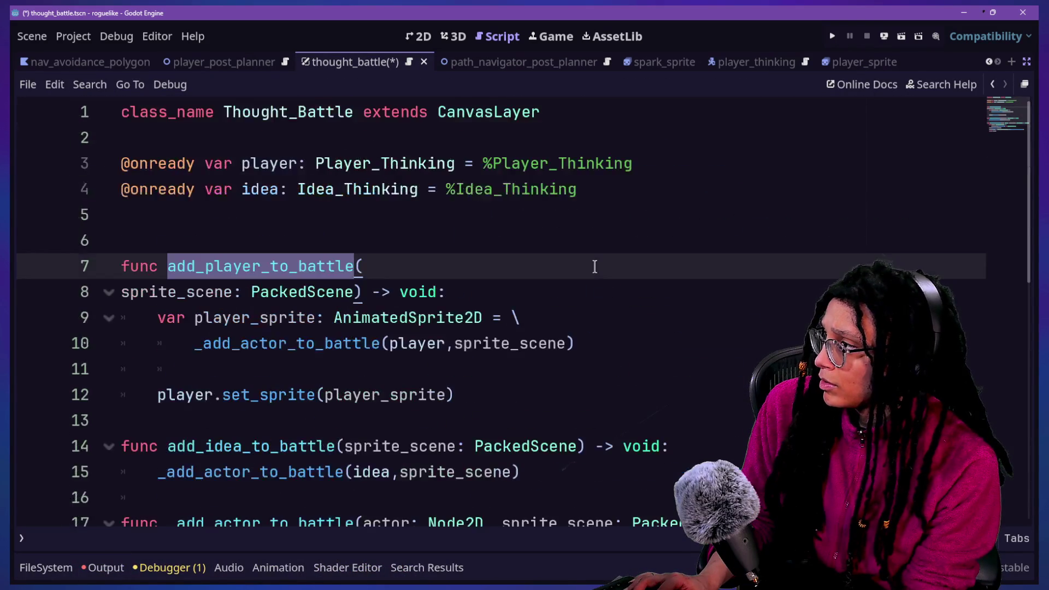
{"action": "scroll", "coordinate": [595, 266], "scroll_direction": "down", "scroll_amount": 2}
{"action": "left_click", "coordinate": [463, 249]}
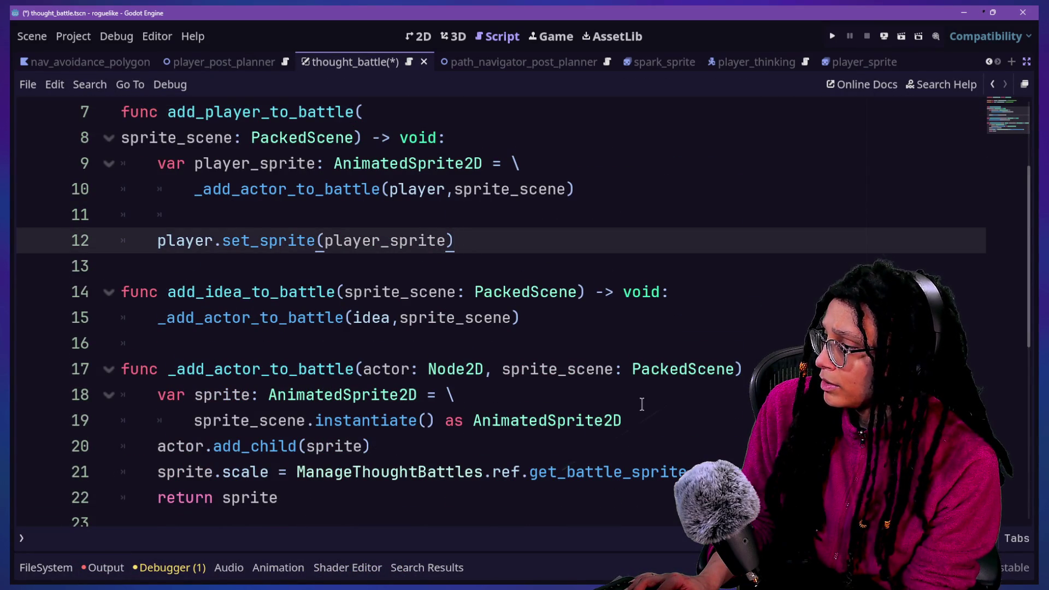
Add an animate_thought_window_in() function containing just pass.
{"action": "scroll", "coordinate": [631, 322], "scroll_direction": "up", "scroll_amount": 2}
{"action": "left_click", "coordinate": [433, 188]}
{"action": "left_click", "coordinate": [438, 218]}
{"action": "key", "text": "Return"}
{"action": "type", "text": "func "}
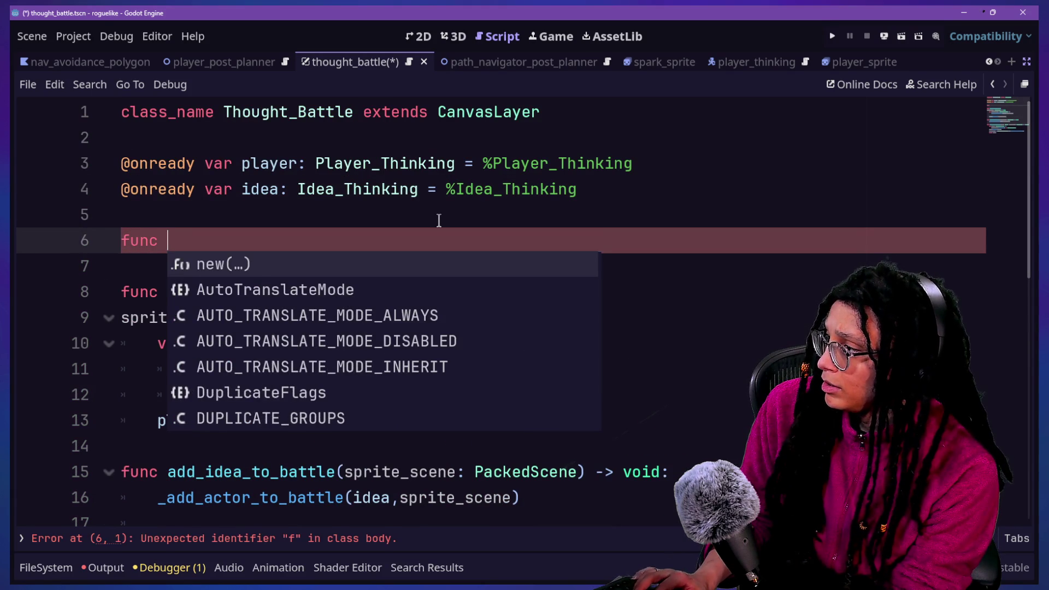
{"action": "type", "text": "animate_thought_window_in() -> voi"}
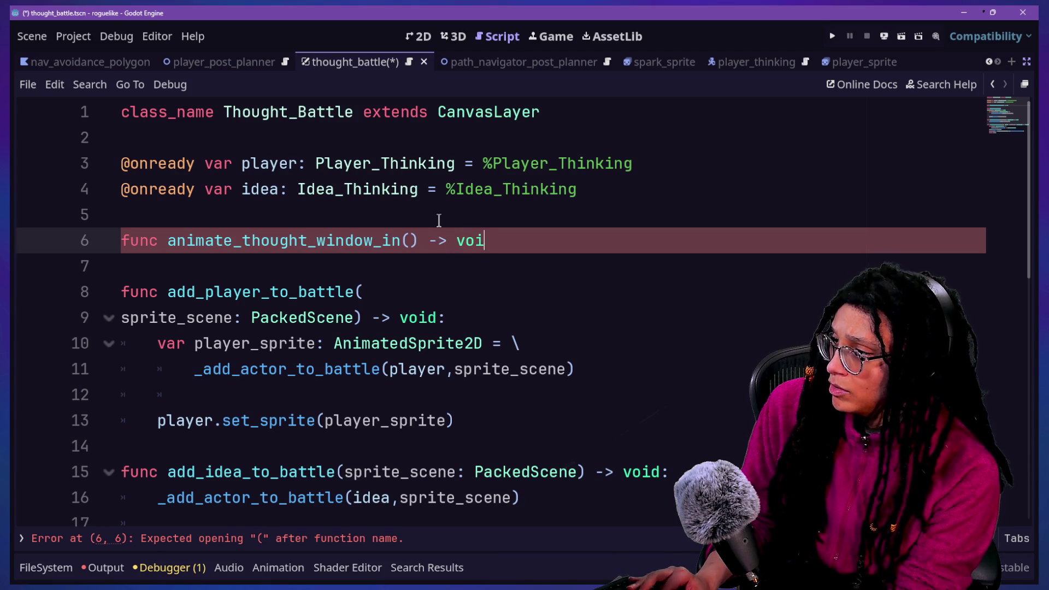
{"action": "key", "text": "Return"}
{"action": "type", "text": "pass"}
Begin a _THOUGHT_WINDOW_SCALE: Vector2 constant below the idea variable.
{"action": "left_click", "coordinate": [594, 191]}
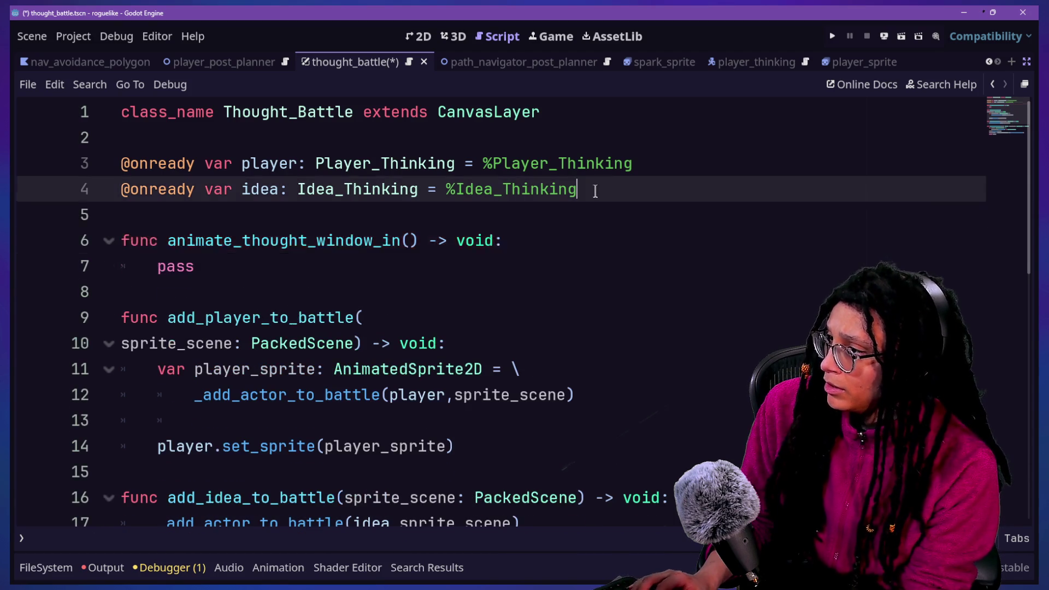
{"action": "key", "text": "Return"}
{"action": "key", "text": "Return"}
{"action": "type", "text": "const _"}
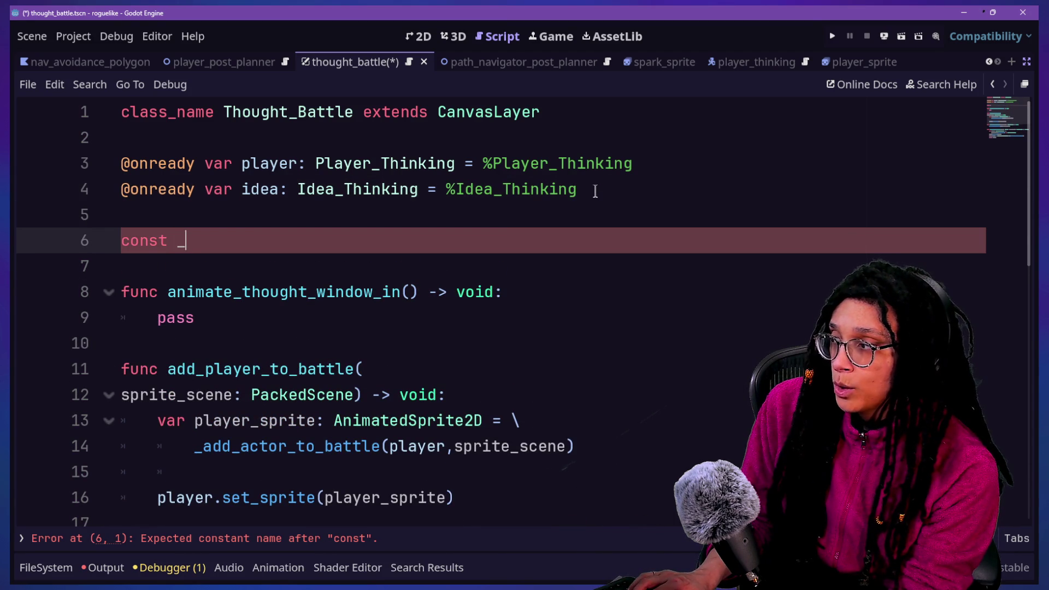
{"action": "type", "text": "WI"}
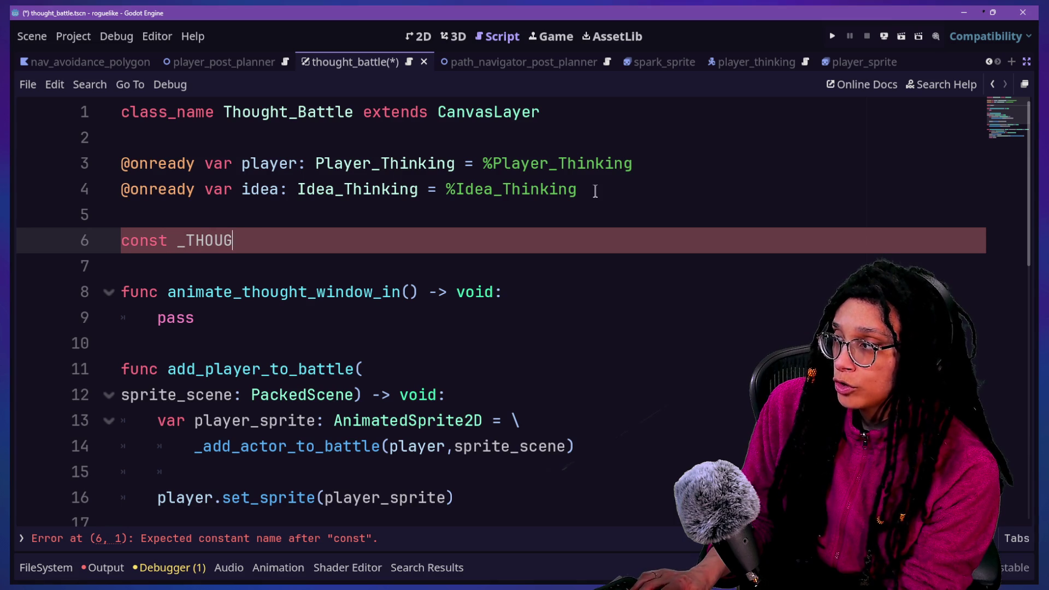
{"action": "type", "text": "HT_WI"}
{"action": "type", "text": "NDOW_SCALE: Ve"}
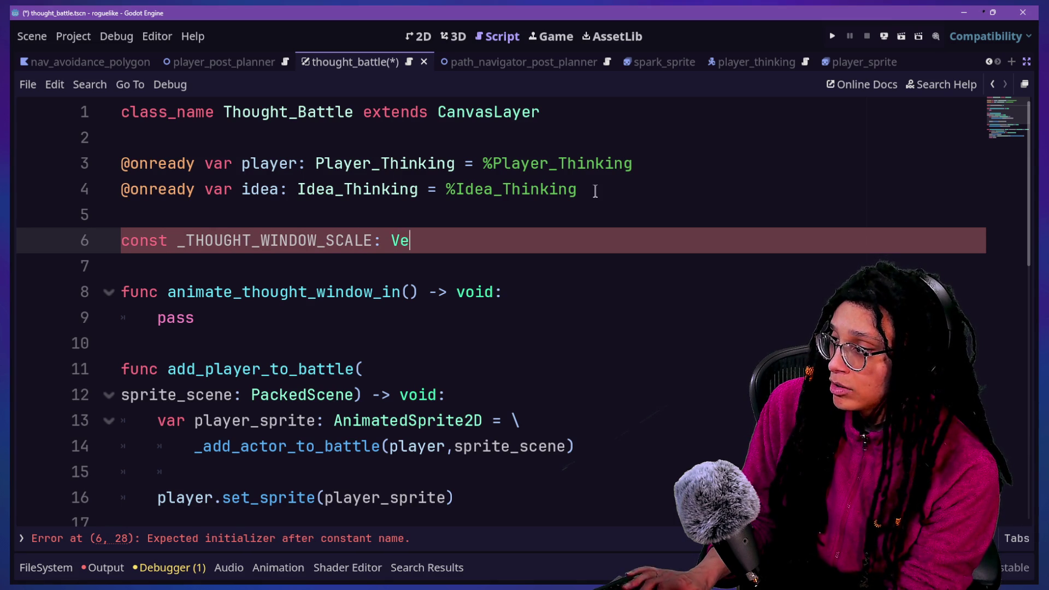
{"action": "type", "text": "="}
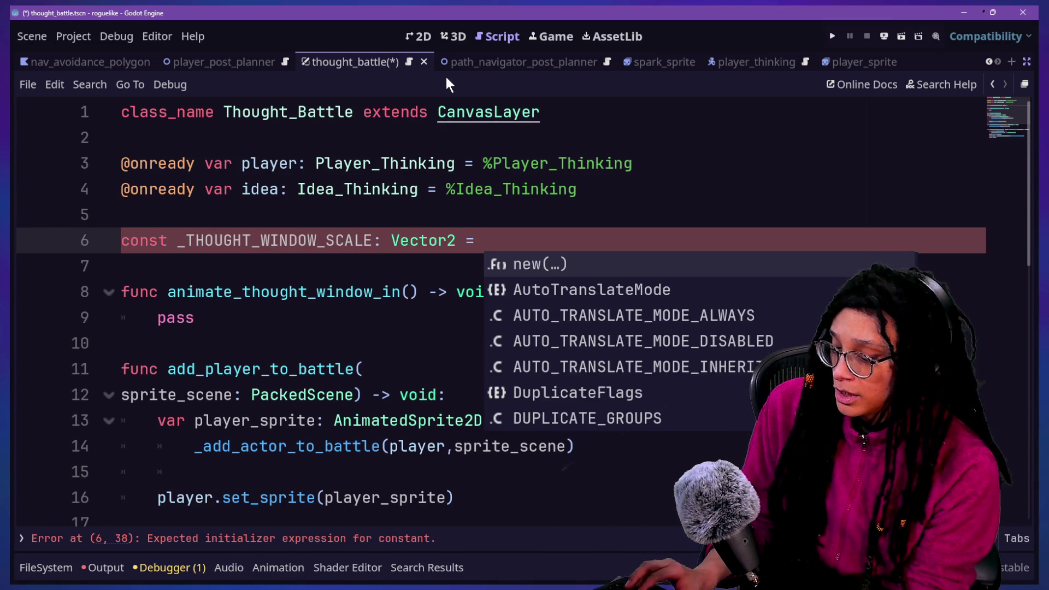
{"action": "key", "text": "ctrl+shift+F11"}
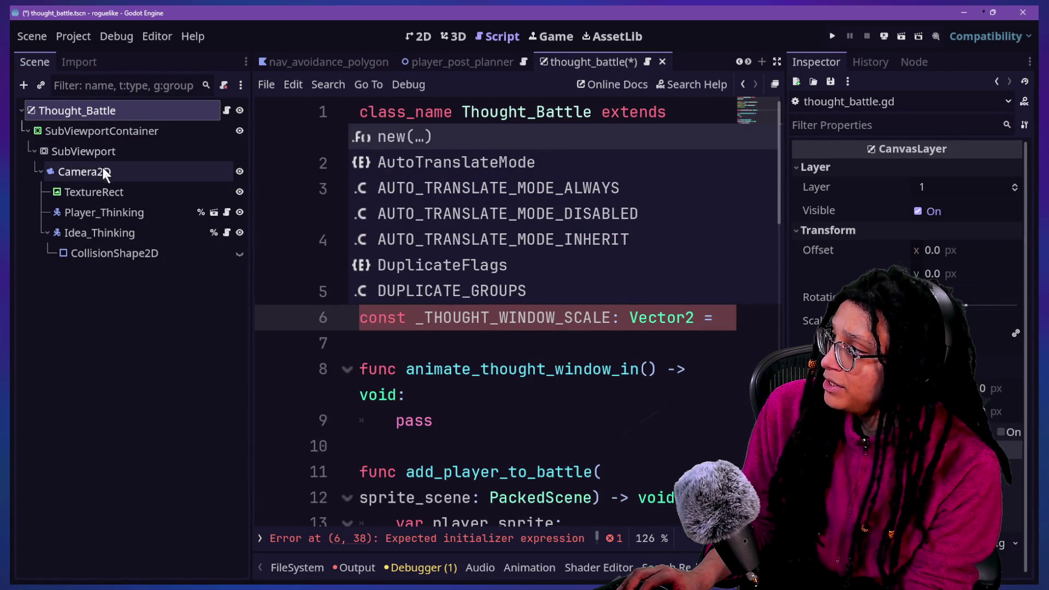
Complete _THOUGHT_WINDOW_SCALE as Vector2(1.626,1.626) and save the script.
{"action": "left_click", "coordinate": [88, 131]}
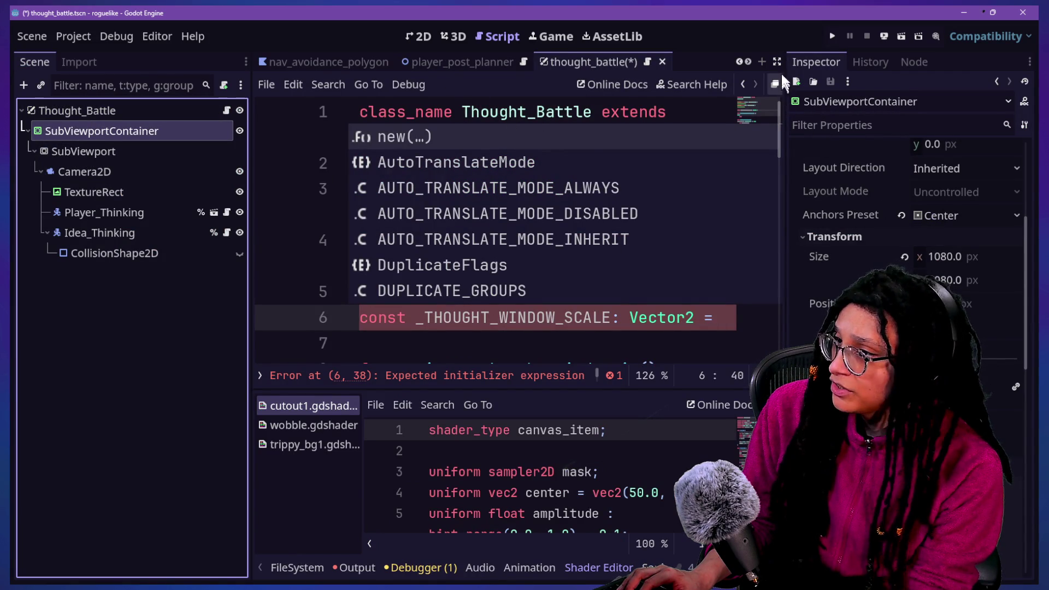
{"action": "left_click", "coordinate": [777, 62]}
{"action": "left_click", "coordinate": [520, 242]}
{"action": "type", "text": "Vector"}
{"action": "type", "text": "2"}
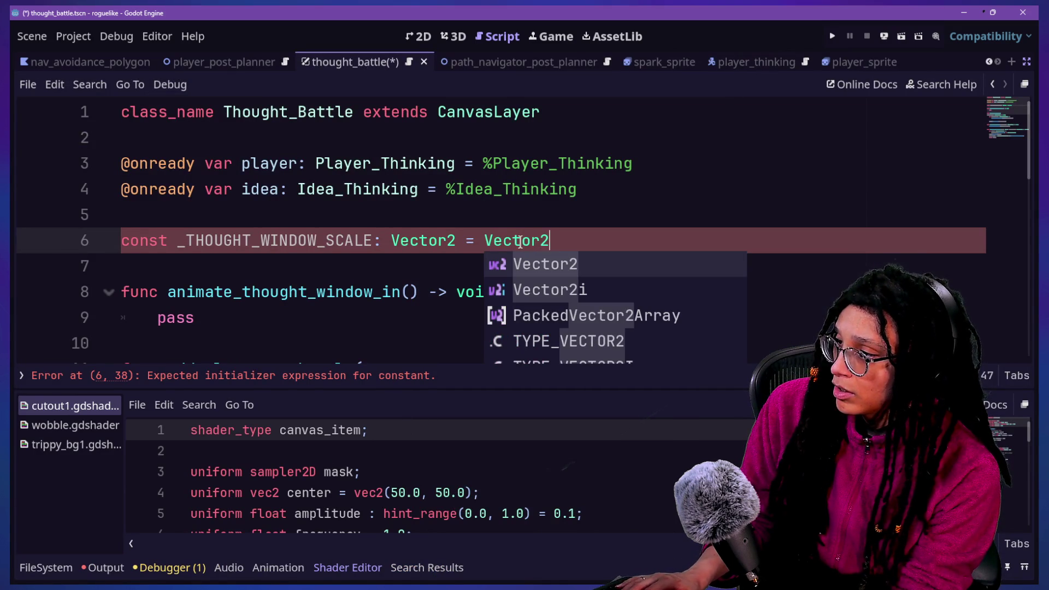
{"action": "type", "text": "(1.62"}
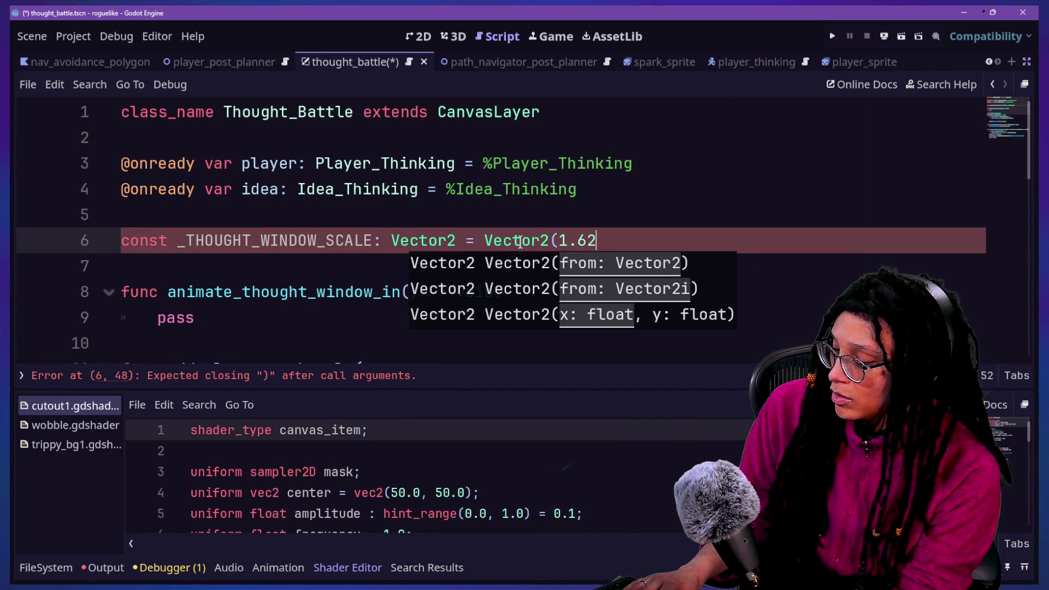
{"action": "type", "text": "6,1.626)"}
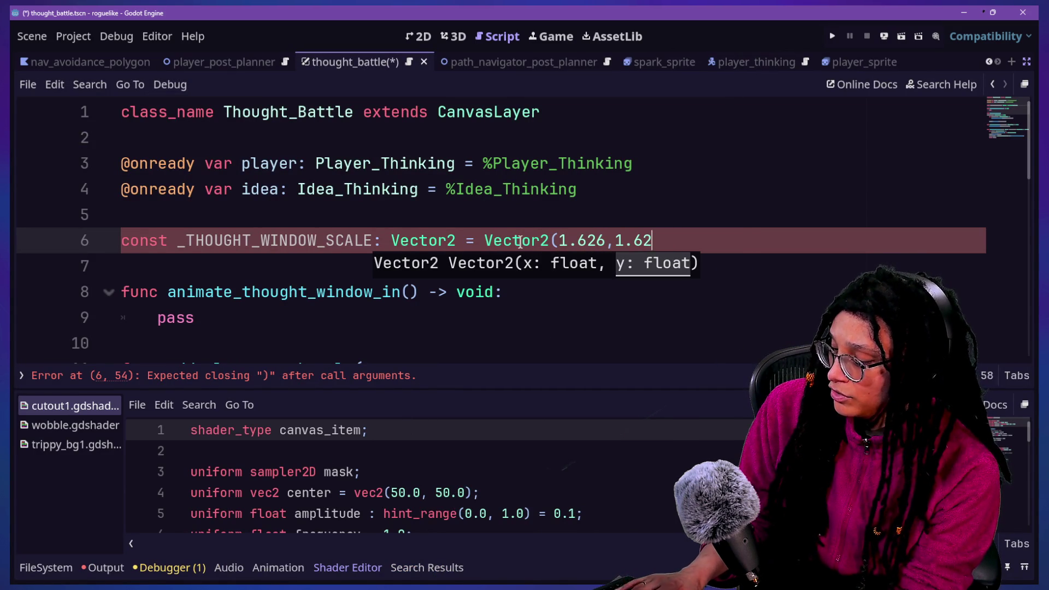
{"action": "left_click", "coordinate": [489, 214]}
{"action": "key", "text": "ctrl+s"}
Duplicate the scale constant line and rename the copy _THOUGHT_WINDOW_POS.
{"action": "mouse_move", "coordinate": [743, 248]}
{"action": "left_mouse_down"}
{"action": "mouse_move", "coordinate": [738, 224]}
{"action": "mouse_move", "coordinate": [733, 237]}
{"action": "left_mouse_up"}
{"action": "key", "text": "ctrl+shift+d"}
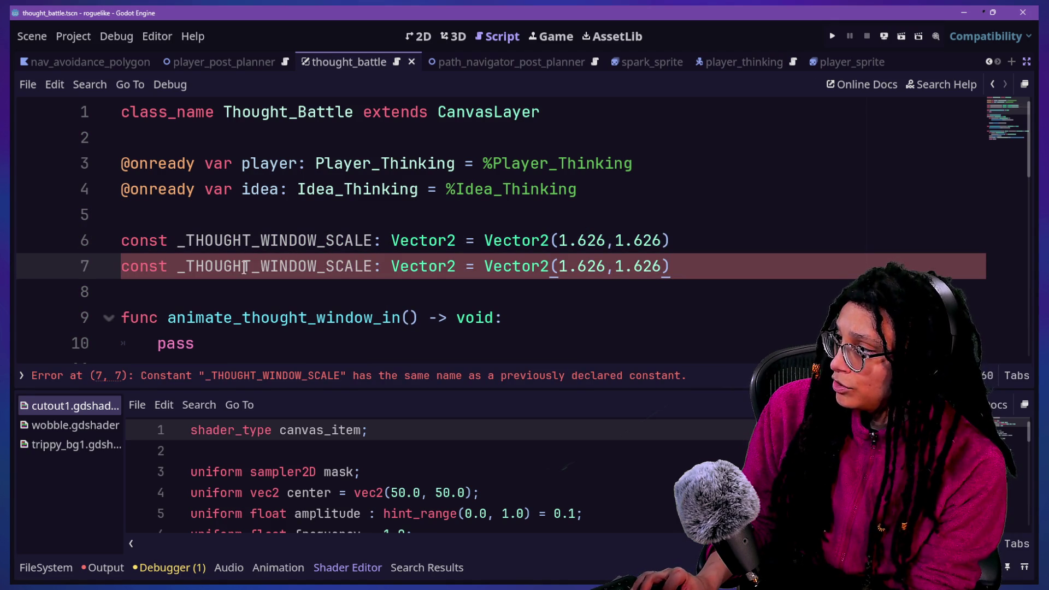
{"action": "key", "text": "BackSpace"}
{"action": "type", "text": "PS:"}
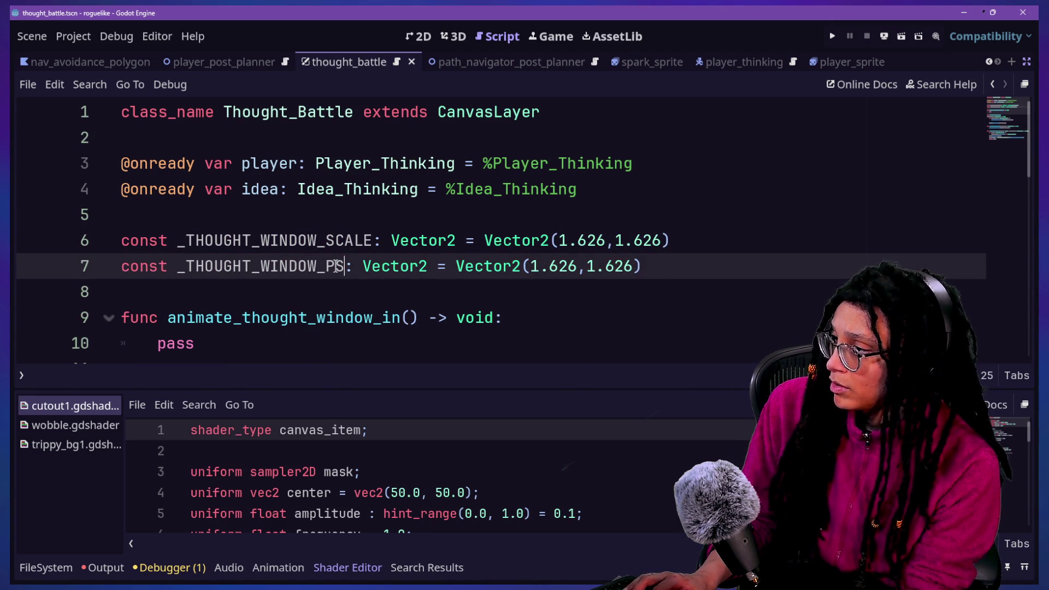
{"action": "left_click", "coordinate": [336, 266]}
{"action": "type", "text": "O"}
{"action": "left_click", "coordinate": [544, 290]}
{"action": "key", "text": "ctrl+shift+F11"}
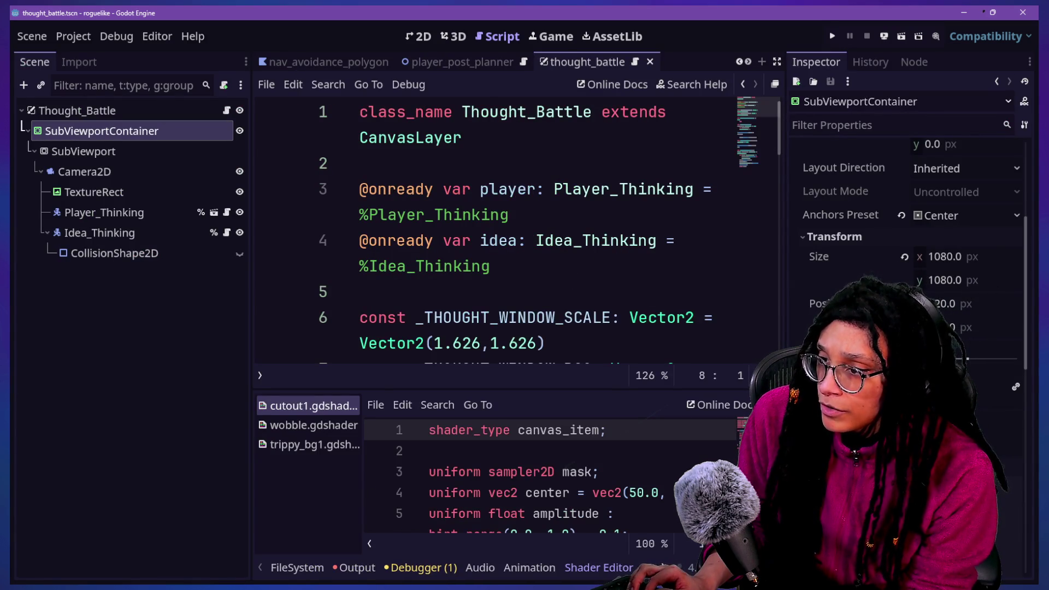
{"action": "key", "text": "ctrl+shift+F11"}
Set _THOUGHT_WINDOW_POS to Vector2(420.,130.).
{"action": "left_click_drag", "start_coordinate": [539, 266], "coordinate": [639, 272]}
{"action": "type", "text": "420,130"}
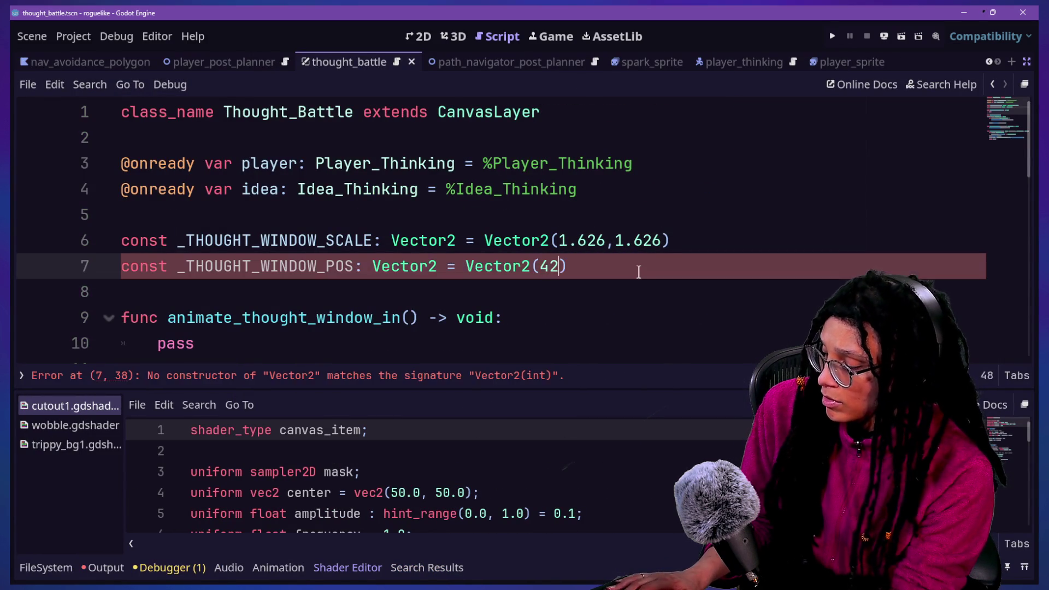
{"action": "type", "text": "."}
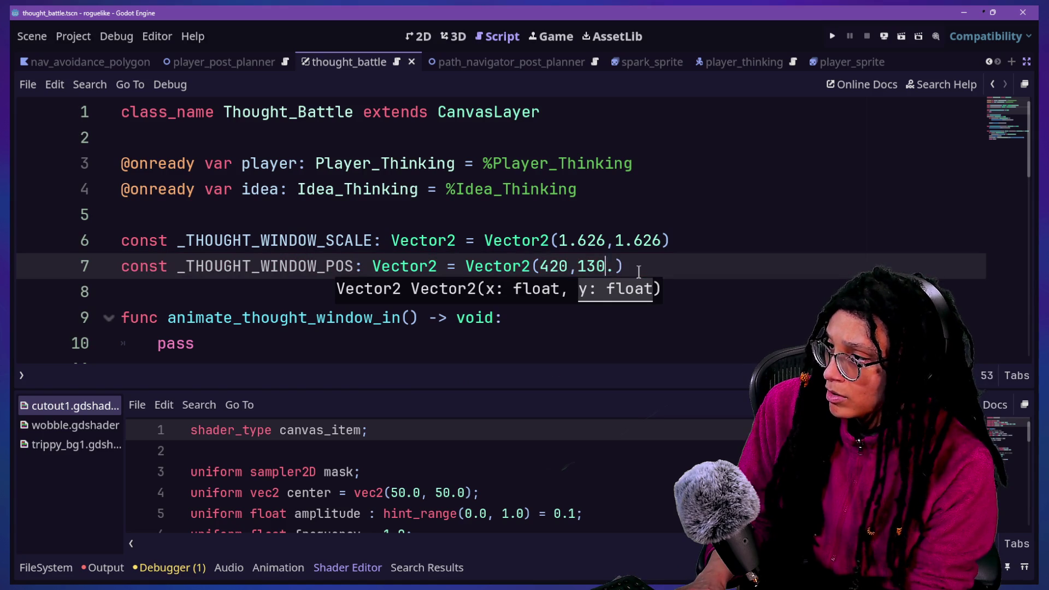
{"action": "key", "text": "Left"}
{"action": "type", "text": "."}
{"action": "left_click", "coordinate": [393, 189]}
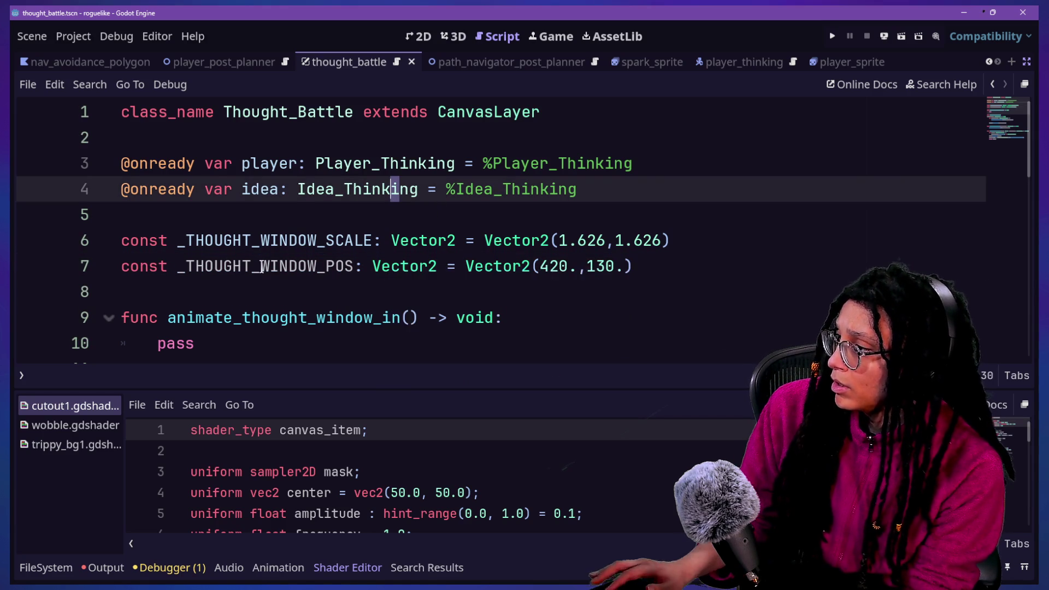
{"action": "left_click_drag", "start_coordinate": [219, 214], "coordinate": [439, 294]}
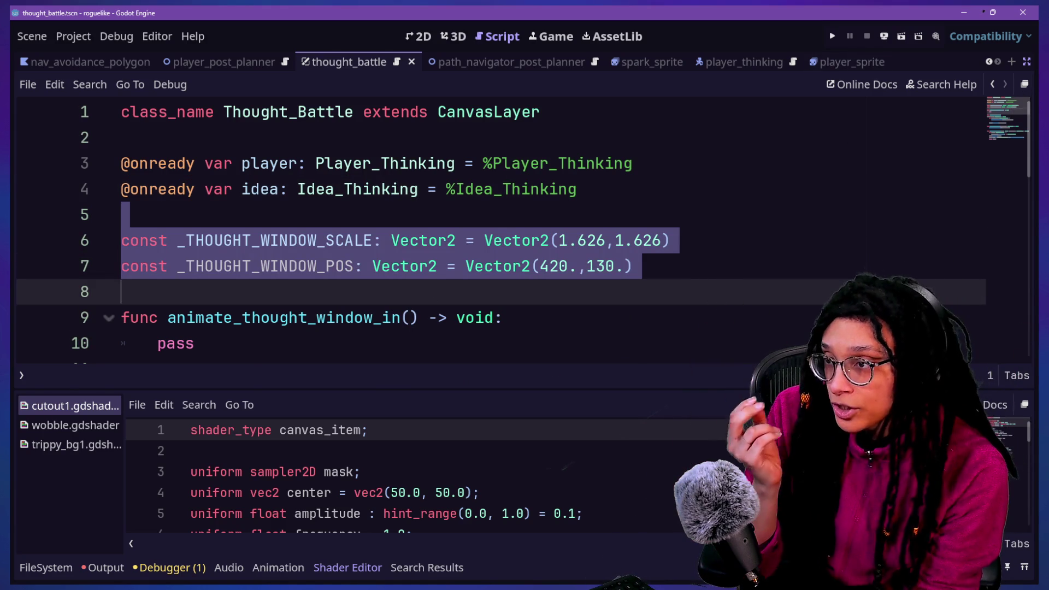
Restore the side docks and return to the 2D scene view.
{"action": "left_click", "coordinate": [1028, 63]}
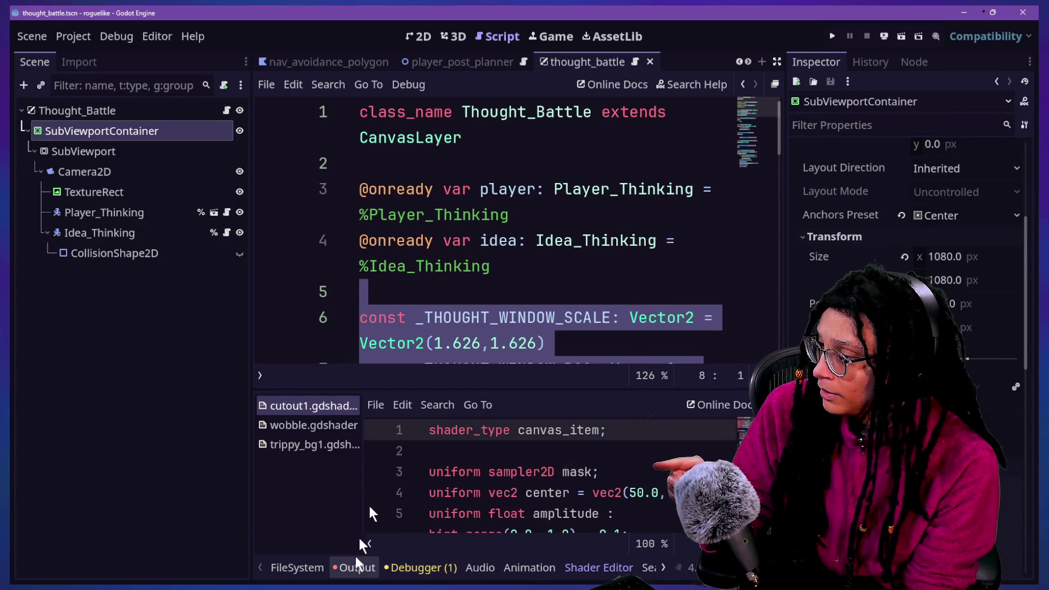
{"action": "left_click", "coordinate": [439, 38]}
{"action": "left_click", "coordinate": [422, 37]}
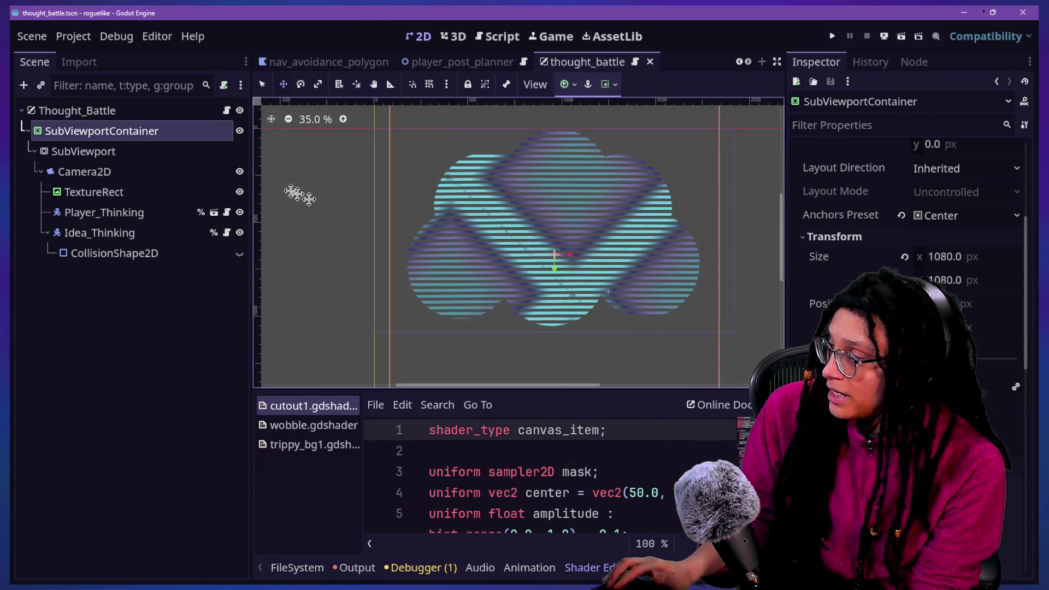
Abandon adding a child node to Thought_Battle and filter project files by 'player'.
{"action": "right_click", "coordinate": [132, 113]}
{"action": "left_click", "coordinate": [153, 152]}
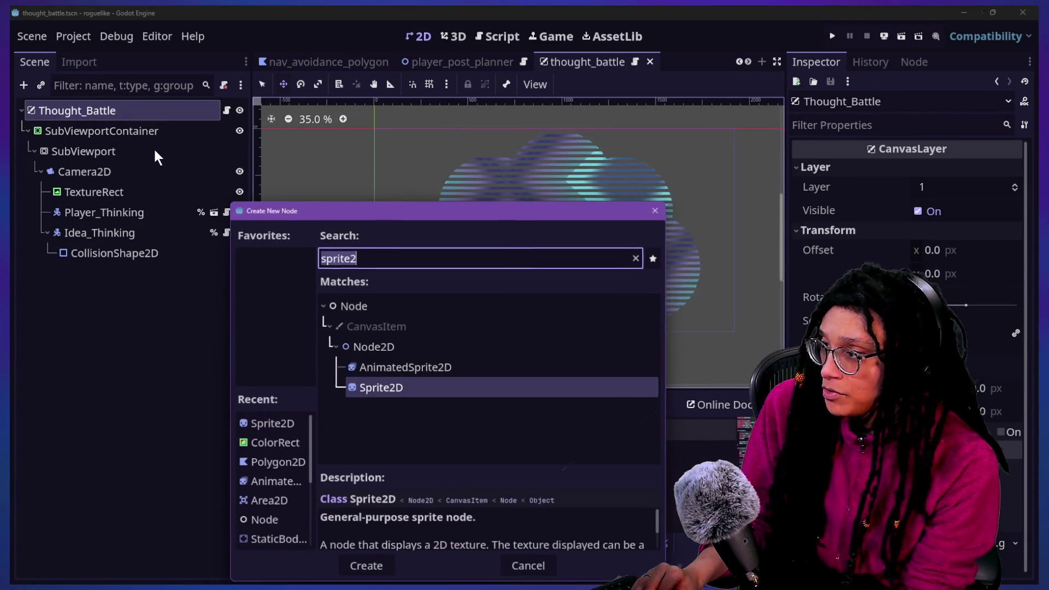
{"action": "key", "text": "Escape"}
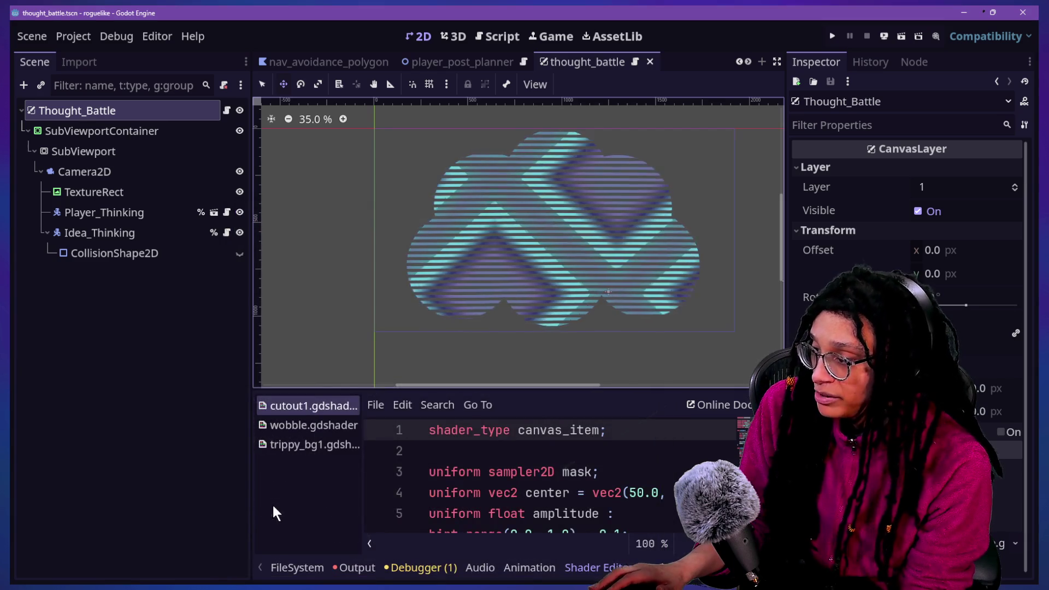
{"action": "left_click", "coordinate": [285, 570]}
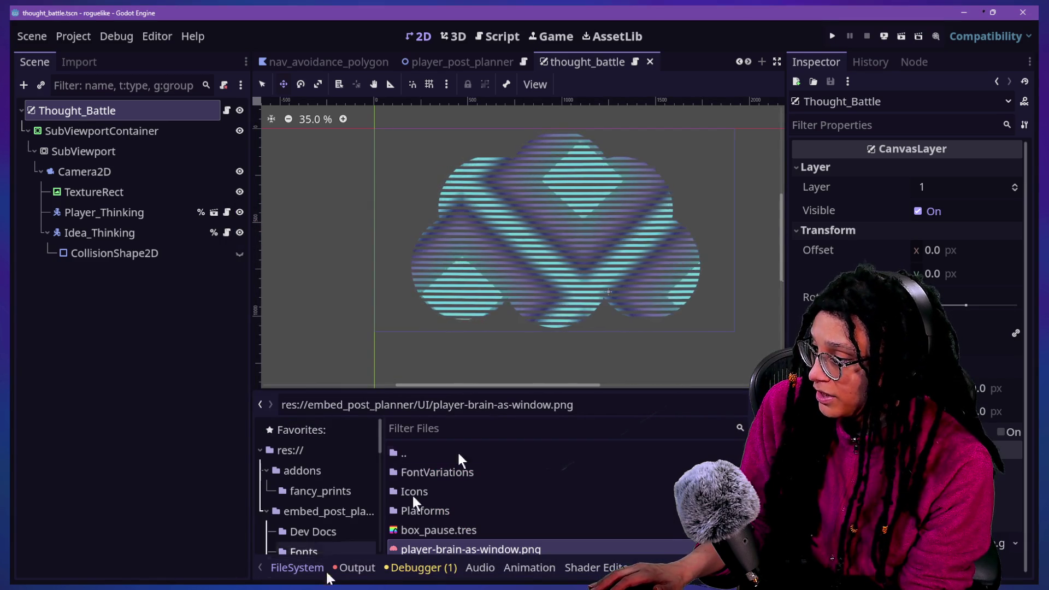
{"action": "left_click", "coordinate": [471, 431]}
{"action": "type", "text": "player"}
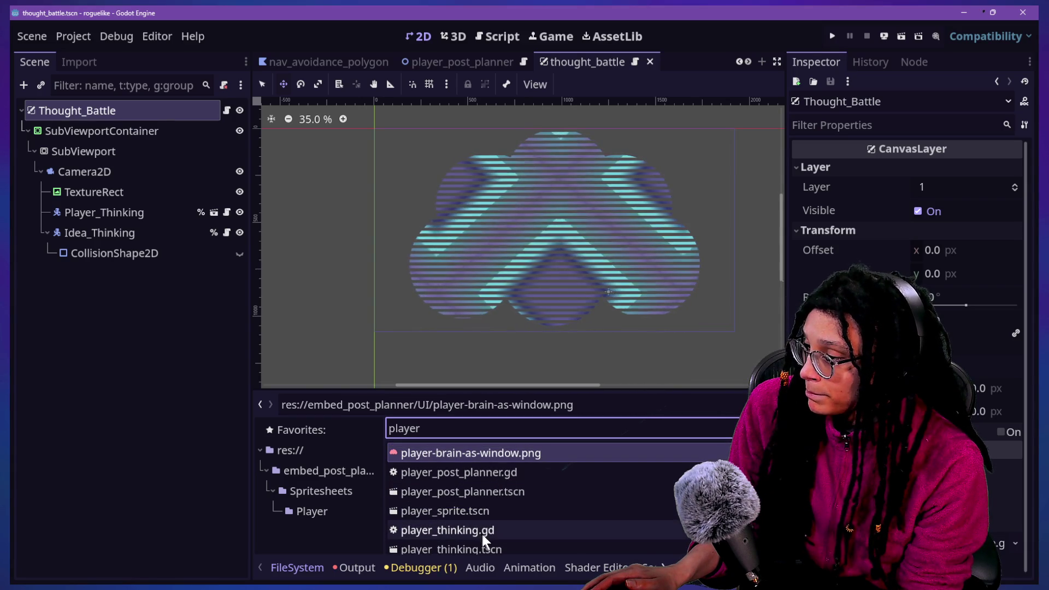
Instance player_sprite.tscn under Thought_Battle and open the new AnimatedSprite2D's scene.
{"action": "scroll", "coordinate": [519, 547], "scroll_direction": "down", "scroll_amount": 1}
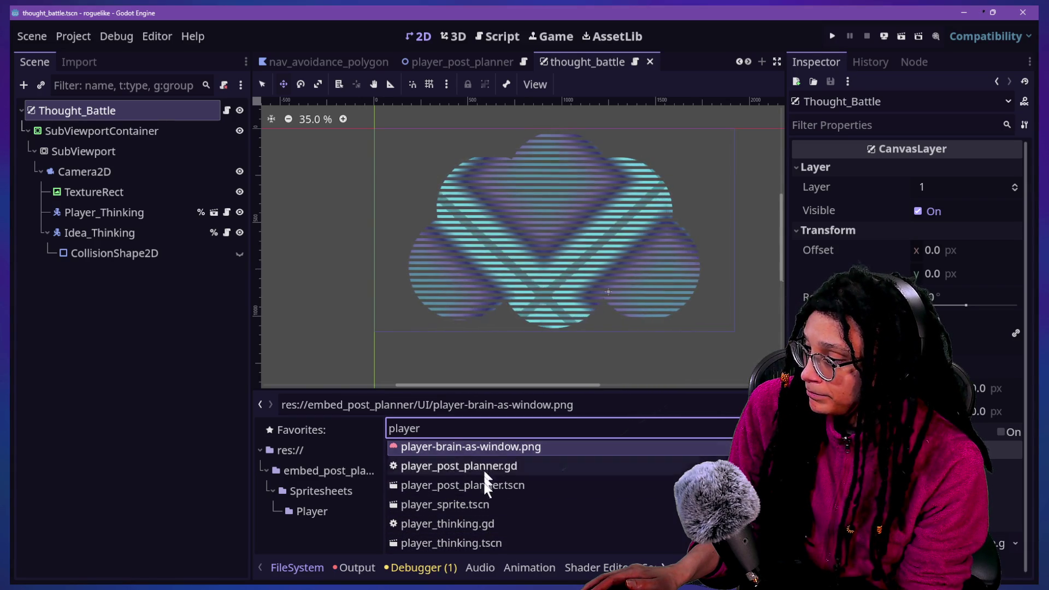
{"action": "left_click", "coordinate": [486, 504]}
{"action": "mouse_move", "coordinate": [483, 505]}
{"action": "left_mouse_down"}
{"action": "mouse_move", "coordinate": [101, 159]}
{"action": "mouse_move", "coordinate": [94, 112]}
{"action": "mouse_move", "coordinate": [111, 186]}
{"action": "mouse_move", "coordinate": [94, 120]}
{"action": "left_mouse_up"}
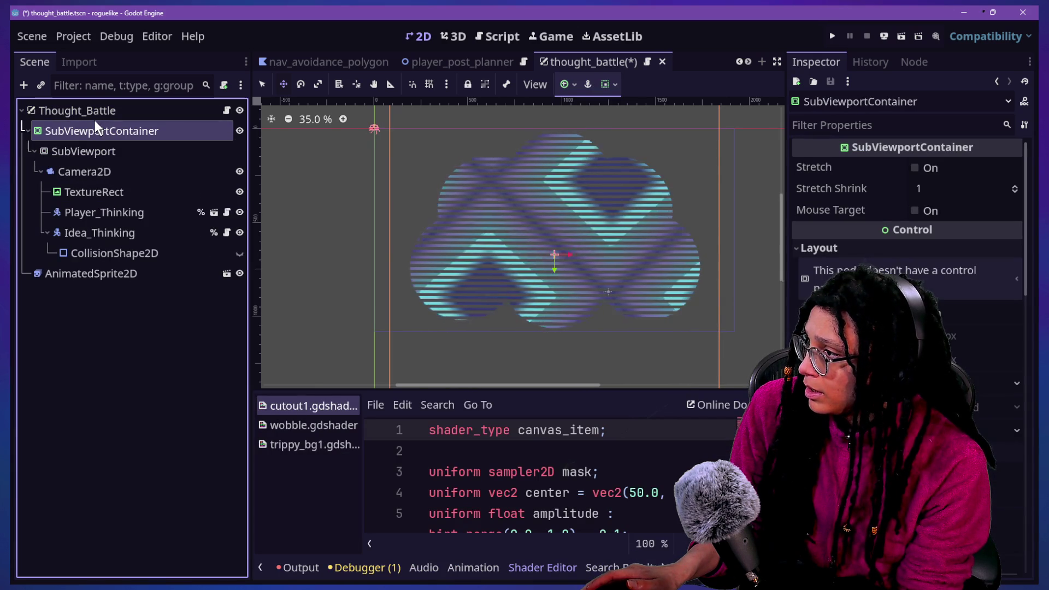
{"action": "left_click", "coordinate": [93, 286]}
{"action": "left_click", "coordinate": [110, 276]}
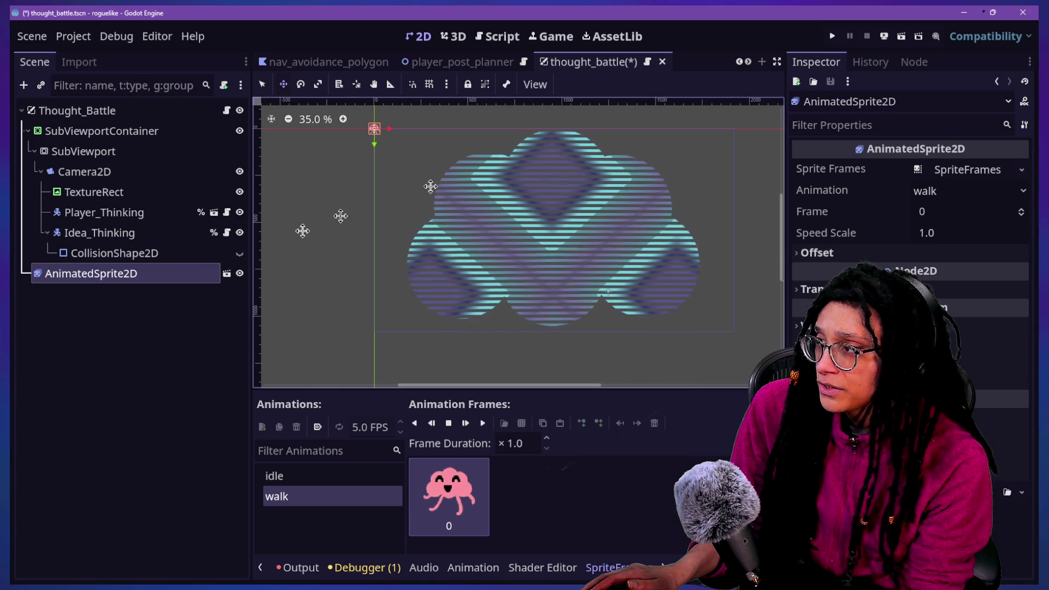
{"action": "left_click", "coordinate": [226, 274]}
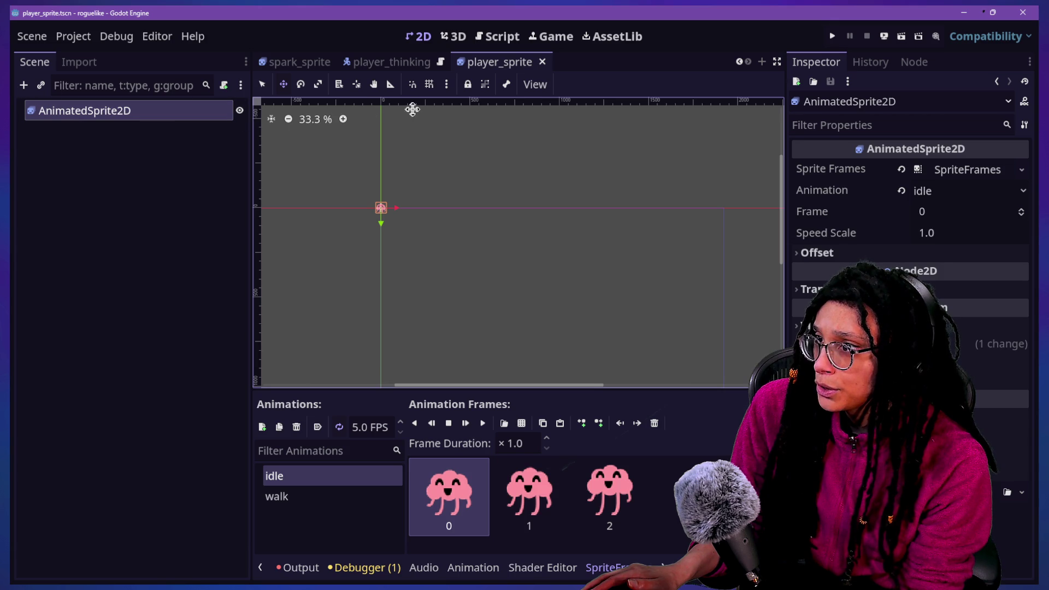
Open thought_battle.tscn via Quick Open, save it, then switch to the main scene.
{"action": "left_click", "coordinate": [369, 64]}
{"action": "key", "text": "alt+shift+o"}
{"action": "type", "text": "thought"}
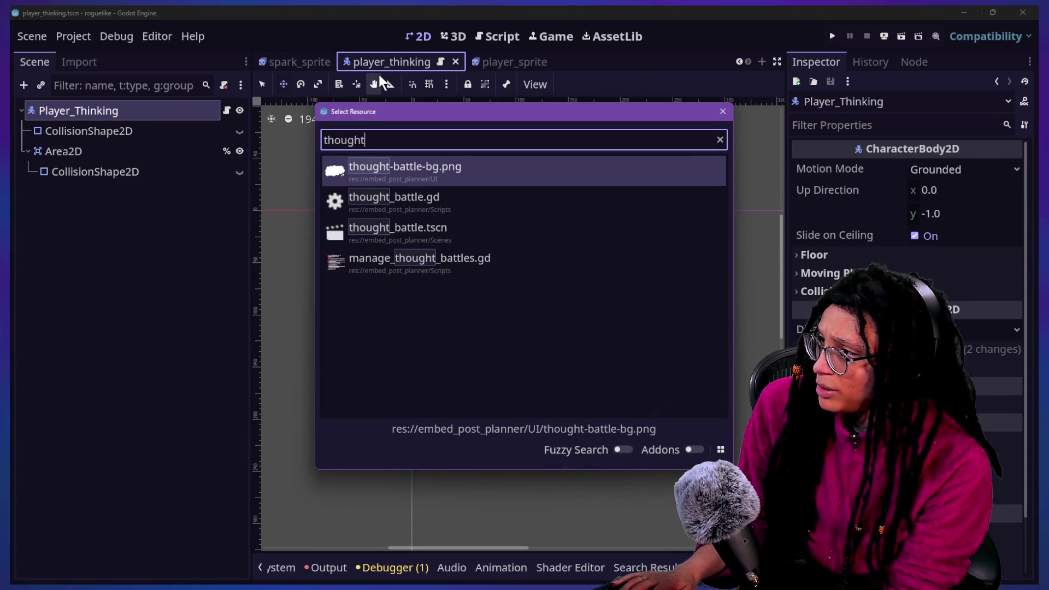
{"action": "key", "text": "Down"}
{"action": "key", "text": "Down"}
{"action": "key", "text": "Return"}
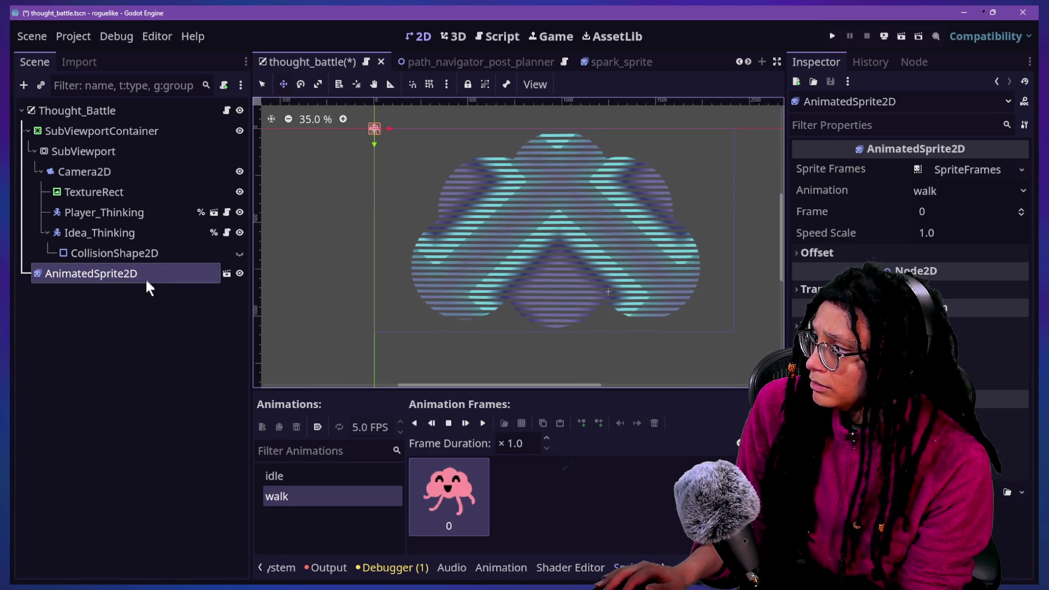
{"action": "key", "text": "ctrl+s"}
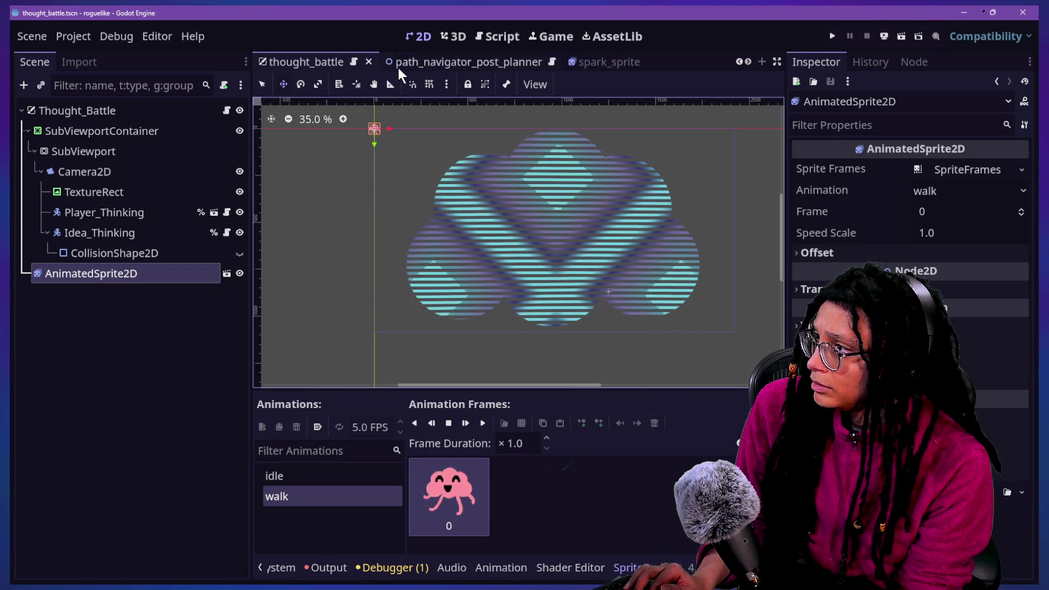
{"action": "scroll", "coordinate": [398, 68], "scroll_direction": "up", "scroll_amount": 3}
{"action": "left_click", "coordinate": [278, 61]}
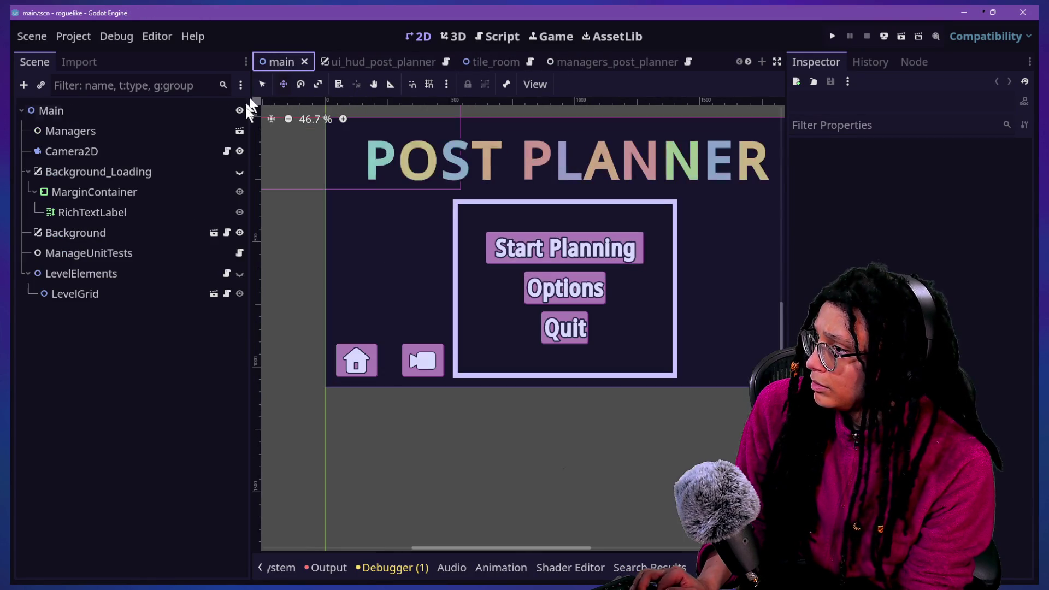
Paste a Polygon2D into the Main scene, move it, then undo the addition.
{"action": "left_click", "coordinate": [118, 110]}
{"action": "key", "text": "ctrl+v"}
{"action": "mouse_move", "coordinate": [583, 349]}
{"action": "left_mouse_down"}
{"action": "mouse_move", "coordinate": [569, 307]}
{"action": "mouse_move", "coordinate": [499, 307]}
{"action": "left_mouse_up"}
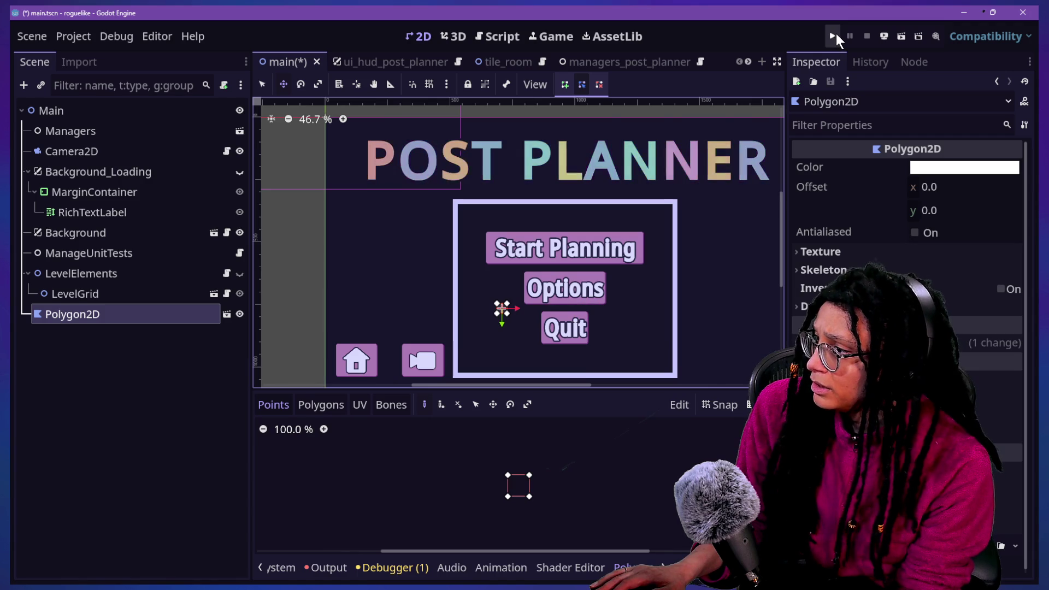
{"action": "key", "text": "ctrl+z"}
{"action": "key", "text": "ctrl+z"}
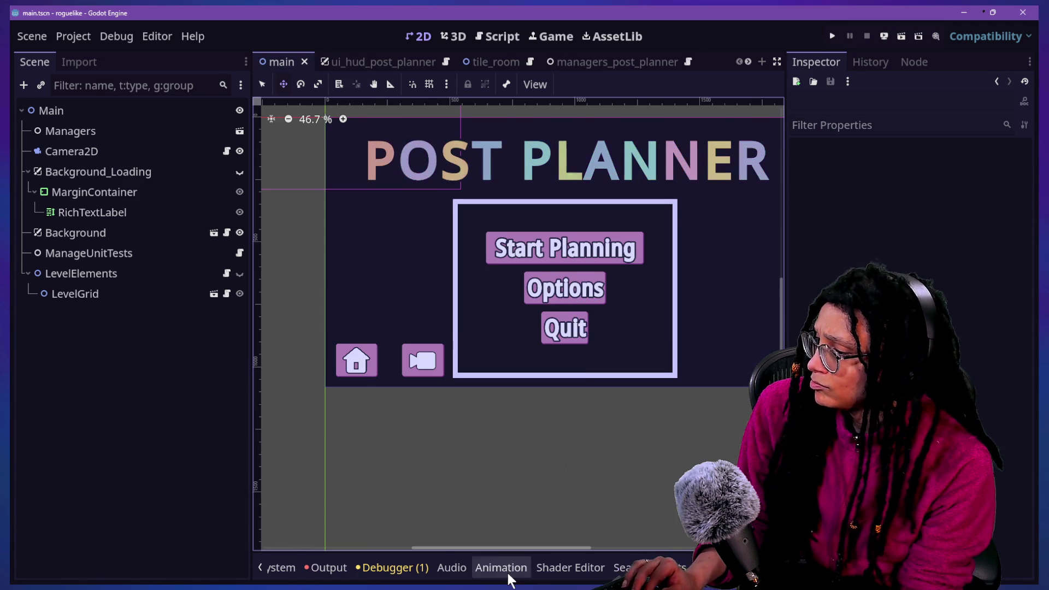
Add player_sprite.tscn beside the Options button as the last node in the tree.
{"action": "left_click", "coordinate": [281, 567]}
{"action": "mouse_move", "coordinate": [445, 504]}
{"action": "left_mouse_down"}
{"action": "mouse_move", "coordinate": [61, 287]}
{"action": "mouse_move", "coordinate": [93, 303]}
{"action": "mouse_move", "coordinate": [80, 142]}
{"action": "mouse_move", "coordinate": [100, 115]}
{"action": "mouse_move", "coordinate": [130, 352]}
{"action": "mouse_move", "coordinate": [119, 317]}
{"action": "mouse_move", "coordinate": [109, 330]}
{"action": "mouse_move", "coordinate": [124, 283]}
{"action": "left_mouse_up"}
{"action": "left_click_drag", "start_coordinate": [325, 133], "coordinate": [417, 256]}
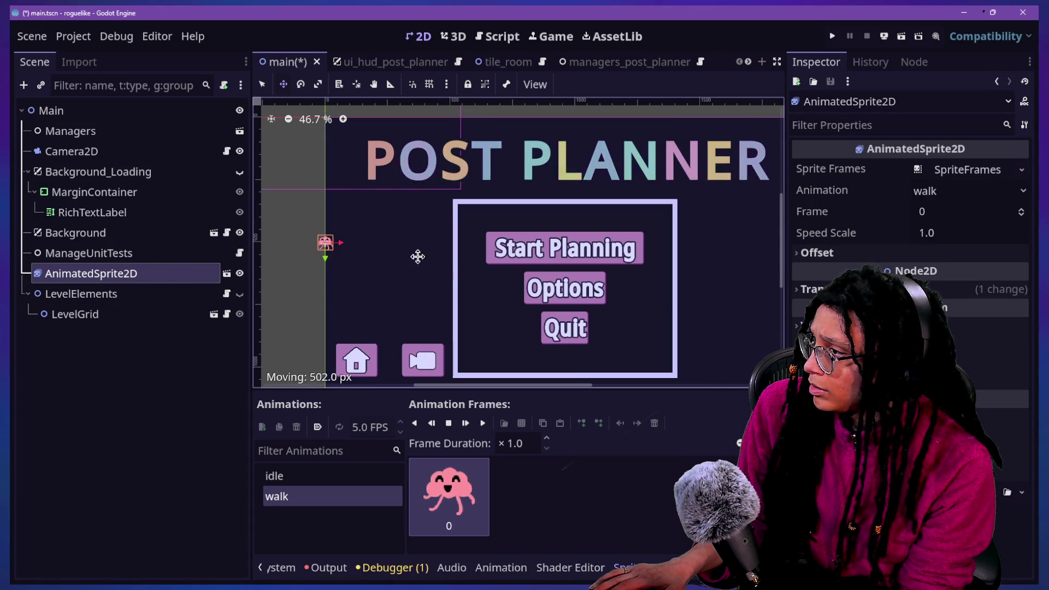
{"action": "mouse_move", "coordinate": [619, 281]}
{"action": "left_mouse_down"}
{"action": "mouse_move", "coordinate": [499, 269]}
{"action": "mouse_move", "coordinate": [499, 287]}
{"action": "left_mouse_up"}
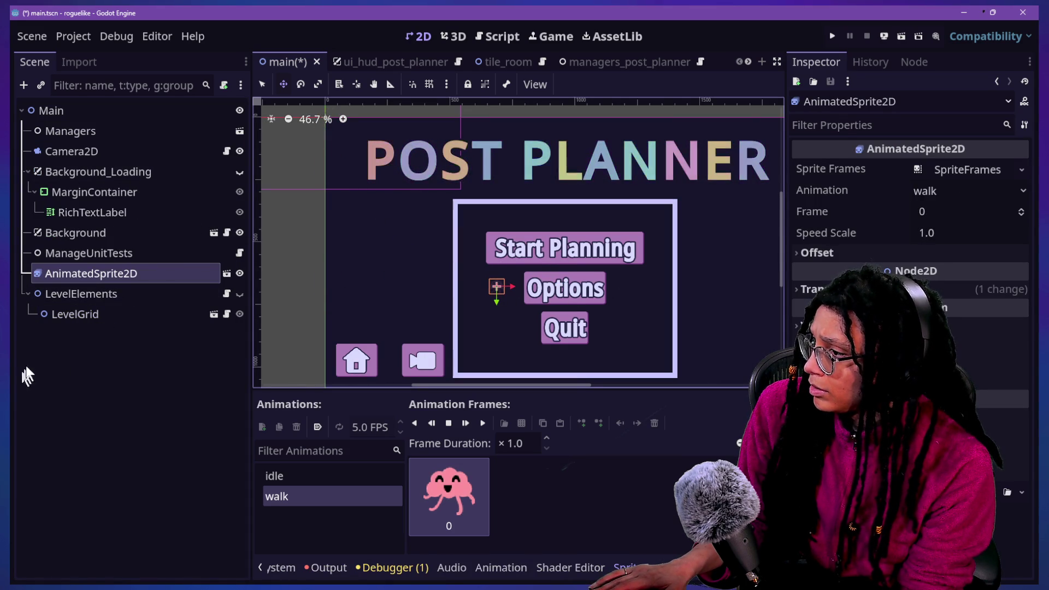
{"action": "left_click_drag", "start_coordinate": [86, 274], "coordinate": [80, 321]}
{"action": "left_click_drag", "start_coordinate": [76, 326], "coordinate": [71, 264]}
Set the AnimatedSprite2D's Z Index to 4096, then save and run the project.
{"action": "left_click", "coordinate": [76, 314]}
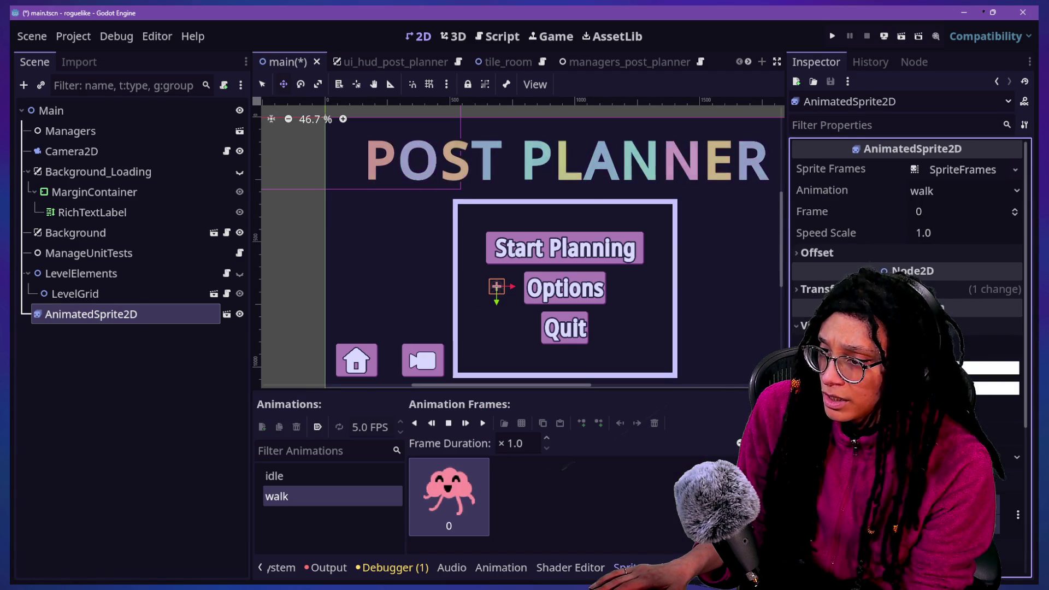
{"action": "scroll", "coordinate": [906, 230], "scroll_direction": "down", "scroll_amount": 5}
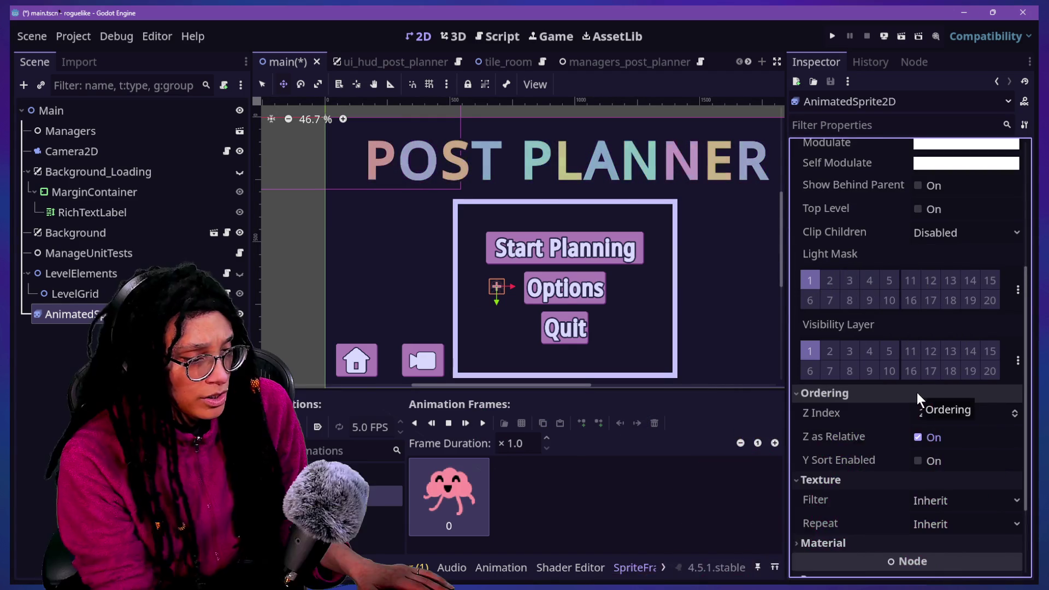
{"action": "left_click", "coordinate": [937, 413]}
{"action": "type", "text": "234234234"}
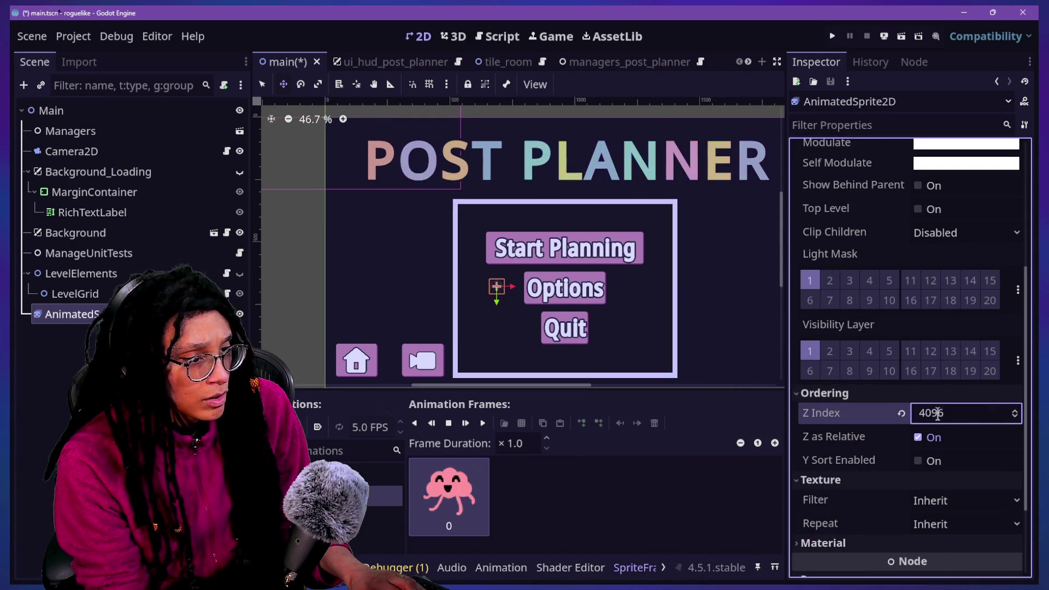
{"action": "key", "text": "Return"}
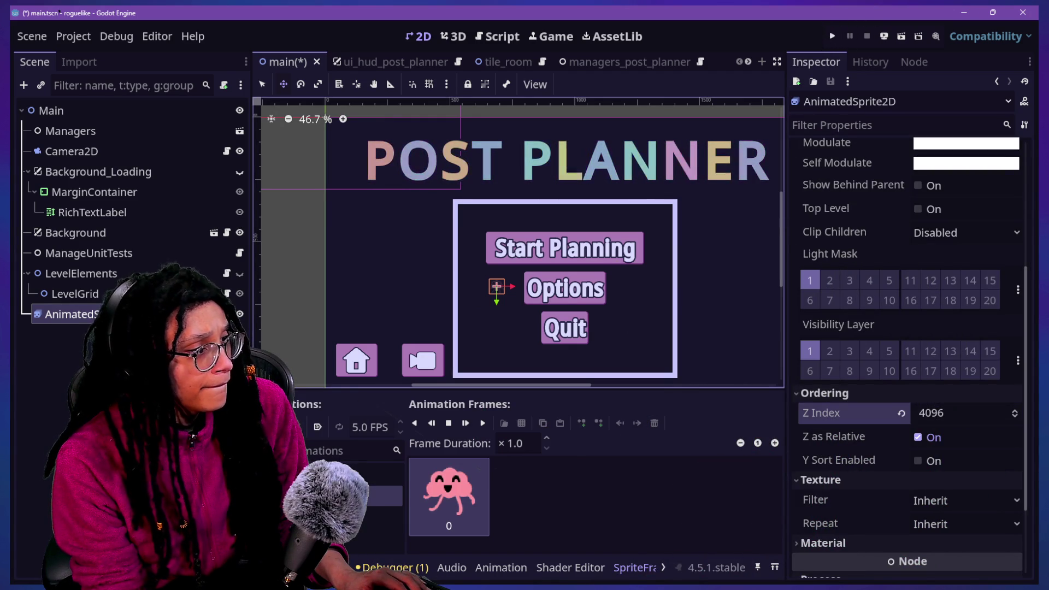
{"action": "left_click", "coordinate": [363, 412]}
{"action": "left_click", "coordinate": [733, 362]}
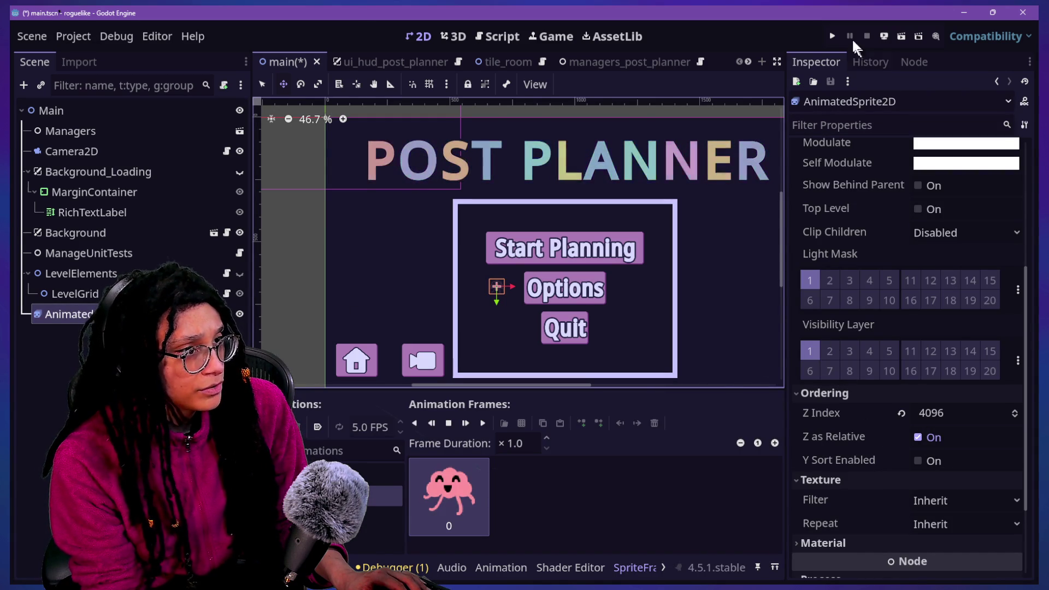
{"action": "left_click", "coordinate": [832, 36]}
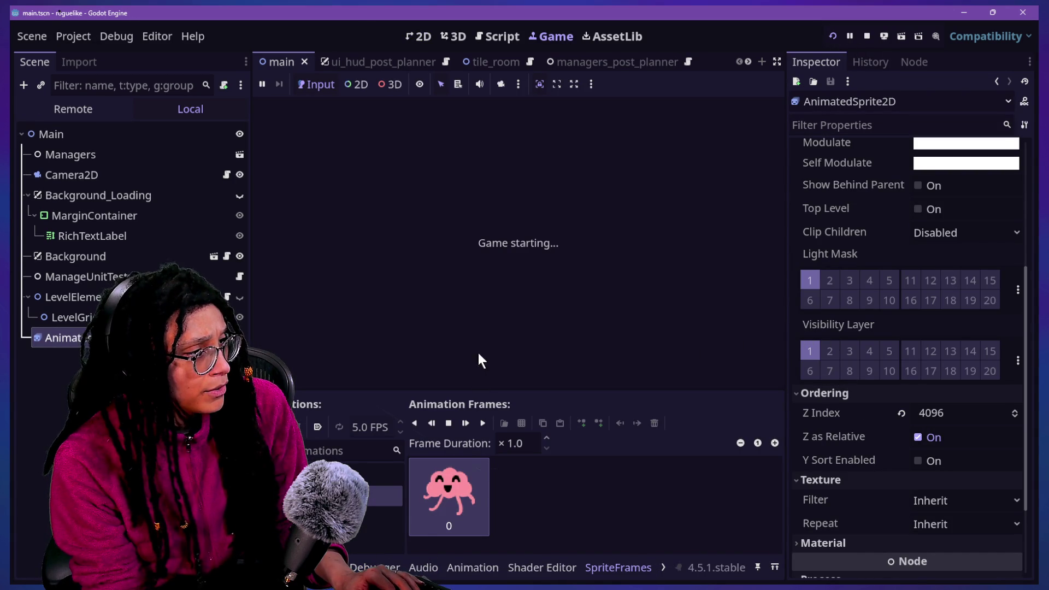
Play the game through Start Planning > Cubstack and zoom out to the whole level.
{"action": "left_click", "coordinate": [543, 253]}
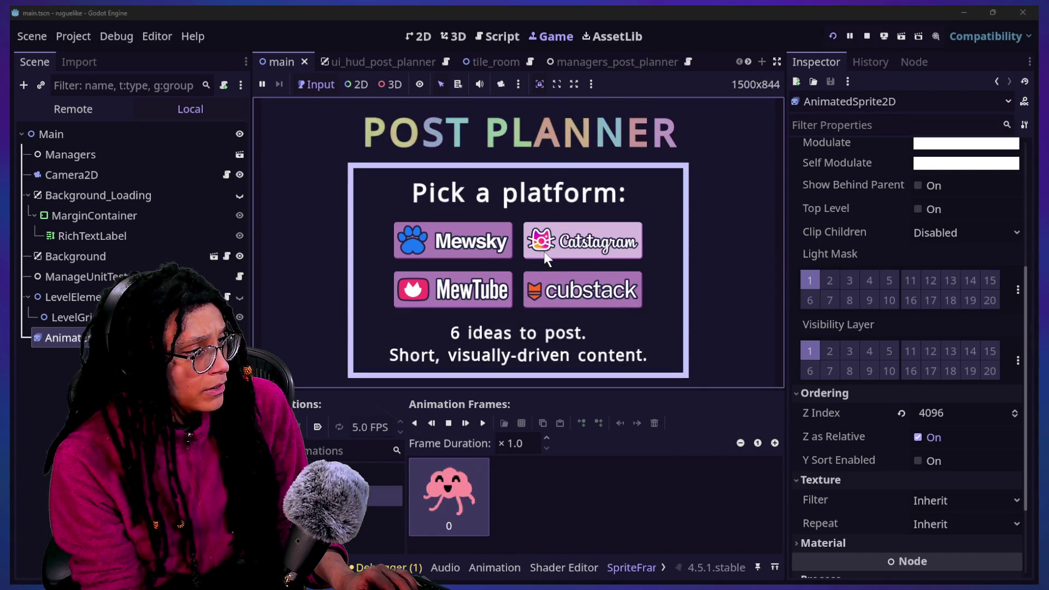
{"action": "left_click", "coordinate": [549, 278]}
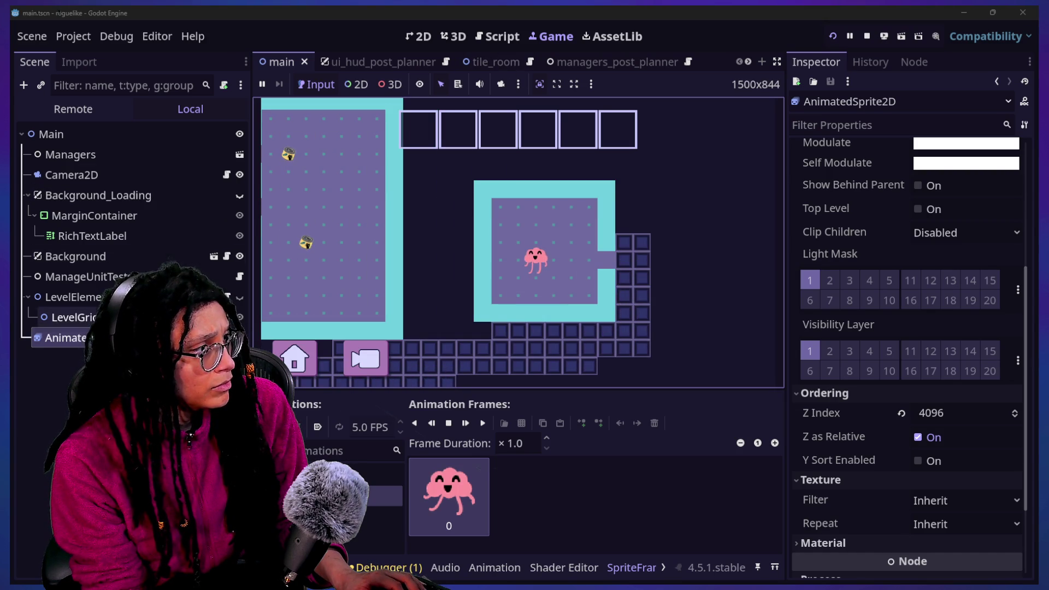
{"action": "left_click", "coordinate": [546, 258]}
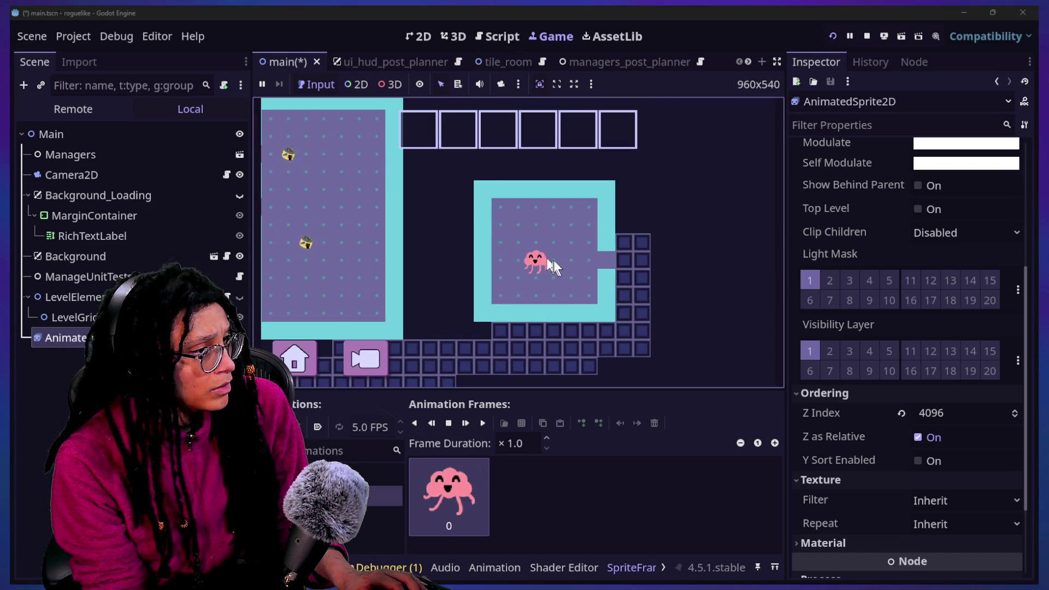
{"action": "left_click", "coordinate": [418, 36]}
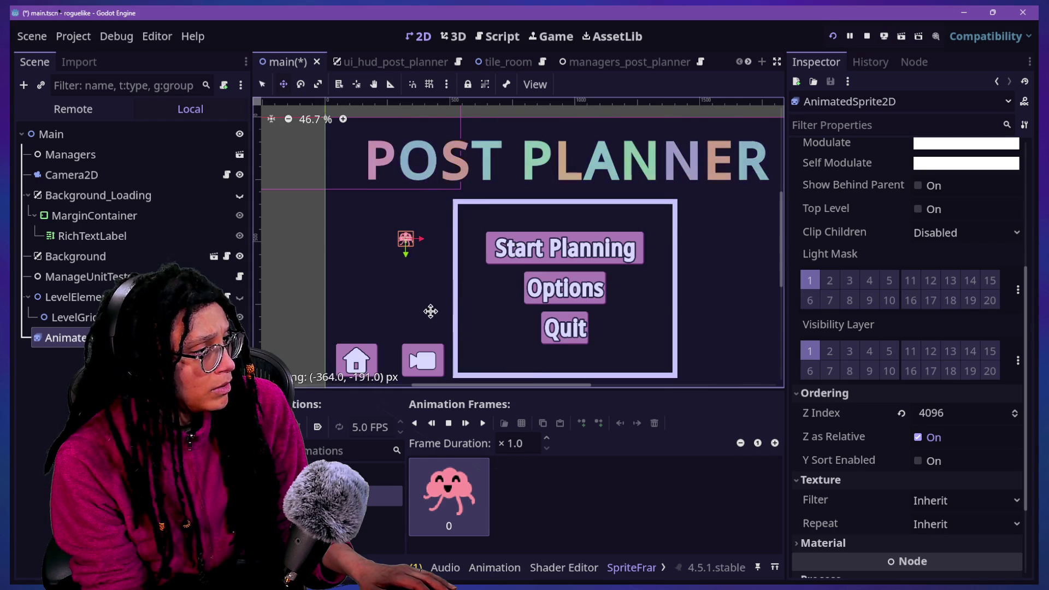
{"action": "left_click", "coordinate": [551, 36]}
{"action": "left_click", "coordinate": [443, 117]}
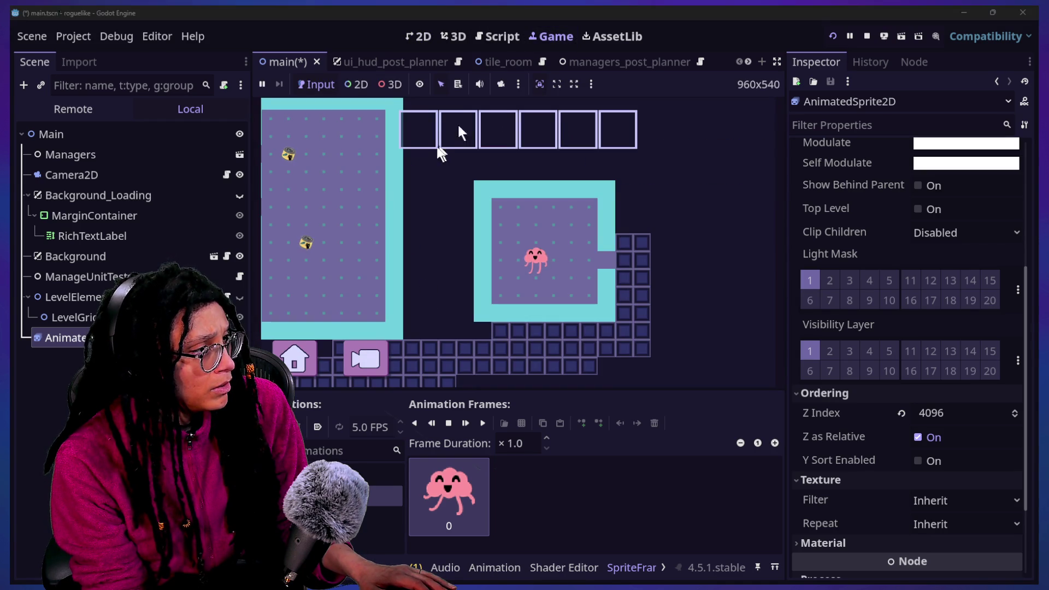
{"action": "left_click", "coordinate": [352, 356]}
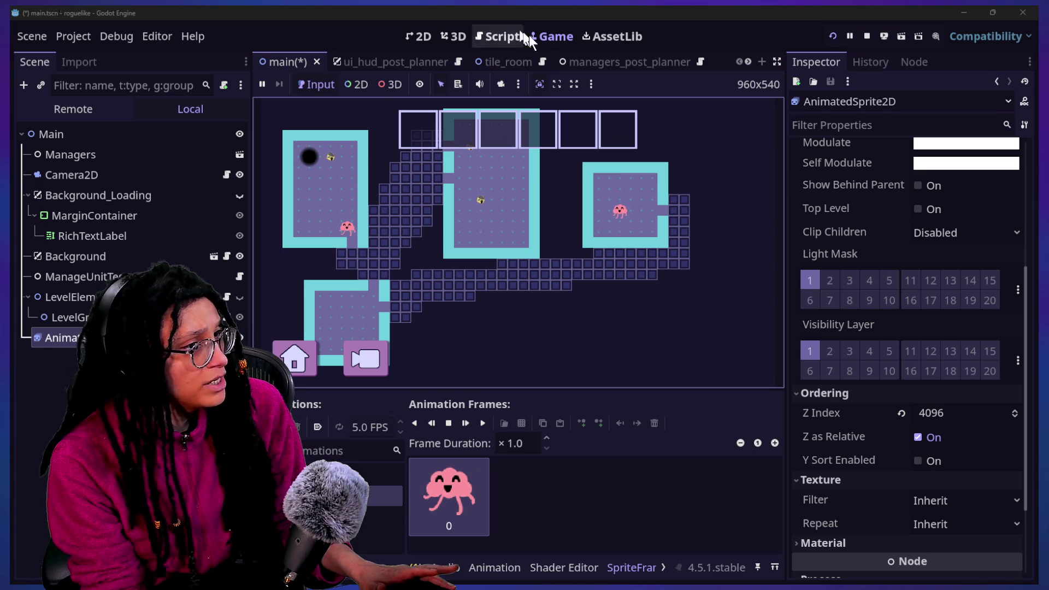
Stop the running game and delete the AnimatedSprite2D node from the main scene.
{"action": "scroll", "coordinate": [855, 454], "scroll_direction": "down", "scroll_amount": 3}
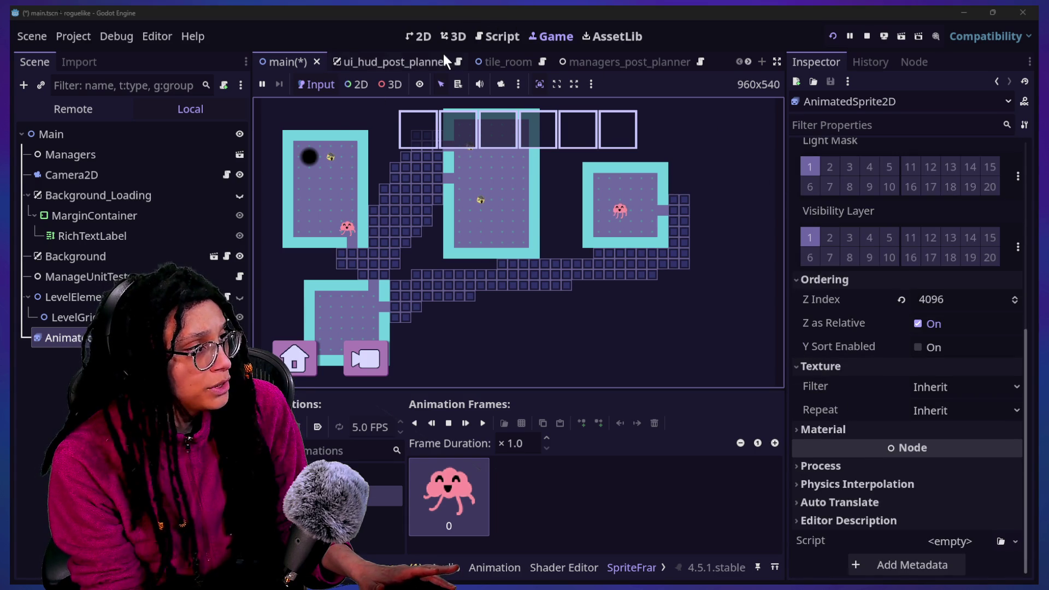
{"action": "left_click", "coordinate": [419, 36]}
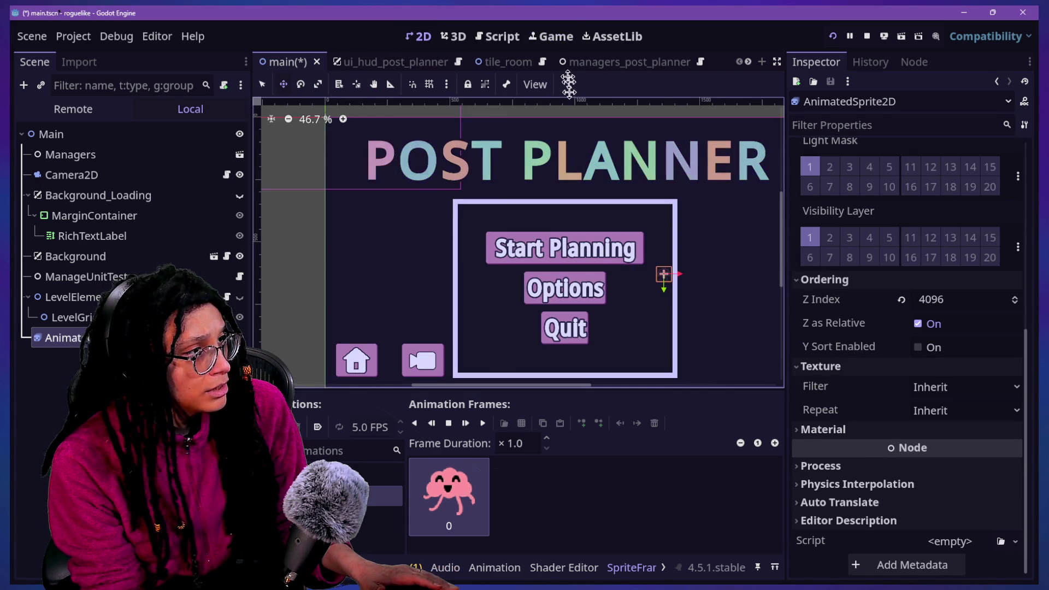
{"action": "left_click", "coordinate": [544, 36]}
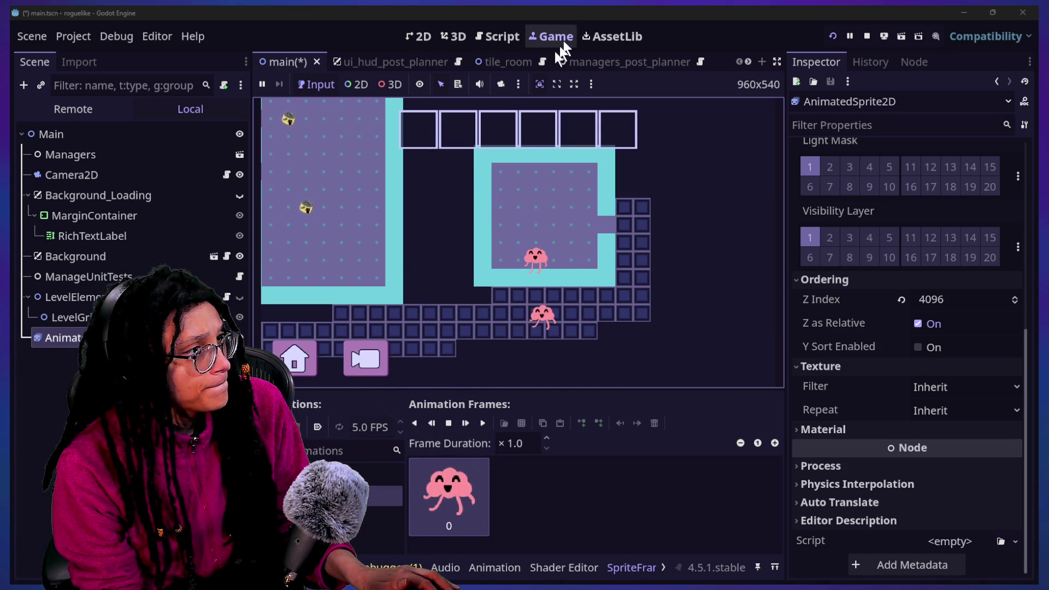
{"action": "left_click", "coordinate": [868, 38]}
{"action": "key", "text": "Delete"}
{"action": "key", "text": "Return"}
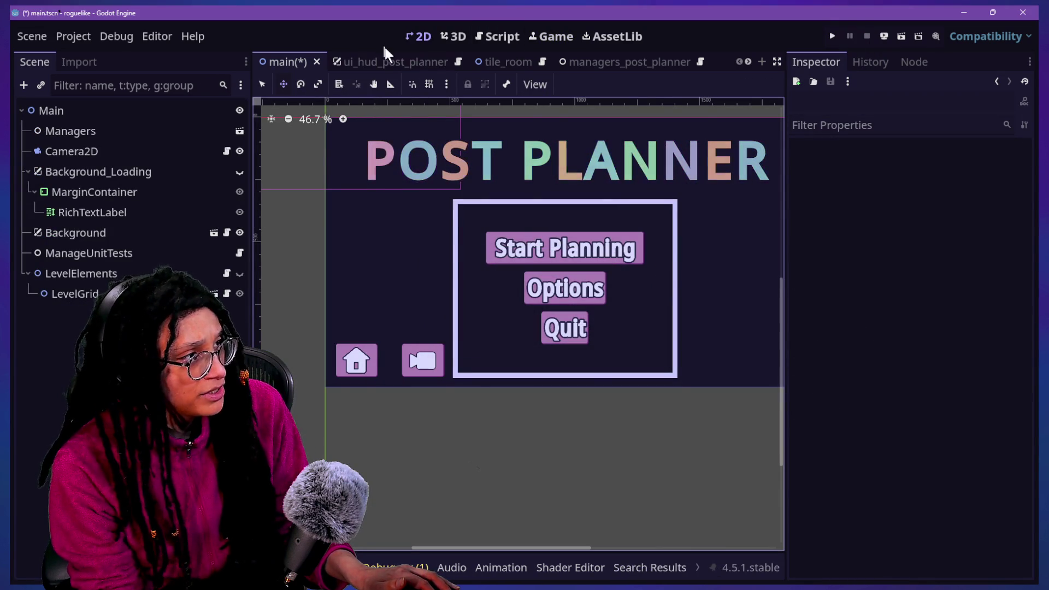
Open thought_battle.tscn and move the brain sprite into the middle of the cloud.
{"action": "key", "text": "alt+shift+o"}
{"action": "type", "text": "thought"}
{"action": "key", "text": "Down"}
{"action": "key", "text": "Down"}
{"action": "key", "text": "Return"}
{"action": "mouse_move", "coordinate": [419, 175]}
{"action": "left_mouse_down"}
{"action": "mouse_move", "coordinate": [596, 283]}
{"action": "mouse_move", "coordinate": [600, 274]}
{"action": "left_mouse_up"}
Set the AnimatedSprite2D position to 960, 540 and save the scene.
{"action": "left_click", "coordinate": [828, 289]}
{"action": "left_click", "coordinate": [951, 310]}
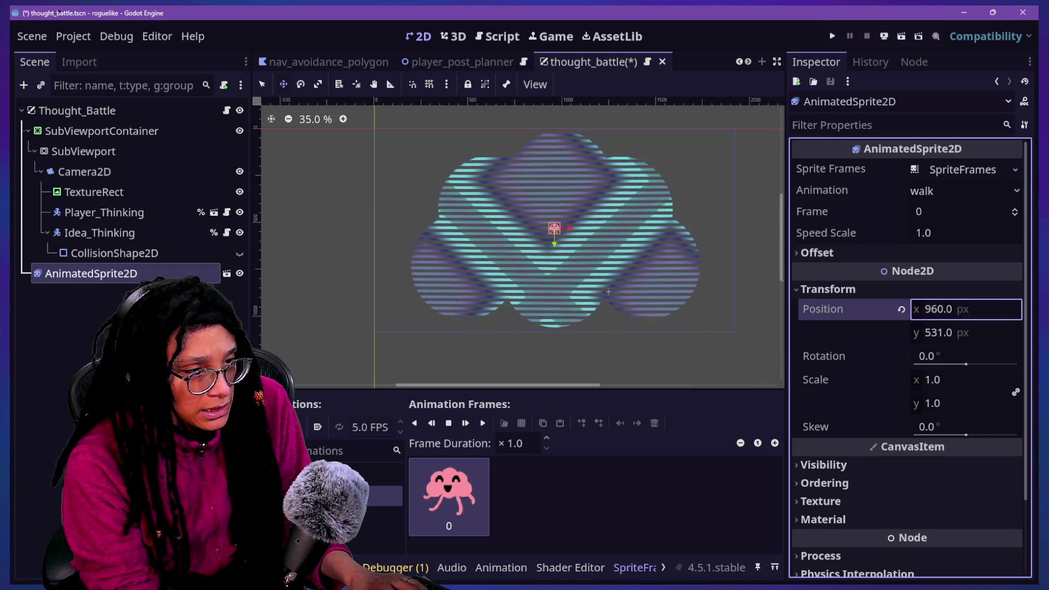
{"action": "left_click", "coordinate": [989, 335]}
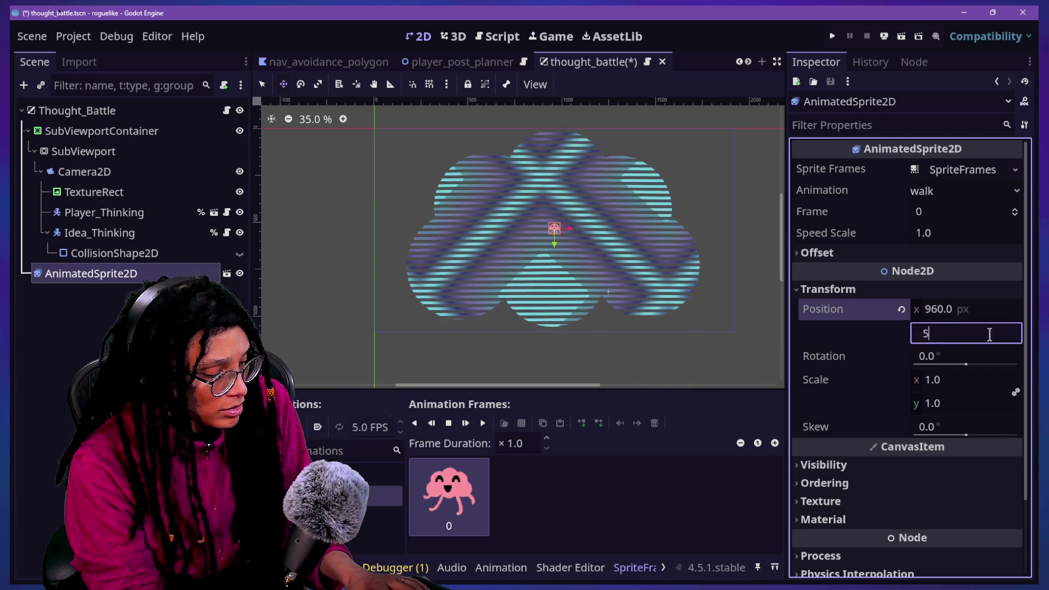
{"action": "type", "text": "40.0"}
{"action": "key", "text": "Return"}
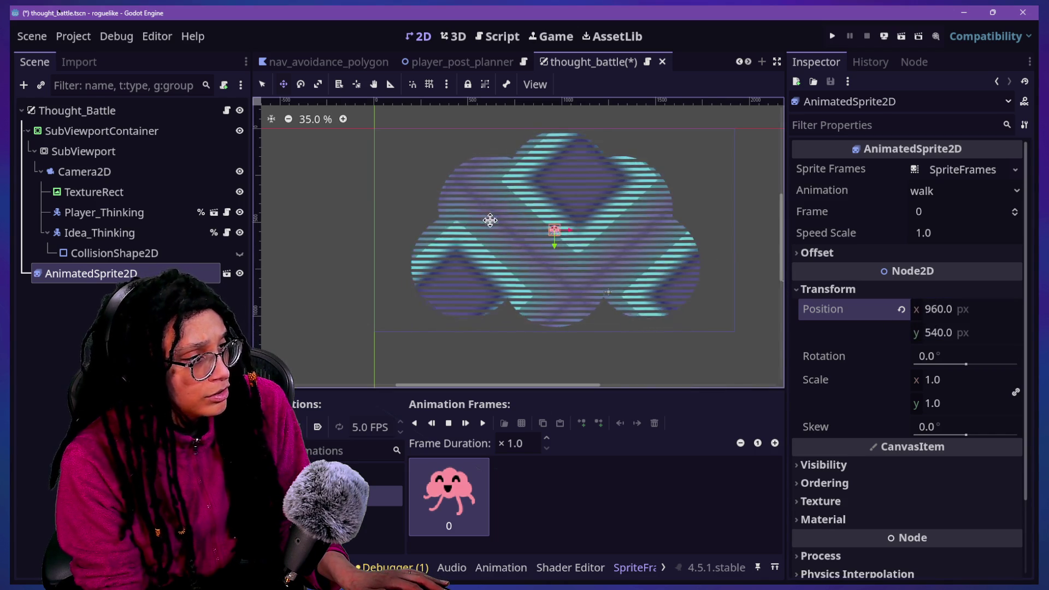
{"action": "scroll", "coordinate": [561, 230], "scroll_direction": "up", "scroll_amount": 4}
{"action": "scroll", "coordinate": [562, 230], "scroll_direction": "down", "scroll_amount": 3}
{"action": "scroll", "coordinate": [561, 230], "scroll_direction": "up", "scroll_amount": 2}
{"action": "scroll", "coordinate": [562, 230], "scroll_direction": "up", "scroll_amount": 1}
{"action": "key", "text": "ctrl+s"}
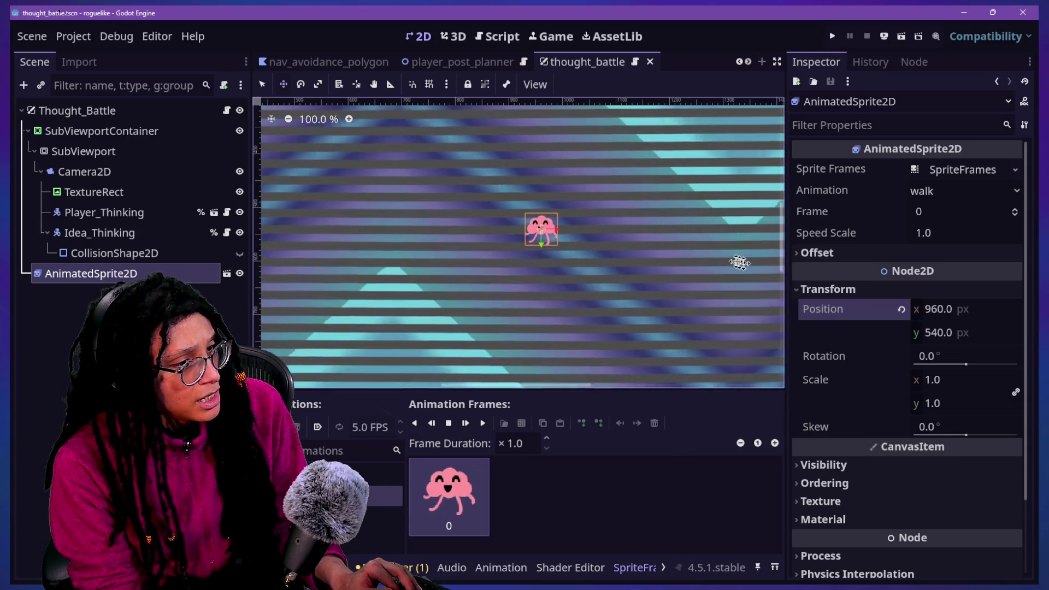
{"action": "scroll", "coordinate": [606, 219], "scroll_direction": "down", "scroll_amount": 4}
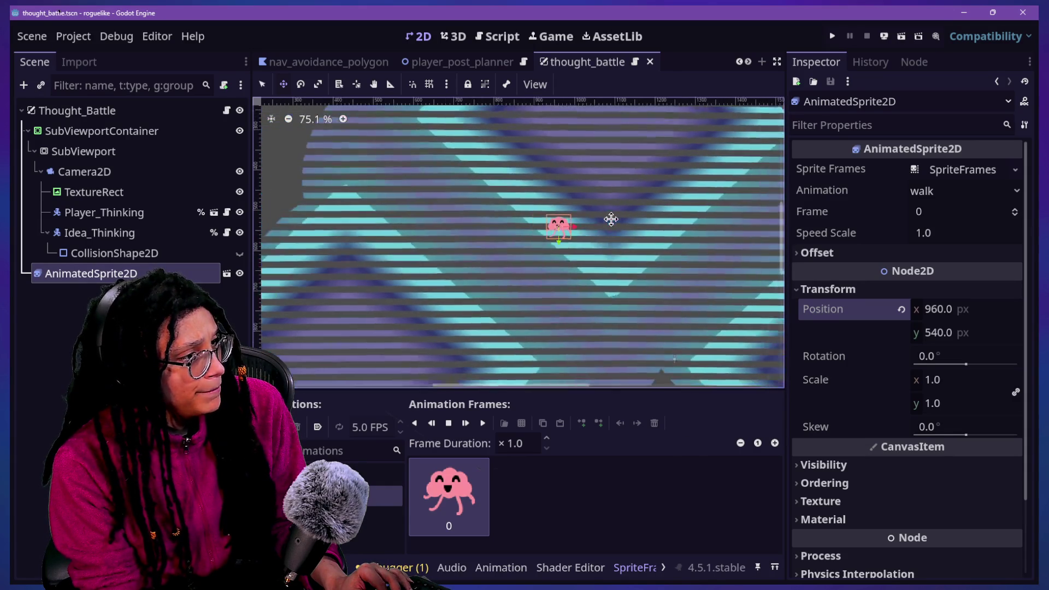
{"action": "scroll", "coordinate": [612, 217], "scroll_direction": "down", "scroll_amount": 4}
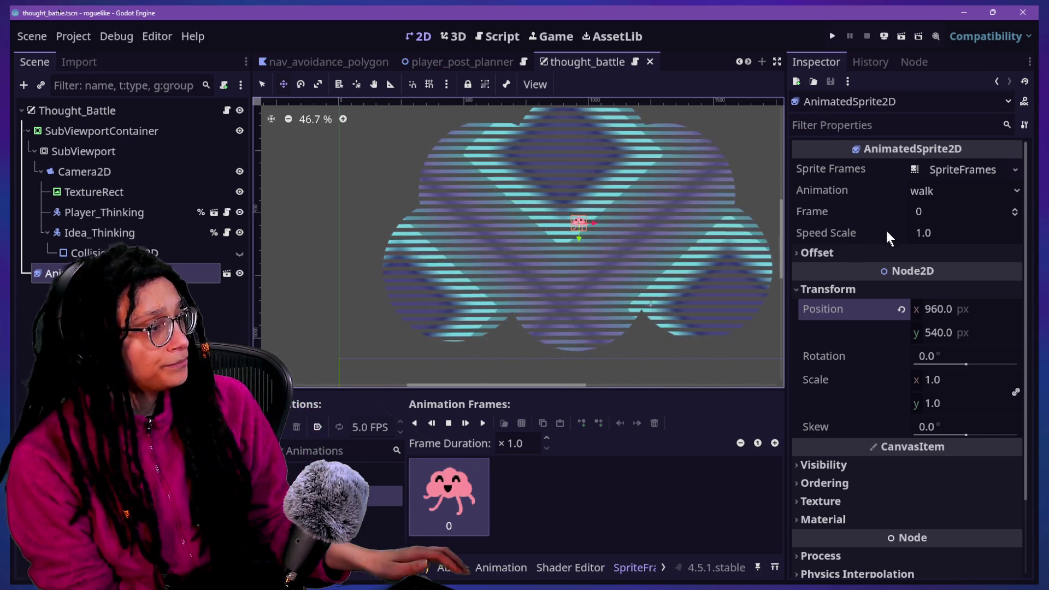
{"action": "left_click", "coordinate": [90, 151]}
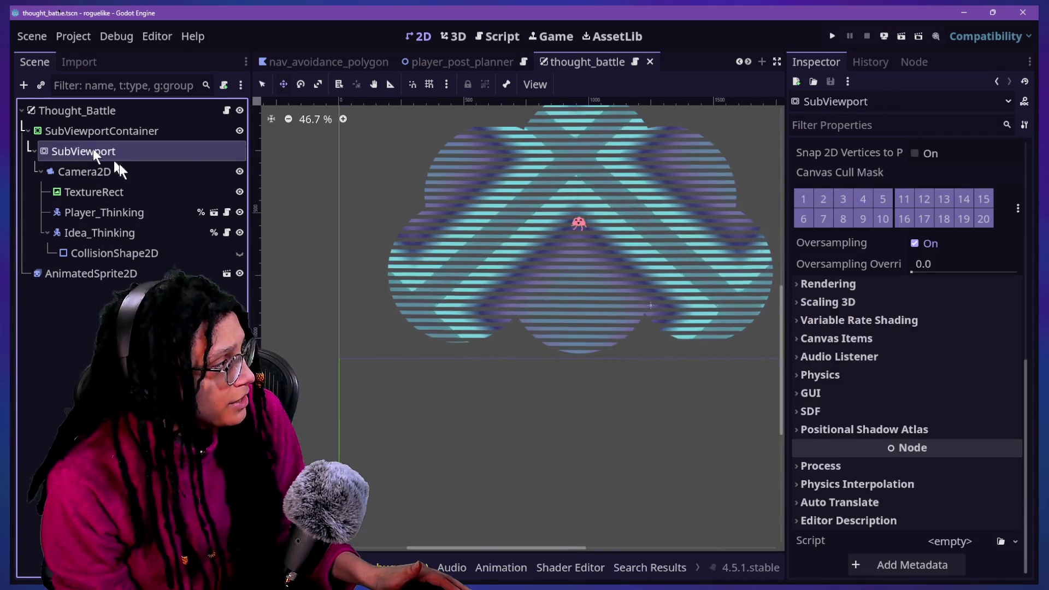
Shrink the SubViewportContainer's scale and set its Position y to 0.
{"action": "left_click", "coordinate": [110, 171]}
{"action": "left_click", "coordinate": [117, 131]}
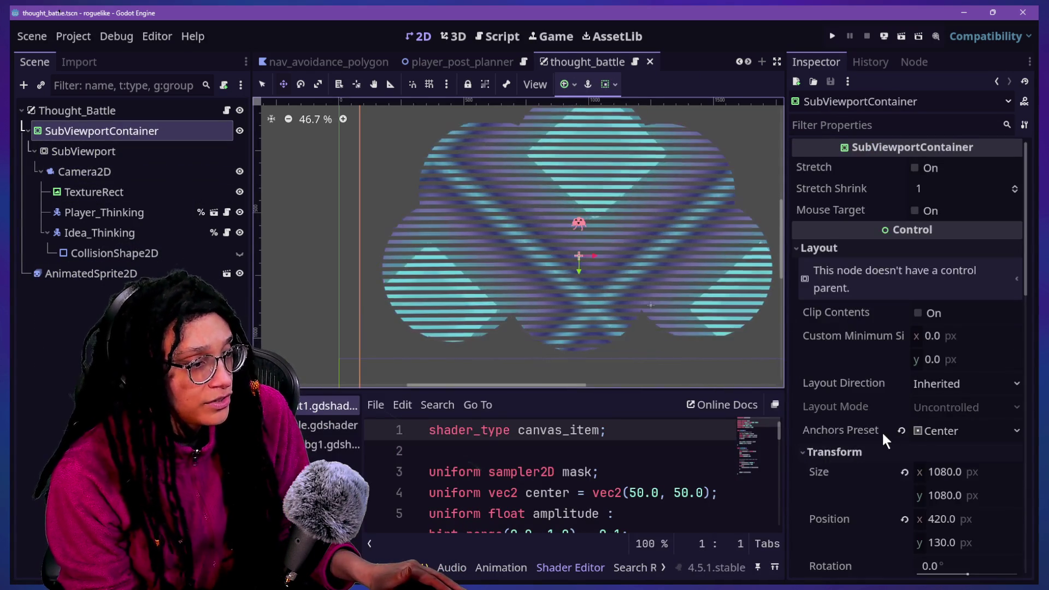
{"action": "scroll", "coordinate": [896, 432], "scroll_direction": "down", "scroll_amount": 10}
{"action": "scroll", "coordinate": [897, 389], "scroll_direction": "up", "scroll_amount": 5}
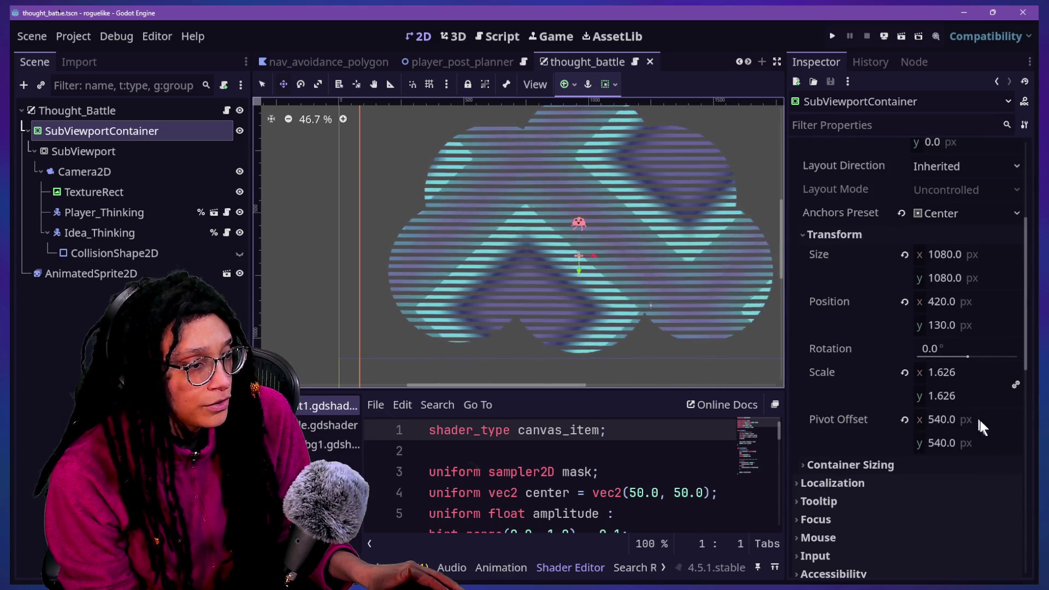
{"action": "left_click_drag", "start_coordinate": [957, 373], "coordinate": [928, 372]}
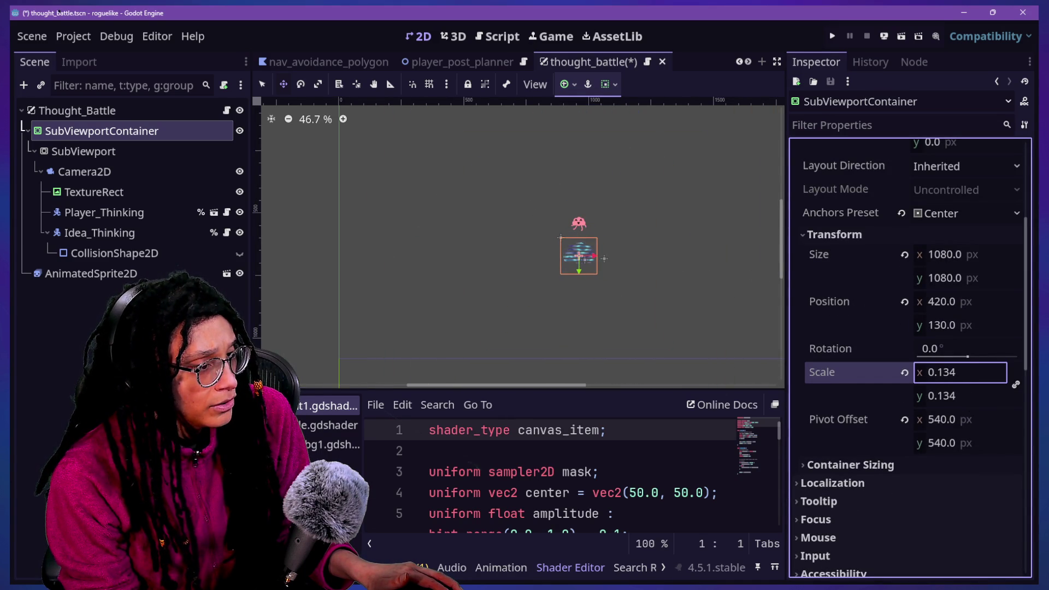
{"action": "left_click", "coordinate": [955, 322]}
{"action": "type", "text": "0"}
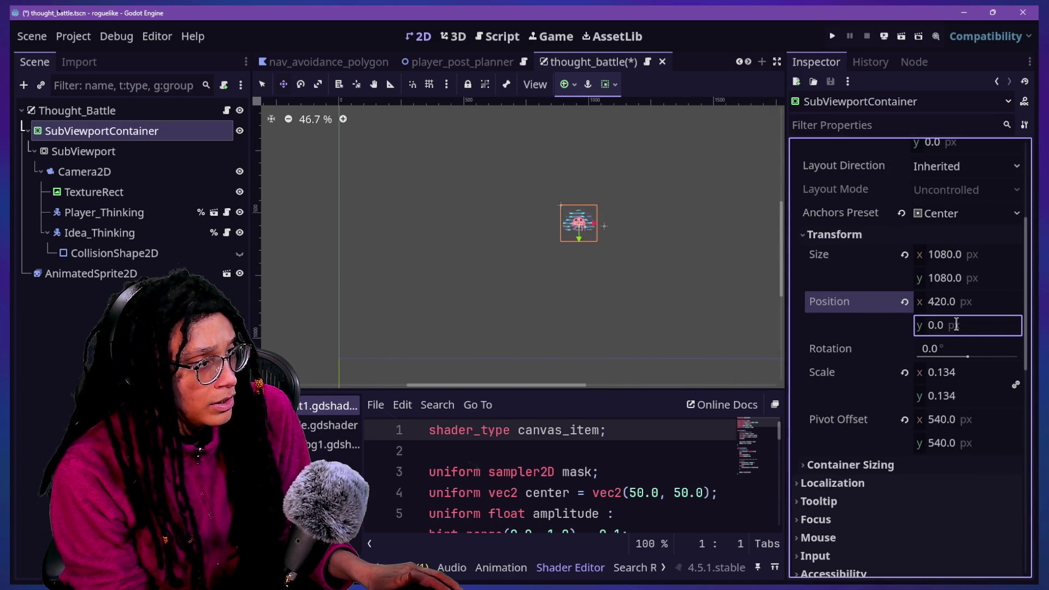
{"action": "key", "text": "Return"}
Shrink the container's scale further and switch the brain sprite to the idle animation.
{"action": "scroll", "coordinate": [604, 213], "scroll_direction": "up", "scroll_amount": 5}
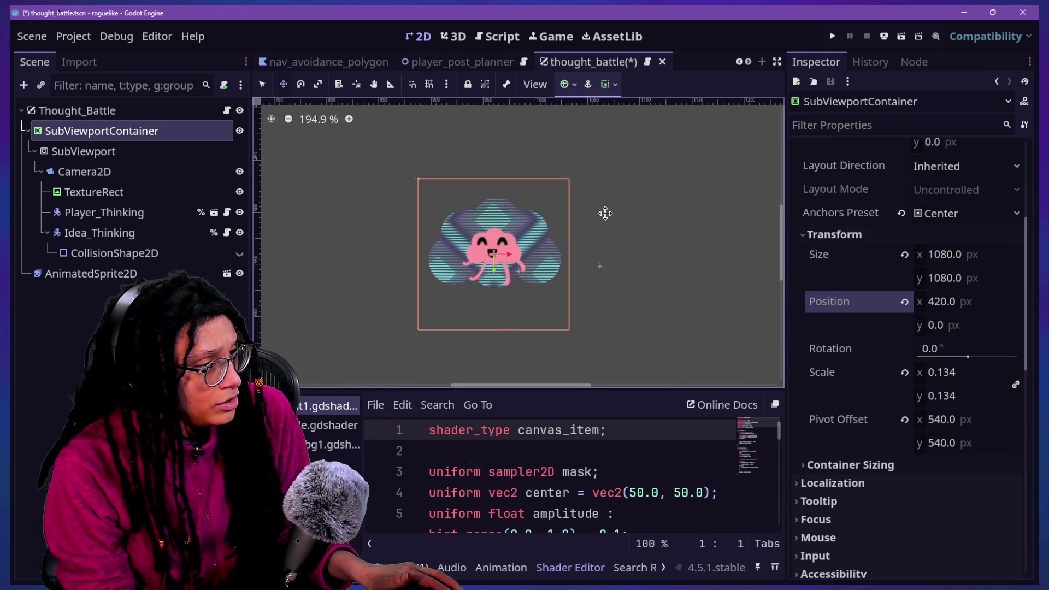
{"action": "scroll", "coordinate": [523, 251], "scroll_direction": "up", "scroll_amount": 2}
{"action": "left_click_drag", "start_coordinate": [946, 417], "coordinate": [952, 422]}
{"action": "key", "text": "ctrl+z"}
{"action": "left_click_drag", "start_coordinate": [965, 373], "coordinate": [952, 372]}
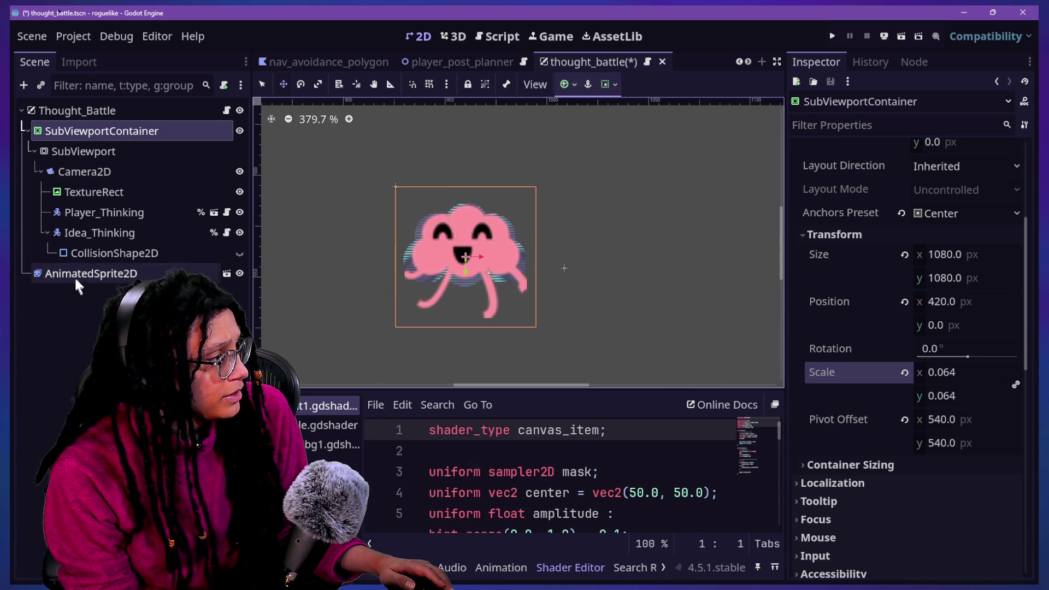
{"action": "left_click", "coordinate": [77, 274]}
{"action": "left_click", "coordinate": [327, 475]}
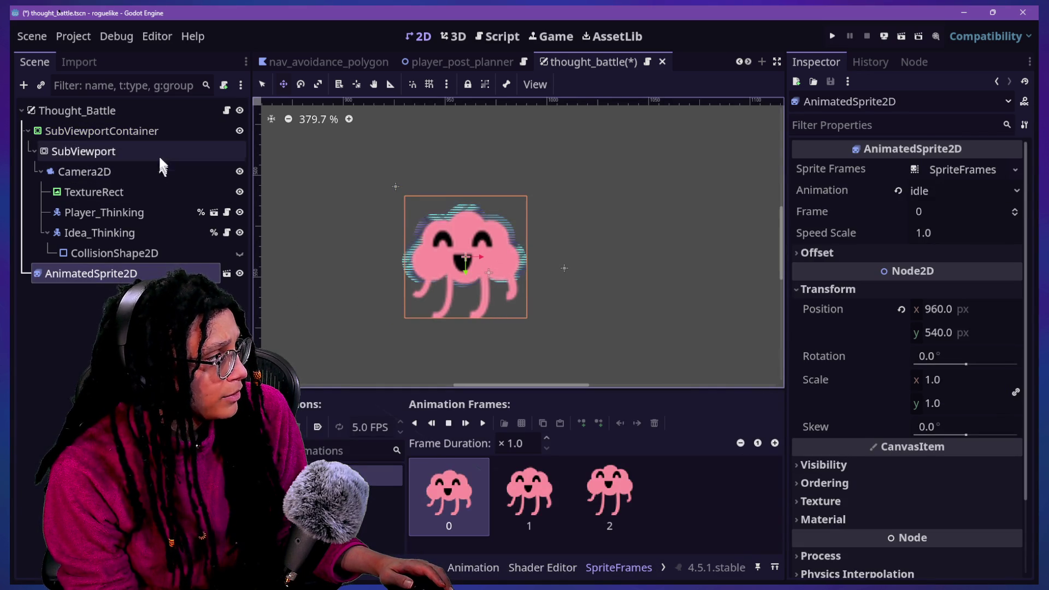
Fine-tune the container scale to 0.0542 and move AnimatedSprite2D first under Thought_Battle.
{"action": "left_click", "coordinate": [162, 131]}
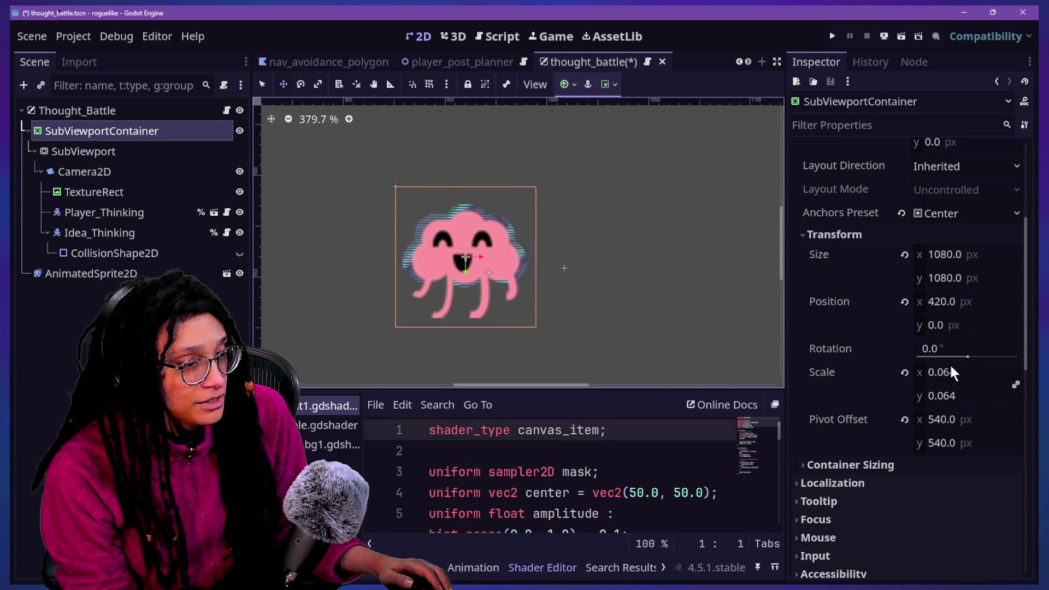
{"action": "mouse_move", "coordinate": [948, 371]}
{"action": "left_mouse_down"}
{"action": "mouse_move", "coordinate": [967, 372]}
{"action": "mouse_move", "coordinate": [948, 372]}
{"action": "left_mouse_up"}
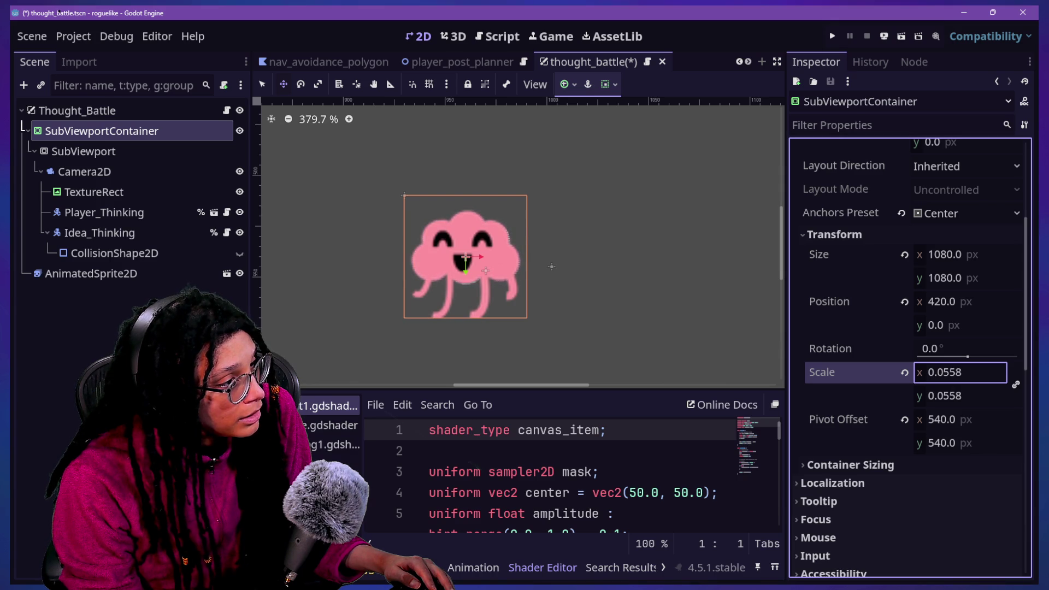
{"action": "left_click_drag", "start_coordinate": [948, 372], "coordinate": [946, 372]}
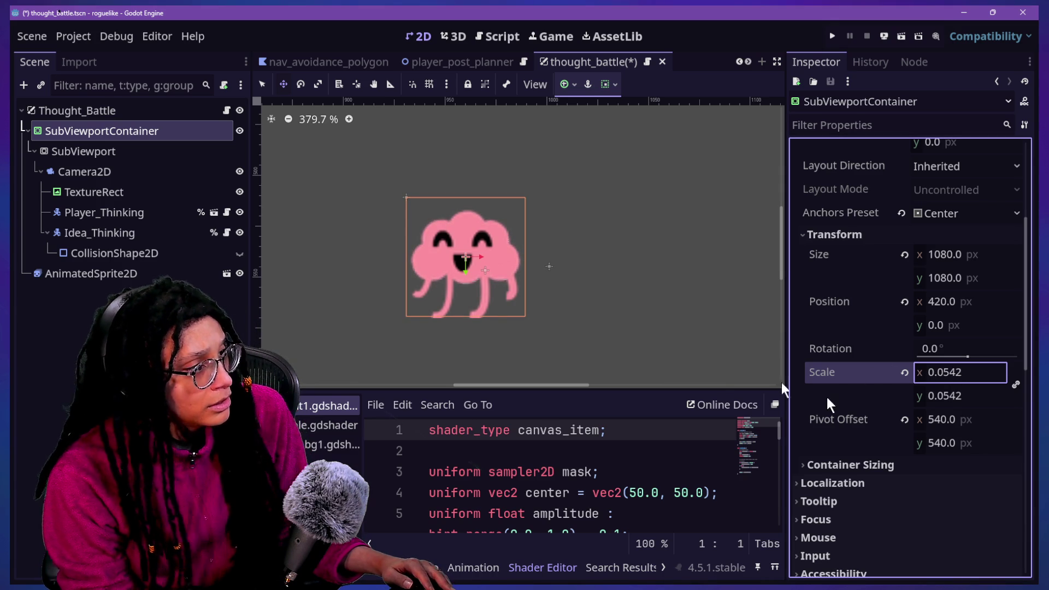
{"action": "left_click_drag", "start_coordinate": [94, 268], "coordinate": [70, 116]}
{"action": "left_click", "coordinate": [80, 152]}
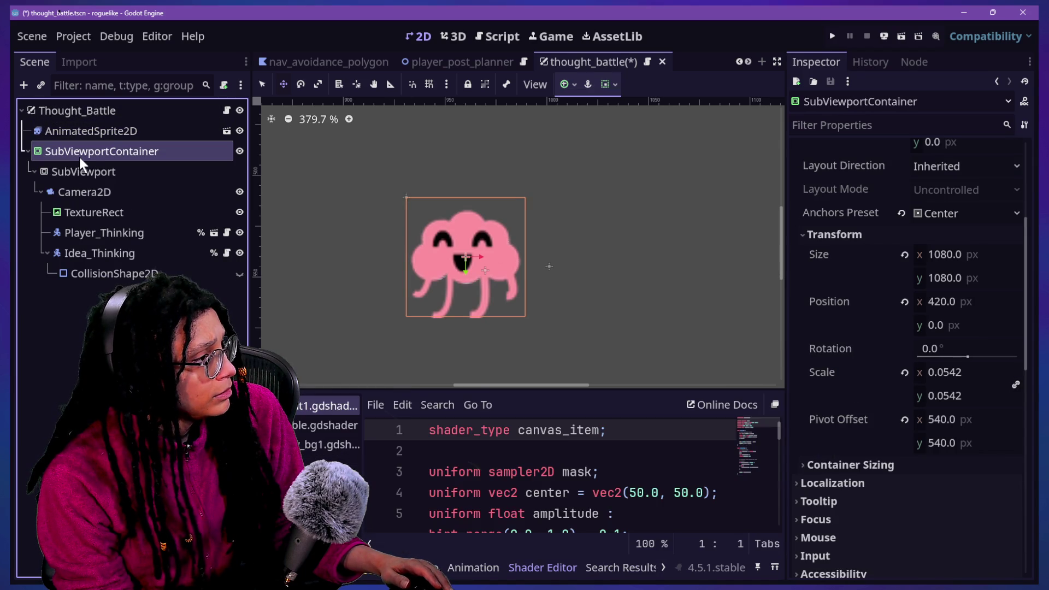
Set the AnimatedSprite2D's Ordering Z Index to -1 so the brain draws behind the cloud.
{"action": "left_click", "coordinate": [162, 133]}
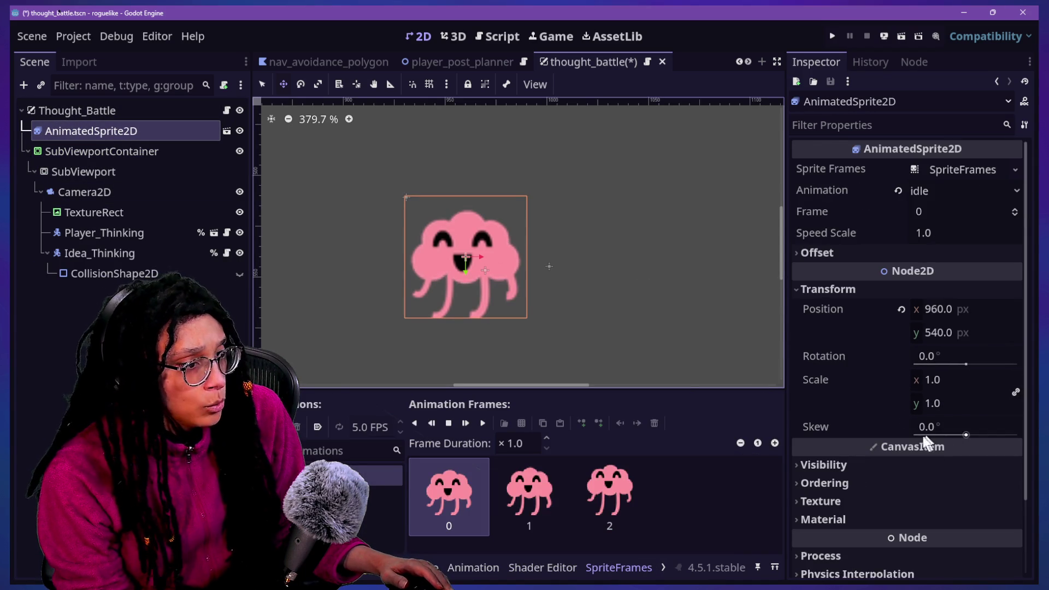
{"action": "scroll", "coordinate": [915, 435], "scroll_direction": "down", "scroll_amount": 3}
{"action": "left_click", "coordinate": [894, 376]}
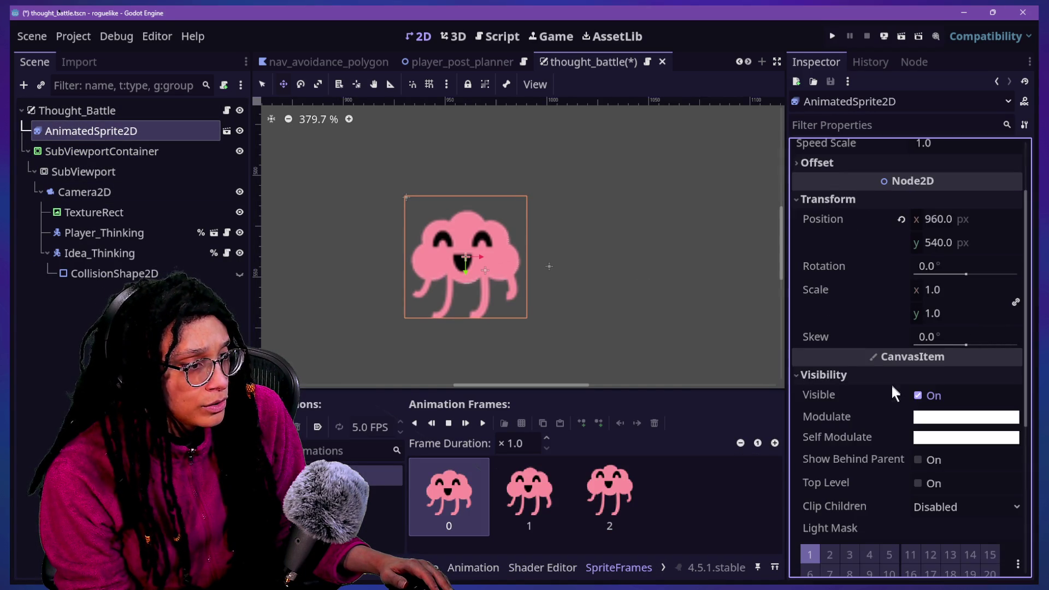
{"action": "left_click", "coordinate": [910, 376]}
{"action": "left_click", "coordinate": [902, 392]}
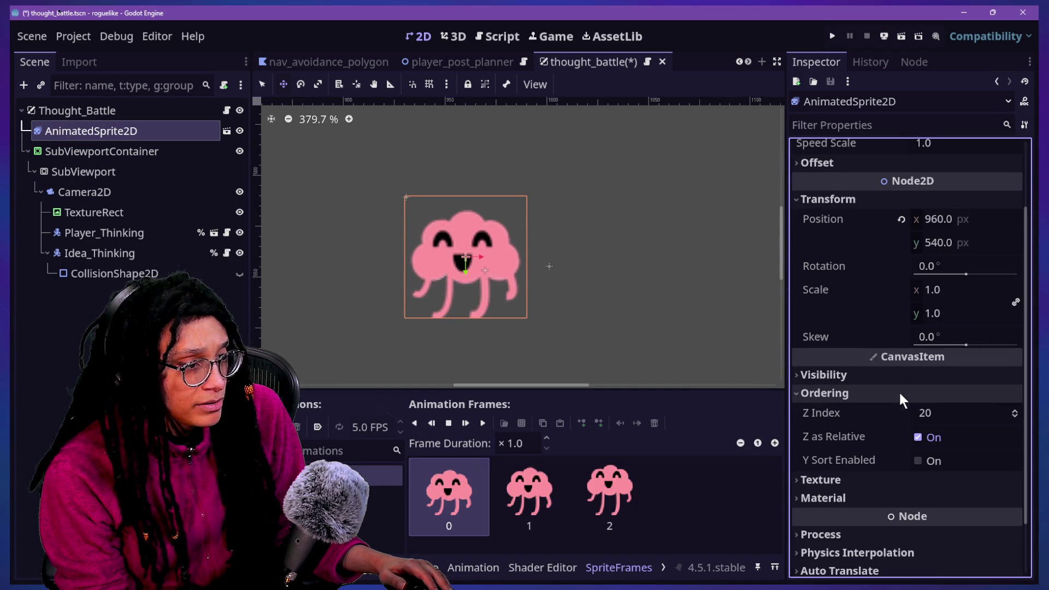
{"action": "left_click", "coordinate": [942, 413]}
{"action": "type", "text": "0"}
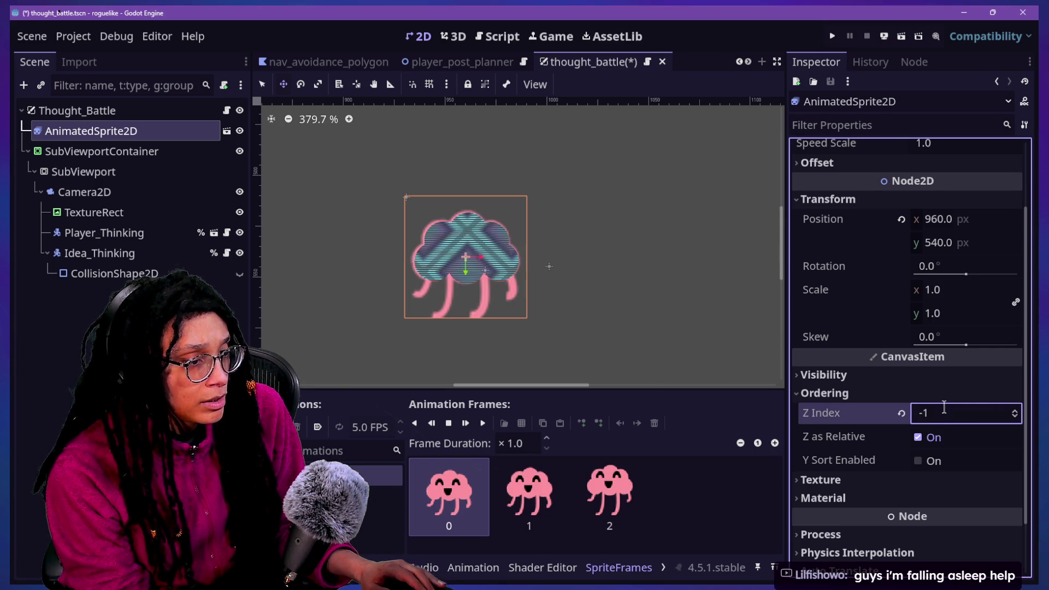
{"action": "key", "text": "Return"}
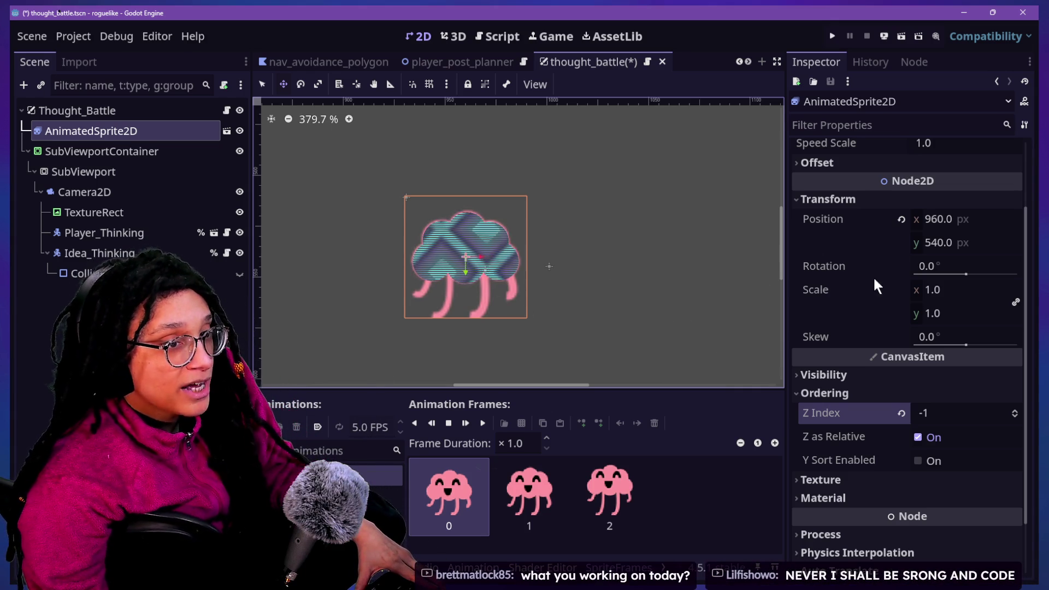
{"action": "mouse_move", "coordinate": [887, 282]}
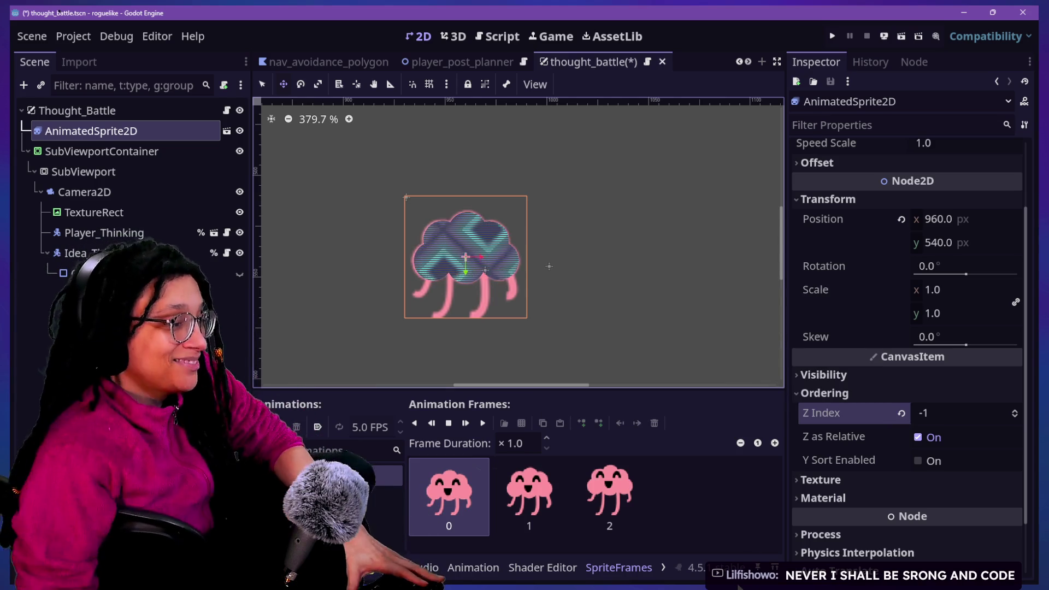
{"action": "scroll", "coordinate": [928, 383], "scroll_direction": "down", "scroll_amount": 2}
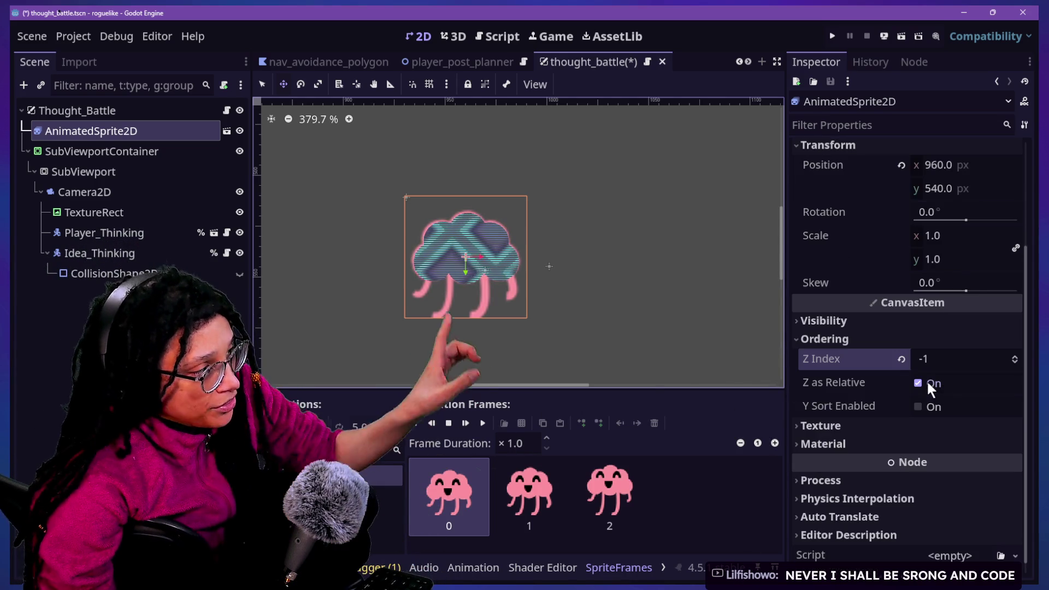
{"action": "left_click", "coordinate": [163, 158]}
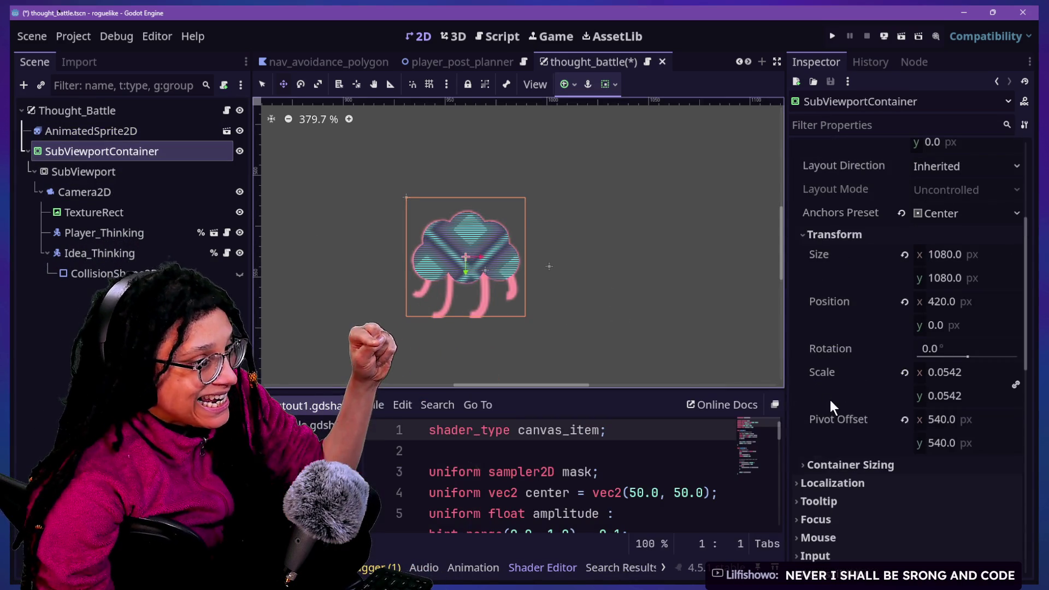
{"action": "scroll", "coordinate": [900, 424], "scroll_direction": "down", "scroll_amount": 10}
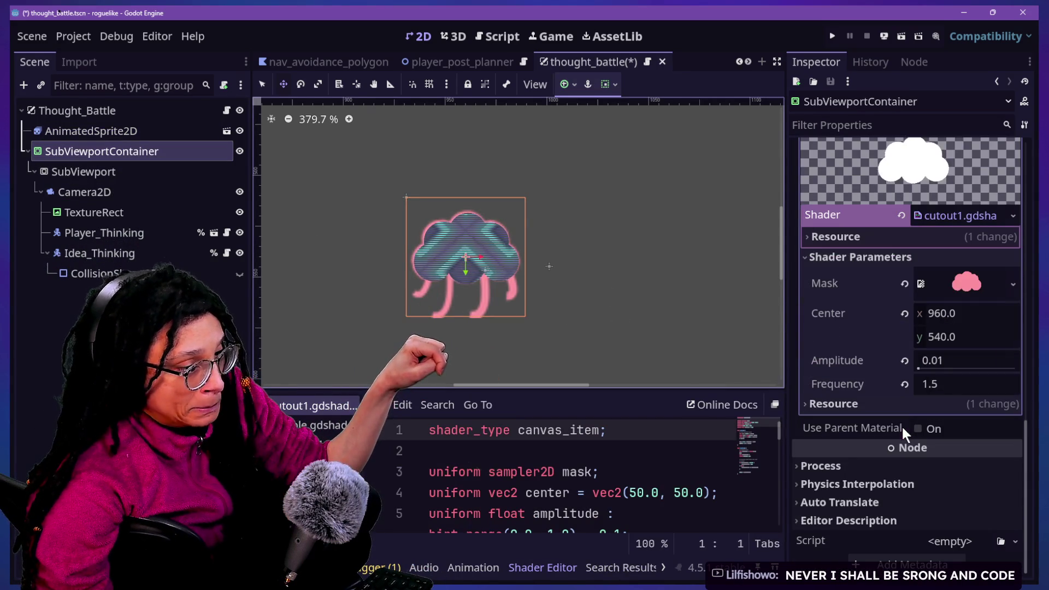
{"action": "scroll", "coordinate": [835, 297], "scroll_direction": "up", "scroll_amount": 5}
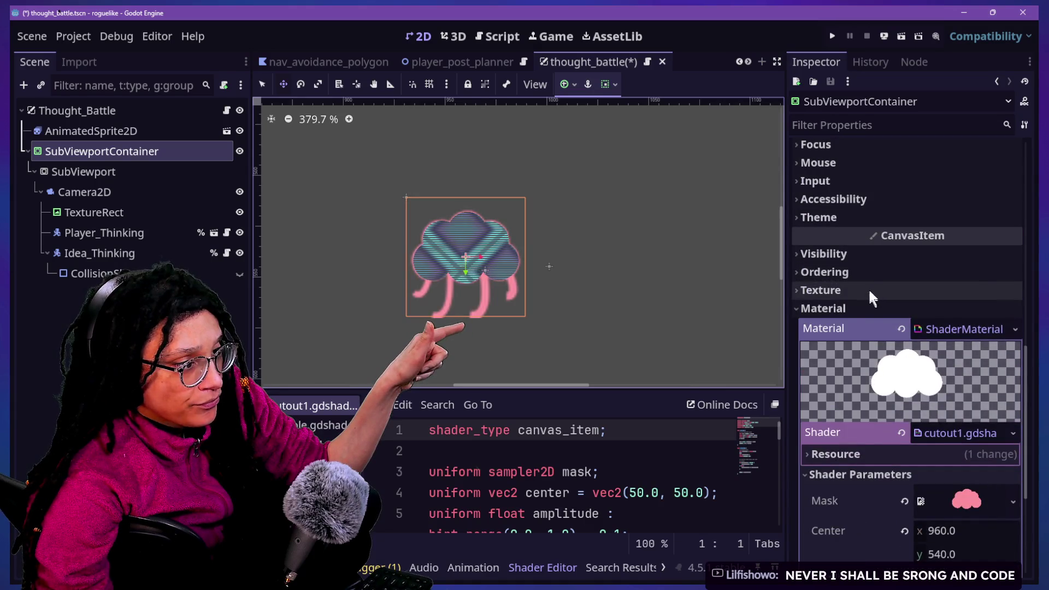
{"action": "left_click", "coordinate": [857, 254]}
{"action": "left_click", "coordinate": [857, 255]}
{"action": "left_click", "coordinate": [857, 257]}
{"action": "left_click", "coordinate": [945, 297]}
{"action": "left_click", "coordinate": [863, 319]}
{"action": "left_click", "coordinate": [946, 297]}
{"action": "left_click_drag", "start_coordinate": [973, 496], "coordinate": [828, 507]}
{"action": "mouse_move", "coordinate": [896, 506]}
{"action": "left_mouse_down"}
{"action": "mouse_move", "coordinate": [917, 506]}
{"action": "mouse_move", "coordinate": [887, 496]}
{"action": "mouse_move", "coordinate": [937, 500]}
{"action": "mouse_move", "coordinate": [857, 484]}
{"action": "mouse_move", "coordinate": [981, 497]}
{"action": "left_mouse_up"}
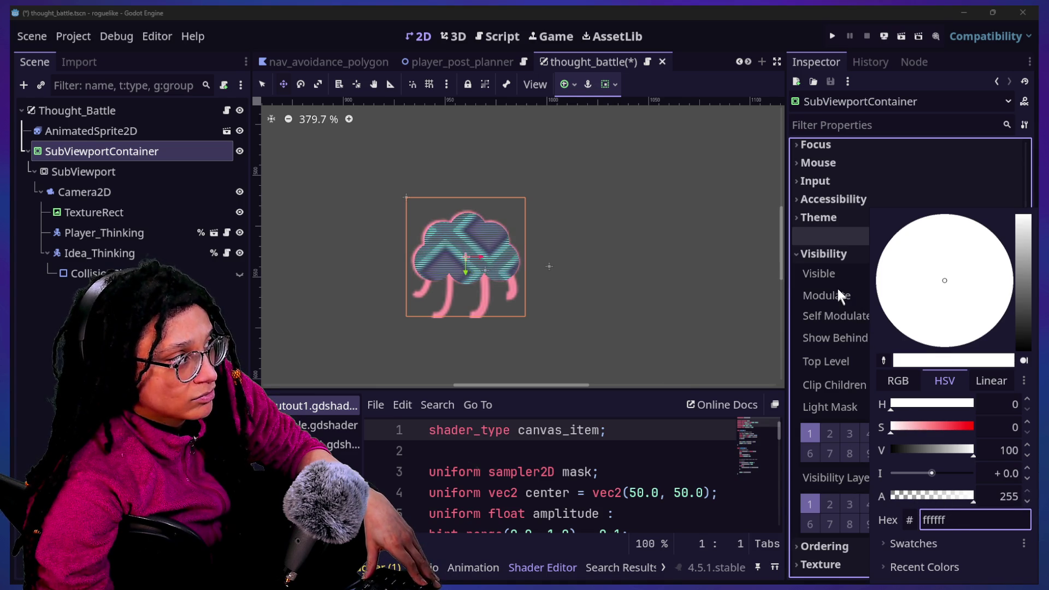
{"action": "left_click", "coordinate": [838, 288]}
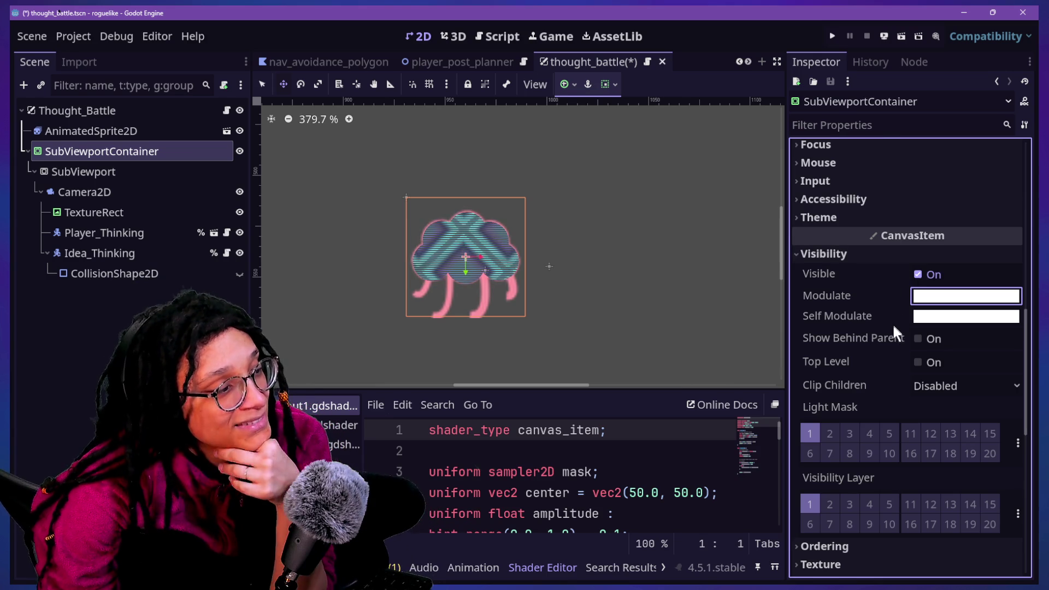
{"action": "left_click", "coordinate": [950, 296]}
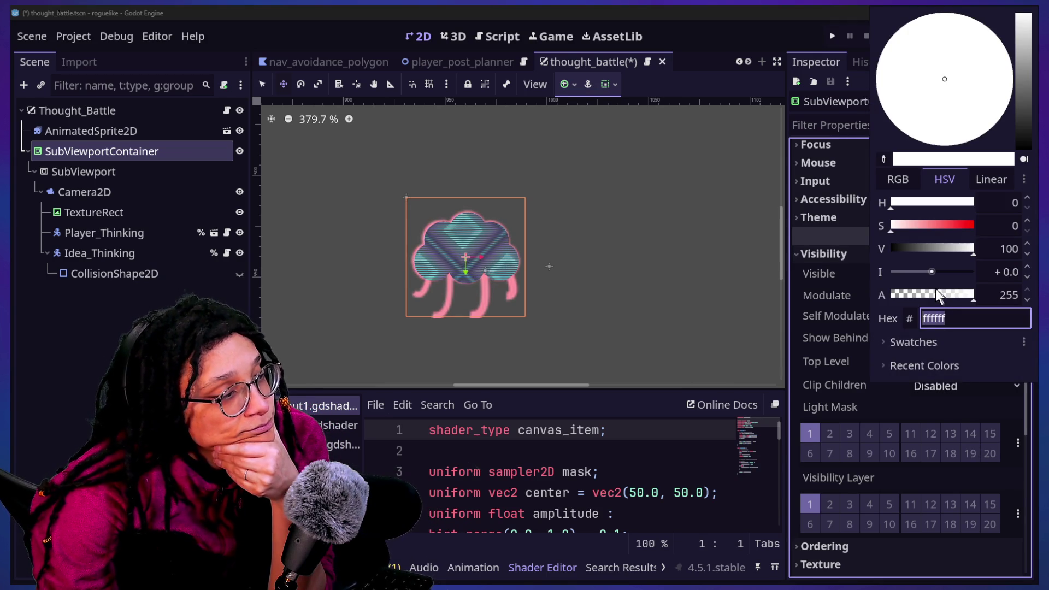
{"action": "left_click", "coordinate": [896, 295]}
{"action": "key", "text": "ctrl+z"}
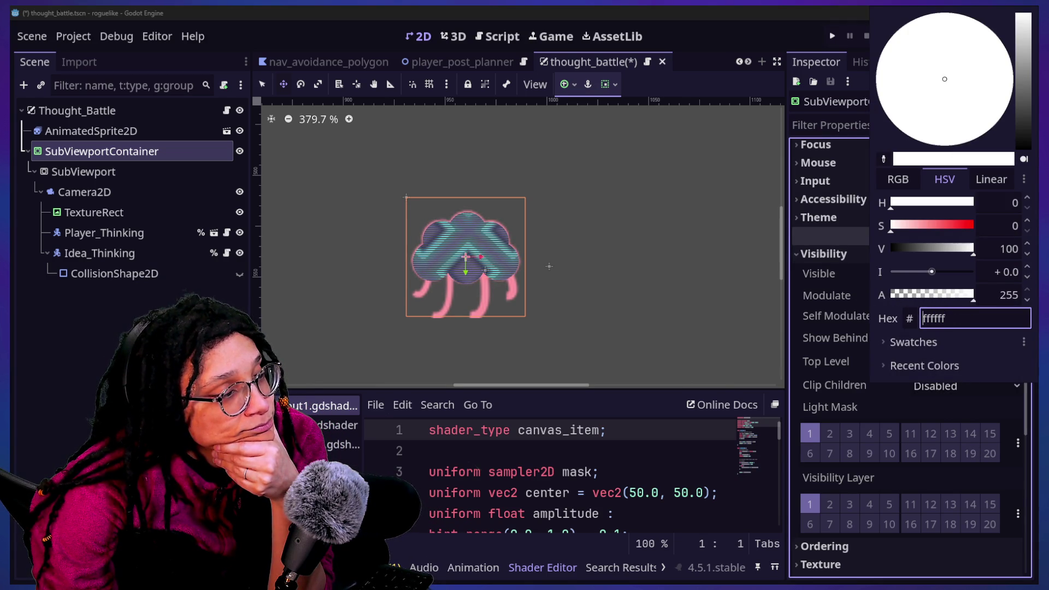
{"action": "left_click", "coordinate": [813, 343]}
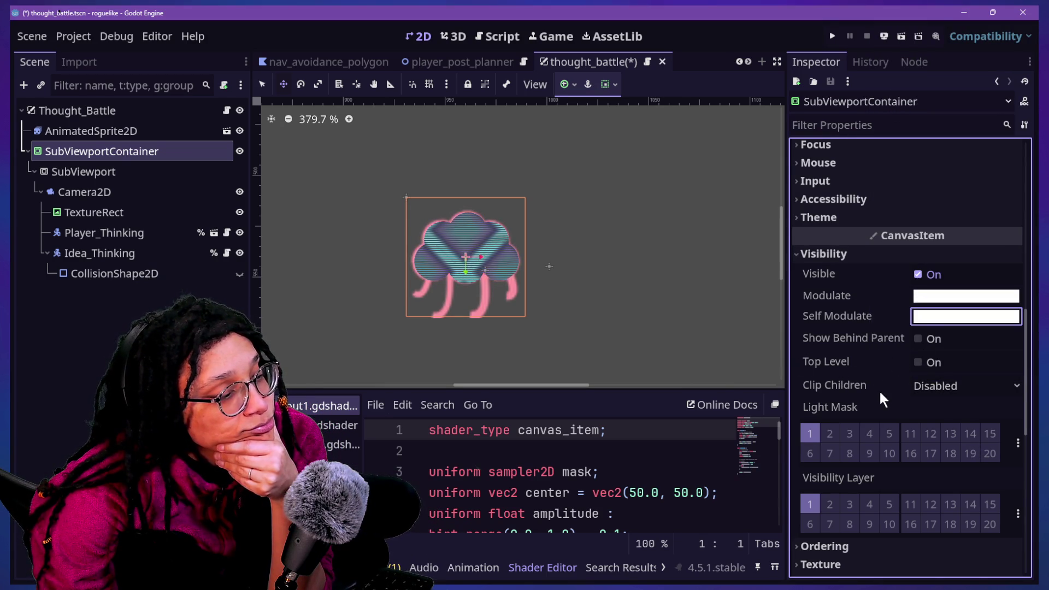
{"action": "scroll", "coordinate": [879, 389], "scroll_direction": "down", "scroll_amount": 3}
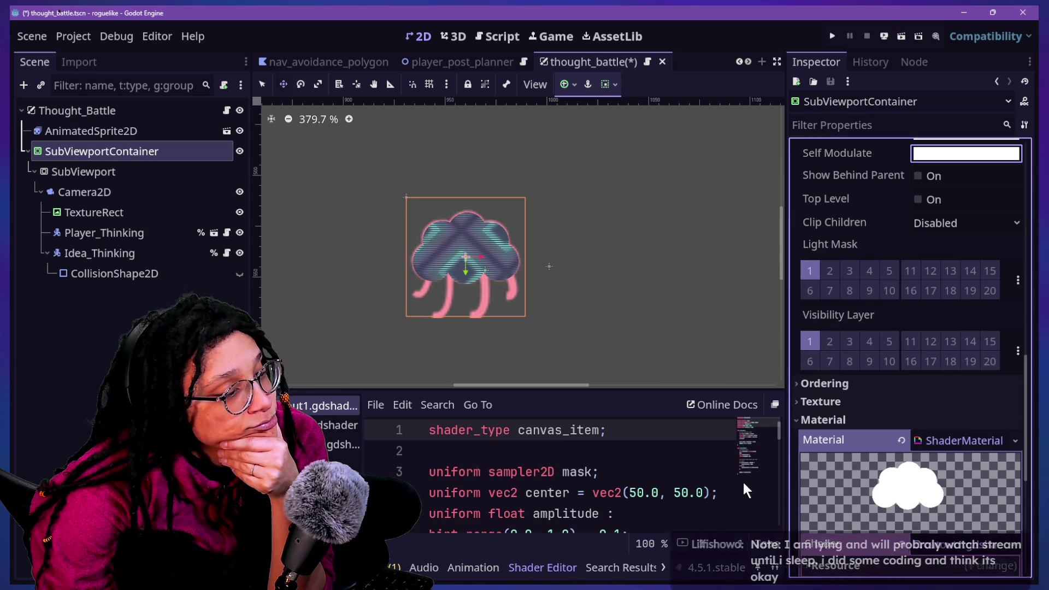
{"action": "scroll", "coordinate": [856, 447], "scroll_direction": "down", "scroll_amount": 4}
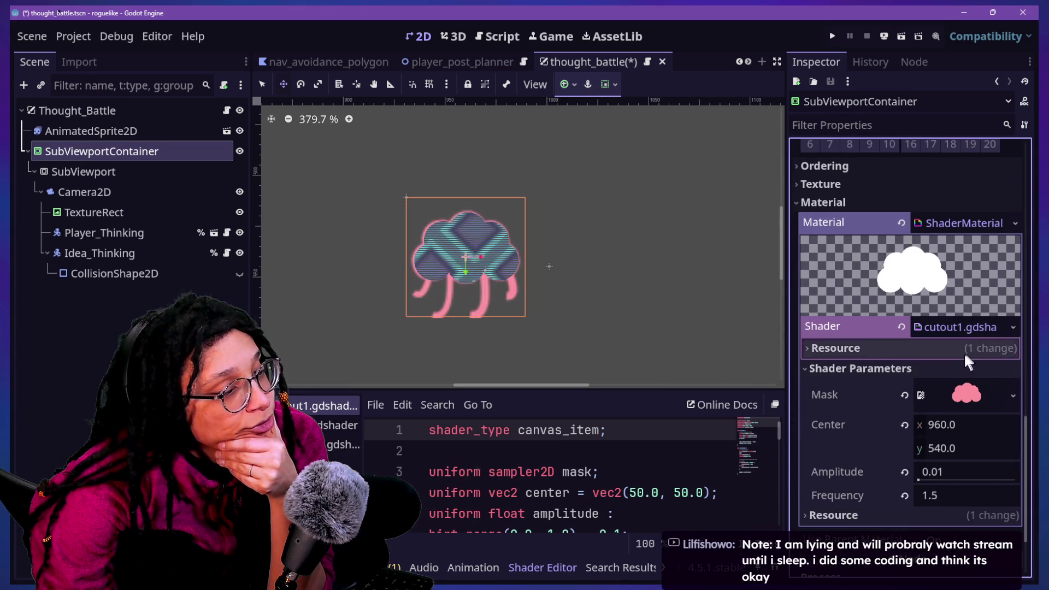
{"action": "left_click", "coordinate": [966, 330]}
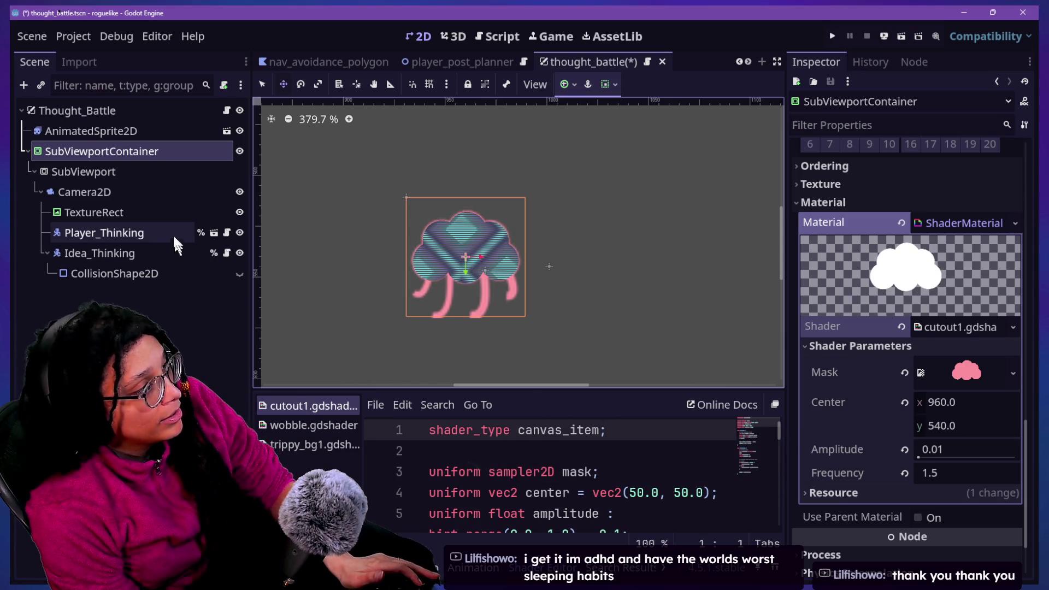
Inspect the scene's nodes, duplicating TextureRect and then deleting the copy.
{"action": "left_click", "coordinate": [154, 214]}
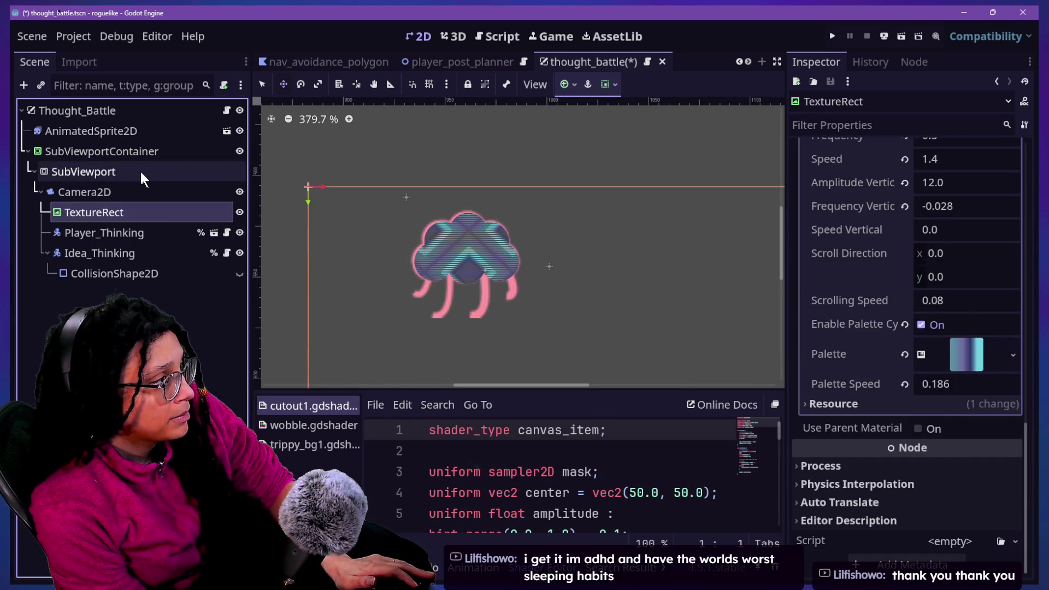
{"action": "left_click", "coordinate": [140, 150]}
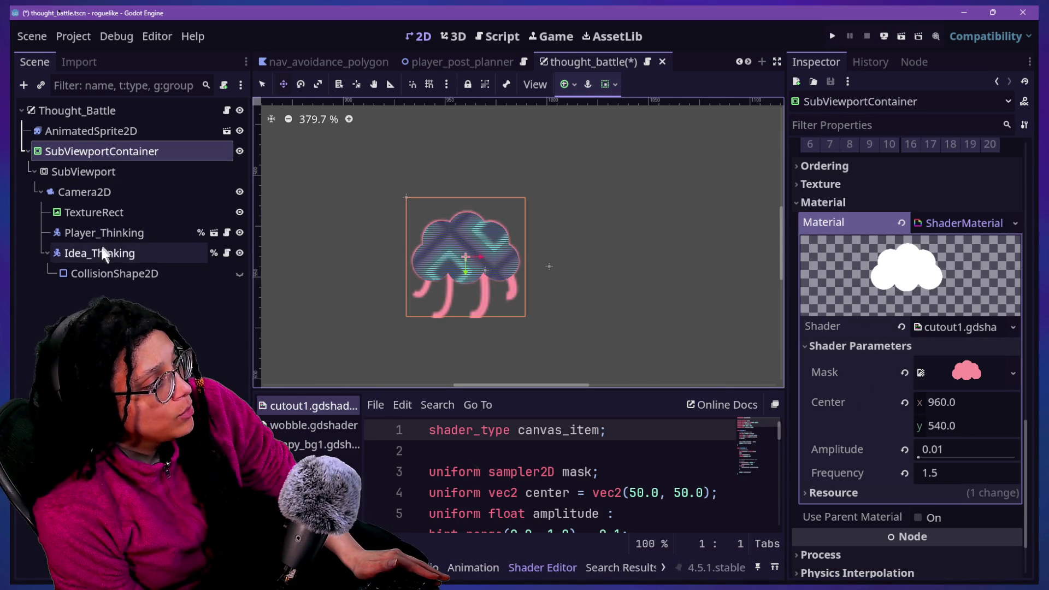
{"action": "left_click", "coordinate": [131, 213]}
{"action": "scroll", "coordinate": [893, 368], "scroll_direction": "up", "scroll_amount": 15}
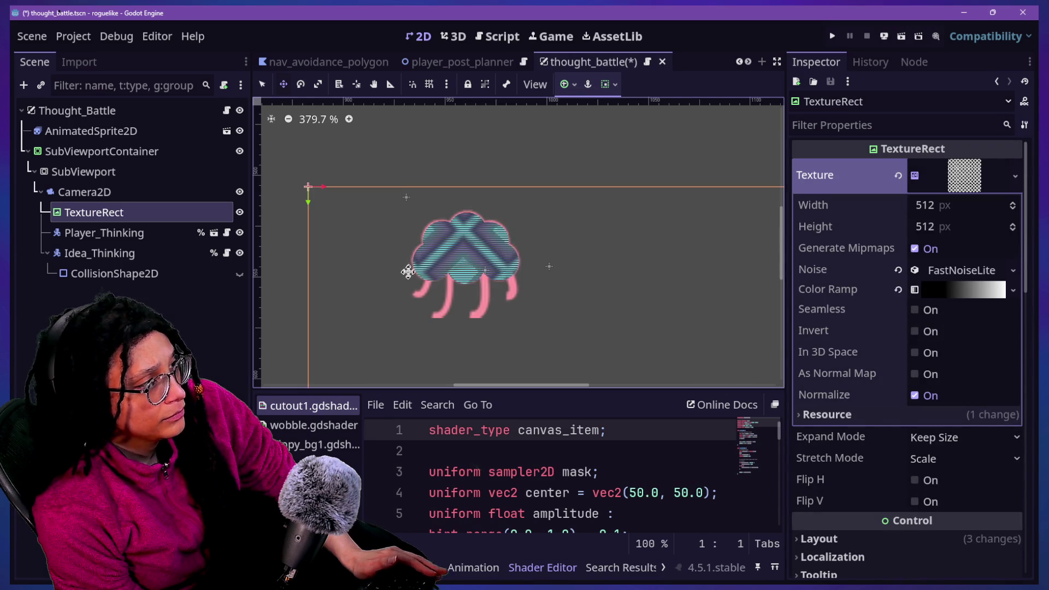
{"action": "left_click", "coordinate": [112, 233]}
{"action": "left_click", "coordinate": [147, 212]}
{"action": "key", "text": "ctrl+d"}
{"action": "left_click", "coordinate": [117, 212]}
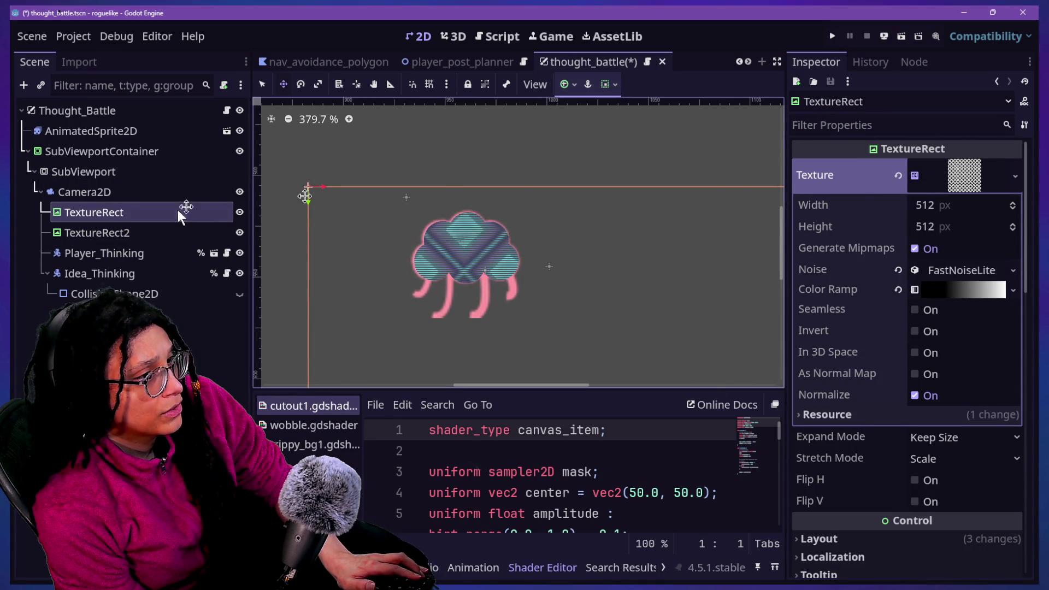
{"action": "left_click", "coordinate": [97, 232]}
{"action": "key", "text": "Delete"}
Add a TextureRect child under Camera2D and place it above the original TextureRect.
{"action": "left_click", "coordinate": [102, 196]}
{"action": "right_click", "coordinate": [103, 196]}
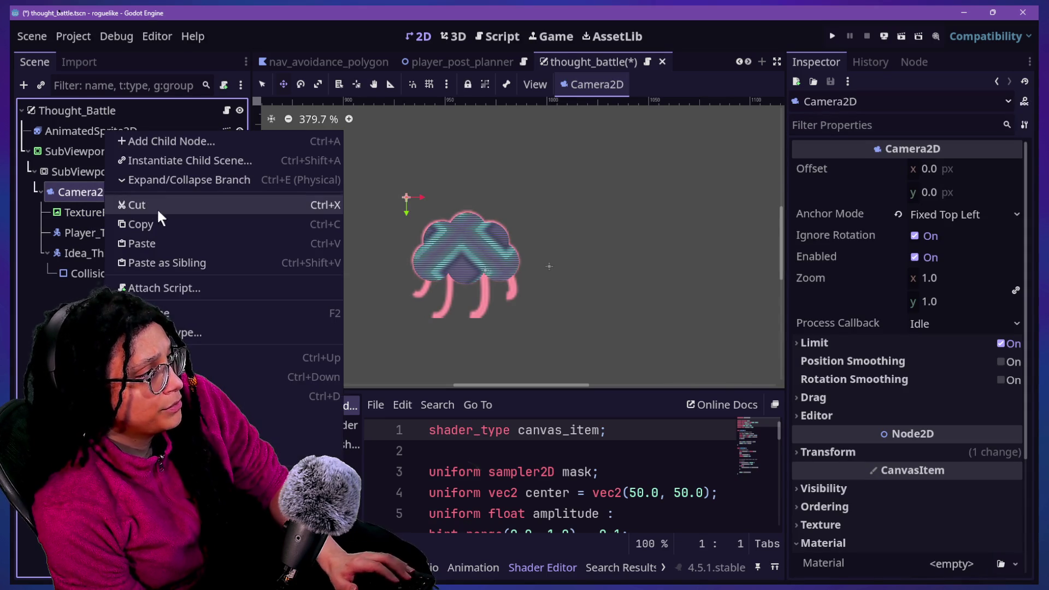
{"action": "left_click", "coordinate": [157, 140]}
{"action": "type", "text": "text"}
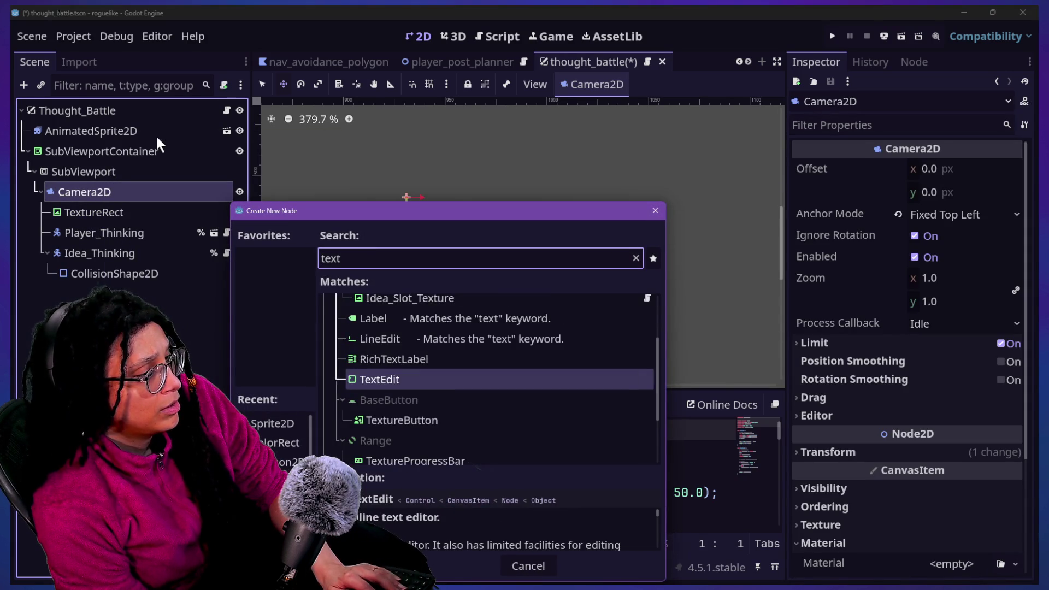
{"action": "type", "text": "ure"}
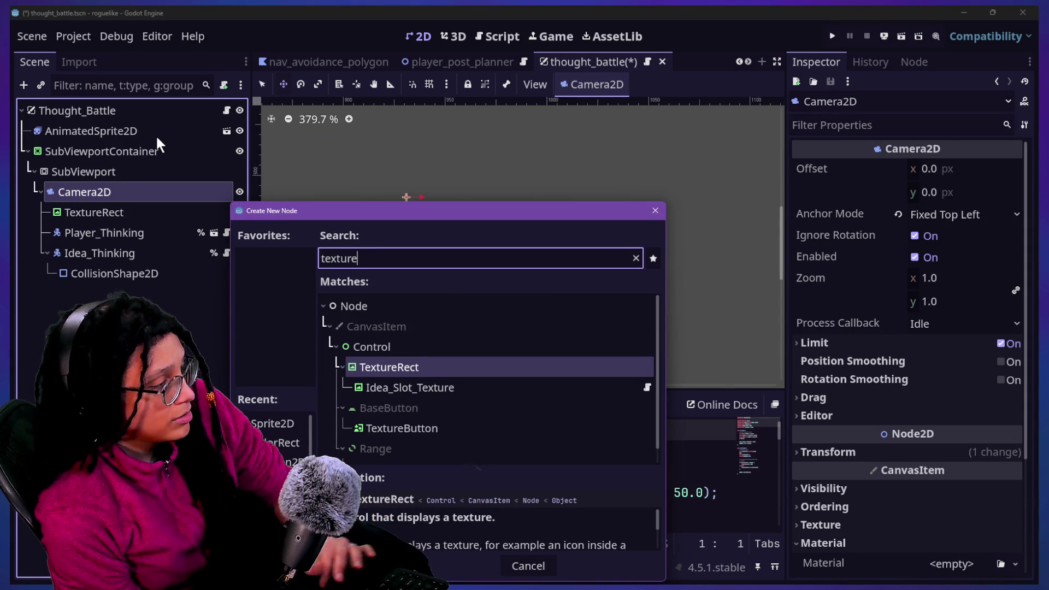
{"action": "key", "text": "Return"}
{"action": "mouse_move", "coordinate": [128, 293]}
{"action": "left_mouse_down"}
{"action": "mouse_move", "coordinate": [145, 277]}
{"action": "mouse_move", "coordinate": [158, 209]}
{"action": "left_mouse_up"}
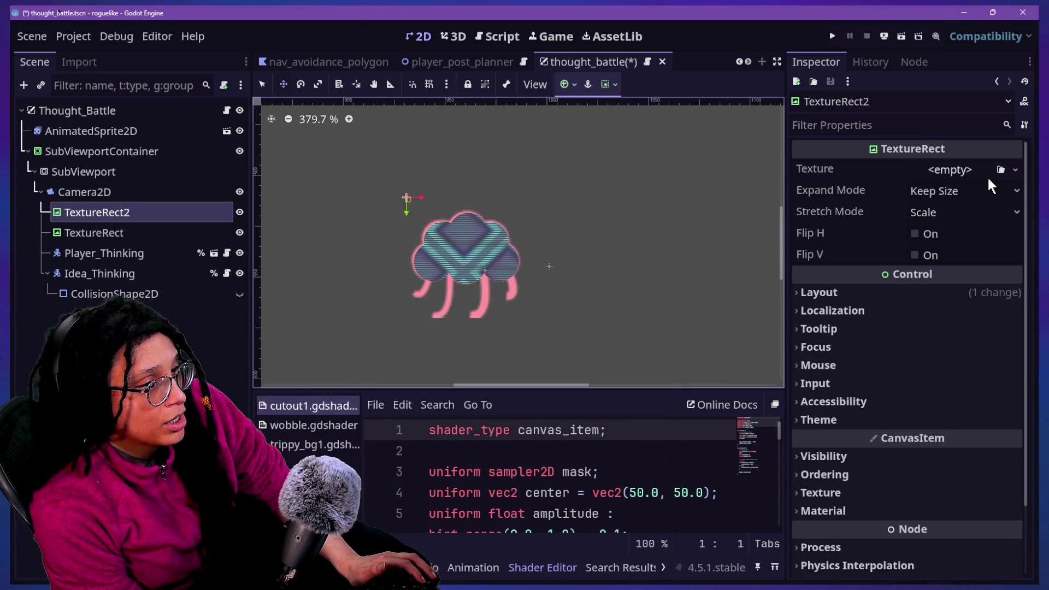
{"action": "key", "text": "alt+Tab"}
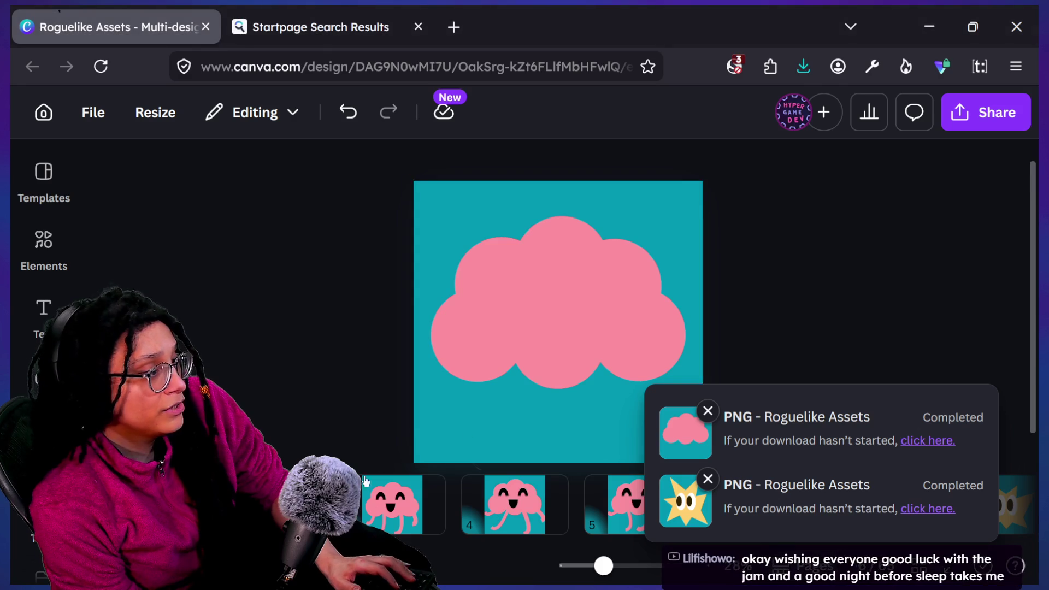
Inspect the cloud and brain pages, trying and undoing a move of the small text element.
{"action": "left_click", "coordinate": [543, 415]}
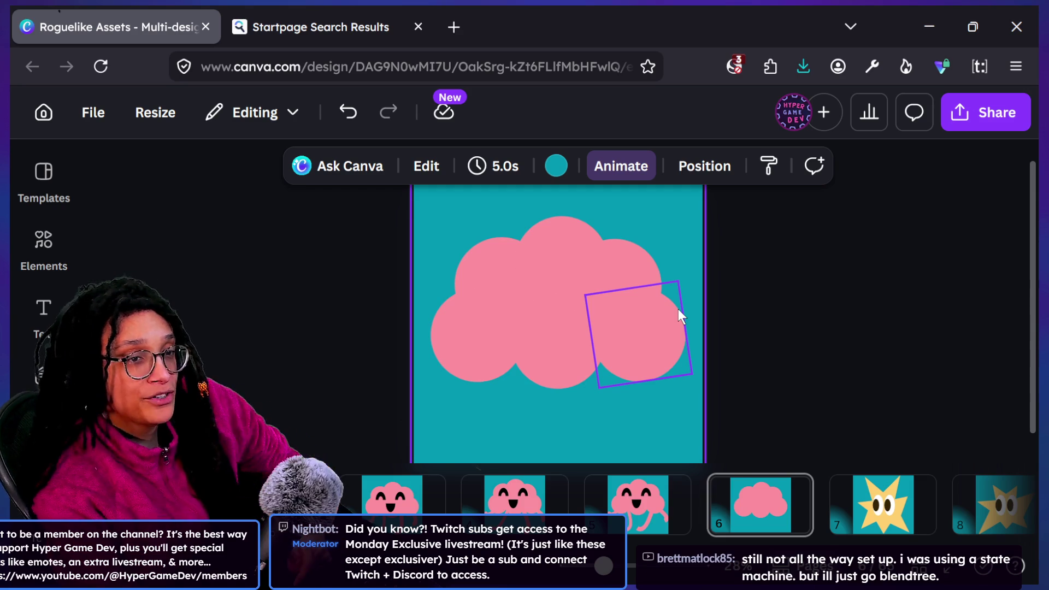
{"action": "left_click", "coordinate": [677, 309]}
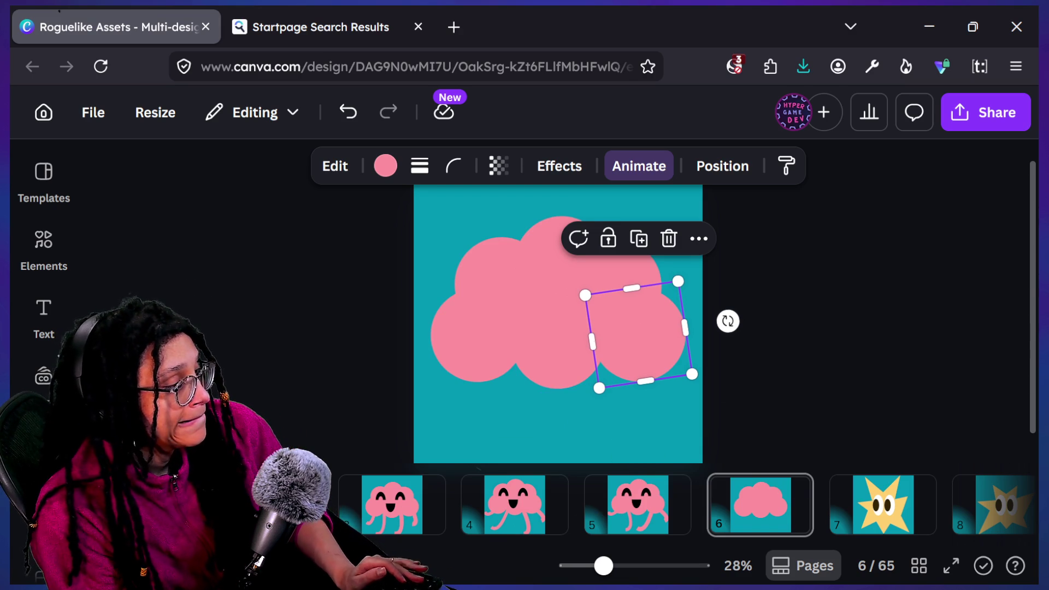
{"action": "left_click", "coordinate": [620, 508]}
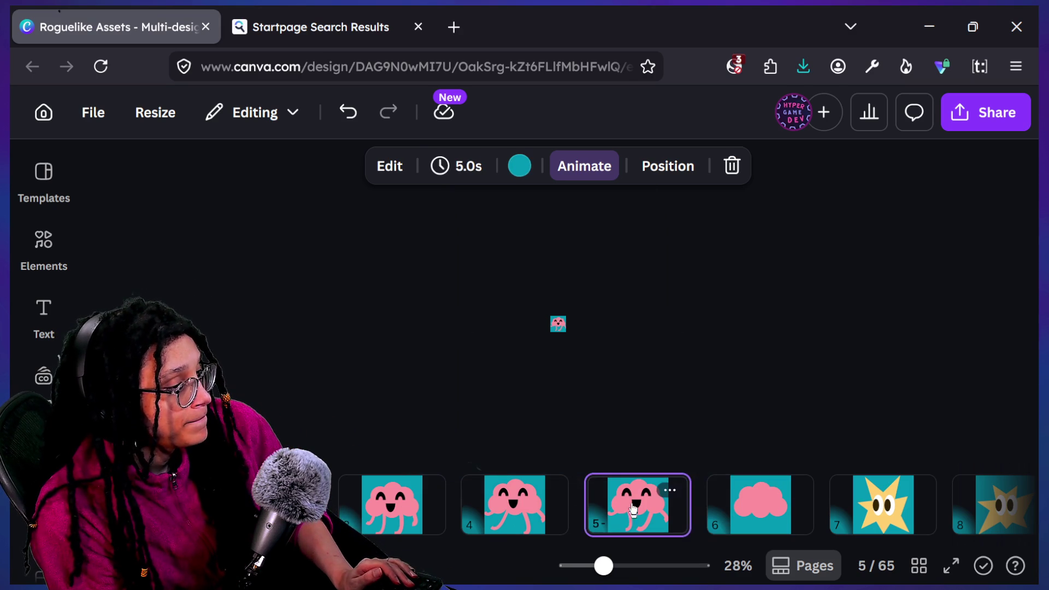
{"action": "left_click", "coordinate": [437, 492]}
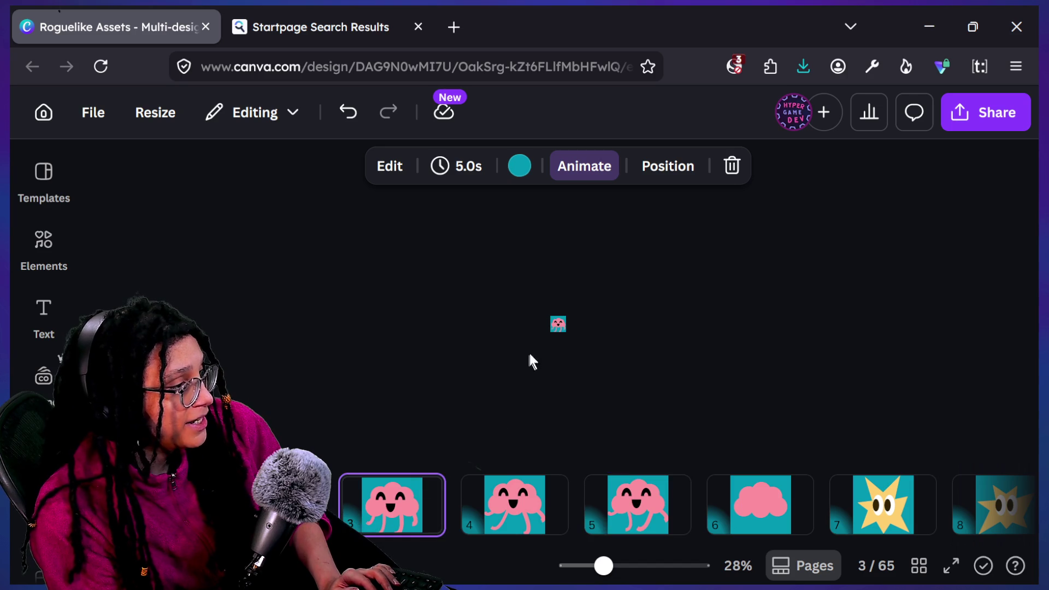
{"action": "left_click", "coordinate": [558, 326]}
{"action": "left_click", "coordinate": [785, 489]}
{"action": "left_click", "coordinate": [543, 298]}
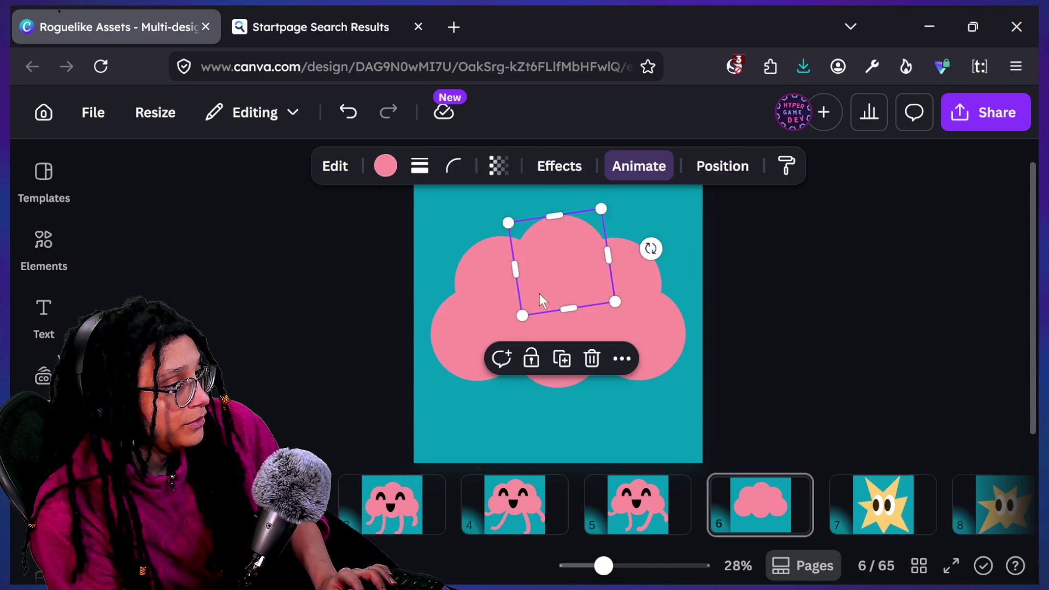
{"action": "left_click", "coordinate": [735, 355]}
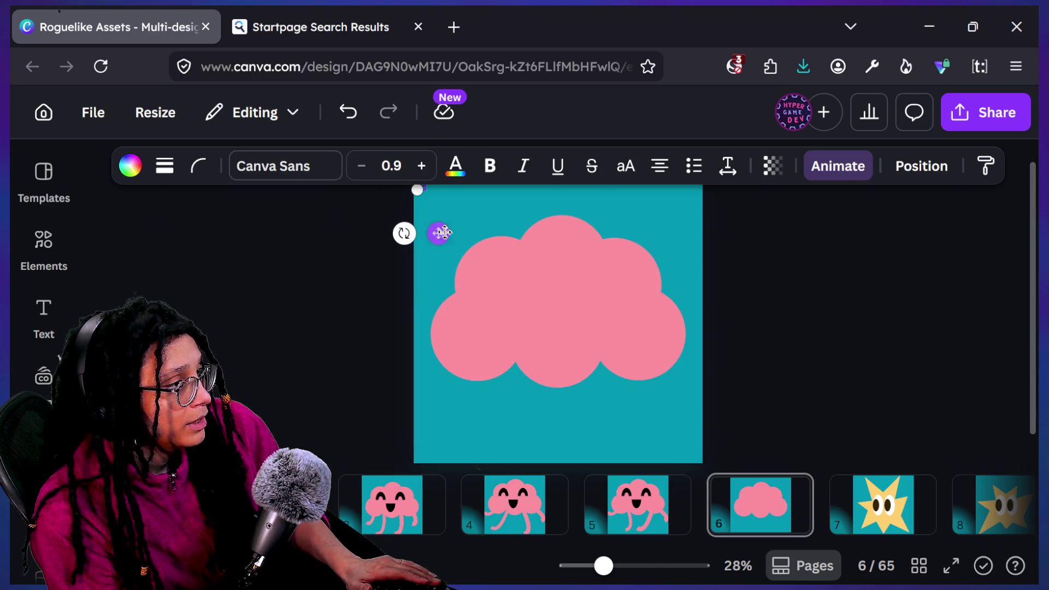
{"action": "left_click_drag", "start_coordinate": [438, 233], "coordinate": [620, 348]}
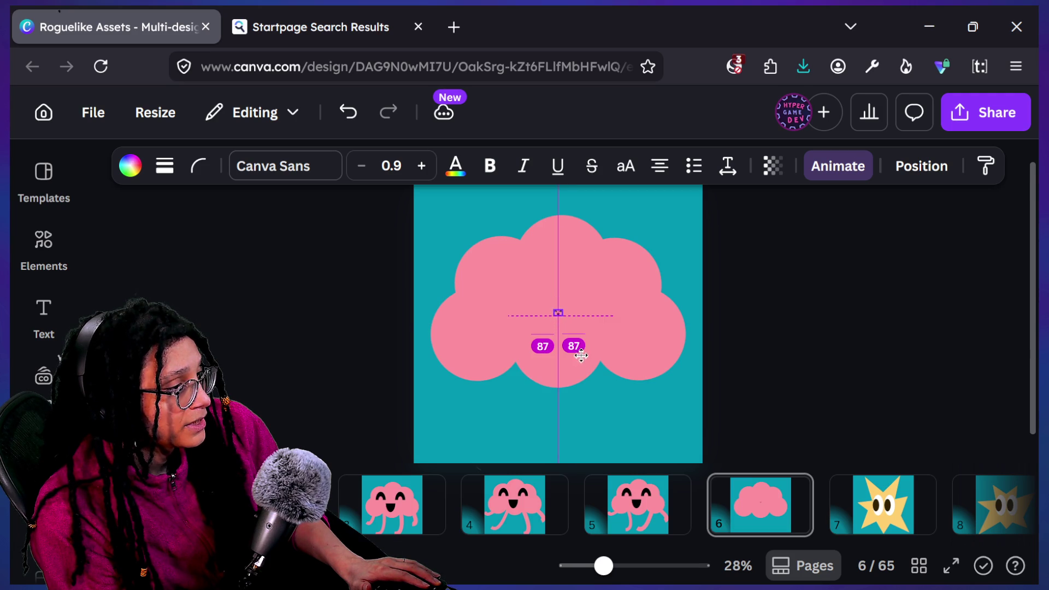
{"action": "left_click_drag", "start_coordinate": [581, 355], "coordinate": [593, 356]}
{"action": "key", "text": "ctrl+z"}
{"action": "key", "text": "Escape"}
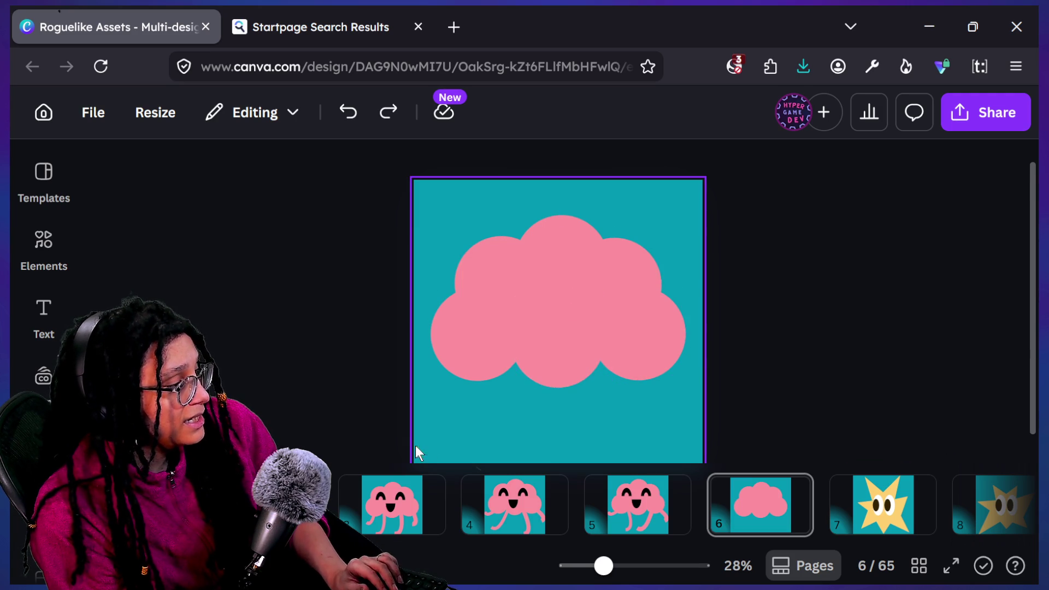
Duplicate the smiling brain page and place the copy just before the plain cloud page.
{"action": "left_click", "coordinate": [426, 517]}
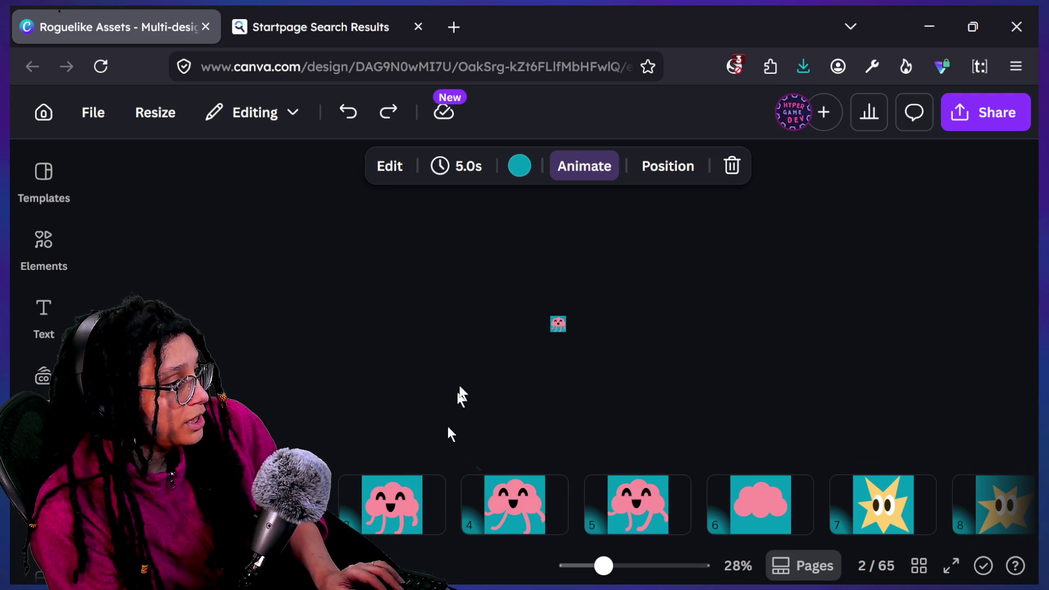
{"action": "scroll", "coordinate": [564, 310], "scroll_direction": "up", "scroll_amount": 5}
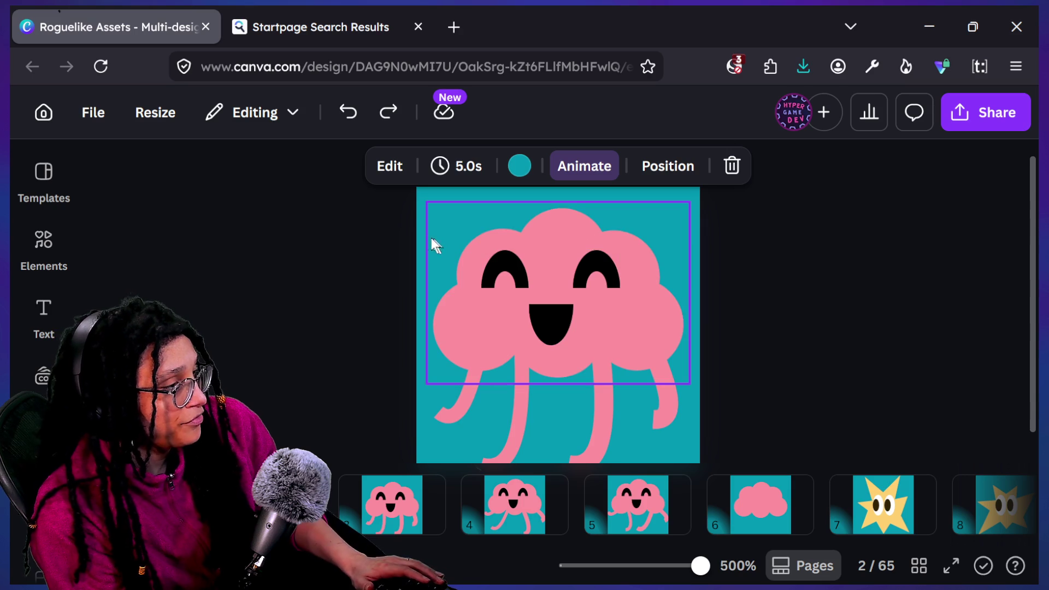
{"action": "mouse_move", "coordinate": [354, 215]}
{"action": "left_mouse_down"}
{"action": "mouse_move", "coordinate": [703, 306]}
{"action": "mouse_move", "coordinate": [707, 327]}
{"action": "mouse_move", "coordinate": [673, 316]}
{"action": "left_mouse_up"}
{"action": "left_click", "coordinate": [760, 502]}
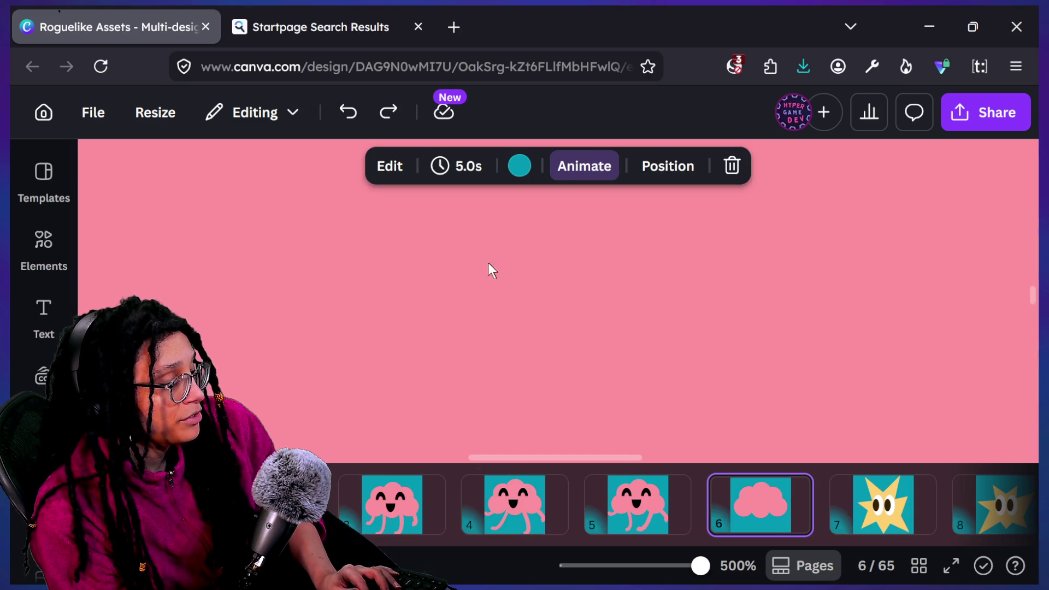
{"action": "scroll", "coordinate": [726, 385], "scroll_direction": "down", "scroll_amount": 10}
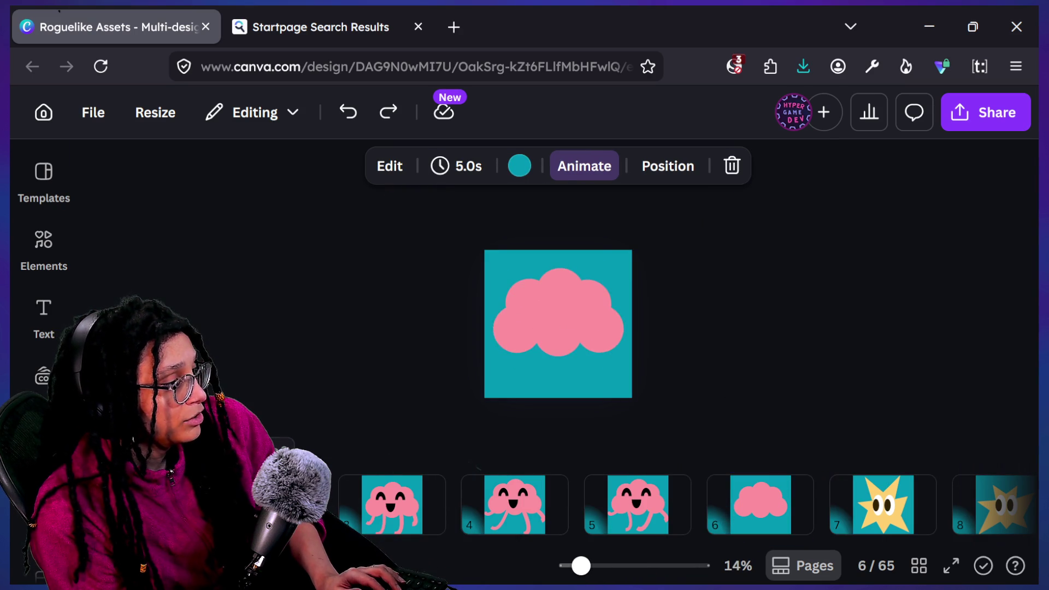
{"action": "left_click", "coordinate": [391, 502]}
{"action": "key", "text": "ctrl+d"}
{"action": "left_click_drag", "start_coordinate": [391, 503], "coordinate": [810, 506]}
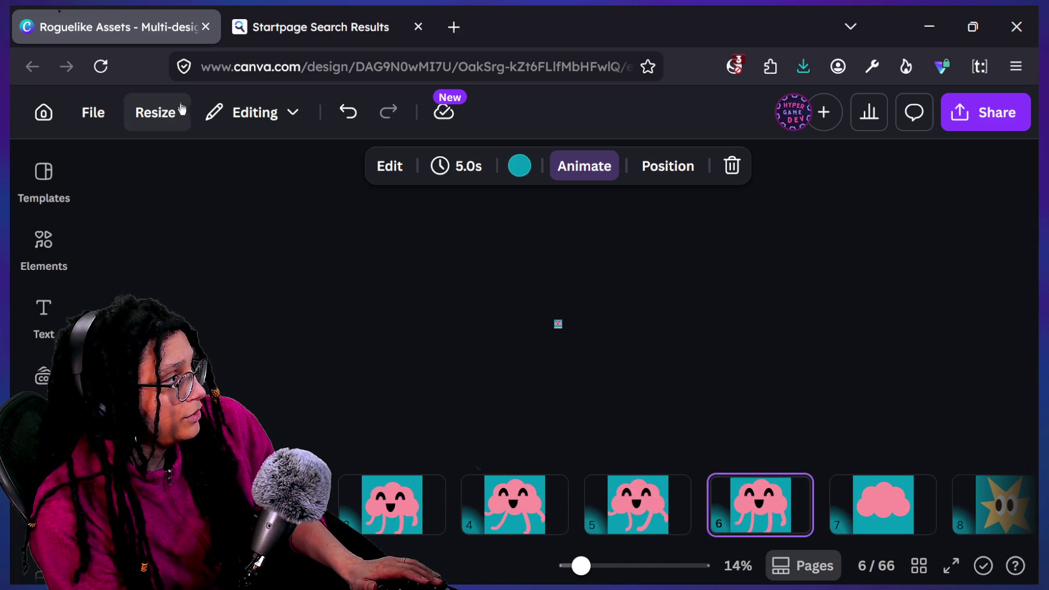
Enter a custom page size of 1080 × 1080 px in the Resize options.
{"action": "left_click", "coordinate": [164, 112]}
{"action": "scroll", "coordinate": [232, 391], "scroll_direction": "down", "scroll_amount": 4}
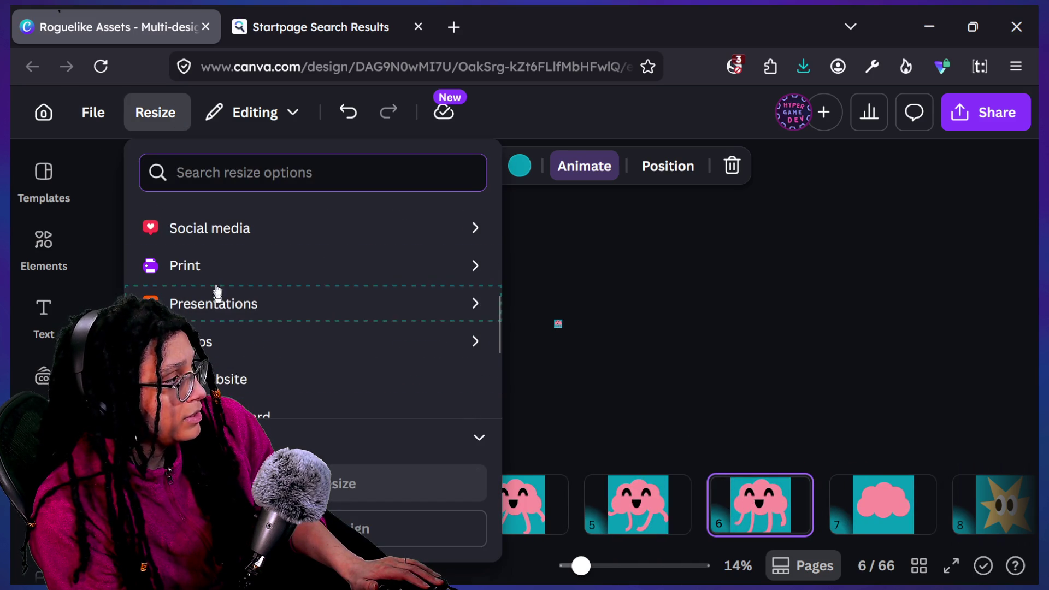
{"action": "scroll", "coordinate": [247, 405], "scroll_direction": "up", "scroll_amount": 3}
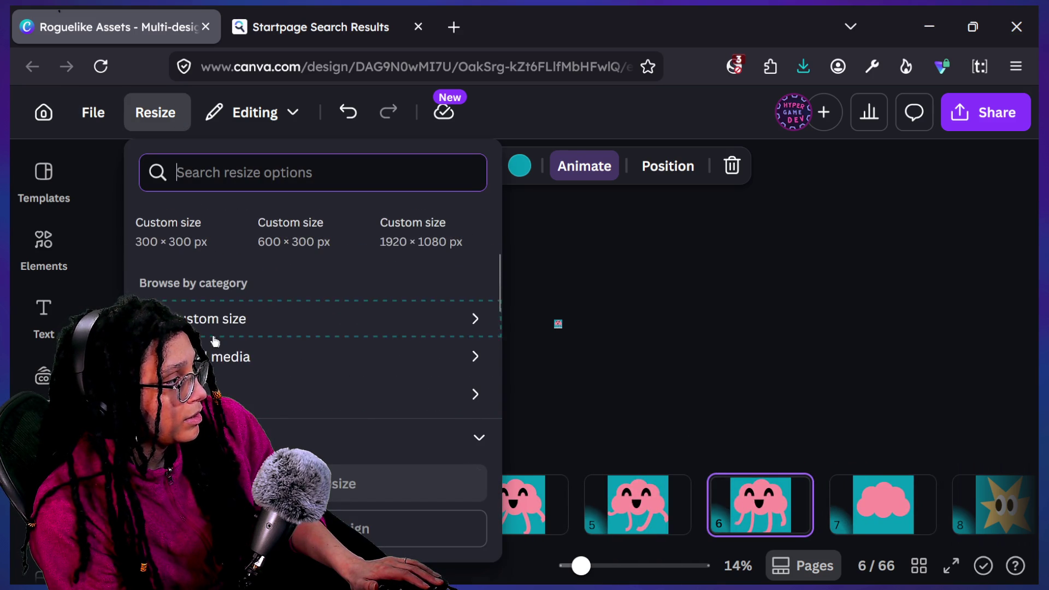
{"action": "left_click", "coordinate": [240, 322]}
{"action": "left_click", "coordinate": [201, 288]}
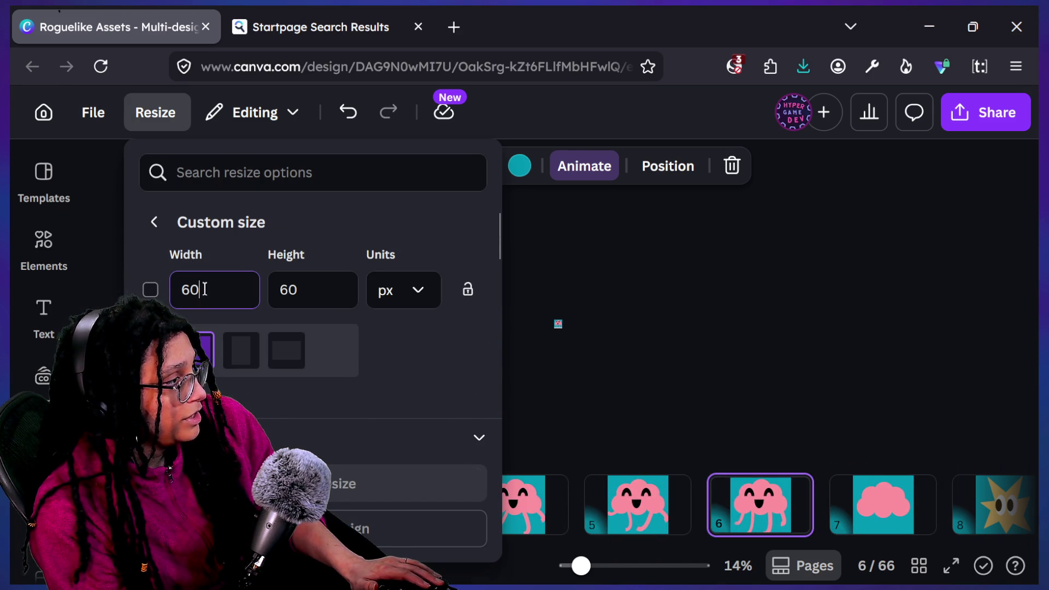
{"action": "key", "text": "BackSpace"}
{"action": "key", "text": "BackSpace"}
{"action": "type", "text": "1080"}
{"action": "key", "text": "Tab"}
{"action": "type", "text": "1080"}
{"action": "left_click", "coordinate": [219, 374]}
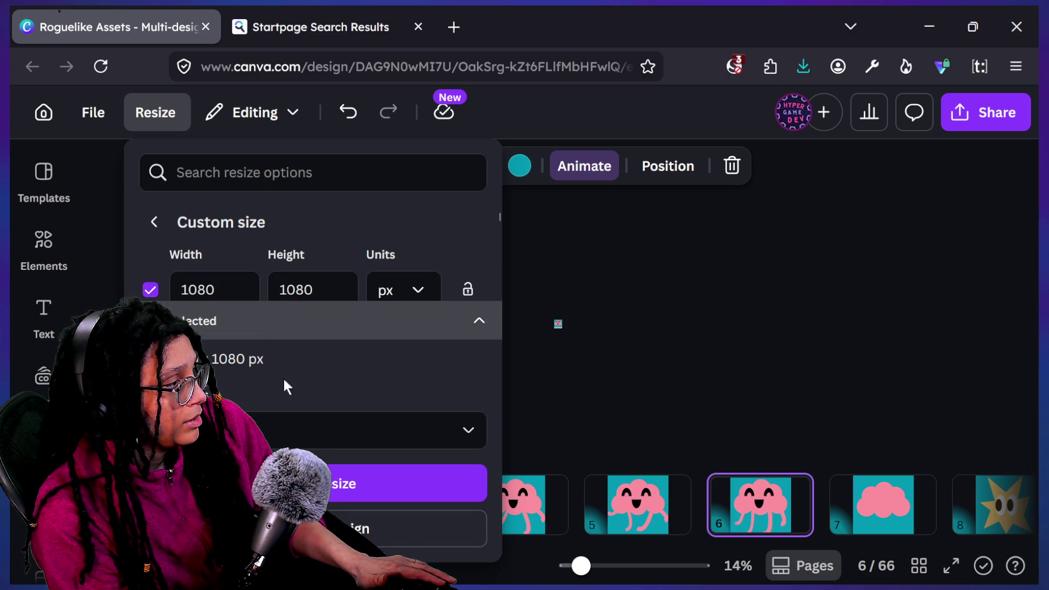
Apply the 1080 × 1080 px resize to the current page 6 only.
{"action": "left_click", "coordinate": [303, 424]}
{"action": "left_click", "coordinate": [323, 140]}
{"action": "left_click", "coordinate": [331, 174]}
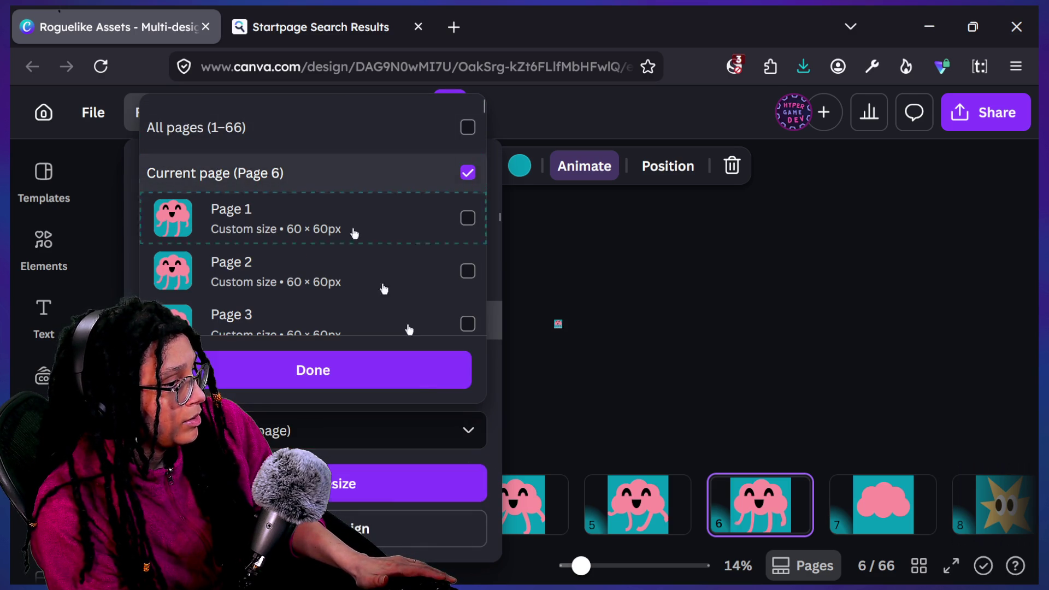
{"action": "left_click", "coordinate": [761, 421]}
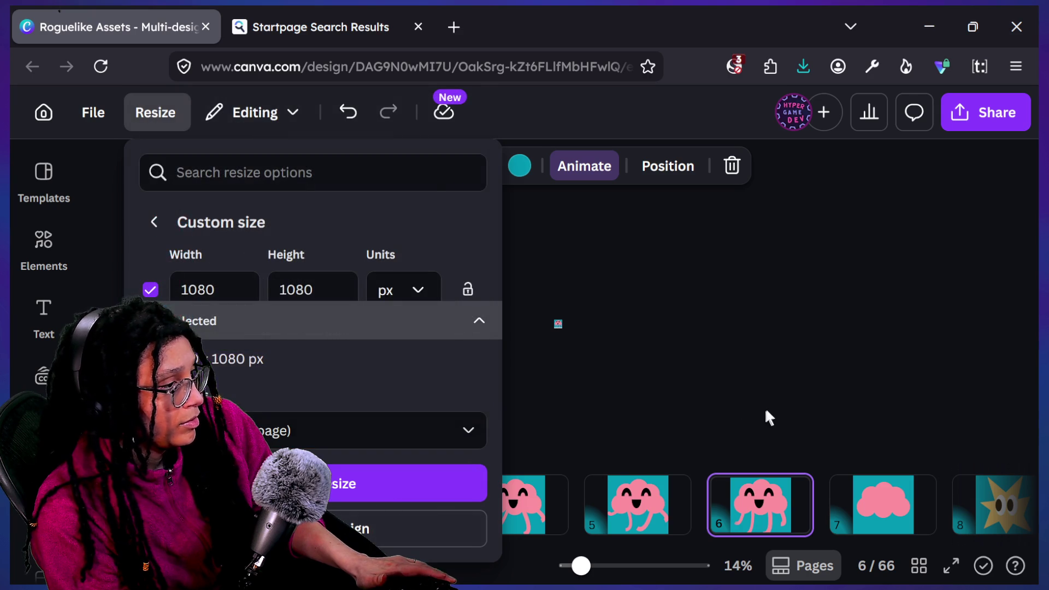
{"action": "left_click", "coordinate": [440, 516]}
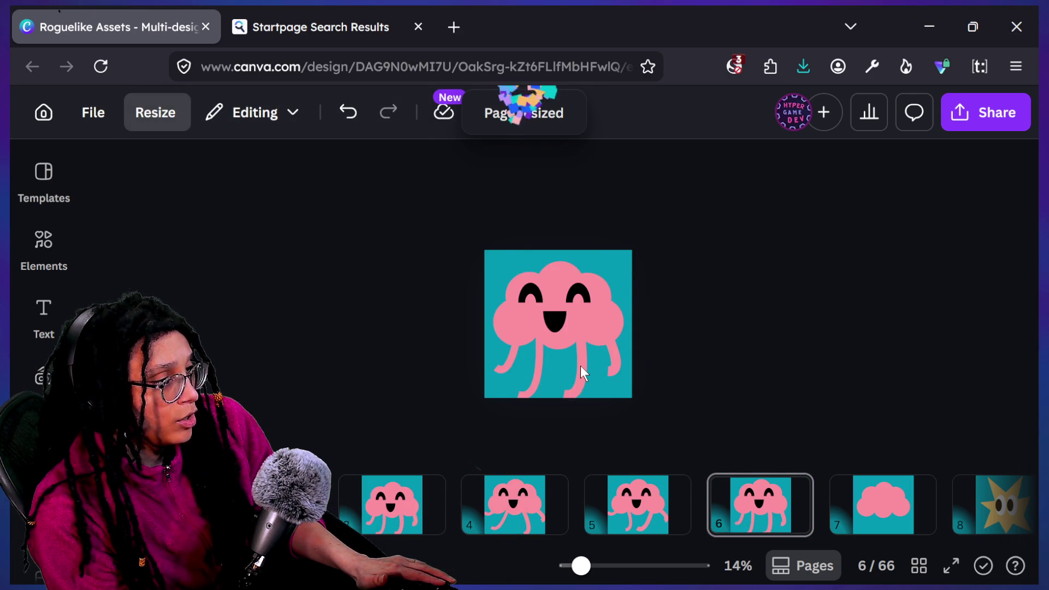
Select the three leg shapes of the character on page 6 and delete them.
{"action": "left_click", "coordinate": [575, 389]}
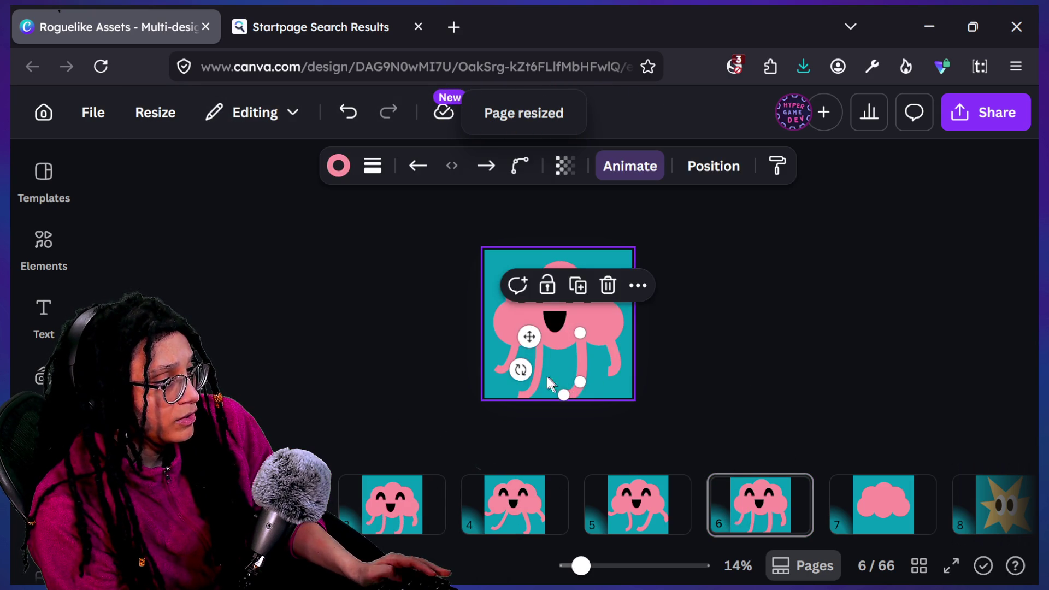
{"action": "left_click", "coordinate": [533, 371], "text": "shift"}
{"action": "left_click", "coordinate": [505, 363], "text": "shift"}
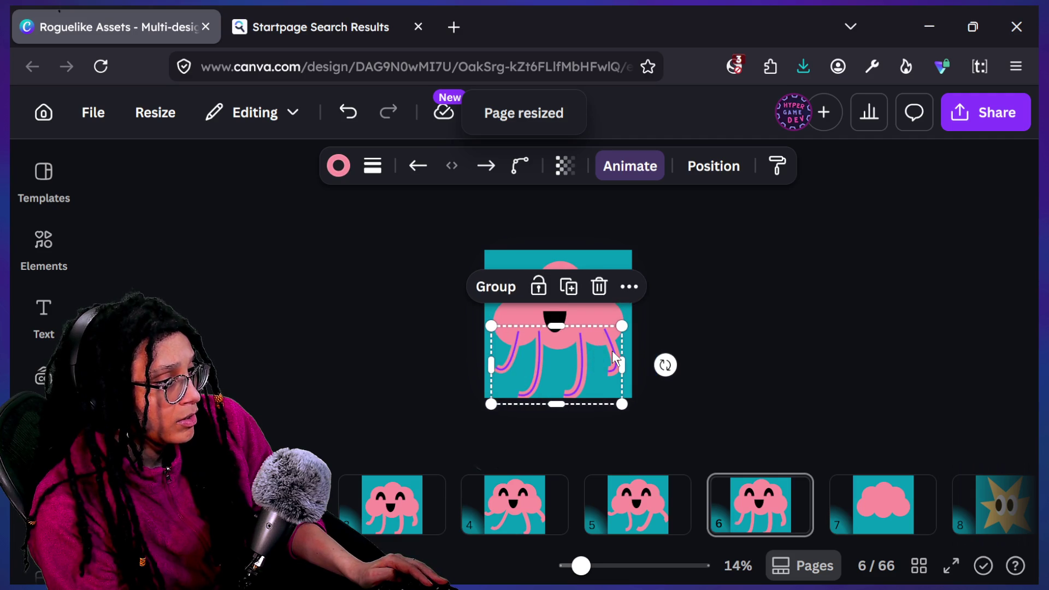
{"action": "key", "text": "Delete"}
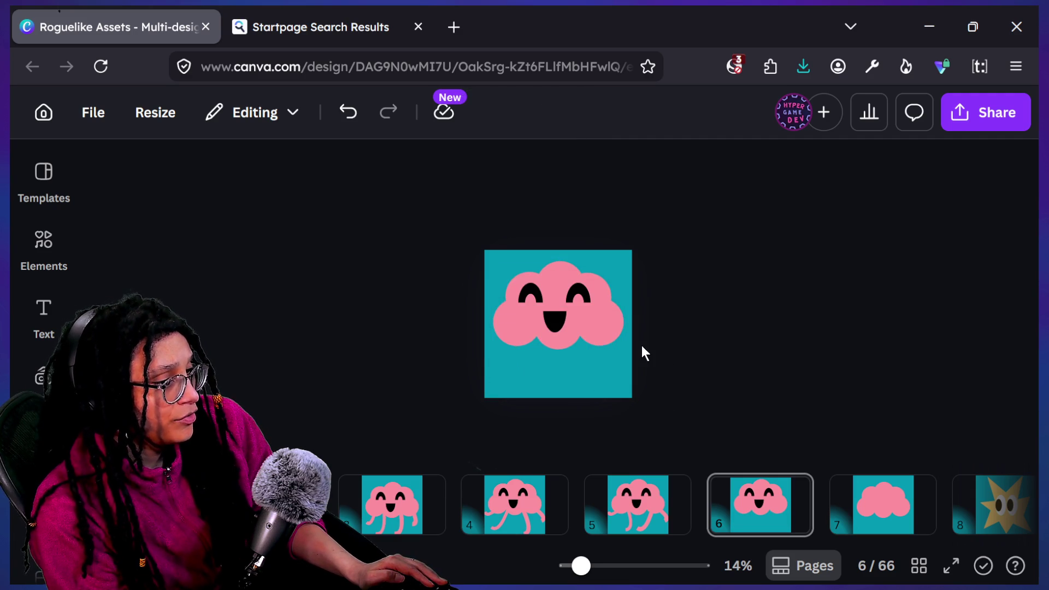
Delete the cloud-face page 6, leaving the faceless cloud in its place.
{"action": "left_click", "coordinate": [847, 497]}
{"action": "left_click", "coordinate": [776, 514]}
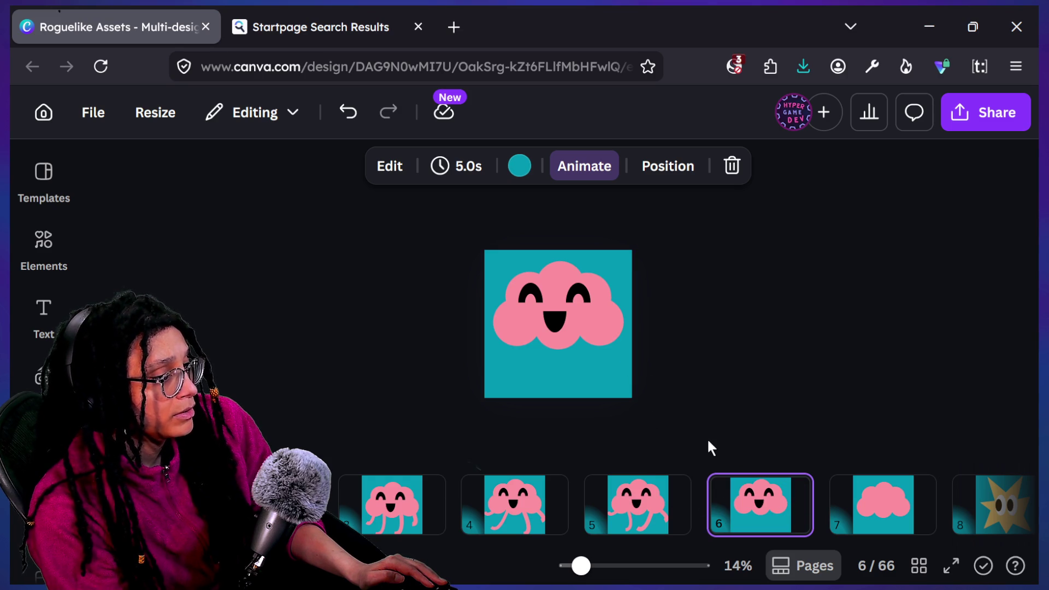
{"action": "key", "text": "Delete"}
{"action": "left_click", "coordinate": [437, 511]}
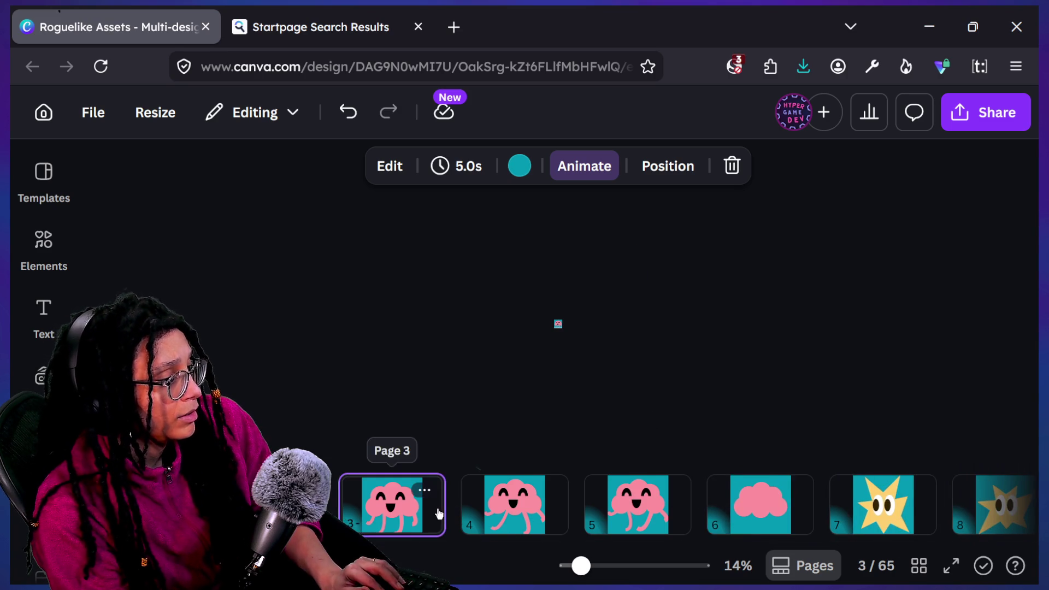
Duplicate page 3, place the copy after page 5, and enter custom size 1080 × 1080 px.
{"action": "key", "text": "ctrl+d"}
{"action": "left_click_drag", "start_coordinate": [501, 516], "coordinate": [760, 506]}
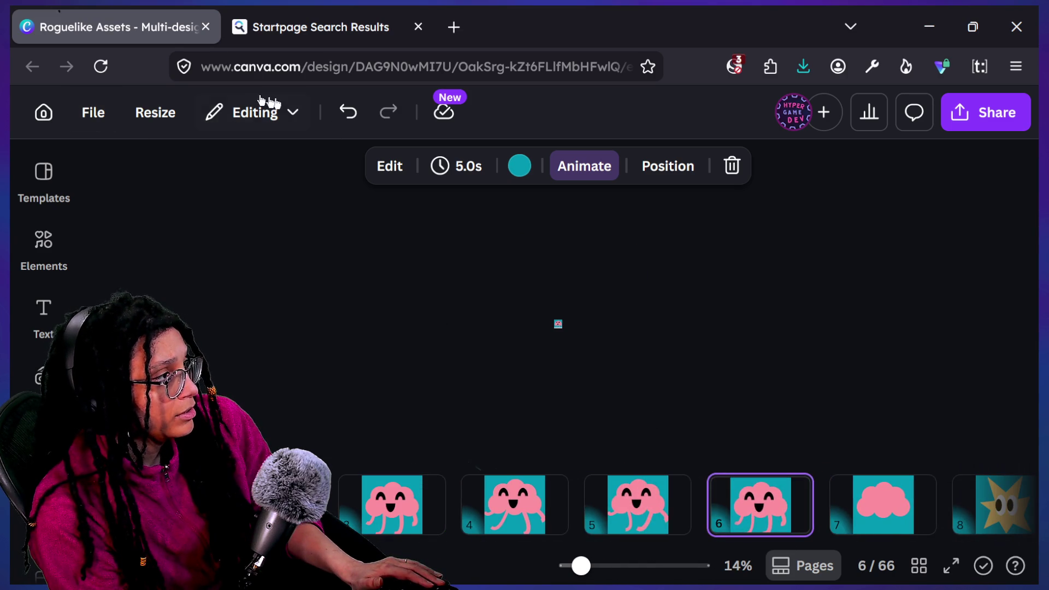
{"action": "left_click", "coordinate": [185, 119]}
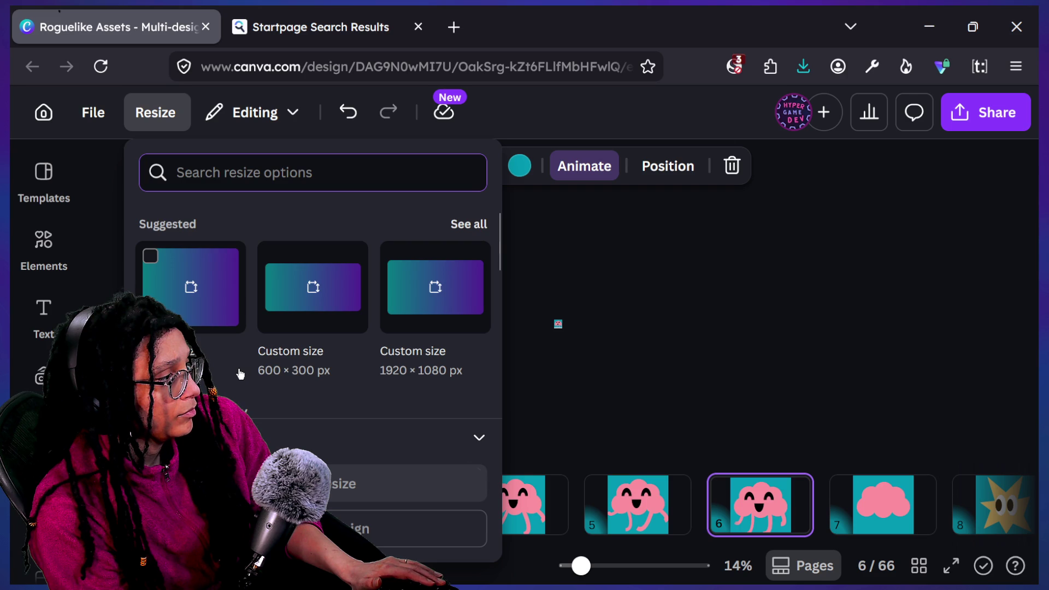
{"action": "scroll", "coordinate": [239, 370], "scroll_direction": "down", "scroll_amount": 3}
{"action": "left_click", "coordinate": [268, 339]}
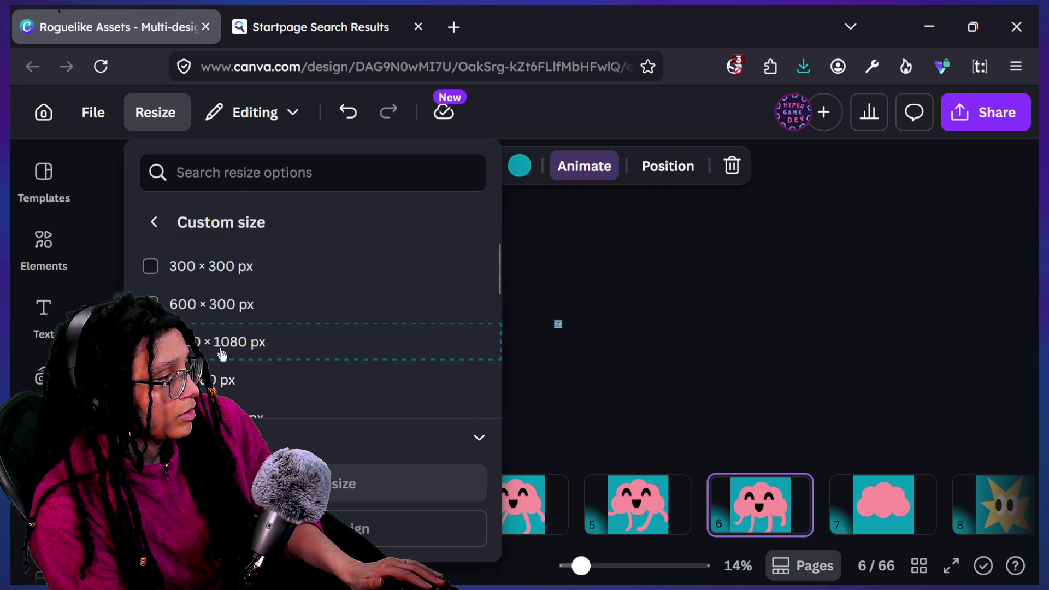
{"action": "scroll", "coordinate": [222, 352], "scroll_direction": "down", "scroll_amount": 5}
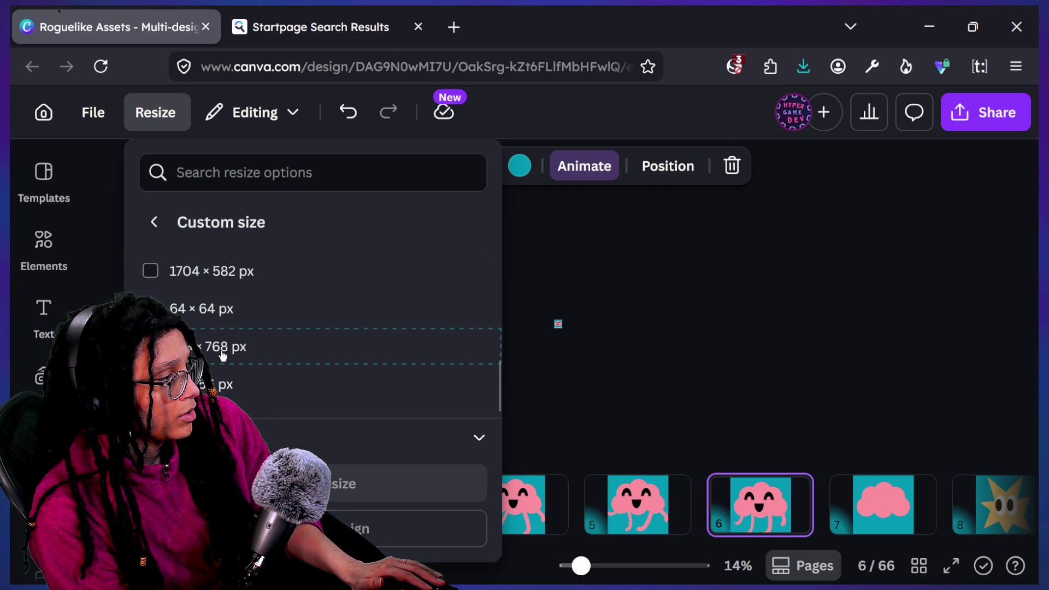
{"action": "scroll", "coordinate": [222, 354], "scroll_direction": "up", "scroll_amount": 5}
{"action": "left_click", "coordinate": [206, 290]}
{"action": "key", "text": "BackSpace"}
{"action": "key", "text": "BackSpace"}
{"action": "type", "text": "1080"}
{"action": "key", "text": "Tab"}
{"action": "type", "text": "01080"}
{"action": "key", "text": "Tab"}
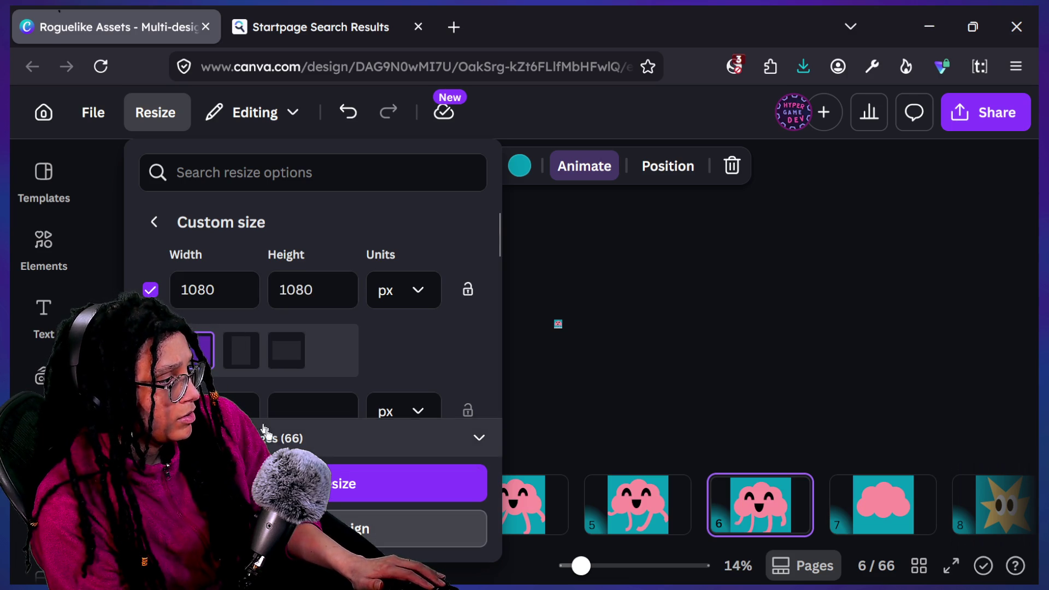
Apply the 1080 × 1080 px resize to the current page 6 only.
{"action": "left_click", "coordinate": [263, 429]}
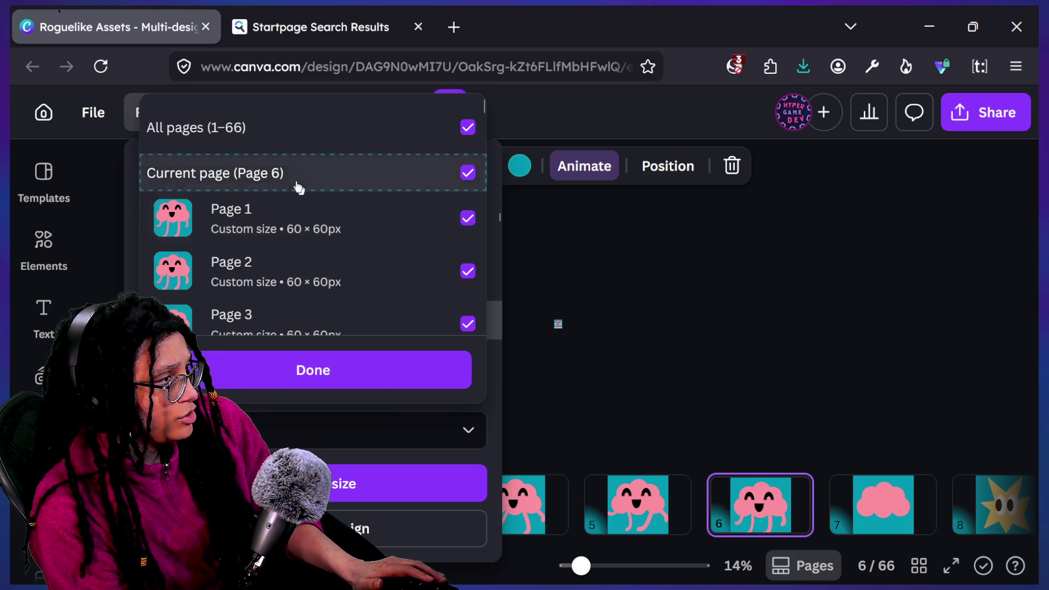
{"action": "left_click", "coordinate": [286, 137]}
{"action": "left_click", "coordinate": [297, 181]}
{"action": "left_click", "coordinate": [334, 377]}
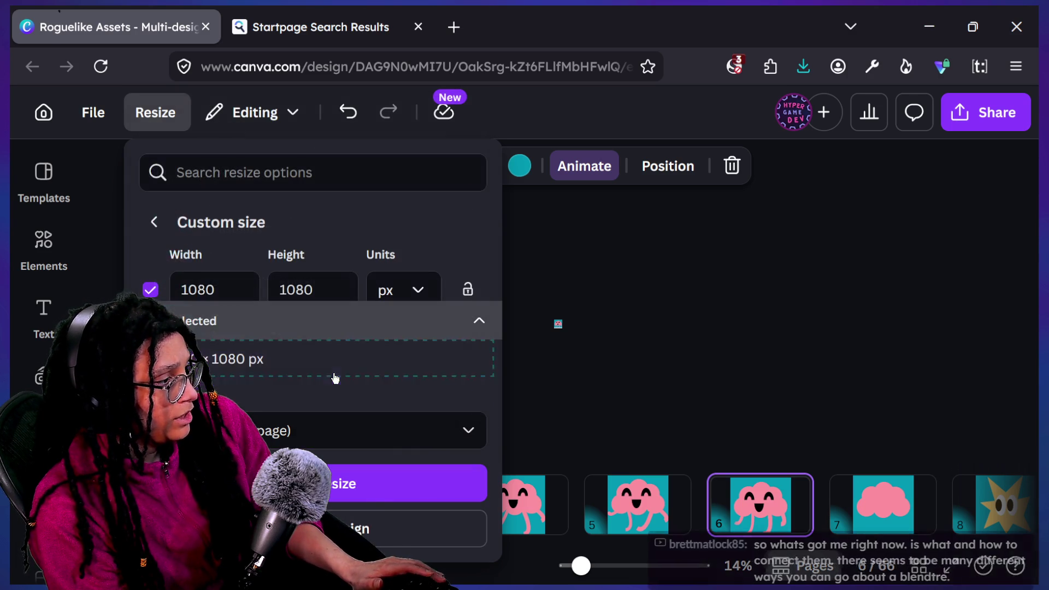
{"action": "left_click", "coordinate": [420, 528]}
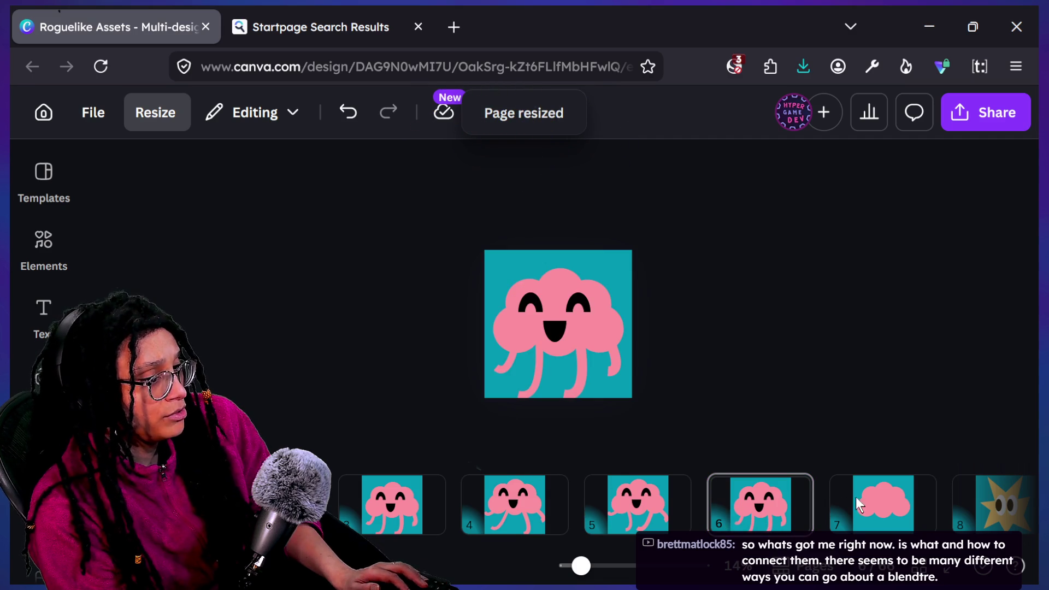
{"action": "left_click", "coordinate": [788, 524]}
{"action": "left_click", "coordinate": [909, 530]}
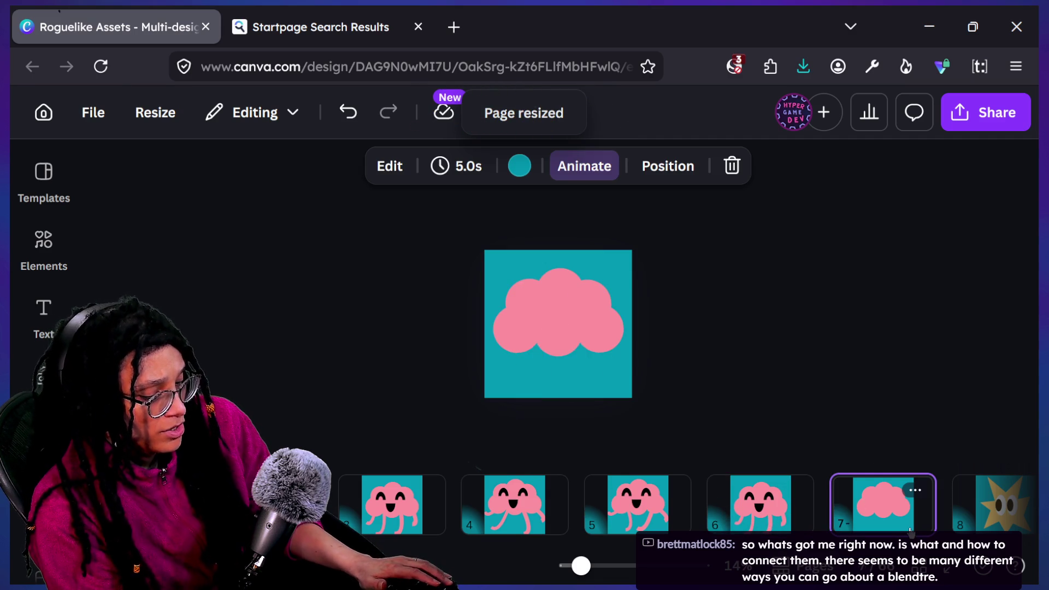
Box-select the legs of the brain copy on page 6 and delete them.
{"action": "left_click", "coordinate": [752, 526]}
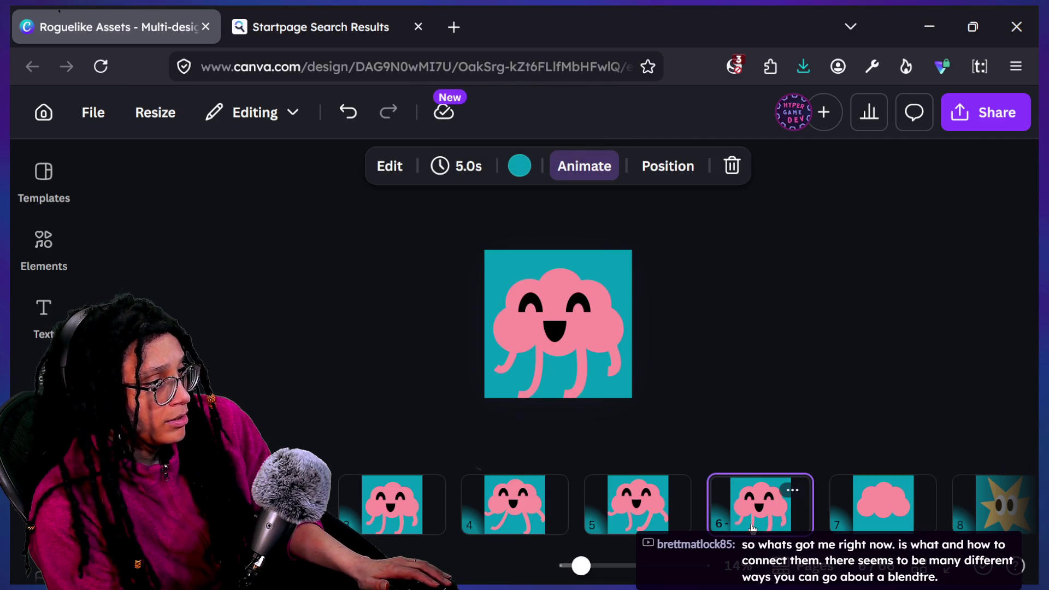
{"action": "left_click_drag", "start_coordinate": [494, 437], "coordinate": [631, 365]}
{"action": "key", "text": "Delete"}
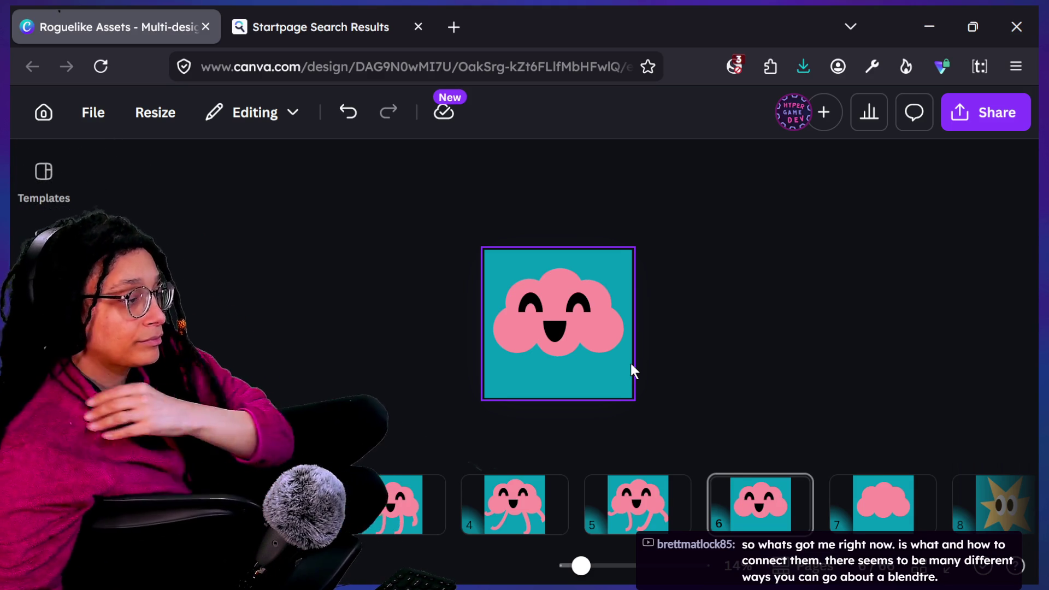
{"action": "left_click", "coordinate": [608, 330]}
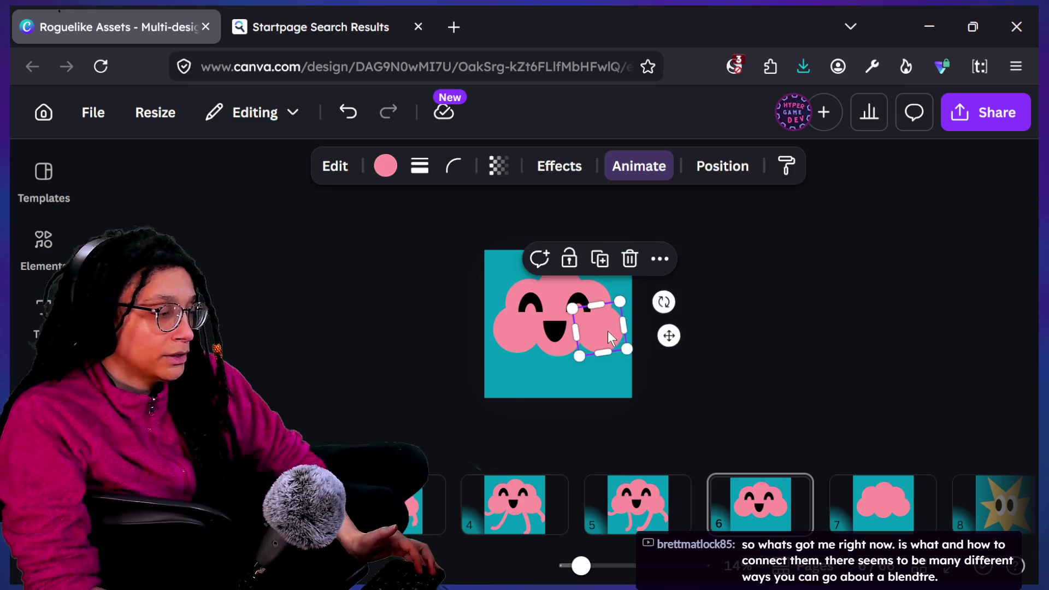
{"action": "left_click", "coordinate": [750, 262]}
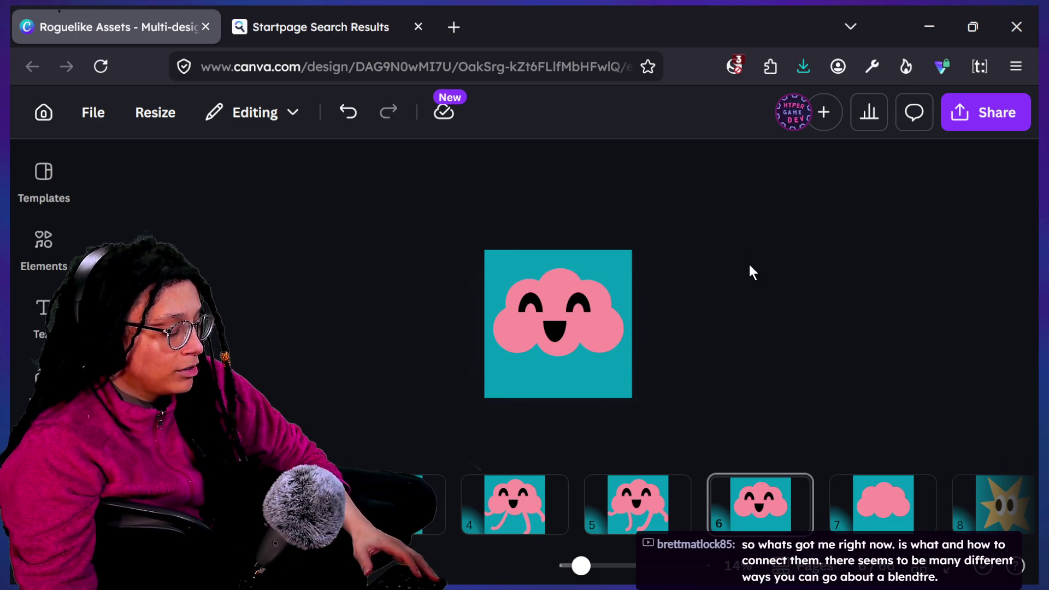
Check the remaining cloud face by selecting its parts, then clear the selection.
{"action": "left_click", "coordinate": [506, 374]}
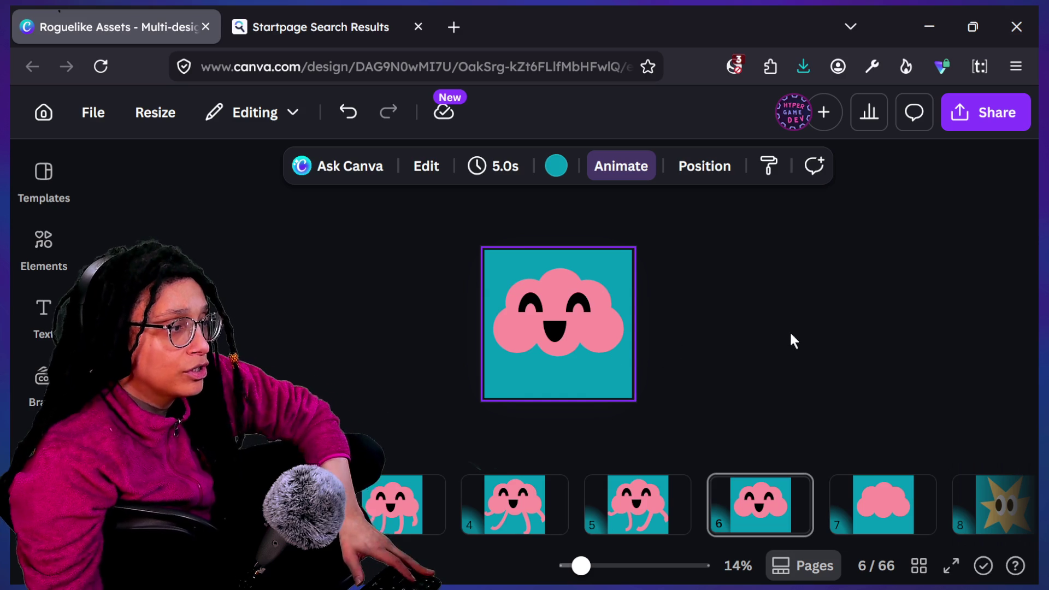
{"action": "left_click", "coordinate": [603, 324]}
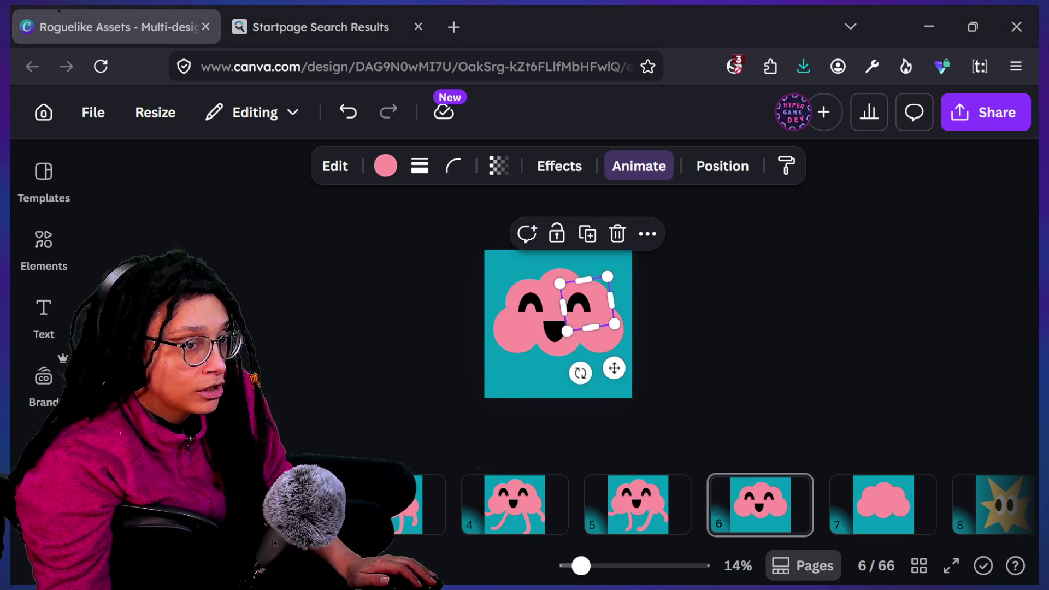
{"action": "left_click", "coordinate": [756, 312]}
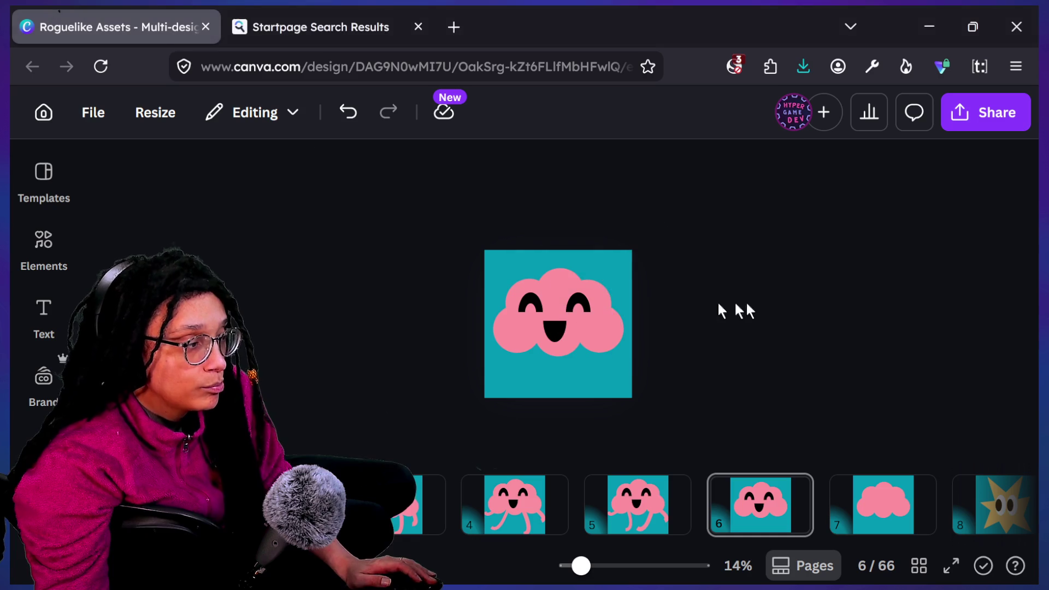
{"action": "scroll", "coordinate": [663, 307], "scroll_direction": "up", "scroll_amount": 3}
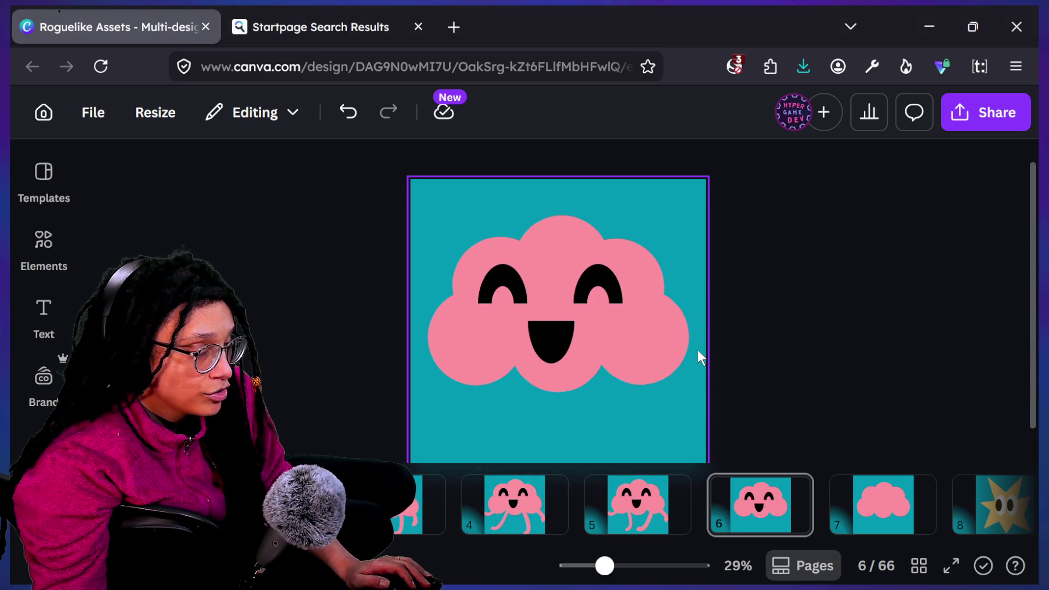
{"action": "mouse_move", "coordinate": [884, 373]}
{"action": "left_mouse_down"}
{"action": "mouse_move", "coordinate": [314, 244]}
{"action": "mouse_move", "coordinate": [337, 211]}
{"action": "left_mouse_up"}
{"action": "left_click", "coordinate": [792, 391]}
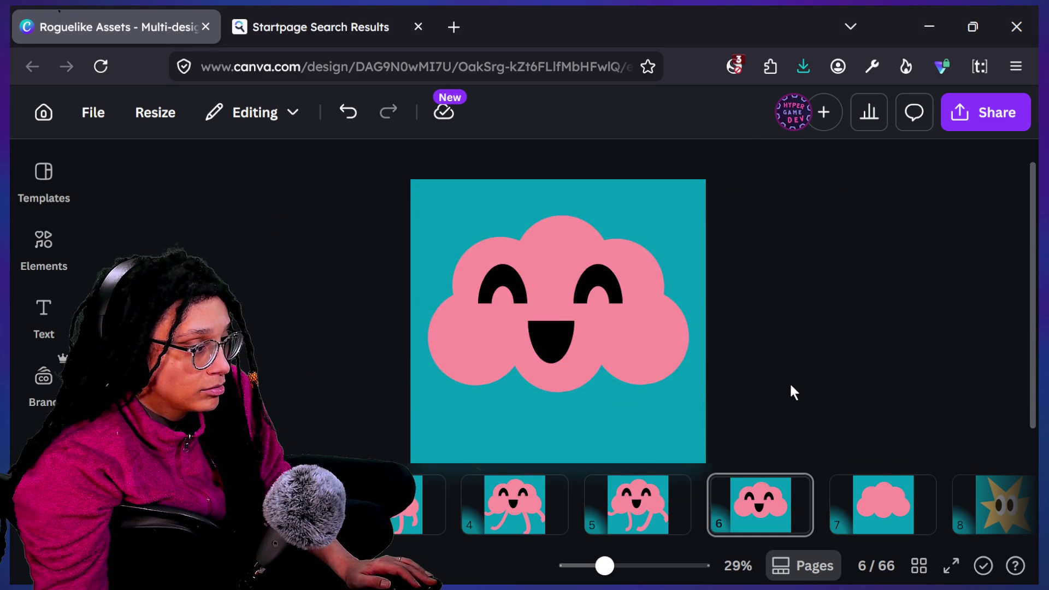
{"action": "mouse_move", "coordinate": [293, 429]}
{"action": "left_mouse_down"}
{"action": "mouse_move", "coordinate": [771, 227]}
{"action": "mouse_move", "coordinate": [317, 418]}
{"action": "left_mouse_up"}
{"action": "left_click", "coordinate": [772, 223]}
{"action": "left_click", "coordinate": [305, 411]}
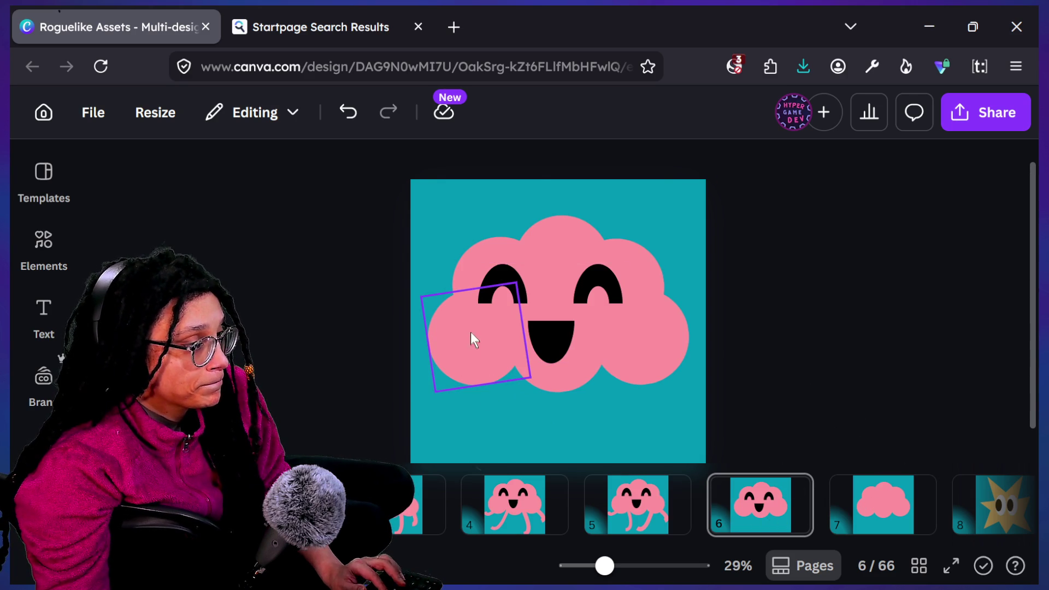
Download only the current page 6 as a PNG.
{"action": "left_click", "coordinate": [518, 309]}
{"action": "scroll", "coordinate": [721, 316], "scroll_direction": "down", "scroll_amount": 3}
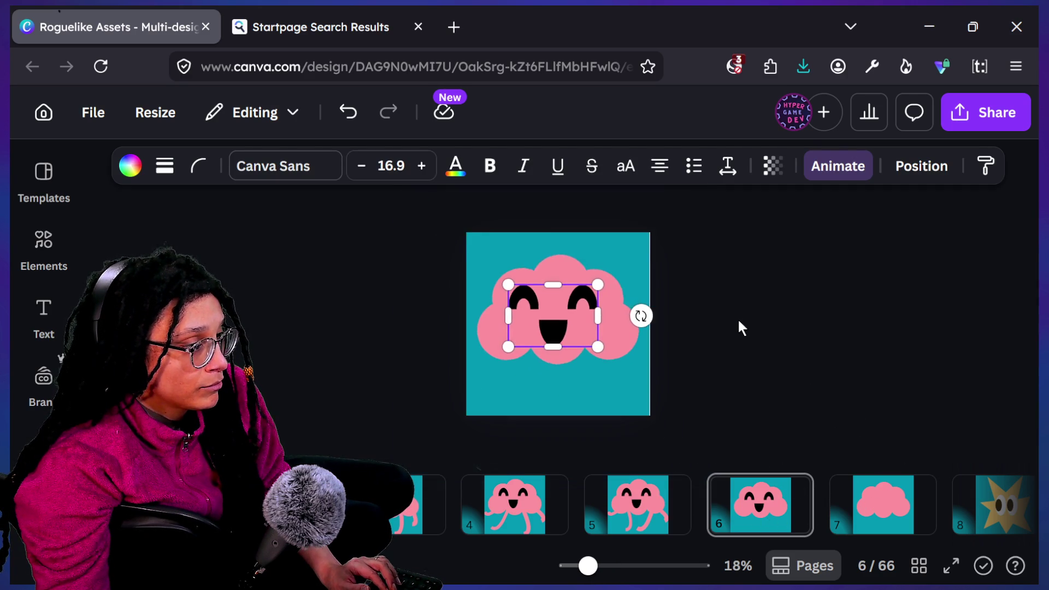
{"action": "left_click", "coordinate": [983, 112]}
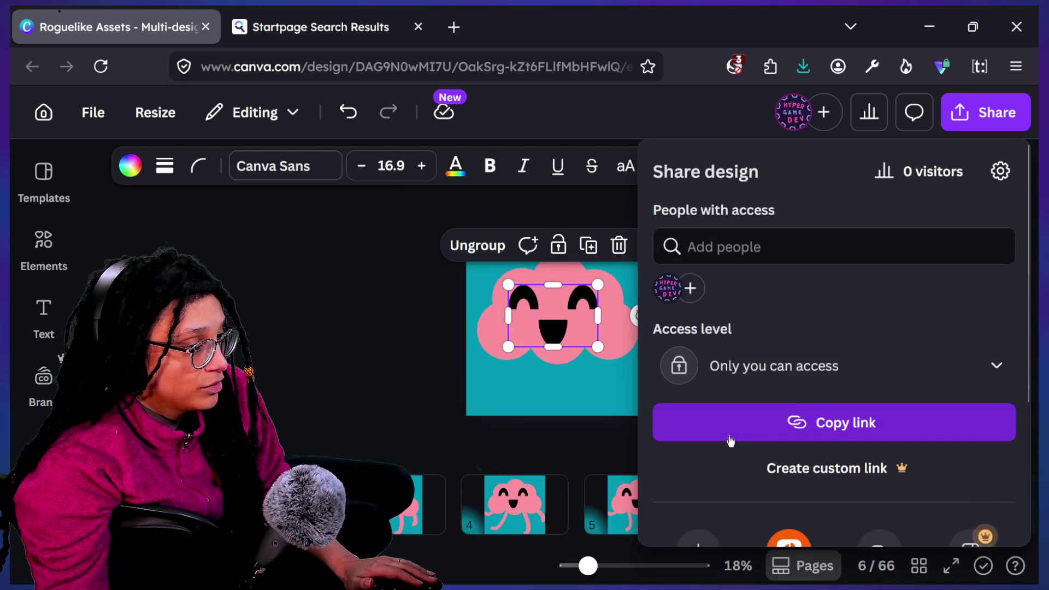
{"action": "scroll", "coordinate": [728, 438], "scroll_direction": "down", "scroll_amount": 3}
{"action": "left_click", "coordinate": [690, 370]}
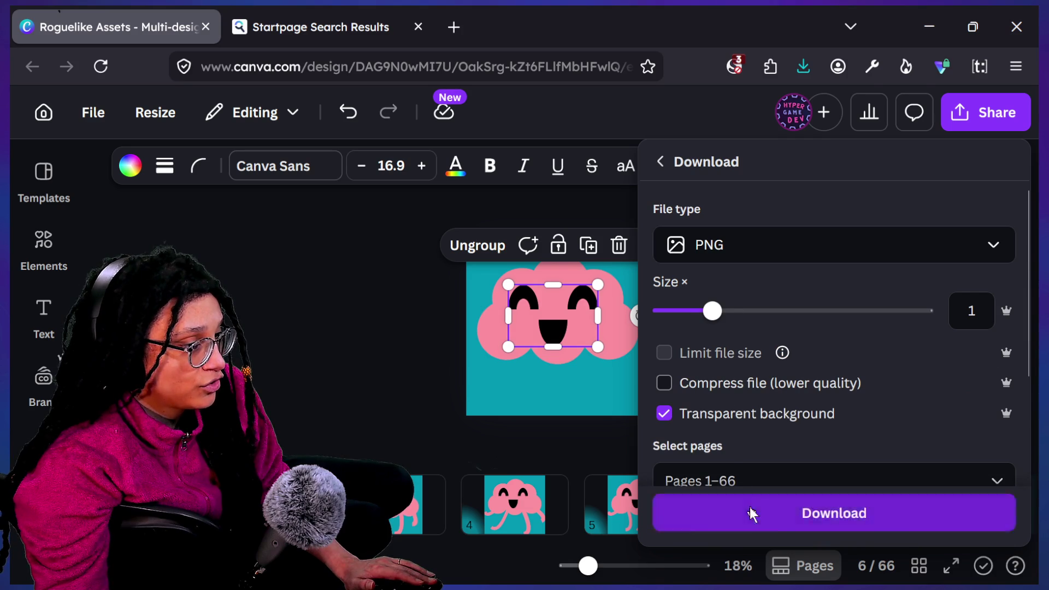
{"action": "scroll", "coordinate": [749, 373], "scroll_direction": "down", "scroll_amount": 2}
{"action": "left_click", "coordinate": [749, 370]}
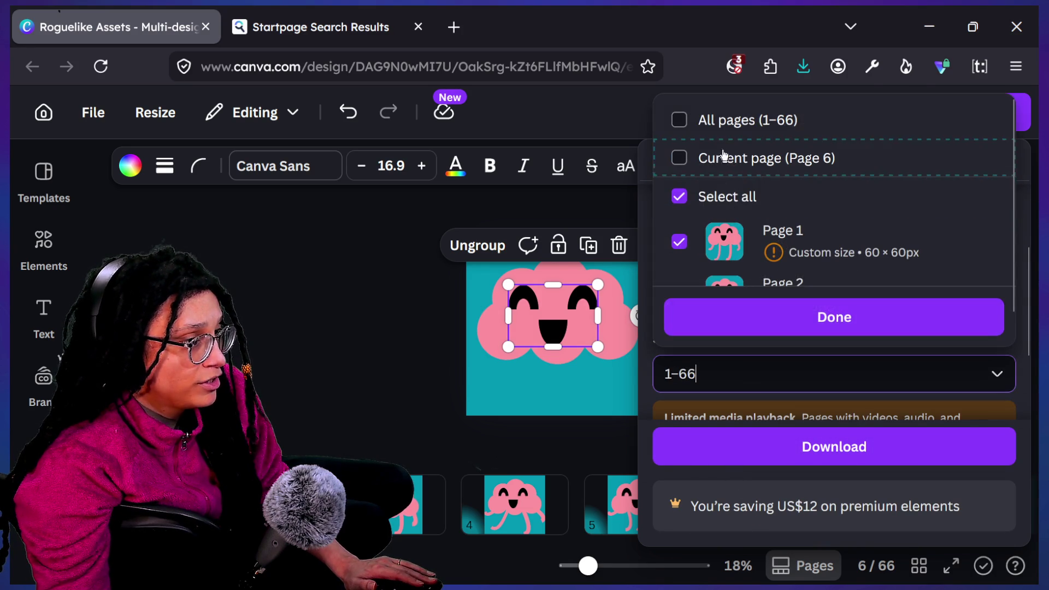
{"action": "left_click", "coordinate": [725, 131]}
{"action": "left_click", "coordinate": [717, 138]}
{"action": "left_click", "coordinate": [719, 164]}
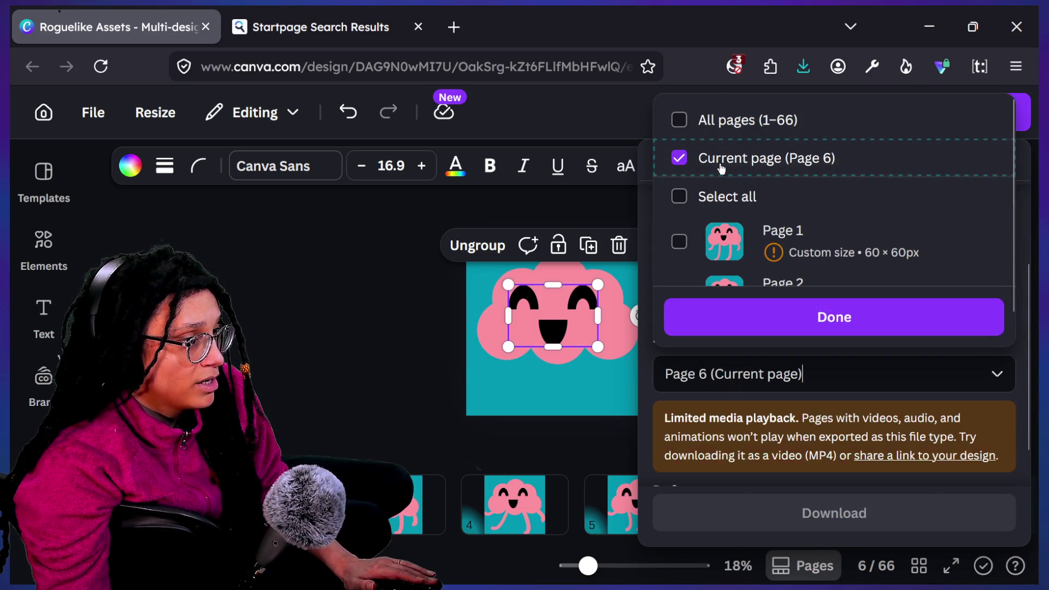
{"action": "left_click", "coordinate": [772, 316]}
{"action": "left_click", "coordinate": [763, 502]}
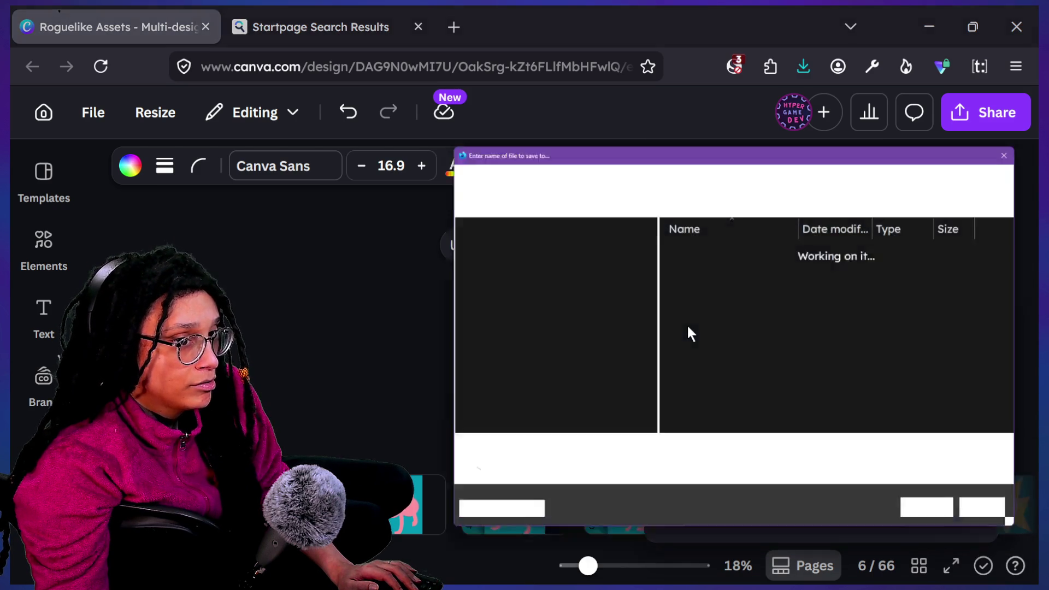
Save it as player-brain-as-window-with-face.png and widen Explorer's Name column.
{"action": "left_click", "coordinate": [727, 277]}
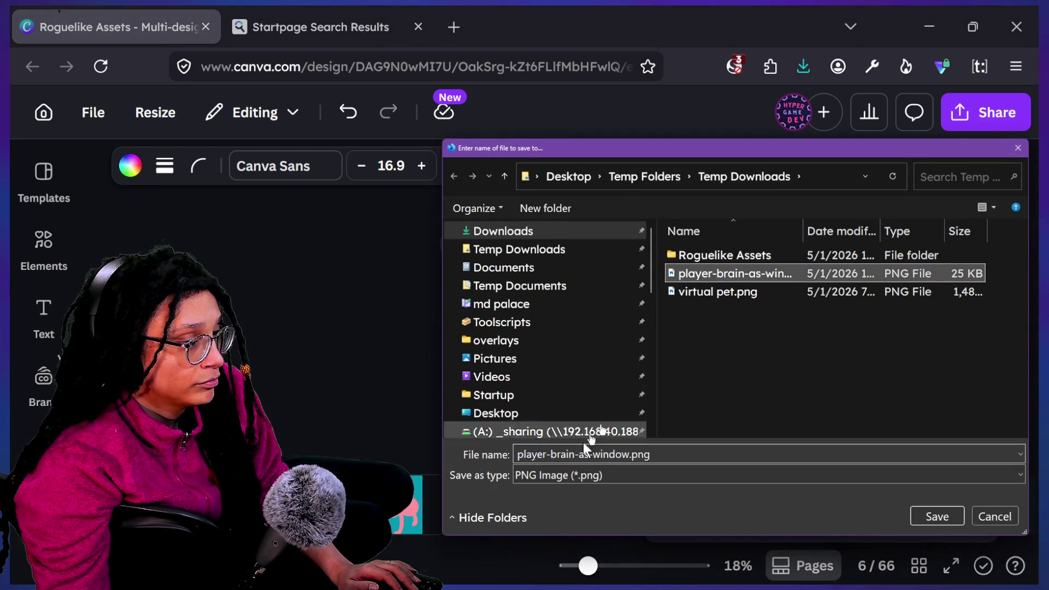
{"action": "left_click", "coordinate": [621, 457]}
{"action": "left_click", "coordinate": [627, 454]}
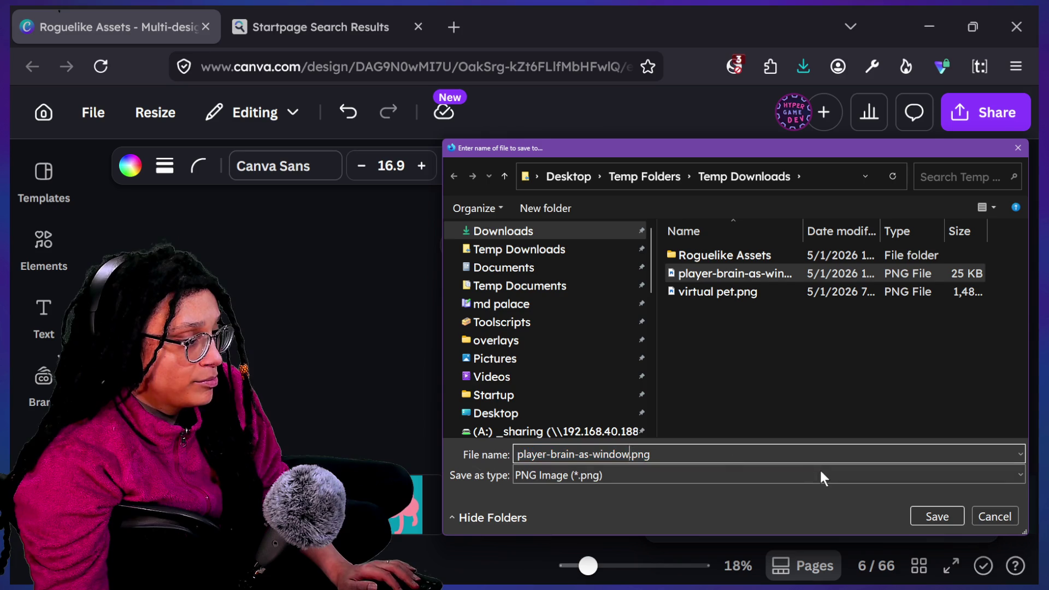
{"action": "type", "text": "-"}
{"action": "type", "text": "-fez"}
{"action": "key", "text": "Return"}
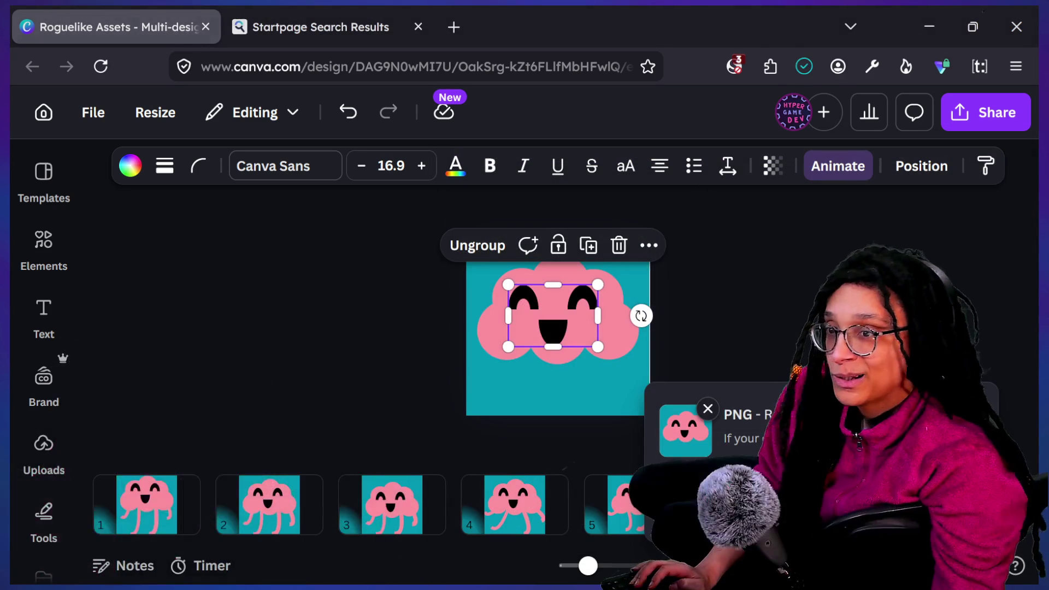
{"action": "key", "text": "alt+Tab"}
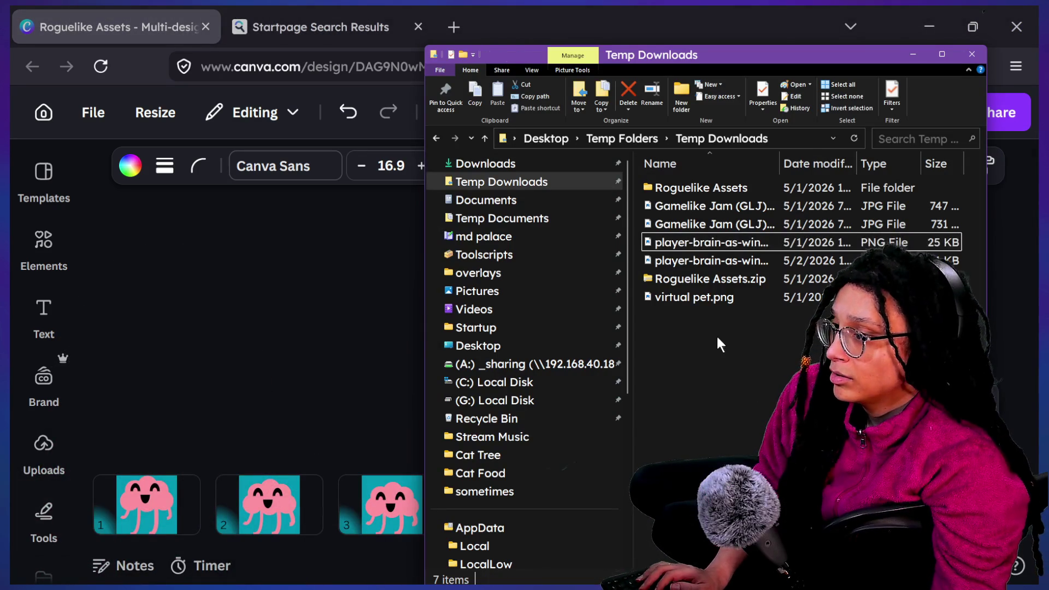
{"action": "double_click", "coordinate": [780, 164]}
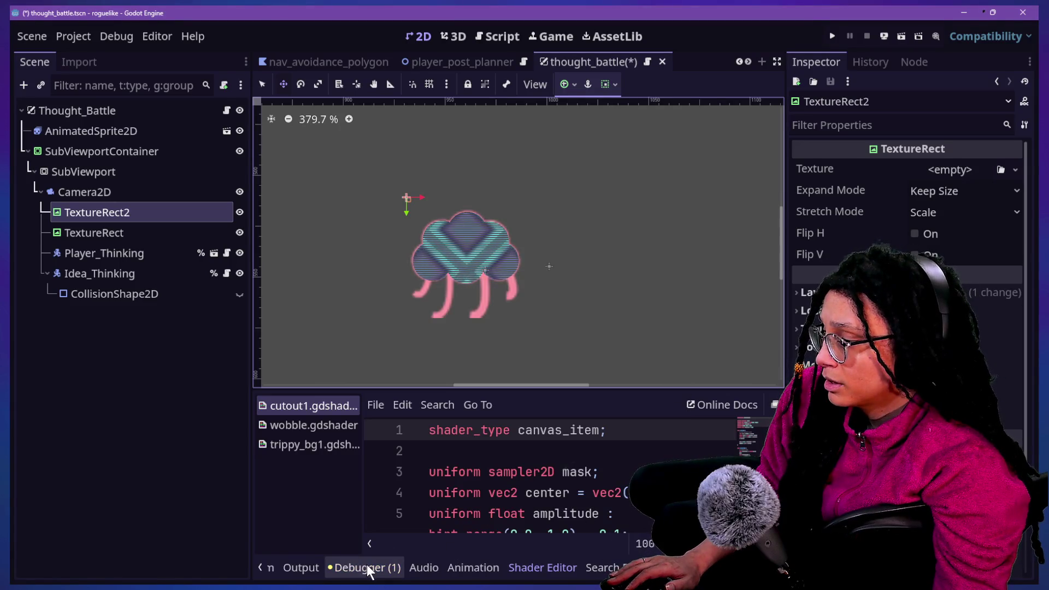
Open the FileSystem dock and try filtering by 'thought', then clear the filter.
{"action": "scroll", "coordinate": [368, 571], "scroll_direction": "up", "scroll_amount": 2}
{"action": "left_click", "coordinate": [309, 569]}
{"action": "left_click", "coordinate": [306, 568]}
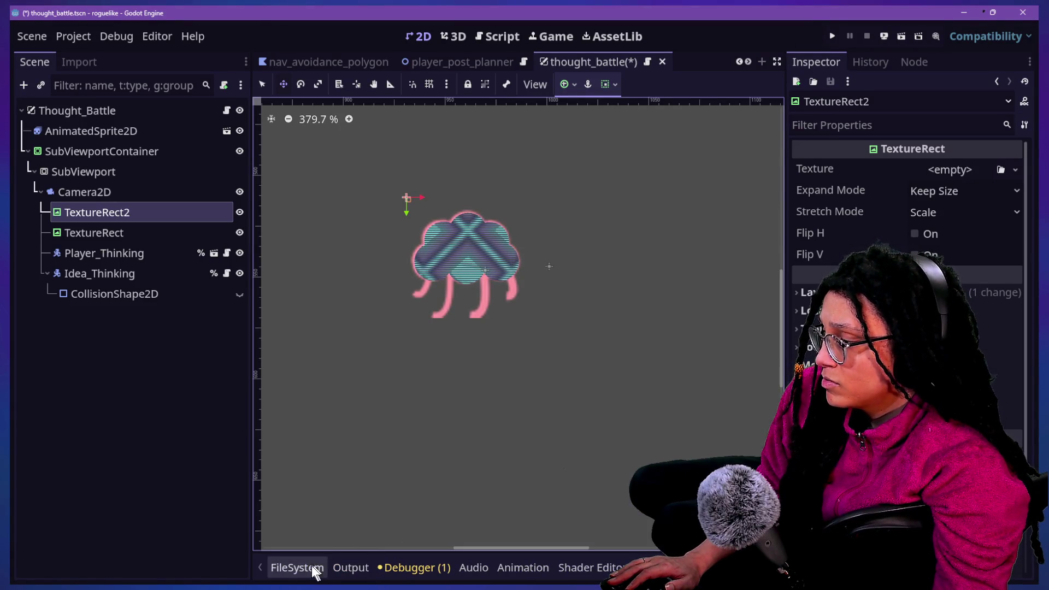
{"action": "left_click", "coordinate": [316, 568]}
{"action": "double_click", "coordinate": [539, 422]}
{"action": "key", "text": "BackSpace"}
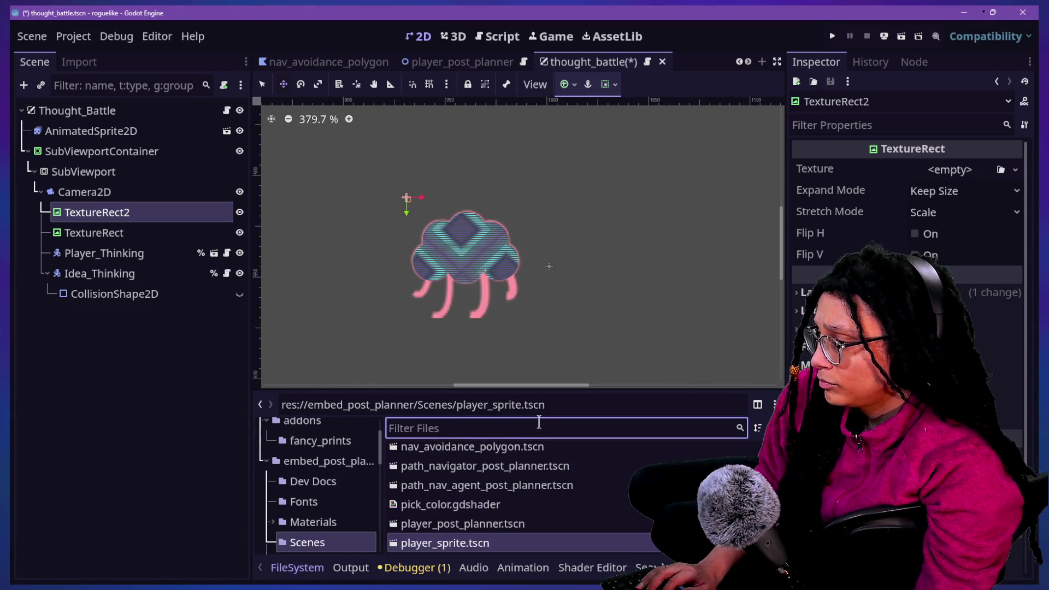
{"action": "type", "text": "thought"}
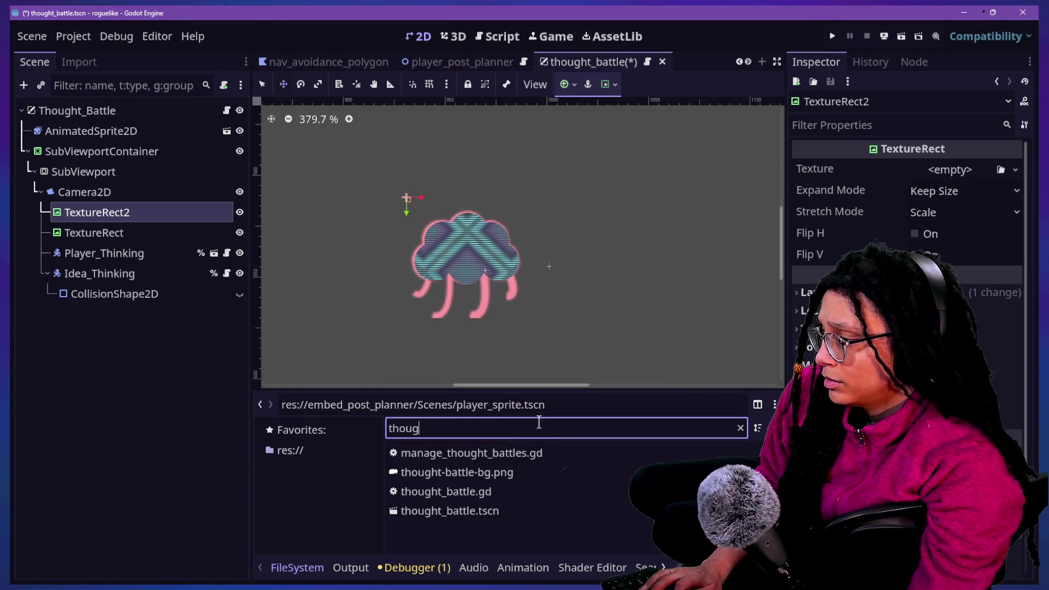
{"action": "double_click", "coordinate": [539, 421]}
{"action": "key", "text": "BackSpace"}
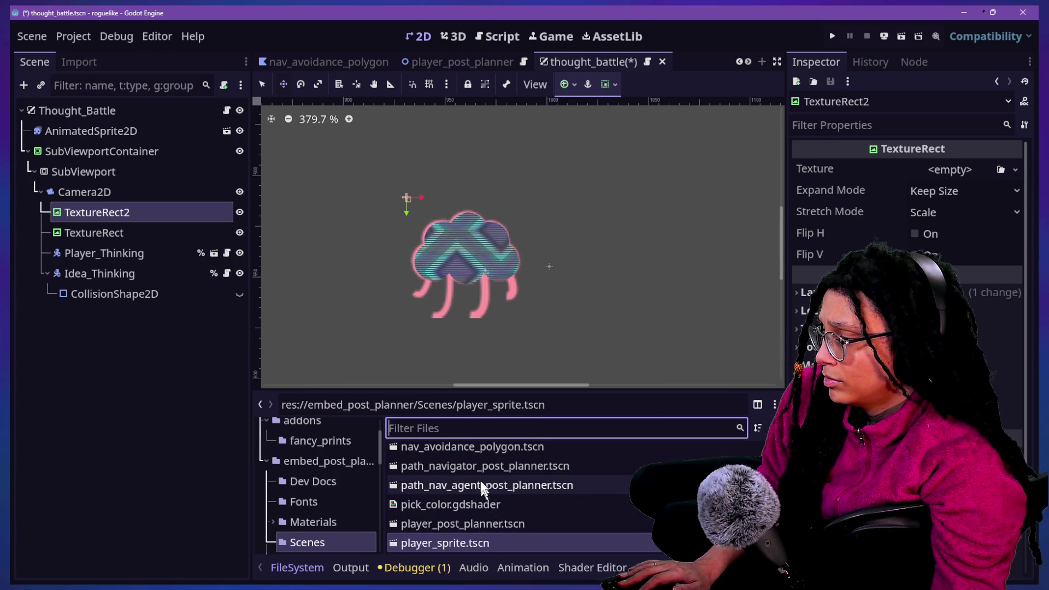
Filter by 'window' and reveal player-brain-as-window.png in its UI folder.
{"action": "type", "text": "with"}
{"action": "key", "text": "BackSpace"}
{"action": "key", "text": "BackSpace"}
{"action": "key", "text": "BackSpace"}
{"action": "type", "text": "window"}
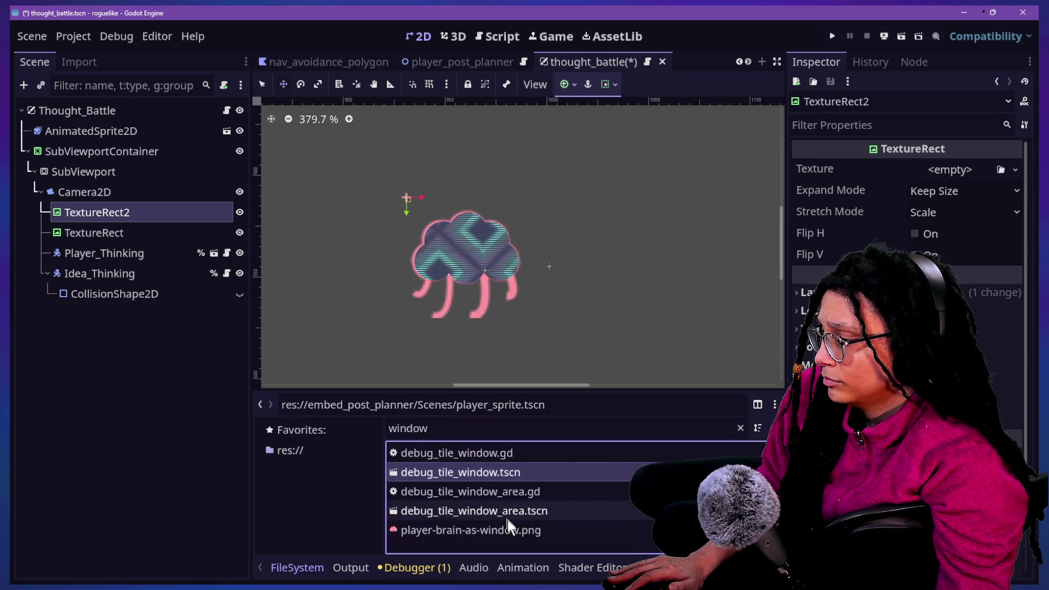
{"action": "left_click", "coordinate": [514, 530]}
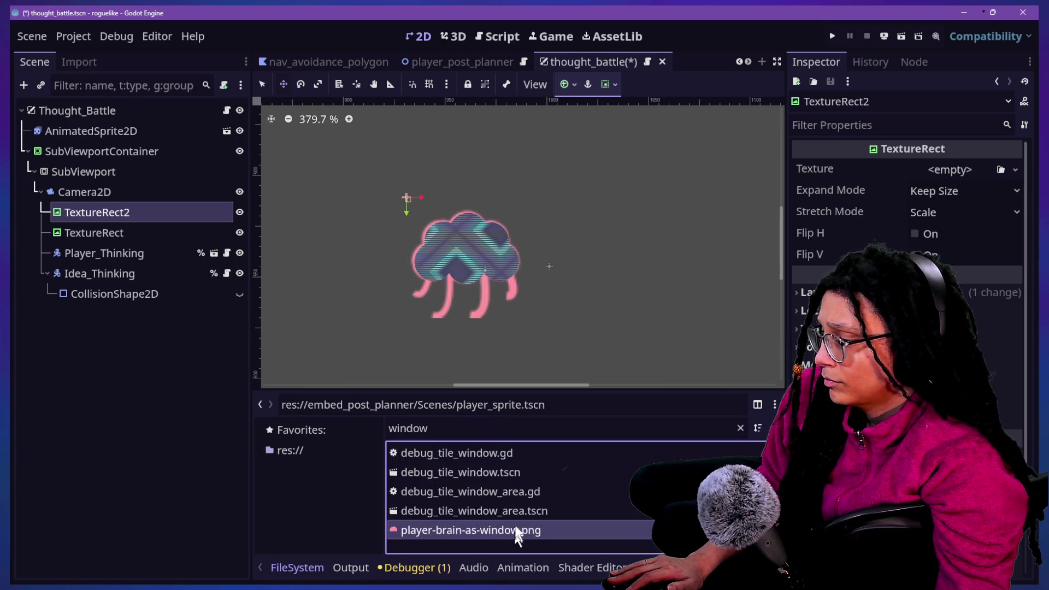
{"action": "left_click", "coordinate": [738, 427]}
{"action": "scroll", "coordinate": [543, 504], "scroll_direction": "down", "scroll_amount": 1}
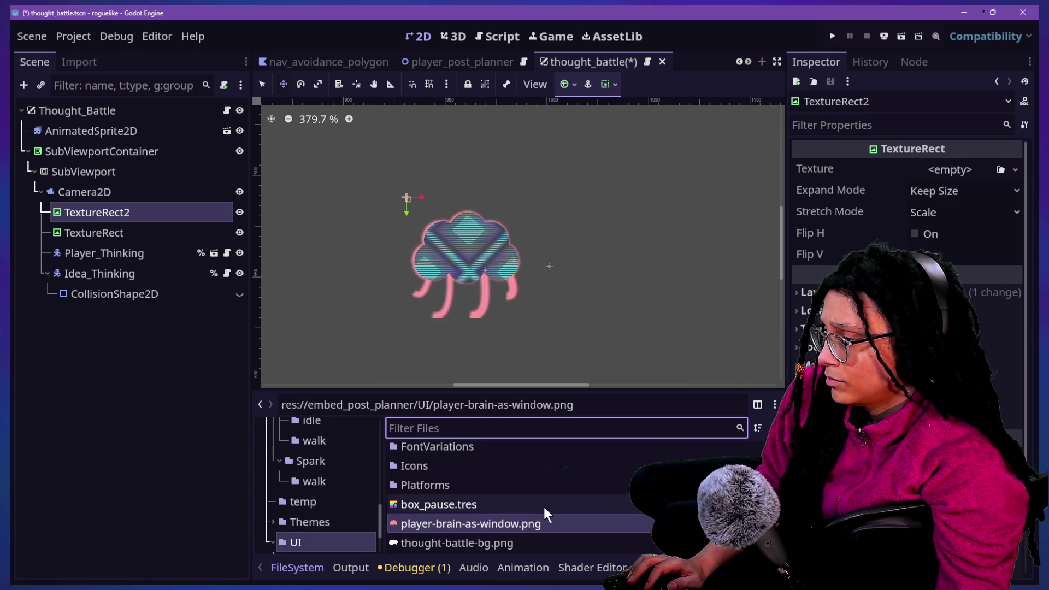
Drag player-brain-as-window-with-face.png from Explorer into the UI folder.
{"action": "key", "text": "alt+Tab"}
{"action": "left_click", "coordinate": [704, 261]}
{"action": "mouse_move", "coordinate": [705, 266]}
{"action": "left_mouse_down"}
{"action": "mouse_move", "coordinate": [414, 563]}
{"action": "mouse_move", "coordinate": [409, 539]}
{"action": "left_mouse_up"}
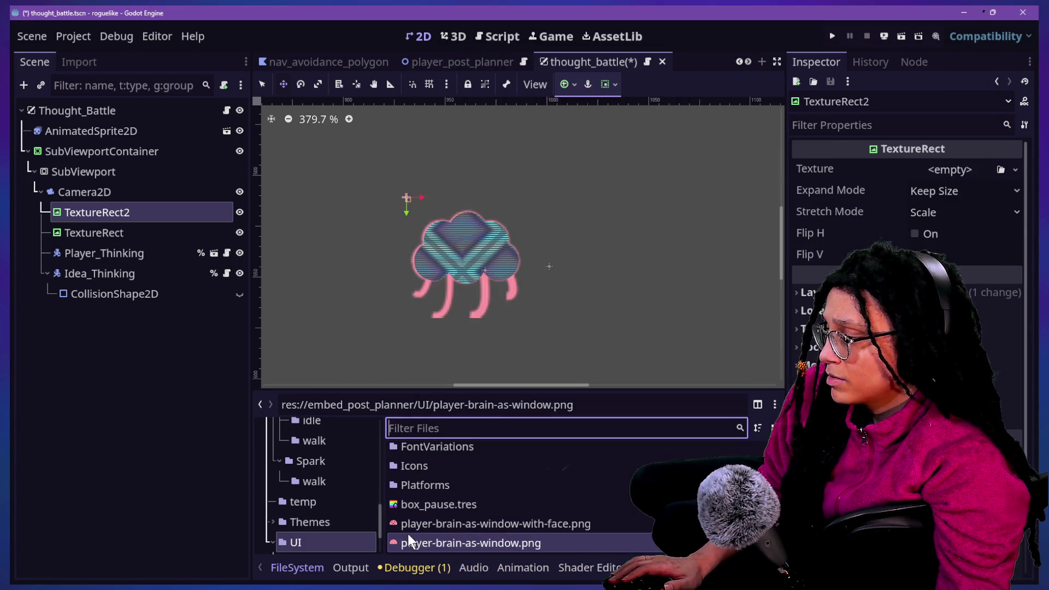
{"action": "left_click", "coordinate": [167, 254]}
{"action": "left_click", "coordinate": [154, 214]}
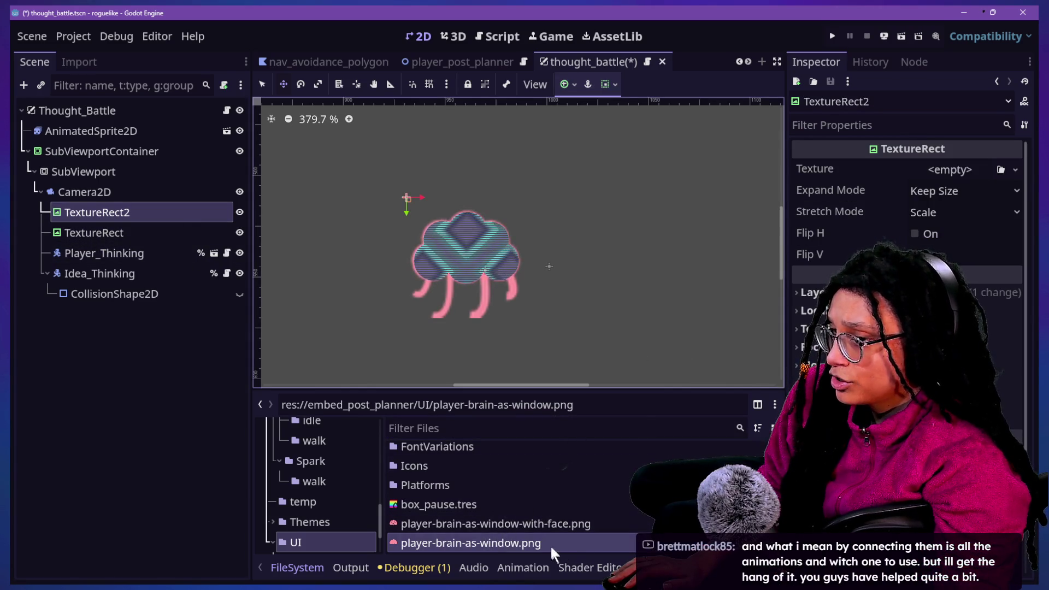
Assign player-brain-as-window-with-face.png as TextureRect2's texture.
{"action": "left_click_drag", "start_coordinate": [568, 543], "coordinate": [912, 390]}
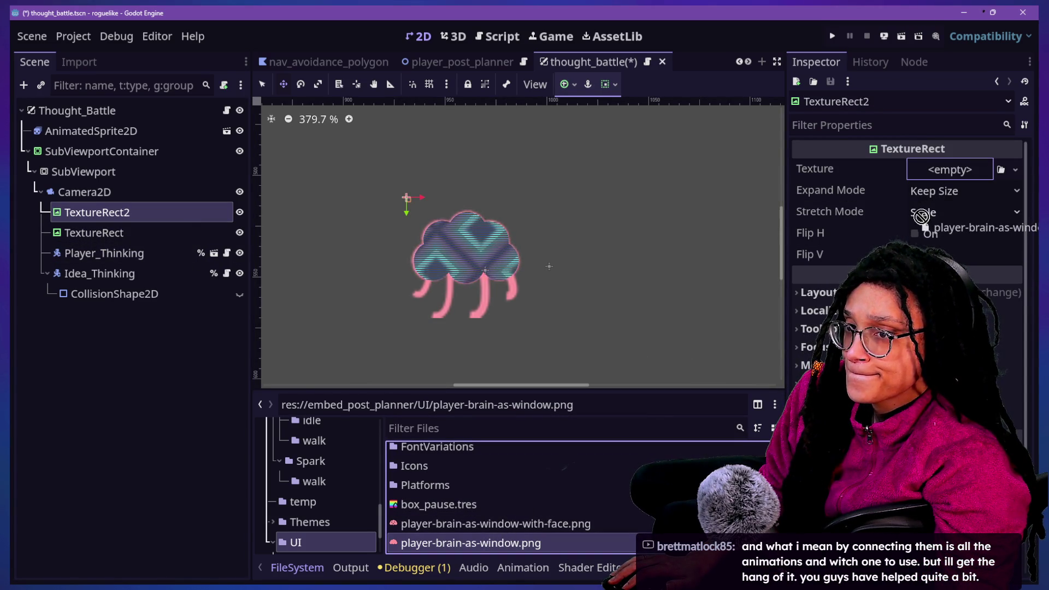
{"action": "mouse_move", "coordinate": [858, 227]}
{"action": "left_mouse_down"}
{"action": "mouse_move", "coordinate": [858, 158]}
{"action": "mouse_move", "coordinate": [878, 138]}
{"action": "mouse_move", "coordinate": [933, 168]}
{"action": "left_mouse_up"}
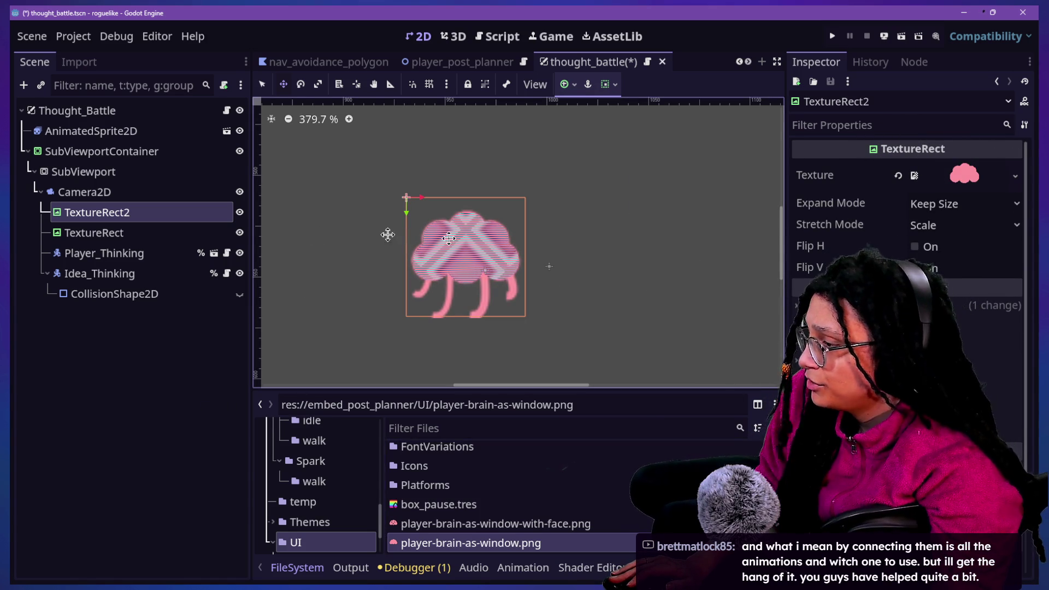
{"action": "mouse_move", "coordinate": [557, 524]}
{"action": "left_mouse_down"}
{"action": "mouse_move", "coordinate": [1000, 147]}
{"action": "mouse_move", "coordinate": [968, 176]}
{"action": "left_mouse_up"}
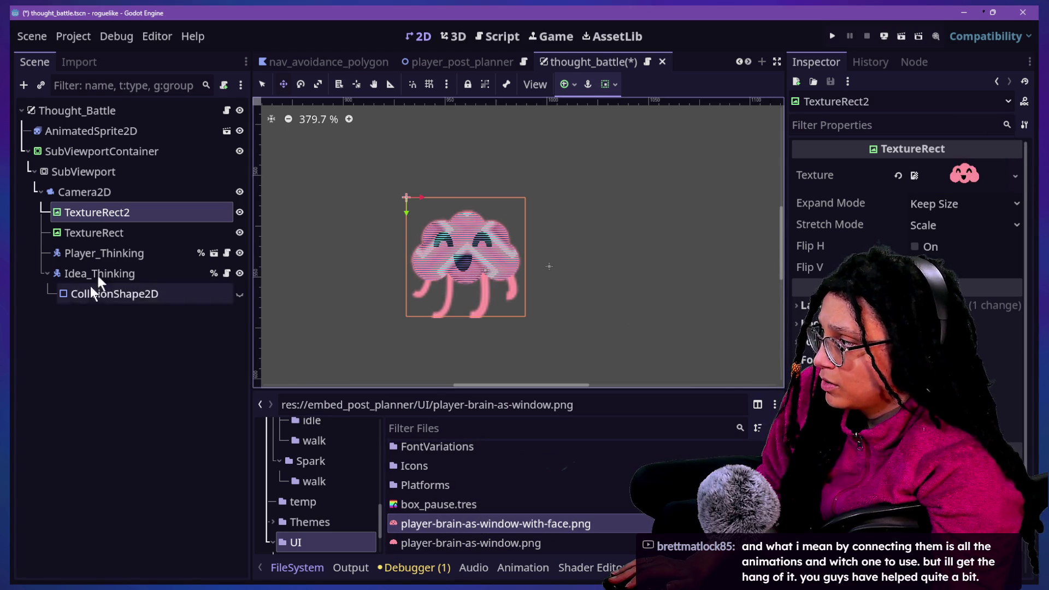
Hide the scanline TextureRect layer and toggle the face layer to compare.
{"action": "left_click", "coordinate": [239, 232]}
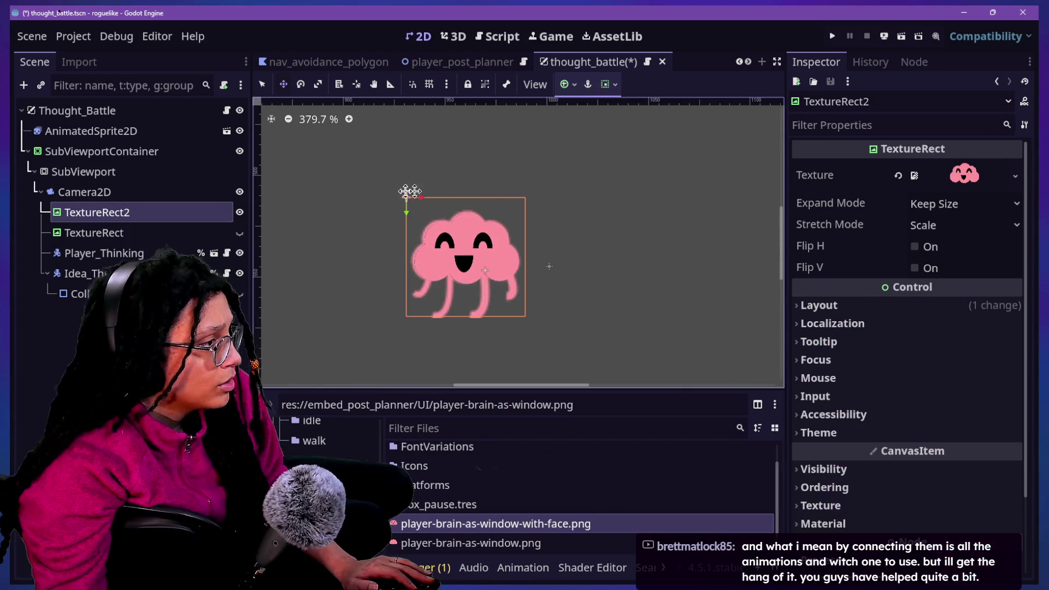
{"action": "scroll", "coordinate": [464, 225], "scroll_direction": "up", "scroll_amount": 7}
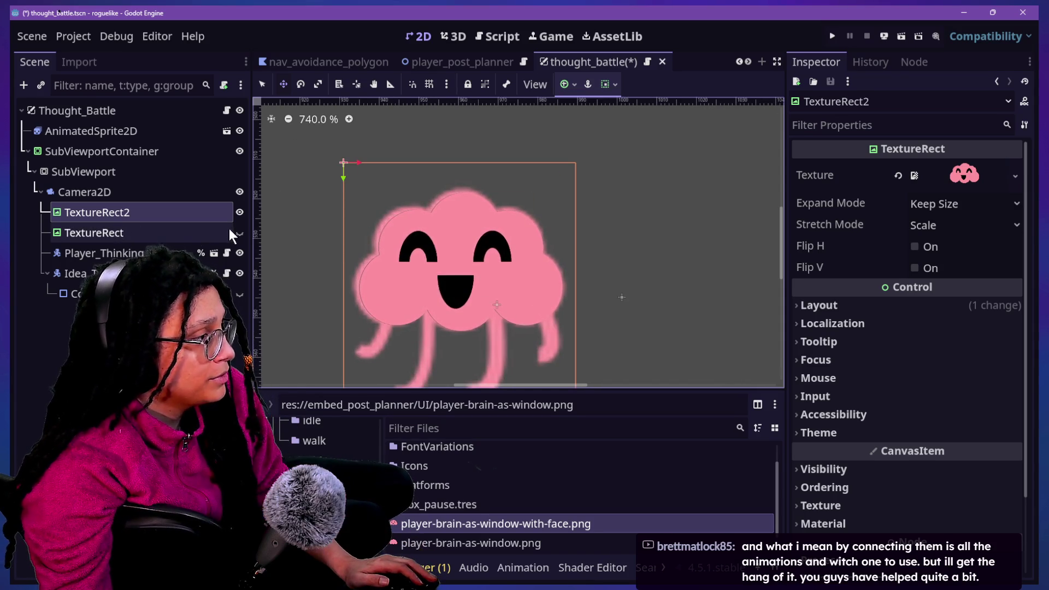
{"action": "left_click", "coordinate": [240, 213]}
{"action": "left_click", "coordinate": [239, 213]}
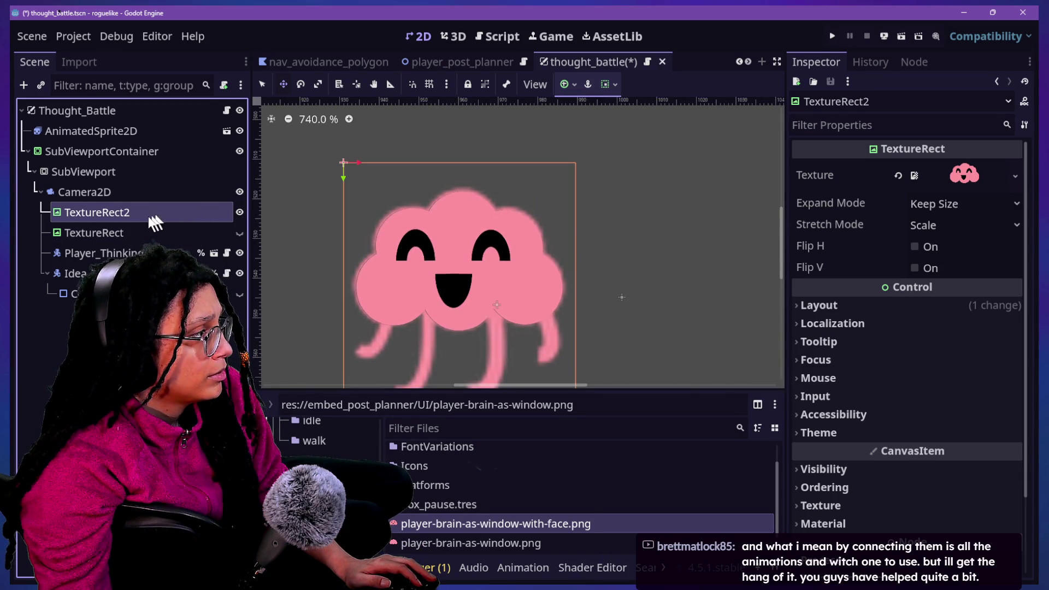
{"action": "left_click", "coordinate": [228, 149]}
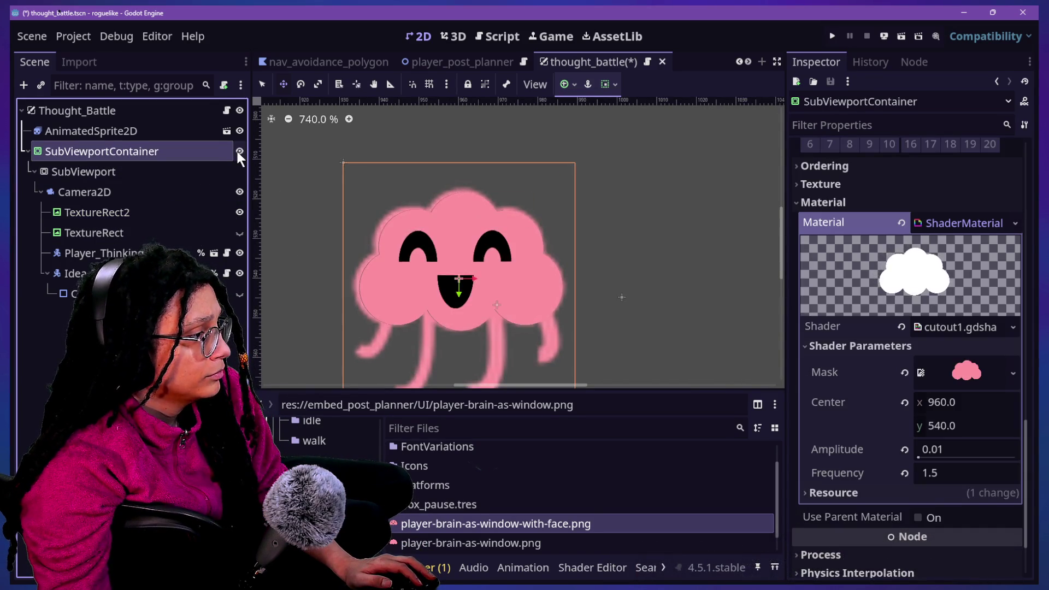
Review TextureRect2's properties and the SubViewportContainer's shader parameters.
{"action": "scroll", "coordinate": [386, 242], "scroll_direction": "down", "scroll_amount": 6}
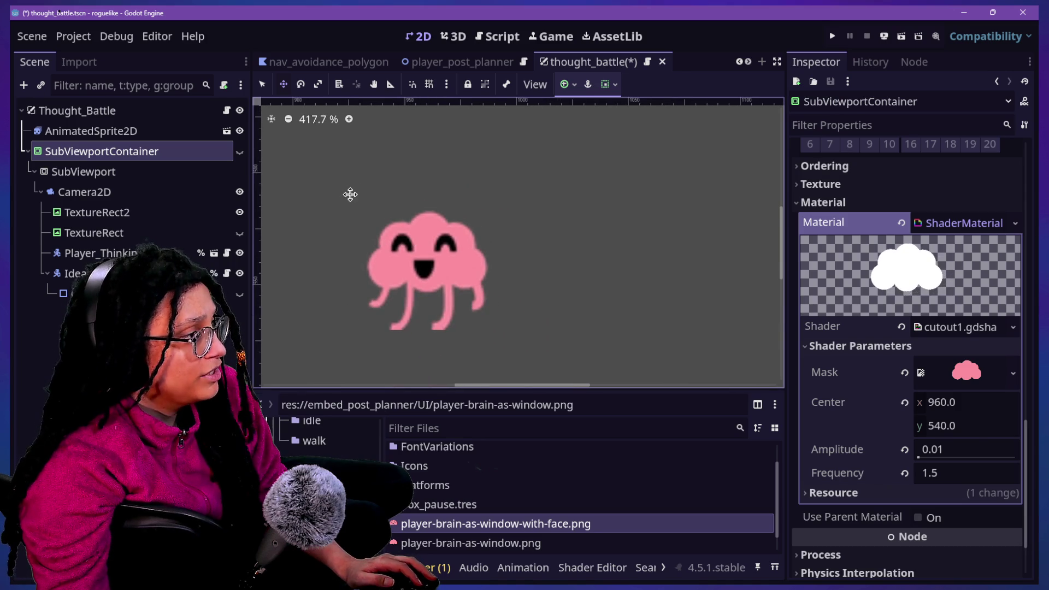
{"action": "scroll", "coordinate": [350, 195], "scroll_direction": "up", "scroll_amount": 3}
{"action": "left_click", "coordinate": [200, 158]}
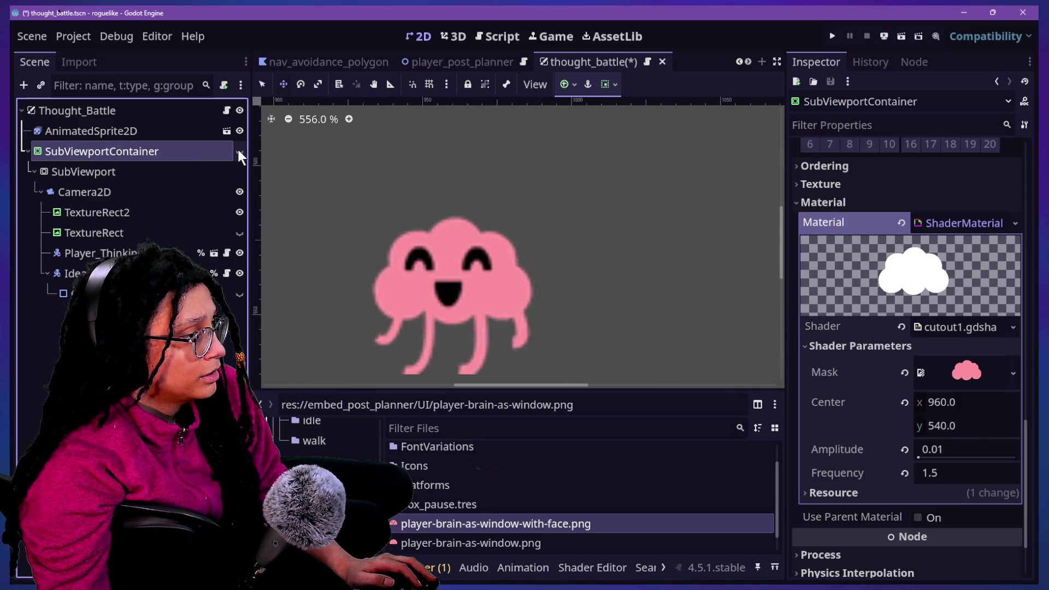
{"action": "left_click", "coordinate": [98, 213]}
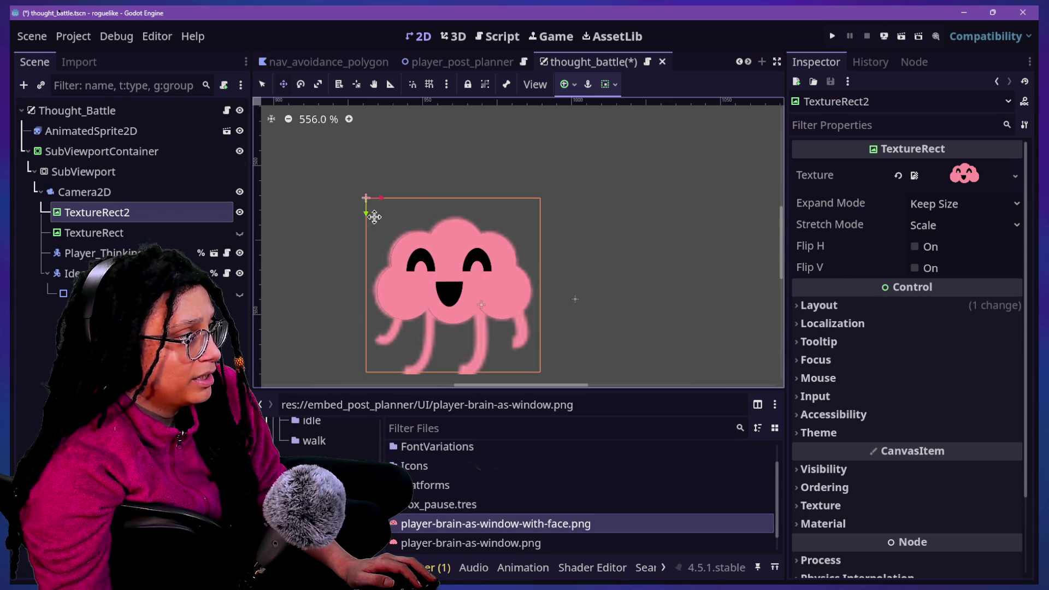
{"action": "left_click", "coordinate": [498, 244]}
{"action": "scroll", "coordinate": [930, 395], "scroll_direction": "down", "scroll_amount": 3}
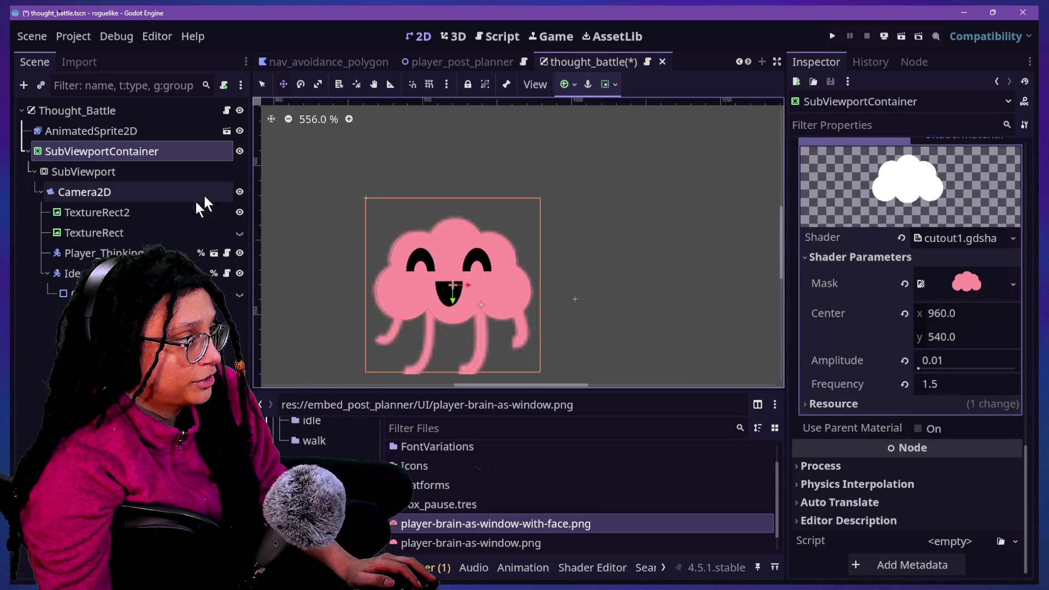
Toggle the SubViewportContainer's visibility to compare the layered brain.
{"action": "left_click", "coordinate": [240, 150]}
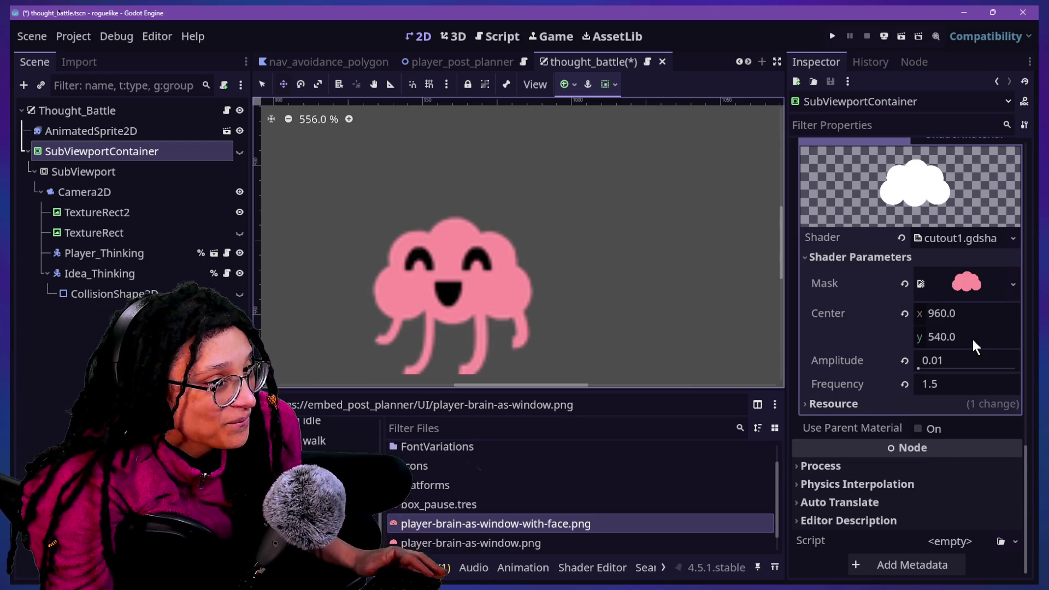
{"action": "scroll", "coordinate": [487, 298], "scroll_direction": "down", "scroll_amount": 3}
{"action": "scroll", "coordinate": [487, 298], "scroll_direction": "up", "scroll_amount": 3}
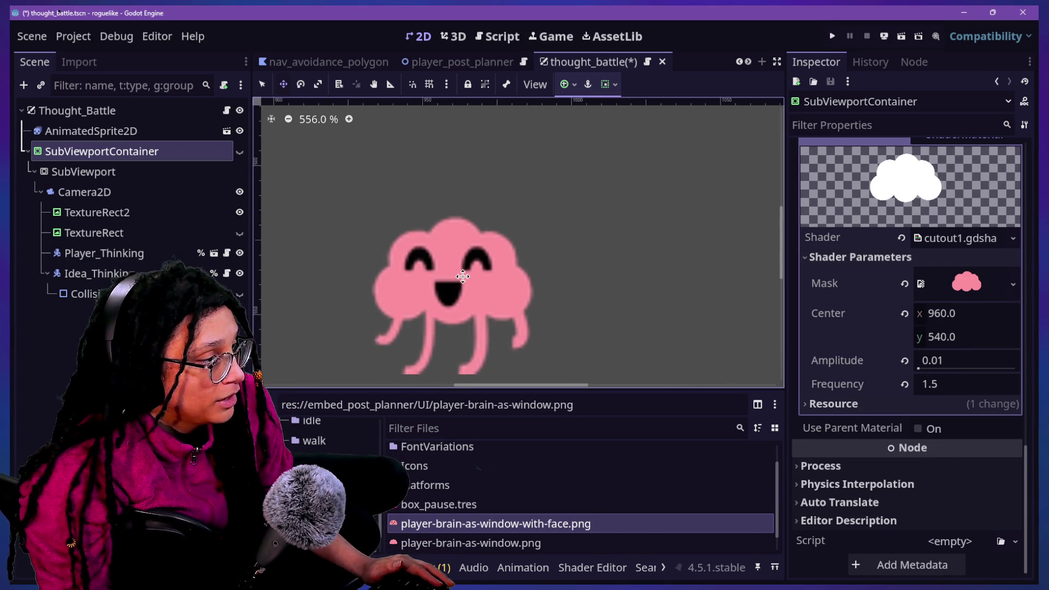
{"action": "scroll", "coordinate": [462, 278], "scroll_direction": "down", "scroll_amount": 20}
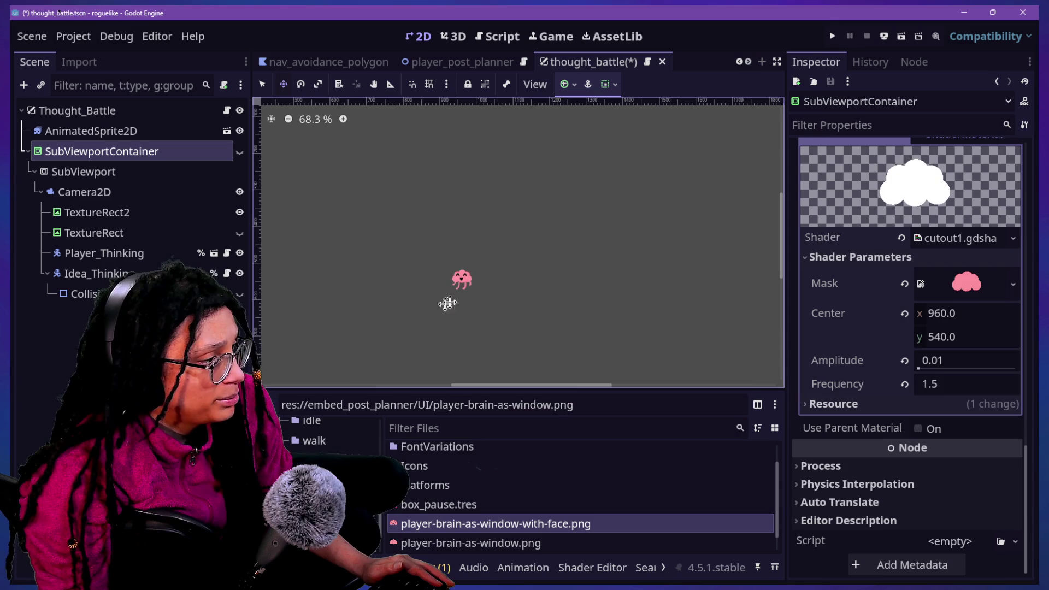
{"action": "scroll", "coordinate": [456, 296], "scroll_direction": "up", "scroll_amount": 10}
{"action": "scroll", "coordinate": [456, 297], "scroll_direction": "down", "scroll_amount": 3}
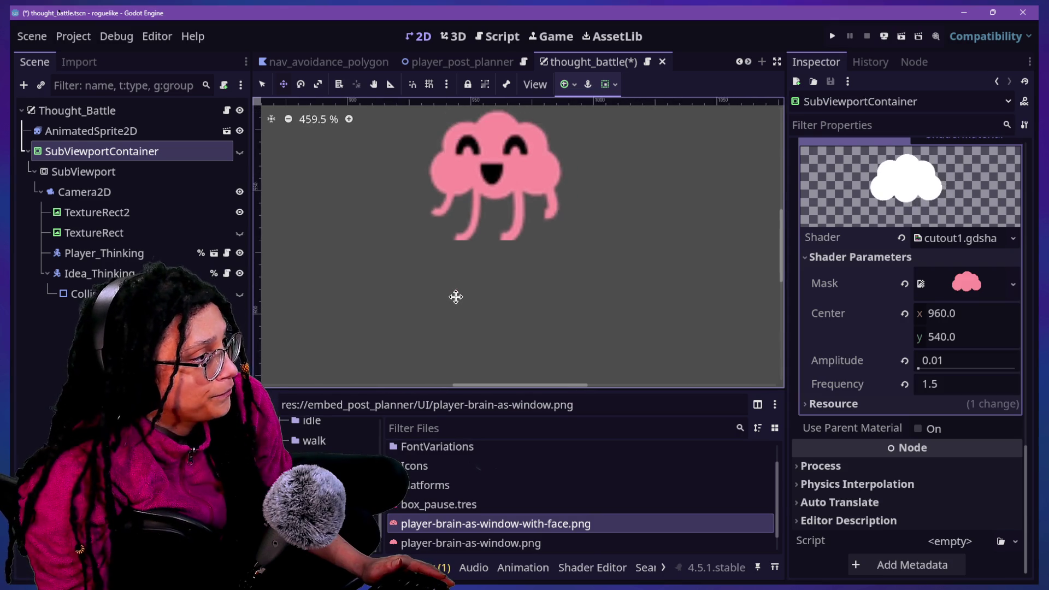
{"action": "scroll", "coordinate": [507, 162], "scroll_direction": "up", "scroll_amount": 2}
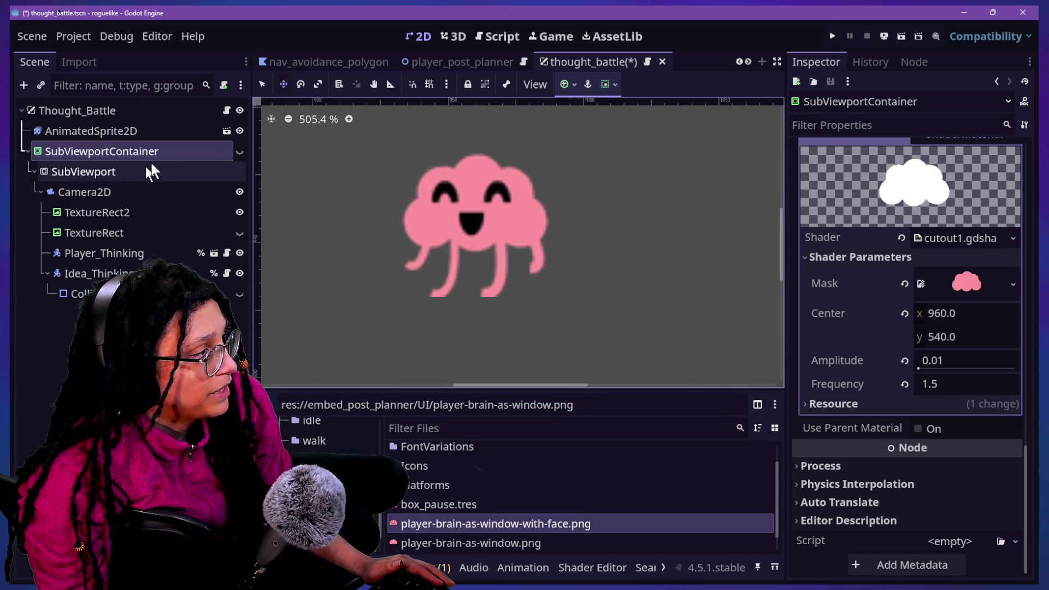
{"action": "left_click", "coordinate": [239, 152]}
{"action": "left_click", "coordinate": [239, 151]}
{"action": "left_click", "coordinate": [239, 152]}
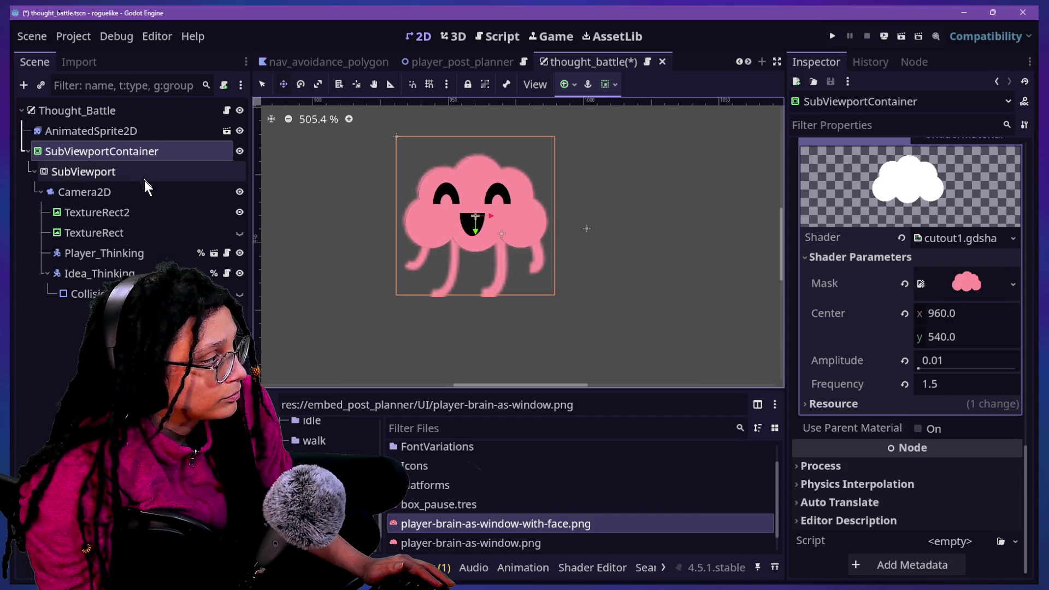
{"action": "scroll", "coordinate": [866, 335], "scroll_direction": "down", "scroll_amount": 5}
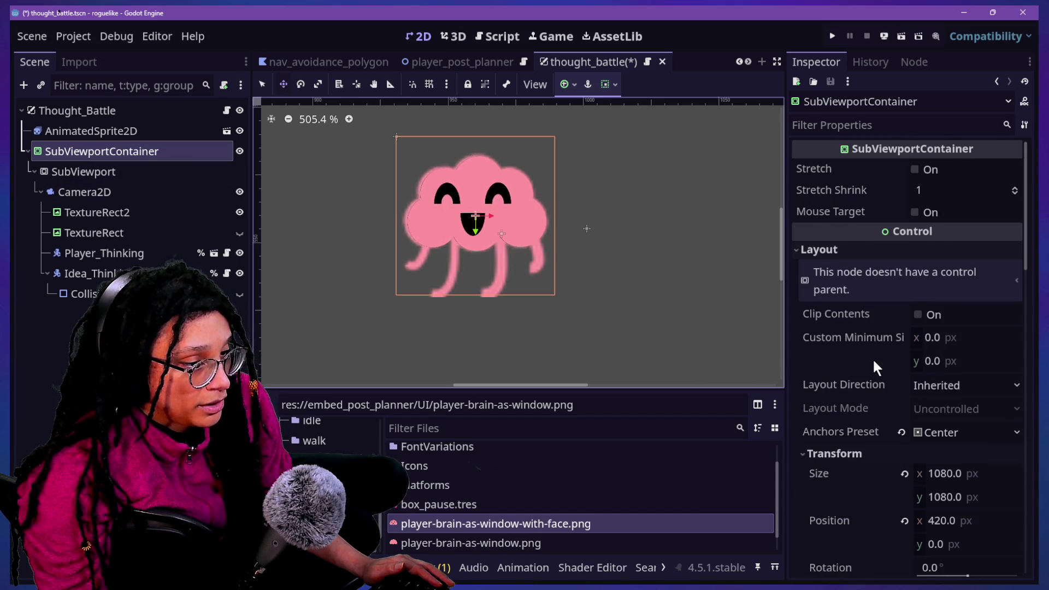
Try a new SubViewportContainer scale and toggle its visibility to compare.
{"action": "scroll", "coordinate": [873, 358], "scroll_direction": "down", "scroll_amount": 2}
{"action": "mouse_move", "coordinate": [952, 480]}
{"action": "left_mouse_down"}
{"action": "mouse_move", "coordinate": [983, 480]}
{"action": "mouse_move", "coordinate": [949, 481]}
{"action": "mouse_move", "coordinate": [964, 480]}
{"action": "left_mouse_up"}
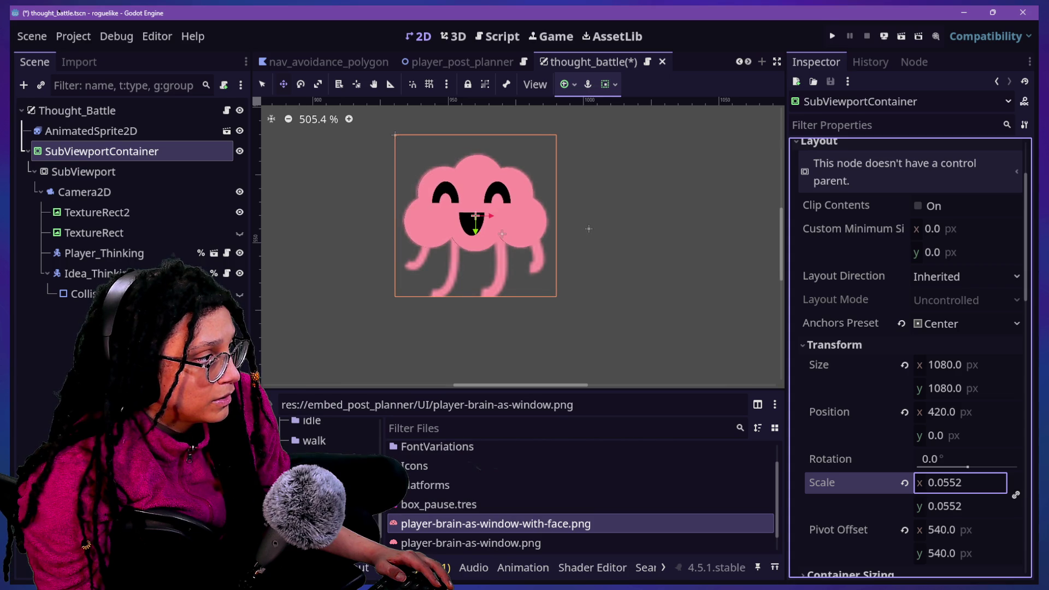
{"action": "left_click", "coordinate": [240, 155]}
{"action": "left_click", "coordinate": [239, 151]}
{"action": "left_click", "coordinate": [240, 152]}
{"action": "left_click", "coordinate": [239, 152]}
{"action": "left_click", "coordinate": [238, 152]}
{"action": "left_click", "coordinate": [239, 152]}
{"action": "left_click", "coordinate": [239, 153]}
{"action": "left_click", "coordinate": [239, 153]}
{"action": "left_click", "coordinate": [239, 153]}
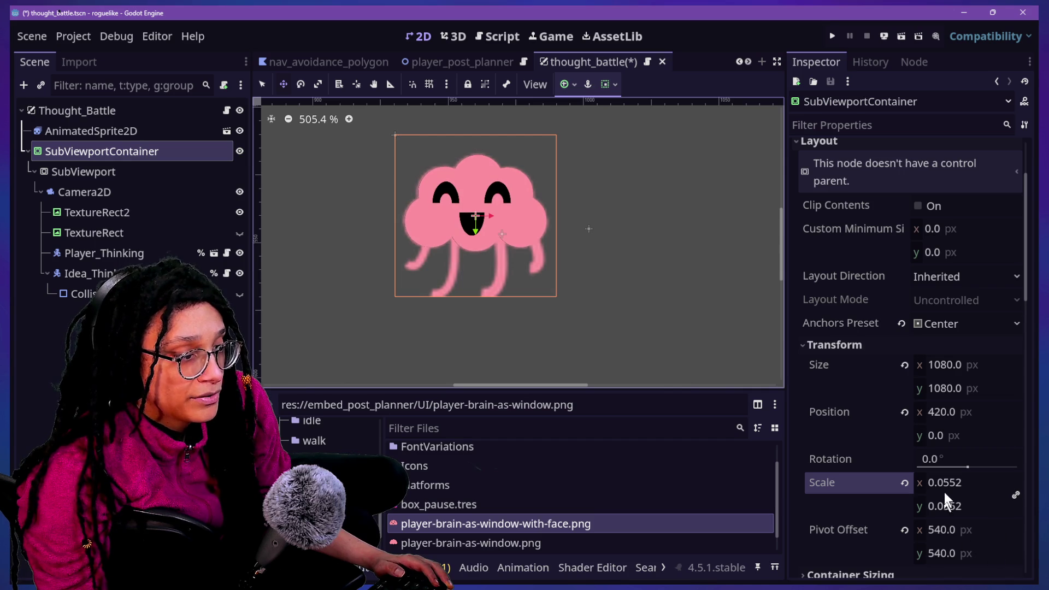
Try enlarging the scale to about 0.43, undoing back to 0.0552 each time.
{"action": "left_click_drag", "start_coordinate": [946, 482], "coordinate": [1027, 482]}
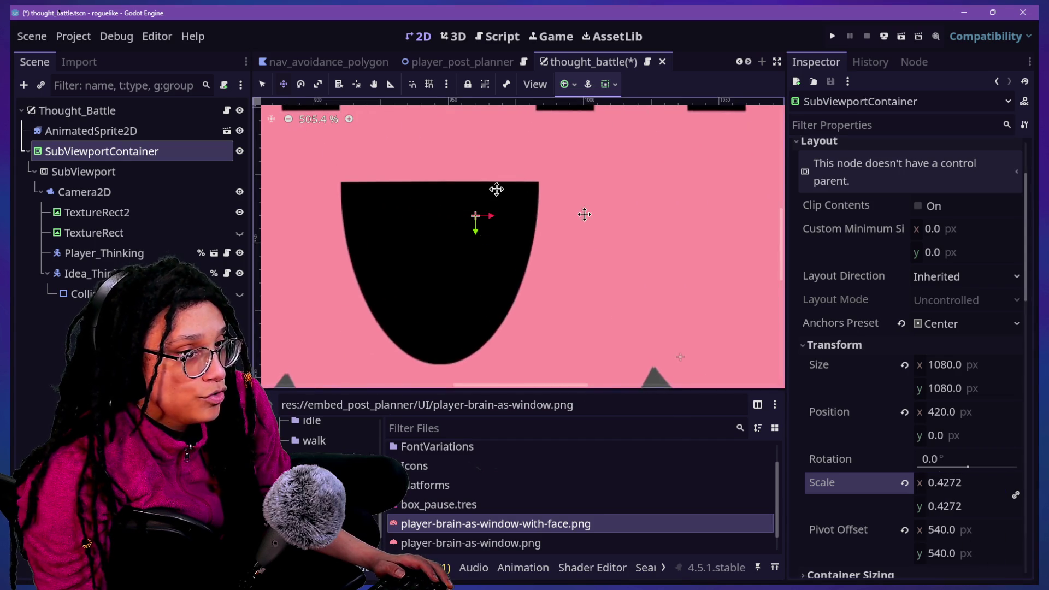
{"action": "scroll", "coordinate": [438, 204], "scroll_direction": "down", "scroll_amount": 10}
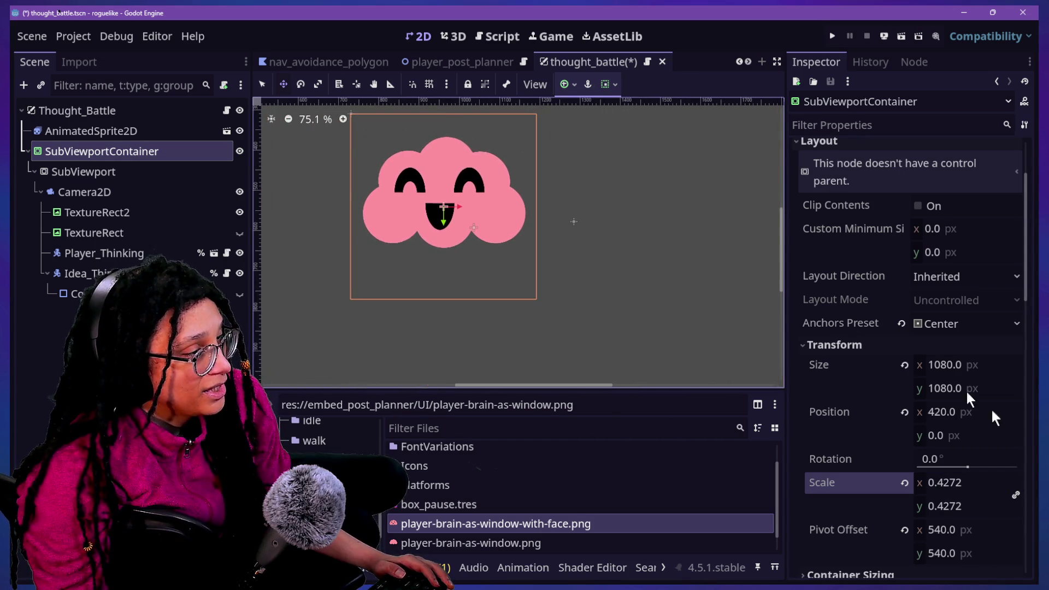
{"action": "key", "text": "ctrl+z"}
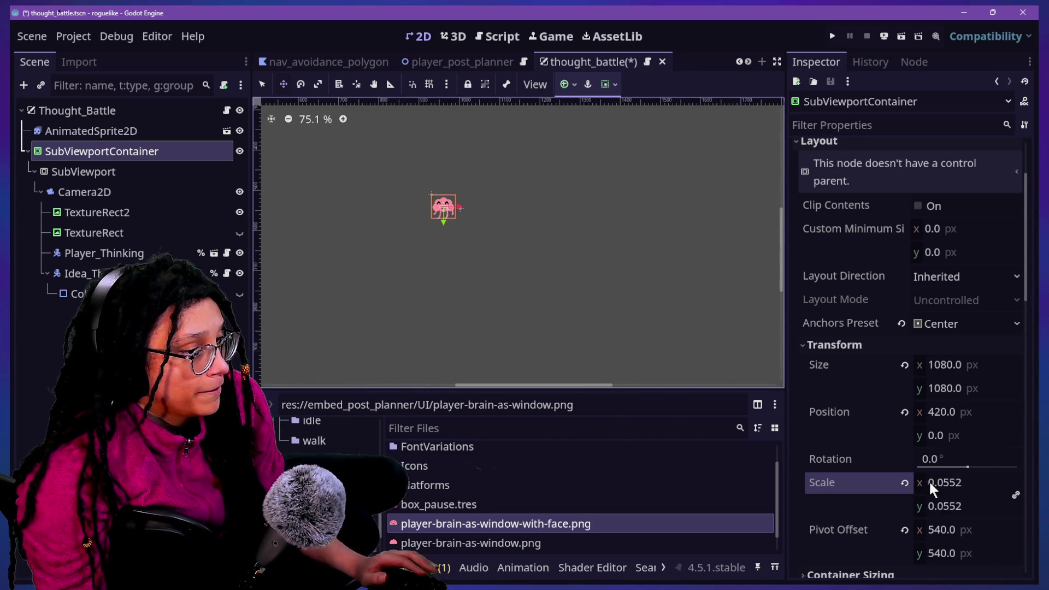
{"action": "left_click", "coordinate": [945, 482]}
{"action": "left_click_drag", "start_coordinate": [945, 483], "coordinate": [1000, 483]}
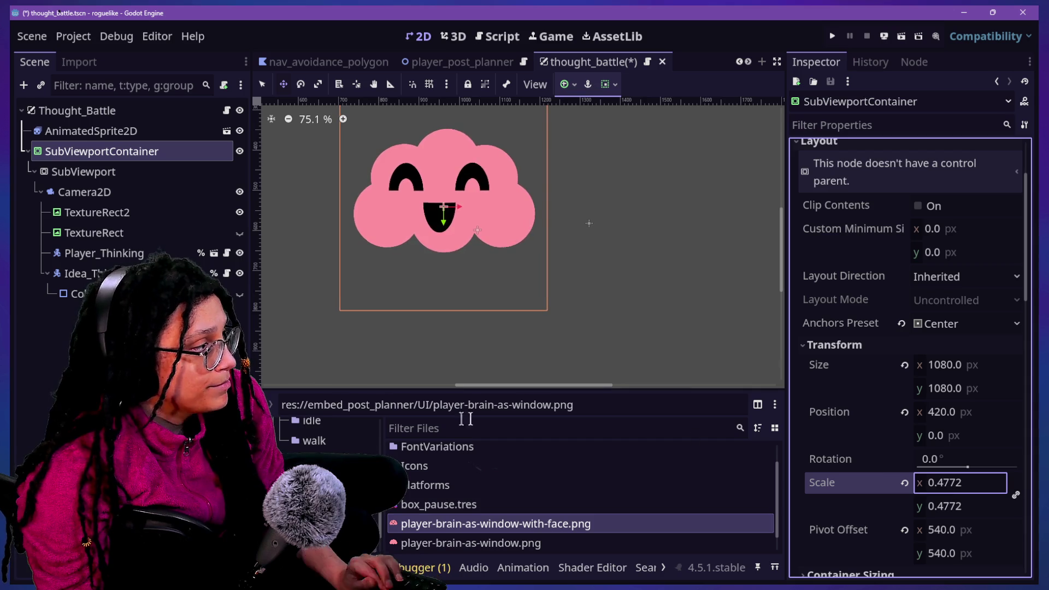
{"action": "key", "text": "ctrl+z"}
{"action": "left_click", "coordinate": [221, 232]}
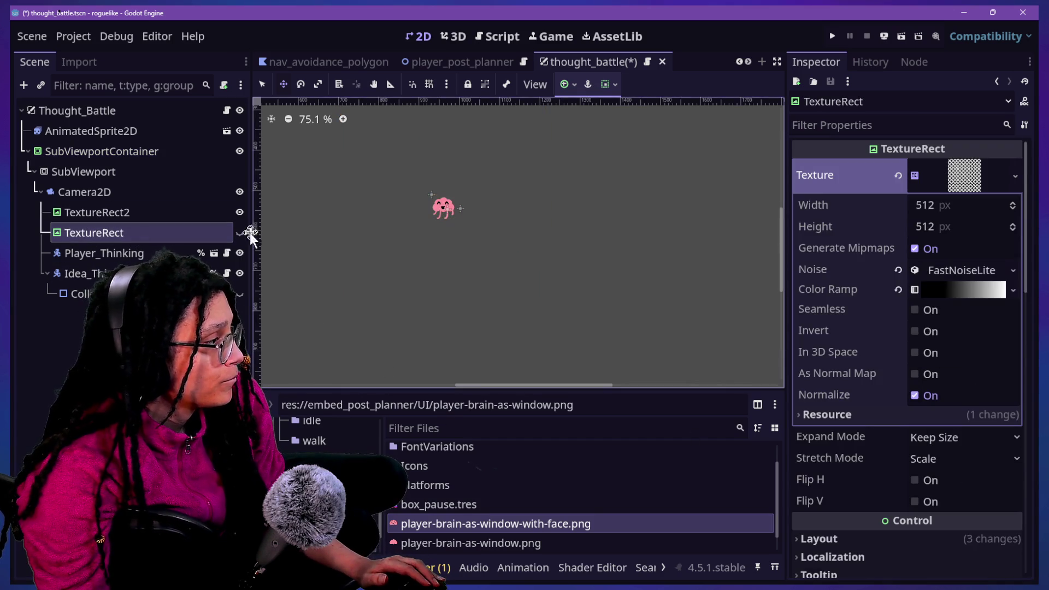
Try dragging the plain player-brain-as-window.png image into the scene.
{"action": "double_click", "coordinate": [197, 234]}
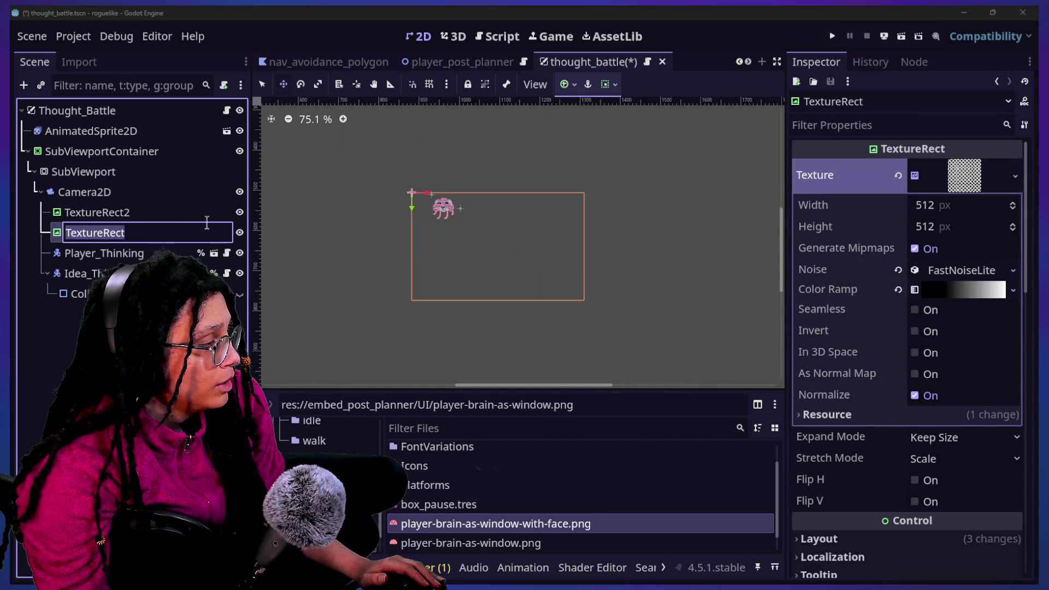
{"action": "left_click", "coordinate": [110, 212]}
{"action": "left_click", "coordinate": [494, 295]}
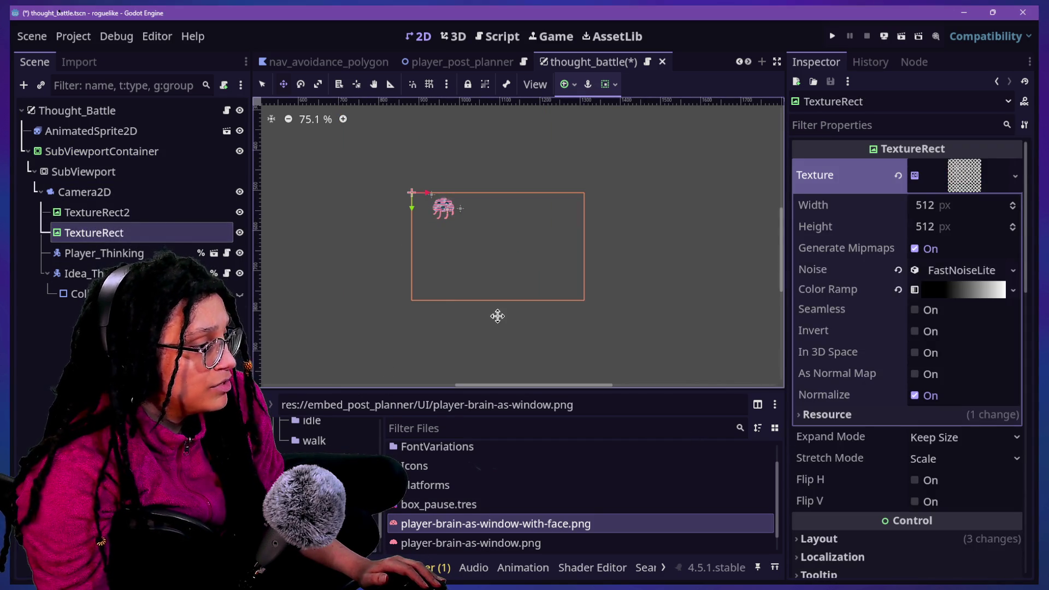
{"action": "left_click", "coordinate": [498, 542]}
{"action": "left_click_drag", "start_coordinate": [540, 542], "coordinate": [339, 162]}
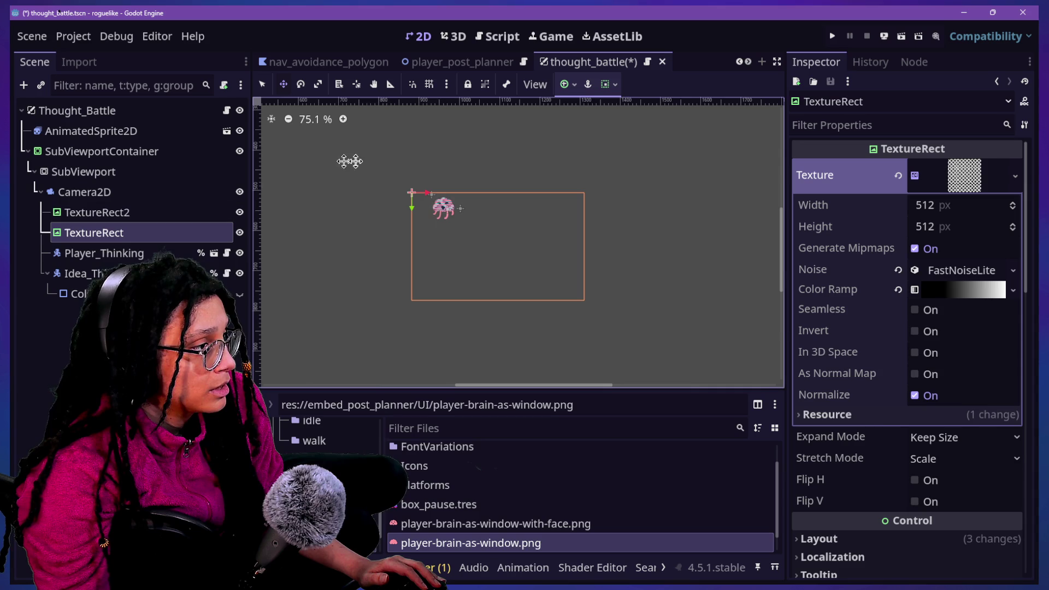
{"action": "scroll", "coordinate": [394, 175], "scroll_direction": "up", "scroll_amount": 4}
Rename the TextureRect2 node to Brain-With-Face.
{"action": "left_click", "coordinate": [55, 232]}
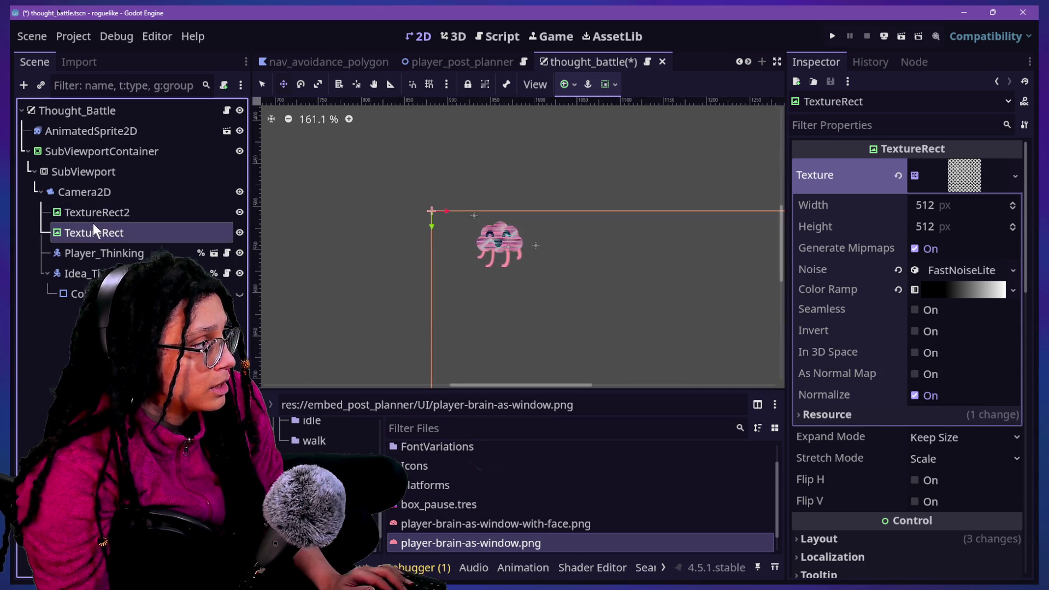
{"action": "double_click", "coordinate": [100, 217]}
{"action": "left_click", "coordinate": [210, 209]}
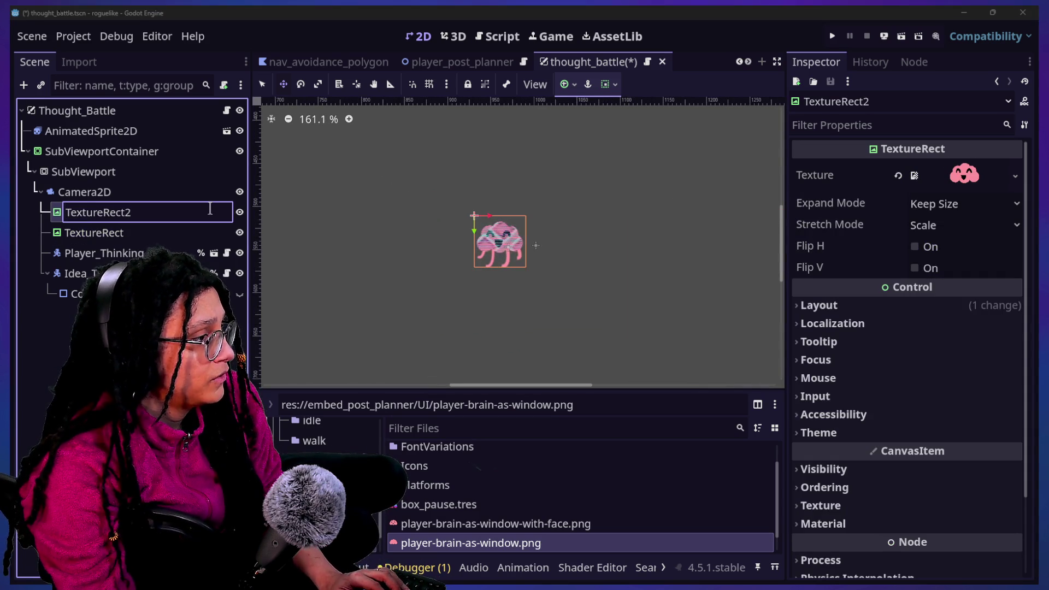
{"action": "double_click", "coordinate": [209, 210]}
{"action": "type", "text": "ain-With"}
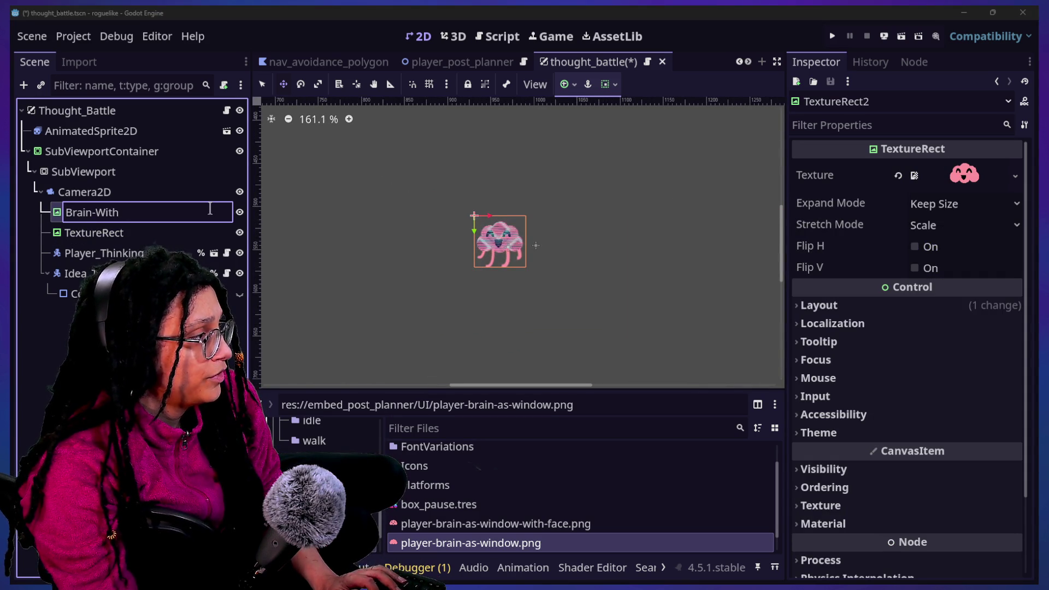
{"action": "type", "text": "-Face"}
{"action": "key", "text": "Return"}
Duplicate Brain-With-Face and rename the copy Brain.
{"action": "key", "text": "ctrl+d"}
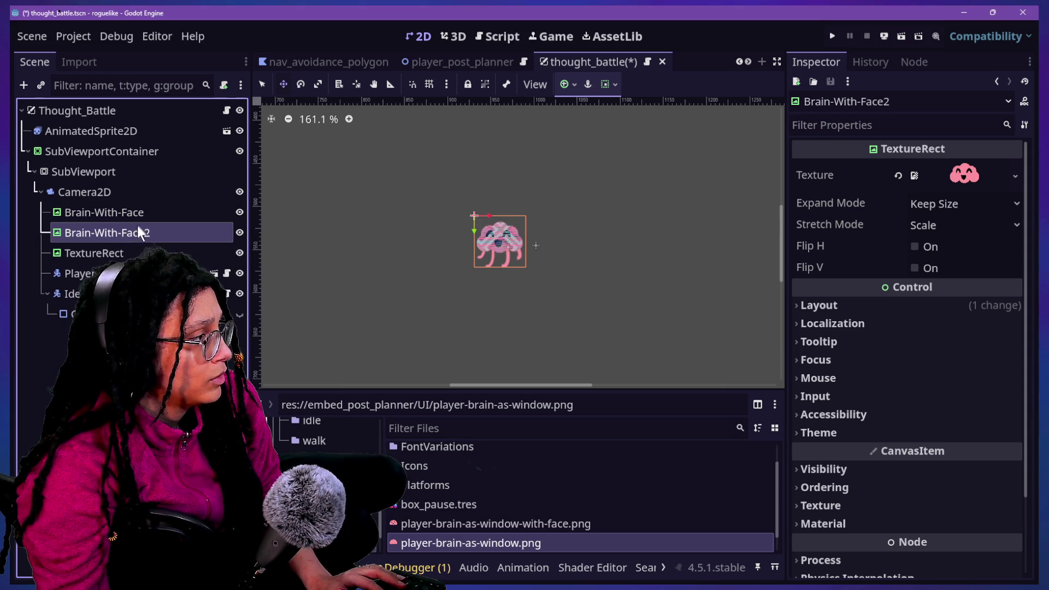
{"action": "key", "text": "F2"}
{"action": "key", "text": "BackSpace"}
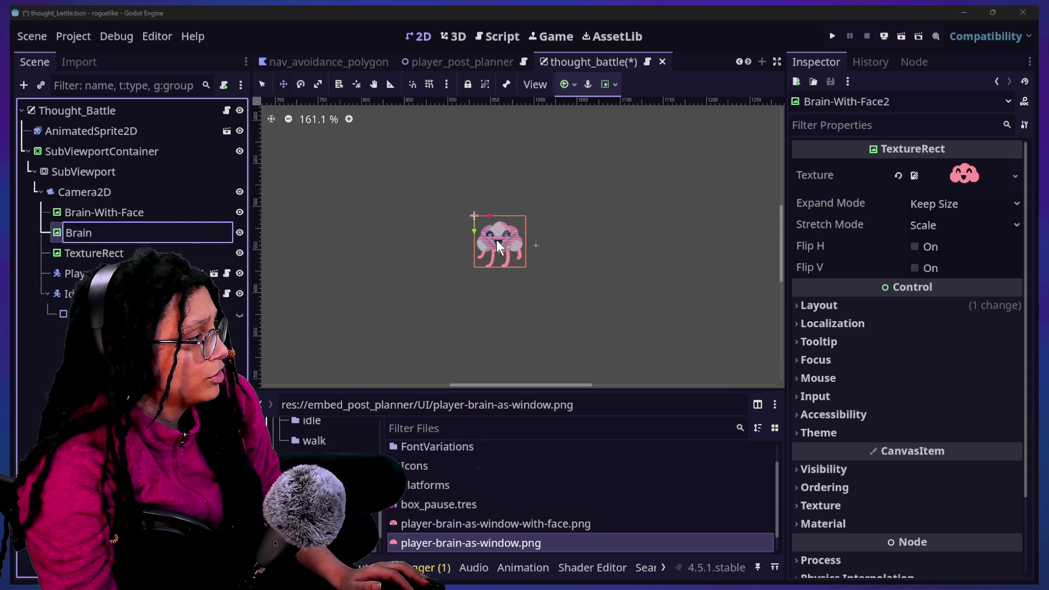
{"action": "key", "text": "Return"}
Compare the plain and with-face brain image files in the FileSystem.
{"action": "scroll", "coordinate": [493, 506], "scroll_direction": "down", "scroll_amount": 1}
{"action": "left_click", "coordinate": [461, 526]}
{"action": "left_click", "coordinate": [455, 506]}
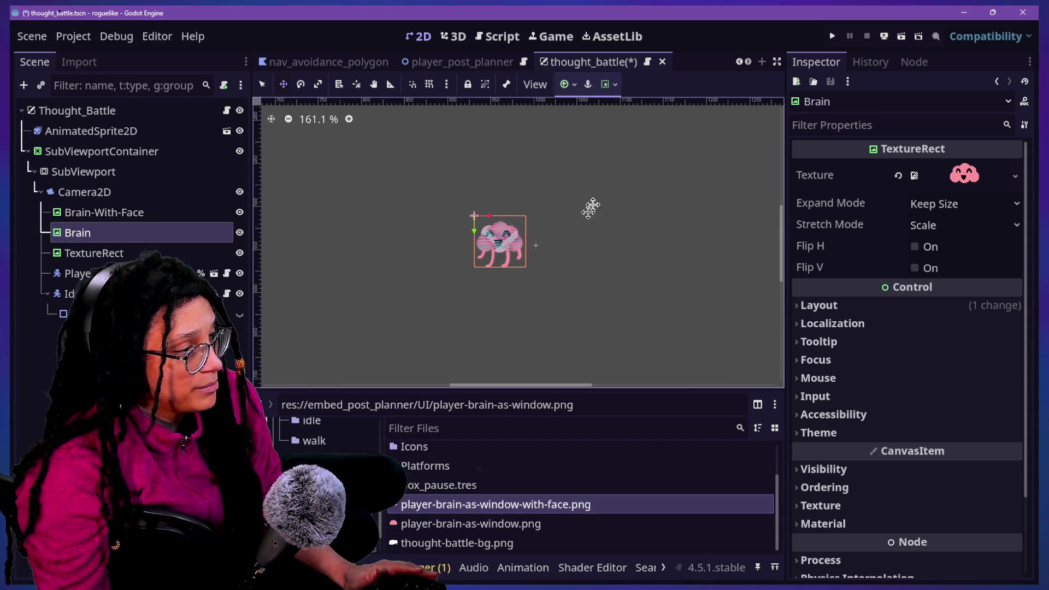
{"action": "left_click", "coordinate": [555, 525]}
{"action": "left_click", "coordinate": [581, 512]}
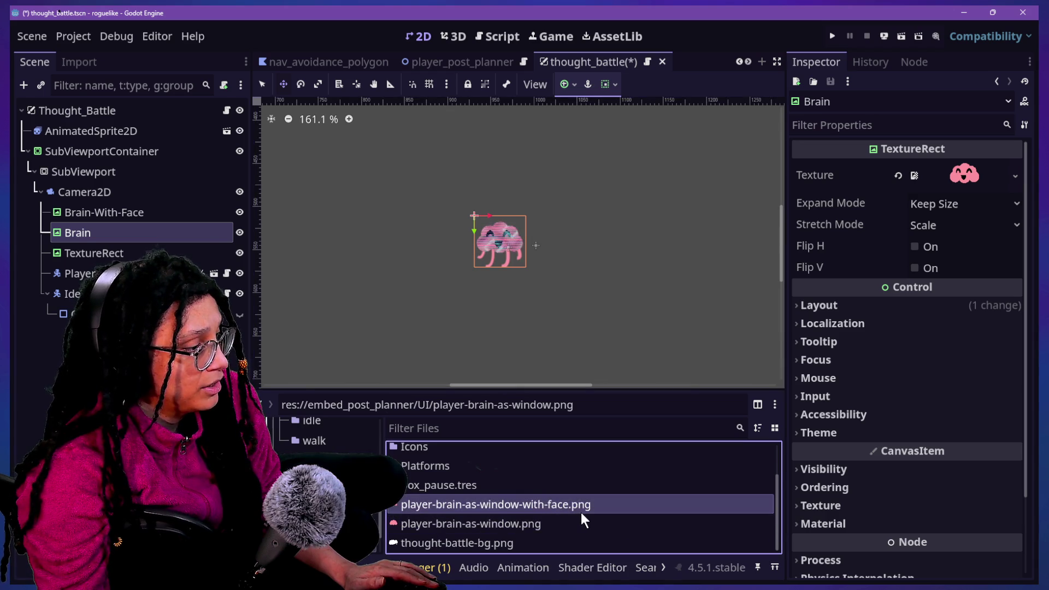
Set Brain's texture to player-brain-as-window.png from the FileSystem.
{"action": "left_click", "coordinate": [540, 526]}
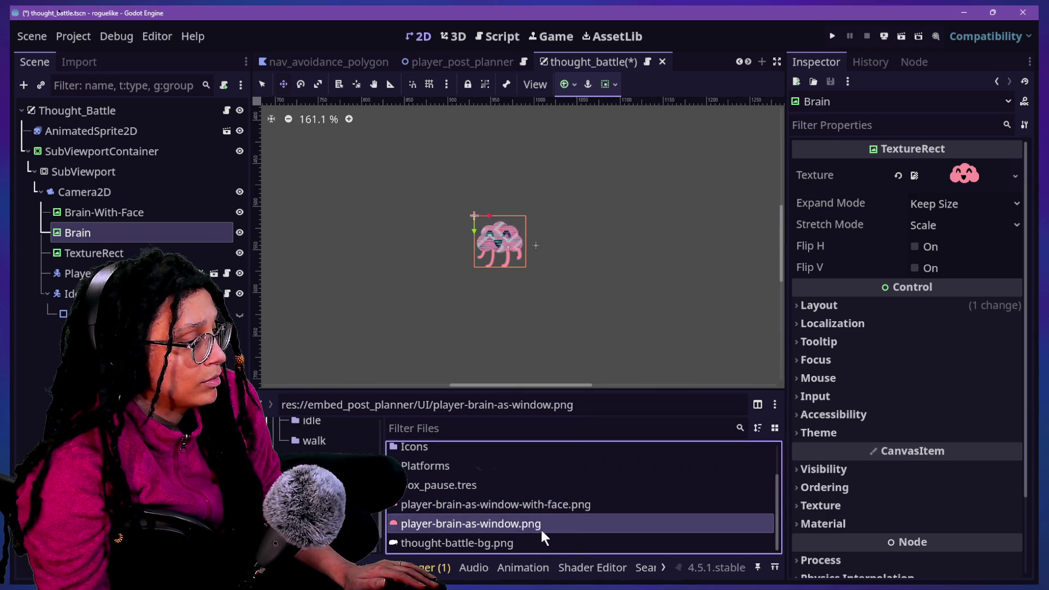
{"action": "left_click", "coordinate": [529, 507]}
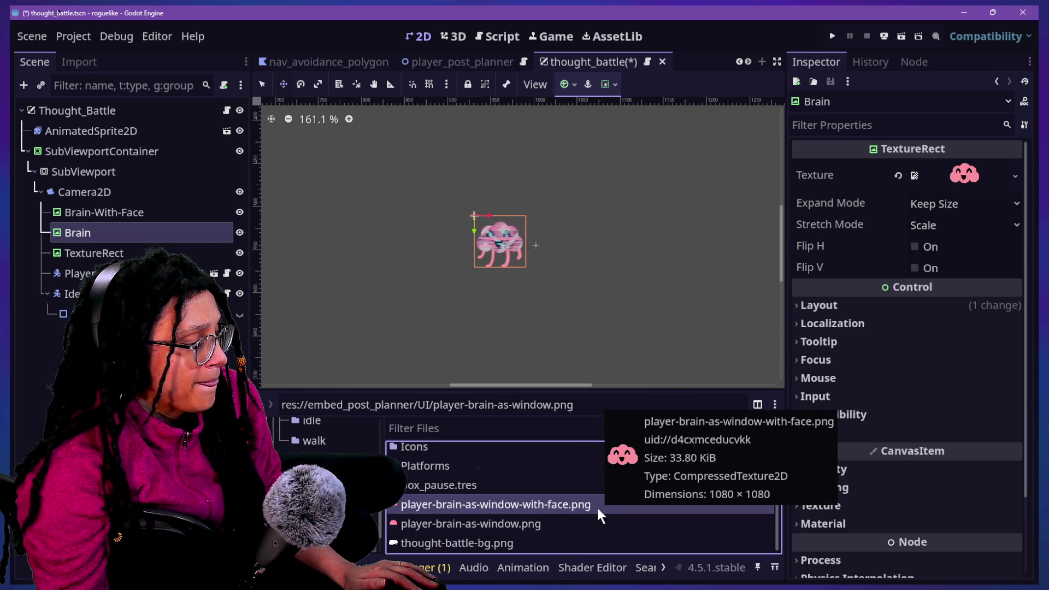
{"action": "left_click", "coordinate": [525, 523]}
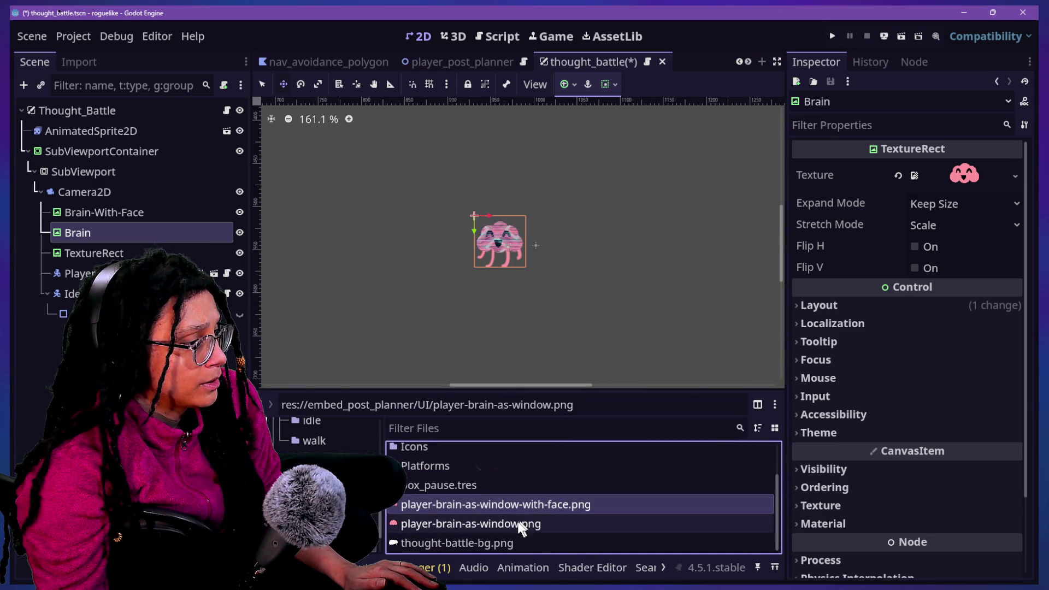
{"action": "mouse_move", "coordinate": [513, 524]}
{"action": "left_mouse_down"}
{"action": "mouse_move", "coordinate": [1021, 125]}
{"action": "mouse_move", "coordinate": [965, 176]}
{"action": "left_mouse_up"}
Hide the noise TextureRect and the Brain layer so only Brain-With-Face shows.
{"action": "left_click", "coordinate": [239, 213]}
{"action": "left_click", "coordinate": [239, 212]}
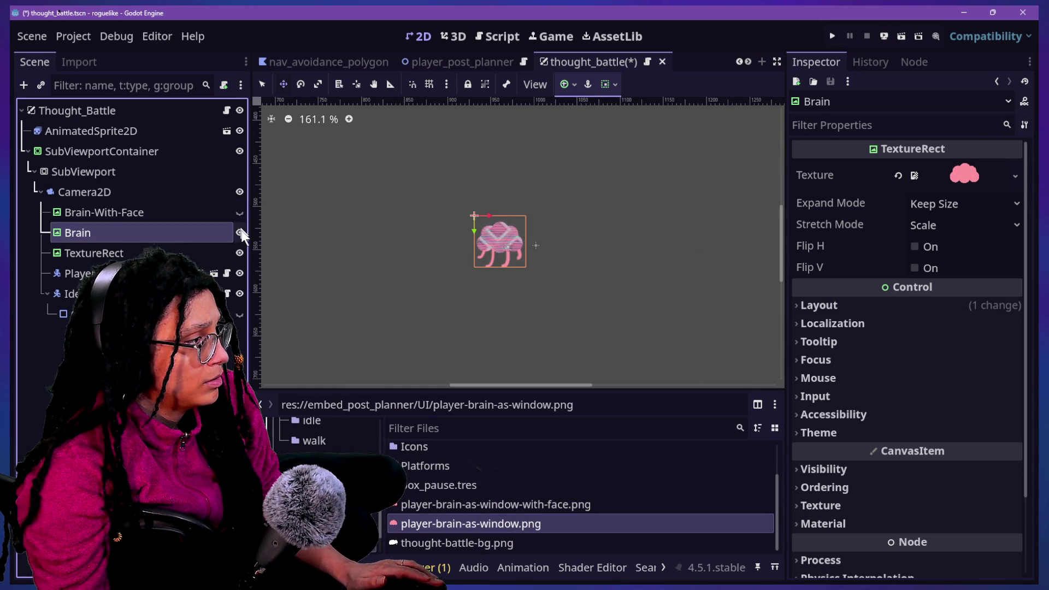
{"action": "left_click", "coordinate": [239, 213]}
{"action": "left_click", "coordinate": [238, 253]}
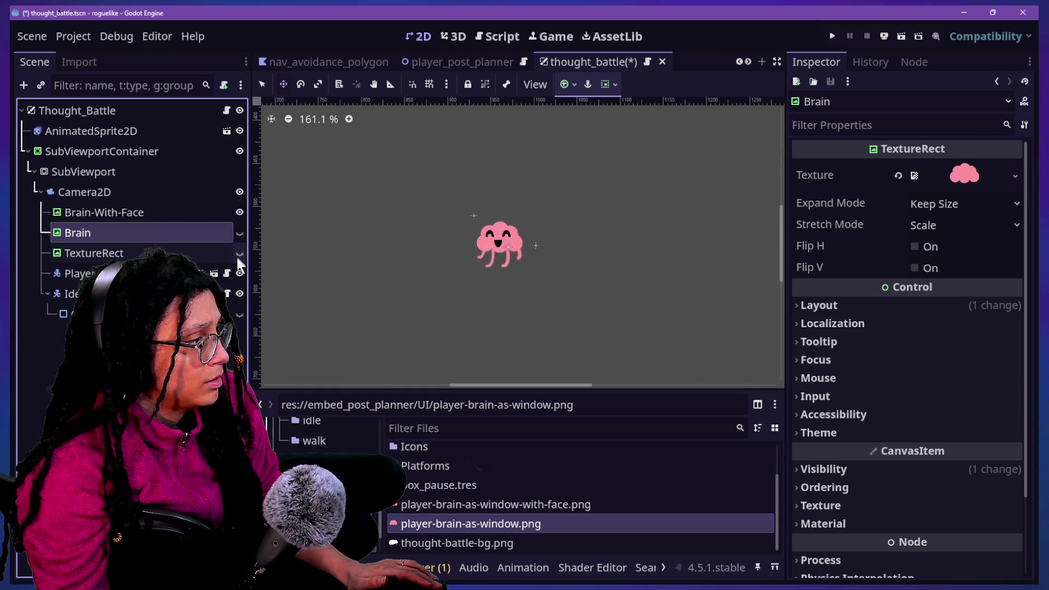
{"action": "left_click", "coordinate": [240, 232]}
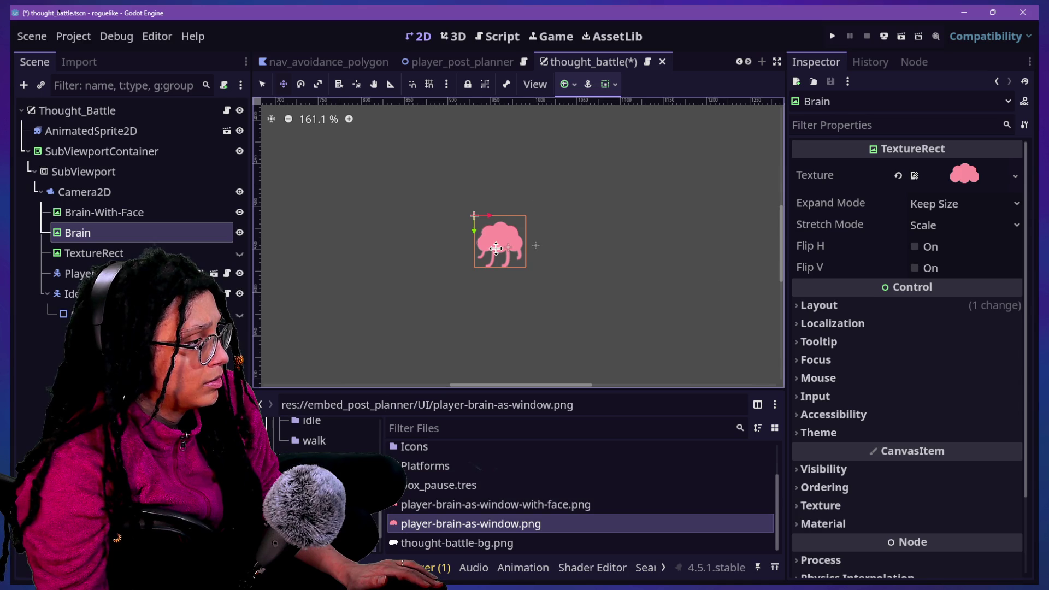
{"action": "scroll", "coordinate": [495, 249], "scroll_direction": "up", "scroll_amount": 3}
{"action": "scroll", "coordinate": [495, 248], "scroll_direction": "up", "scroll_amount": 2}
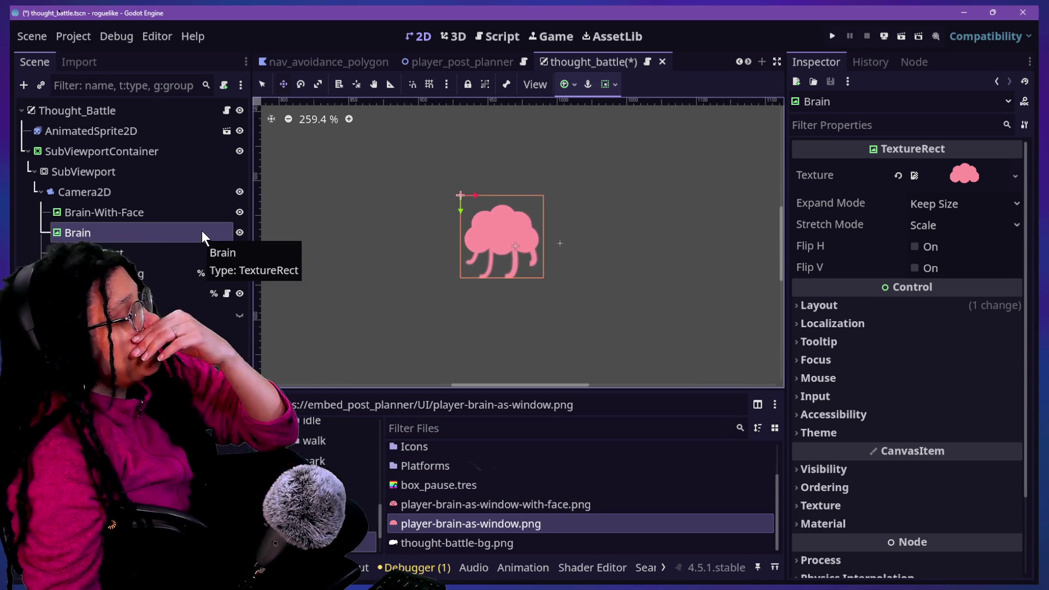
{"action": "left_click", "coordinate": [200, 220]}
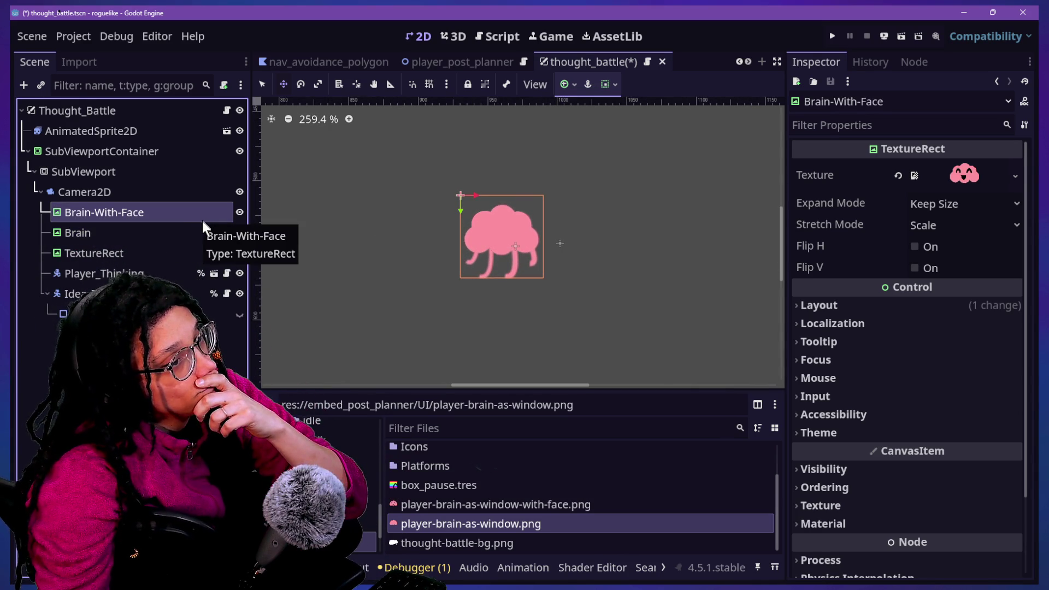
{"action": "left_click", "coordinate": [203, 236]}
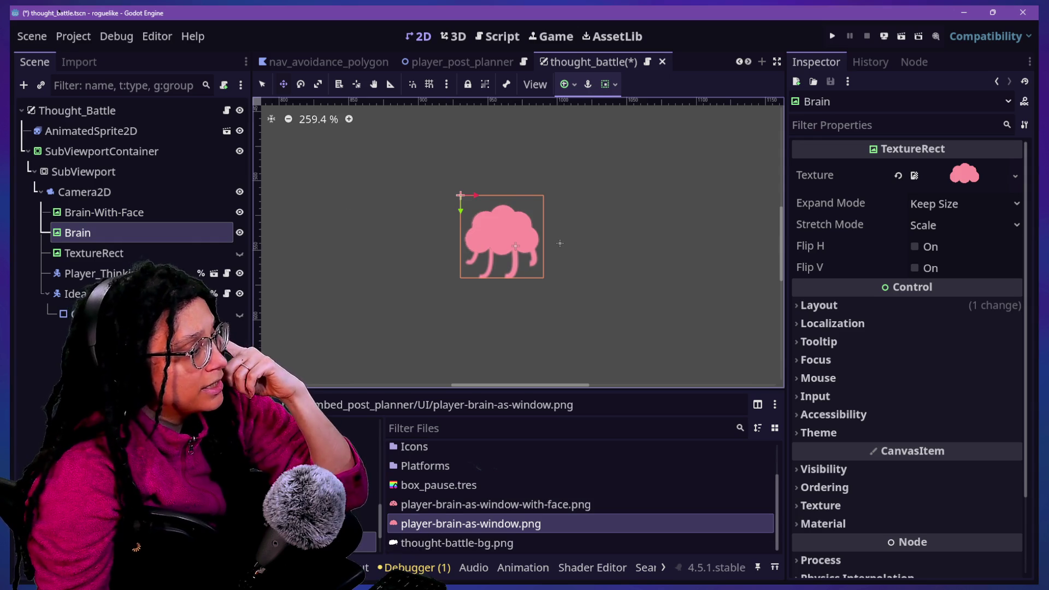
{"action": "left_click", "coordinate": [204, 212]}
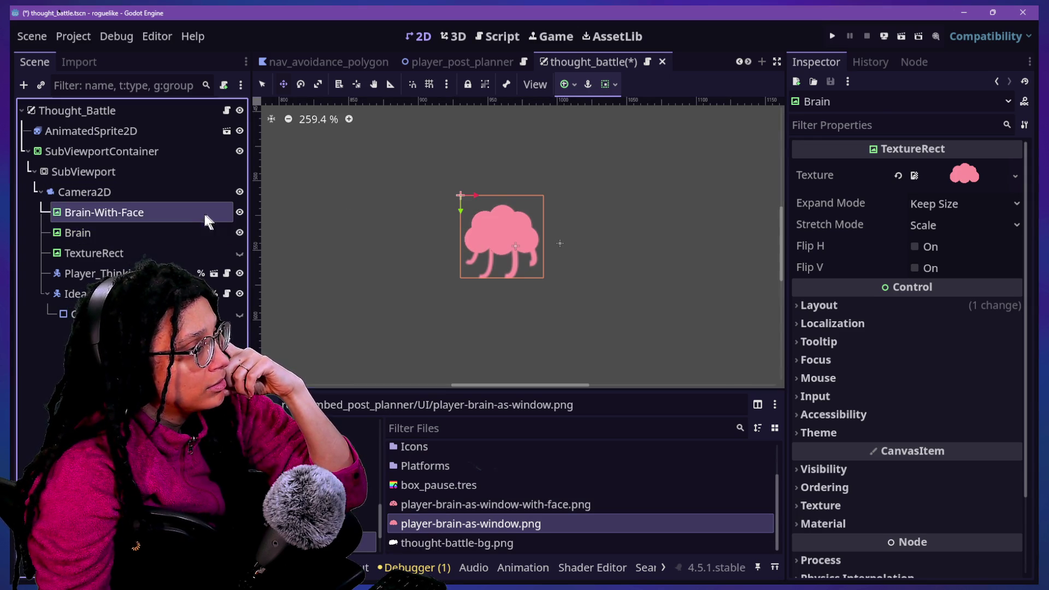
{"action": "left_click", "coordinate": [239, 231]}
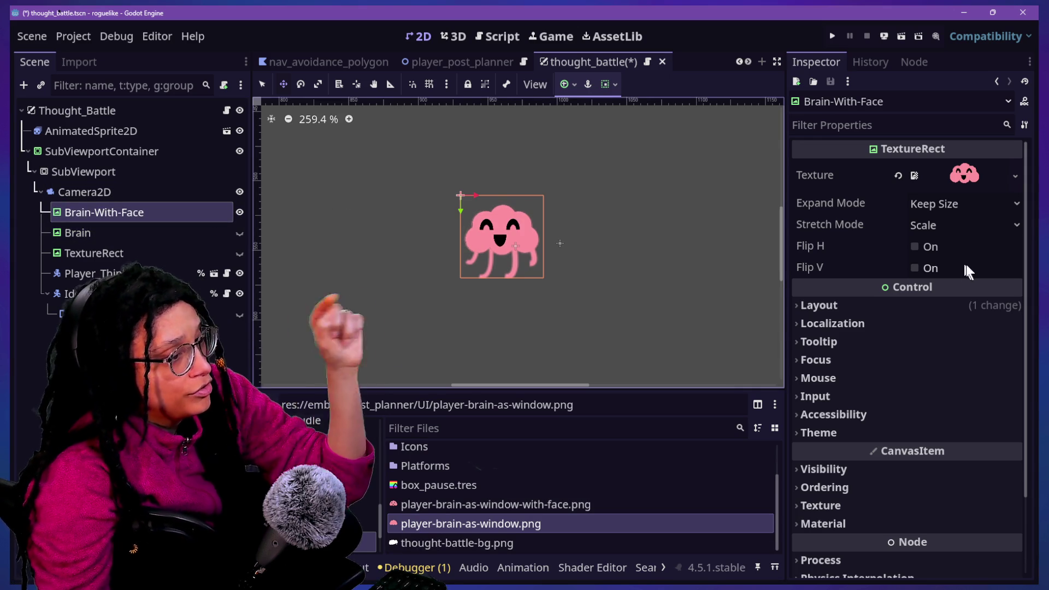
Try fading Brain-With-Face's Modulate alpha, then undo it back to fully opaque.
{"action": "left_click", "coordinate": [854, 487]}
{"action": "left_click", "coordinate": [856, 486]}
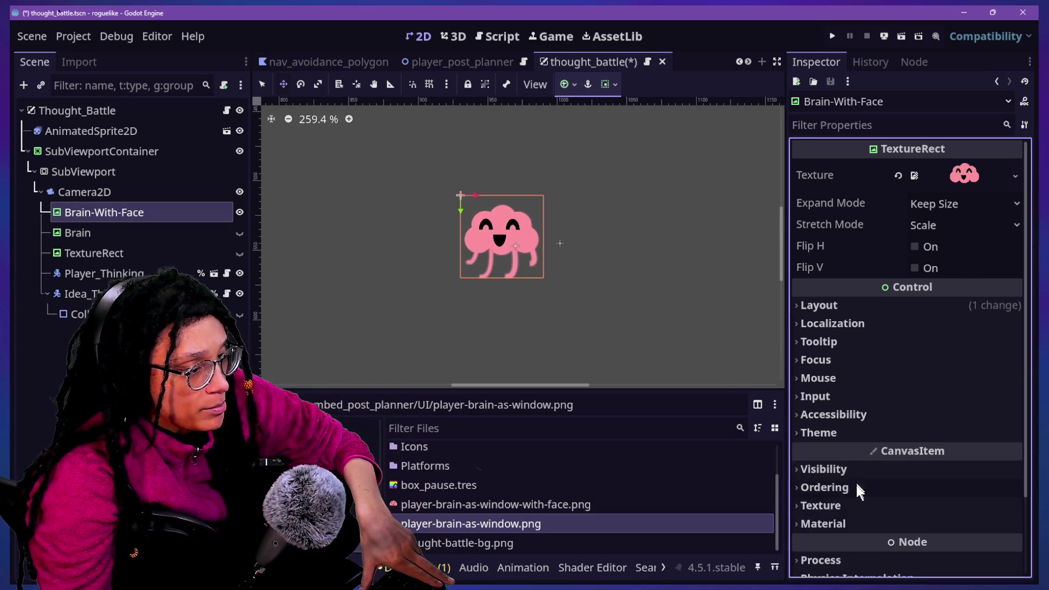
{"action": "left_click", "coordinate": [865, 505]}
{"action": "left_click", "coordinate": [867, 507]}
{"action": "left_click", "coordinate": [876, 526]}
{"action": "left_click", "coordinate": [876, 526]}
{"action": "left_click", "coordinate": [881, 468]}
{"action": "left_click", "coordinate": [921, 508]}
{"action": "left_click_drag", "start_coordinate": [948, 414], "coordinate": [859, 433]}
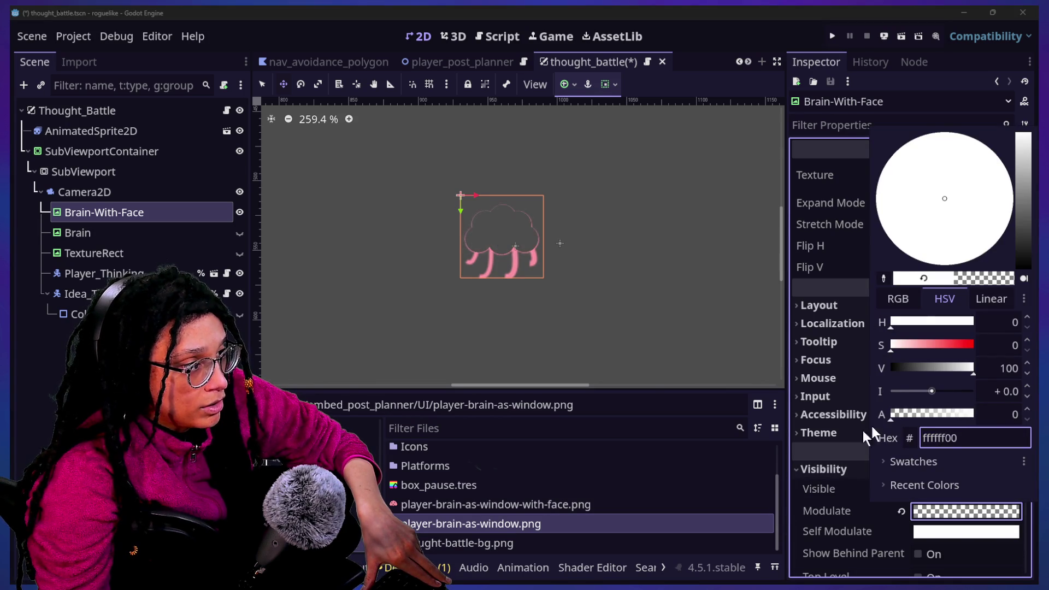
{"action": "key", "text": "ctrl+z"}
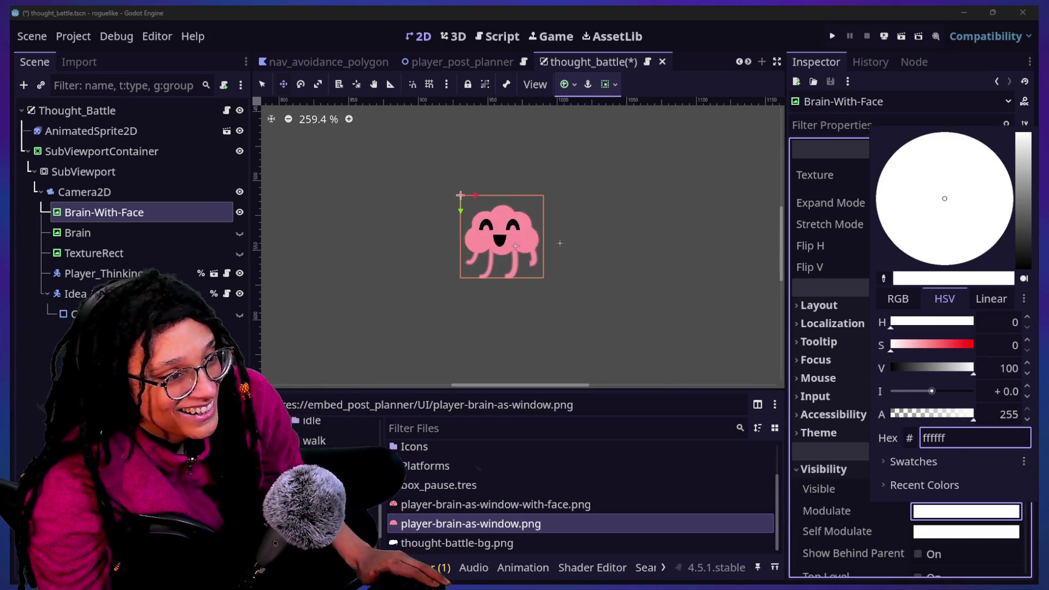
{"action": "key", "text": "ctrl+shift+z"}
{"action": "key", "text": "ctrl+z"}
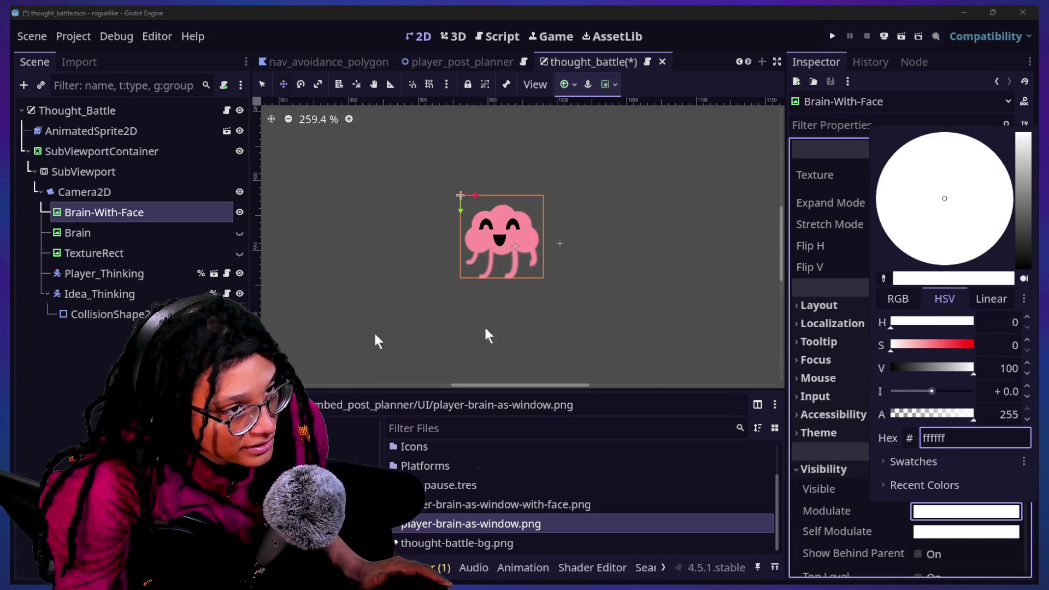
Drag the Brain layer's Modulate alpha down to 0 (ffffff00).
{"action": "left_click", "coordinate": [235, 233]}
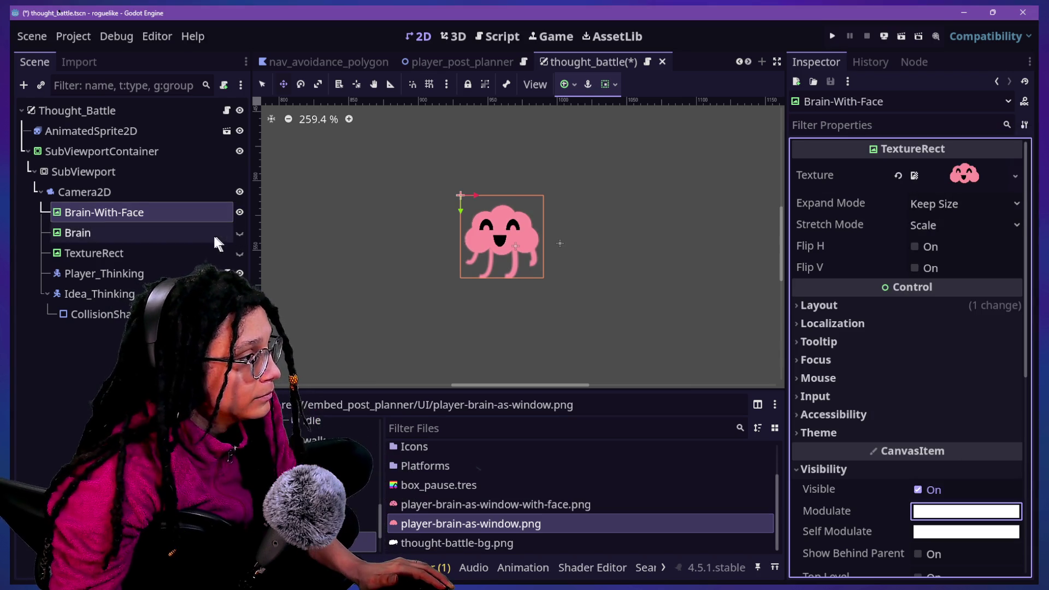
{"action": "left_click", "coordinate": [219, 235]}
{"action": "left_click", "coordinate": [239, 233]}
{"action": "mouse_move", "coordinate": [183, 232]}
{"action": "left_mouse_down"}
{"action": "mouse_move", "coordinate": [179, 211]}
{"action": "mouse_move", "coordinate": [183, 231]}
{"action": "left_mouse_up"}
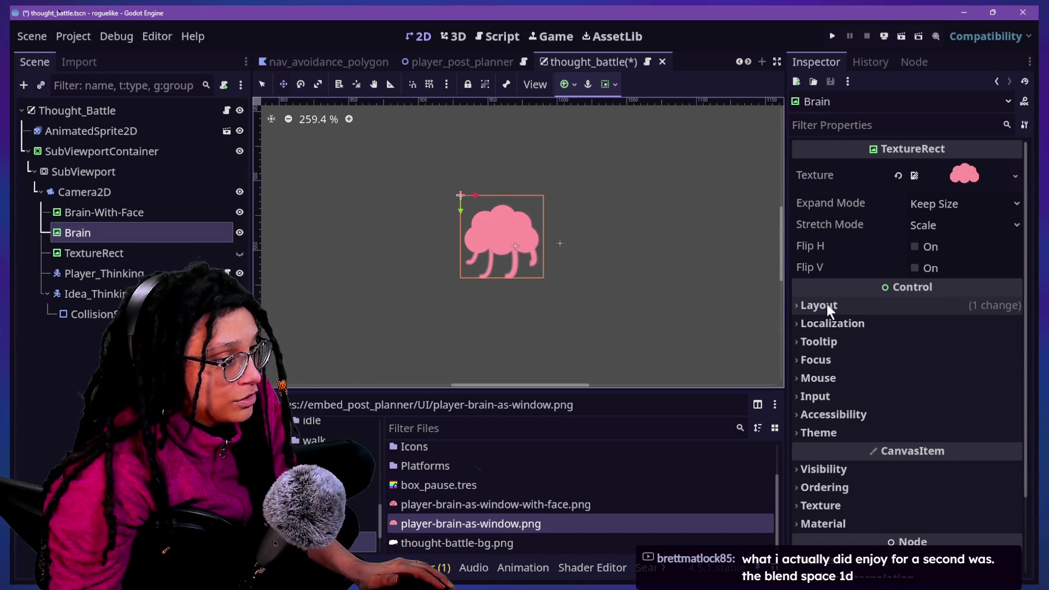
{"action": "left_click", "coordinate": [884, 467]}
{"action": "left_click", "coordinate": [923, 512]}
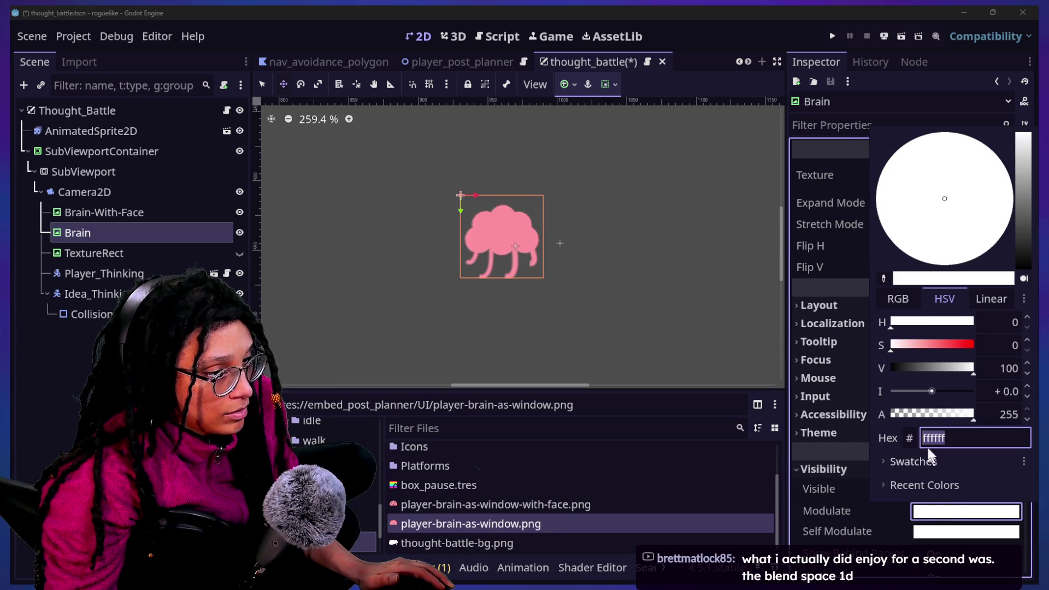
{"action": "mouse_move", "coordinate": [956, 418]}
{"action": "left_mouse_down"}
{"action": "mouse_move", "coordinate": [857, 438]}
{"action": "mouse_move", "coordinate": [885, 451]}
{"action": "mouse_move", "coordinate": [1007, 452]}
{"action": "mouse_move", "coordinate": [780, 481]}
{"action": "mouse_move", "coordinate": [939, 468]}
{"action": "left_mouse_up"}
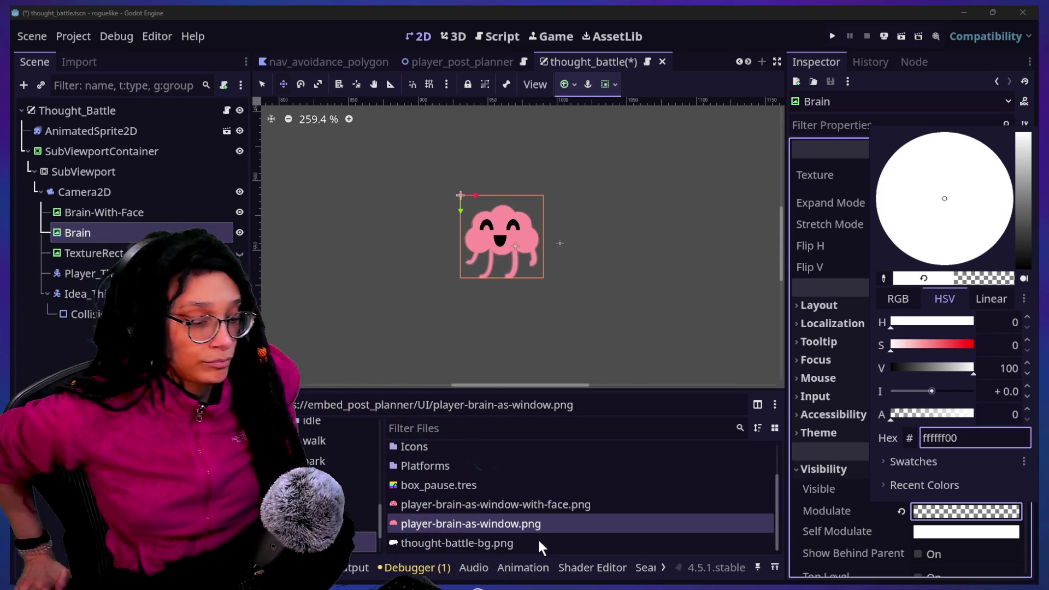
{"action": "left_click", "coordinate": [992, 384]}
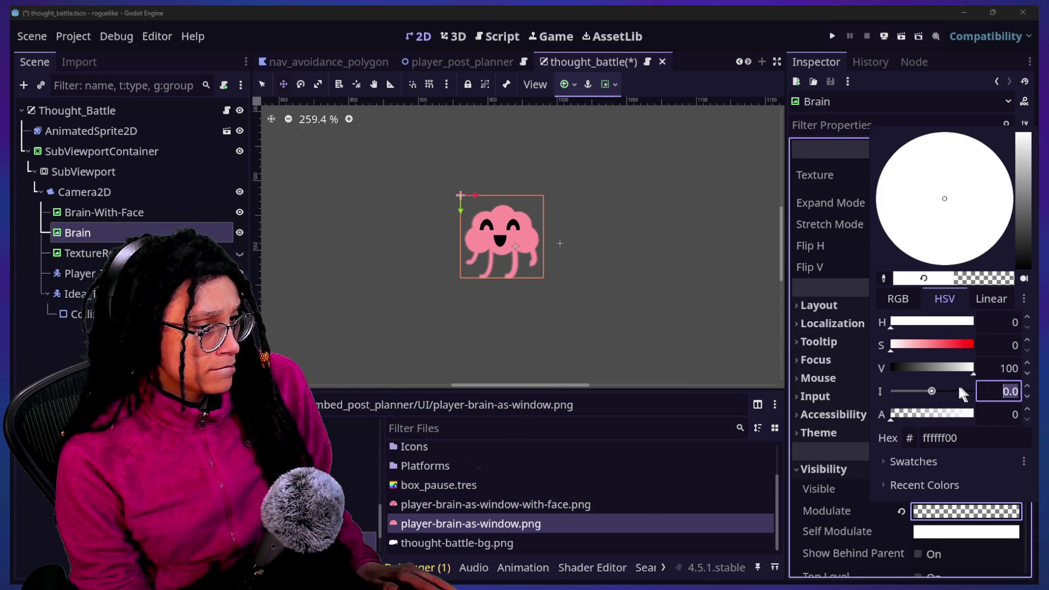
{"action": "mouse_move", "coordinate": [925, 415]}
{"action": "left_mouse_down"}
{"action": "mouse_move", "coordinate": [998, 422]}
{"action": "mouse_move", "coordinate": [864, 422]}
{"action": "mouse_move", "coordinate": [978, 418]}
{"action": "mouse_move", "coordinate": [759, 406]}
{"action": "left_mouse_up"}
{"action": "left_click", "coordinate": [143, 224]}
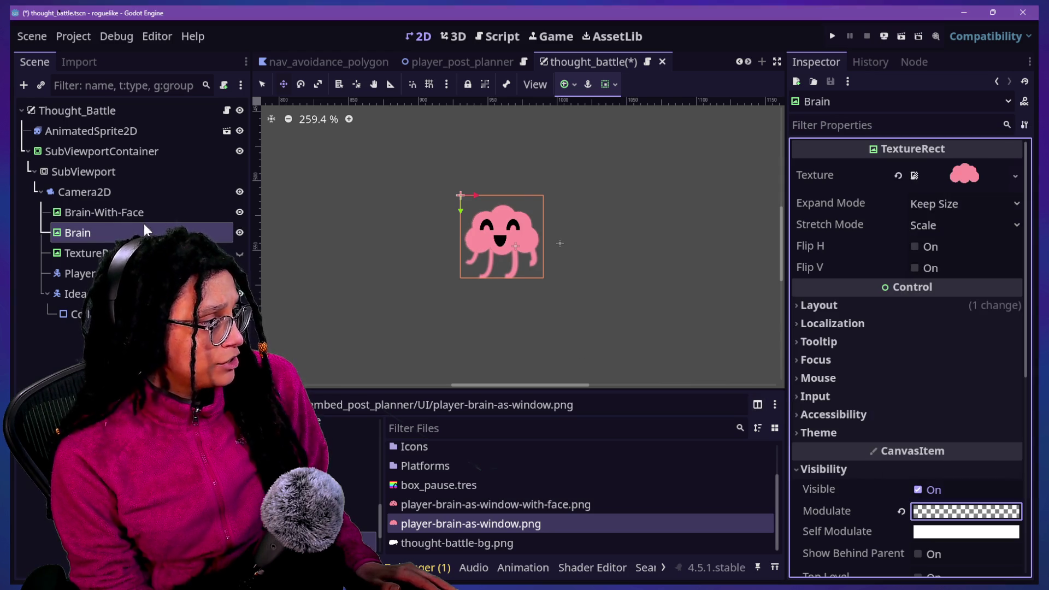
{"action": "left_click", "coordinate": [199, 215]}
{"action": "left_click", "coordinate": [238, 212]}
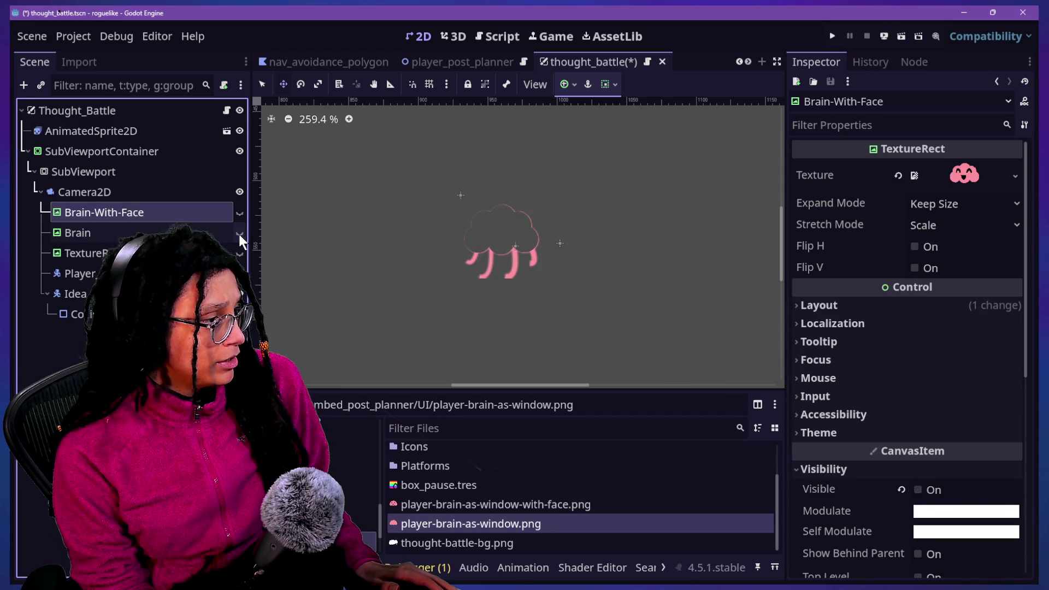
{"action": "left_click", "coordinate": [240, 219]}
{"action": "left_click", "coordinate": [238, 151]}
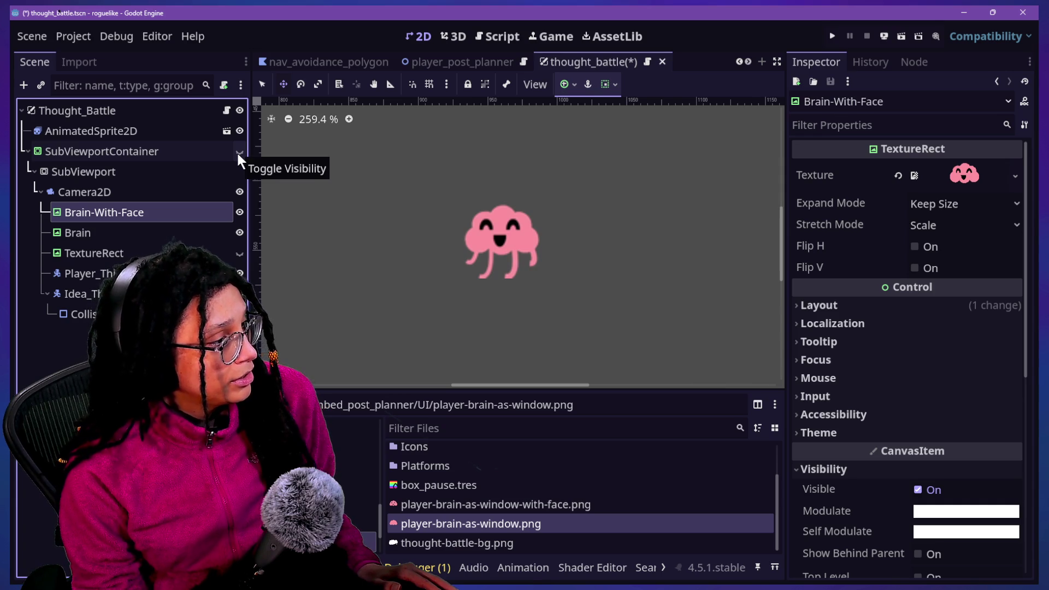
{"action": "left_click", "coordinate": [238, 154]}
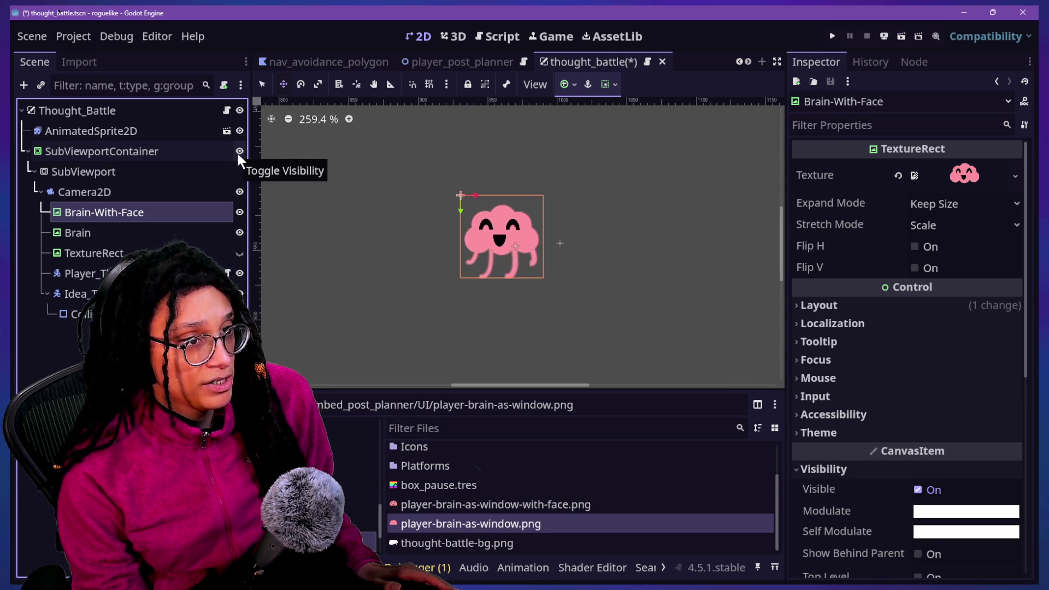
{"action": "left_click", "coordinate": [238, 153]}
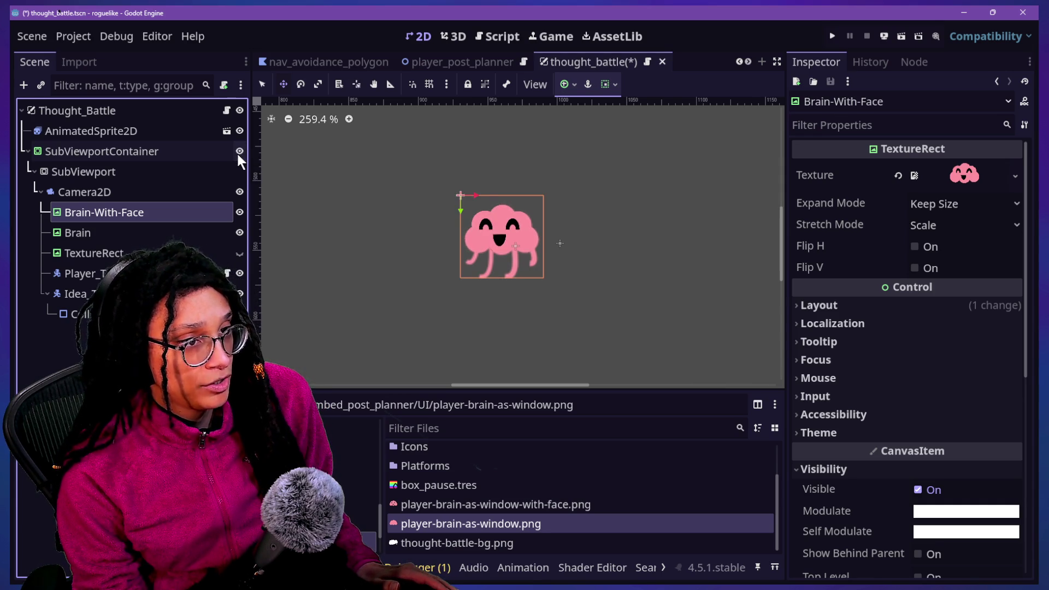
{"action": "left_click", "coordinate": [238, 153]}
{"action": "left_click", "coordinate": [238, 153]}
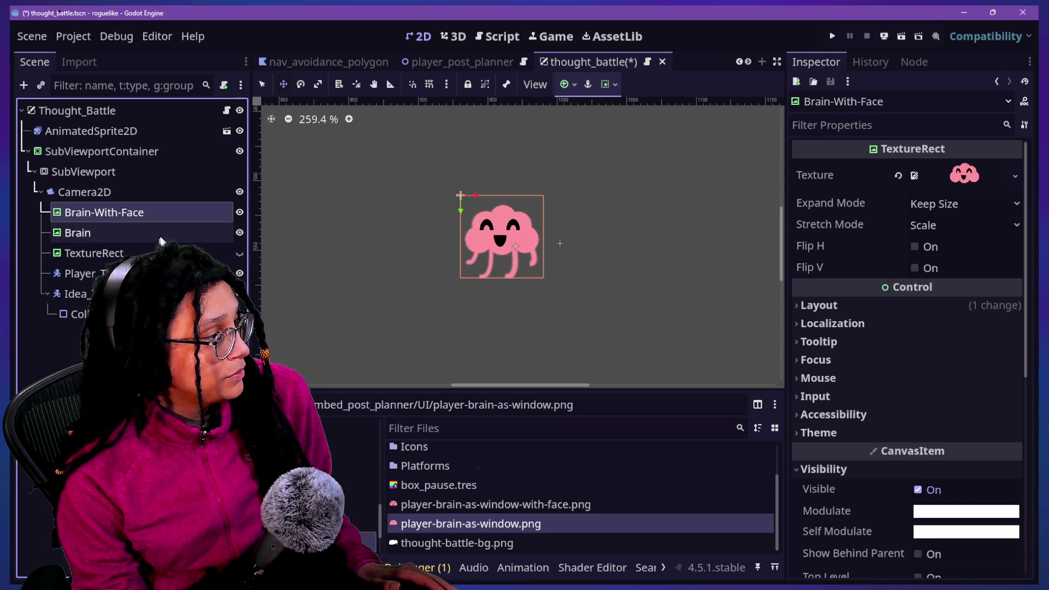
{"action": "left_click", "coordinate": [183, 232]}
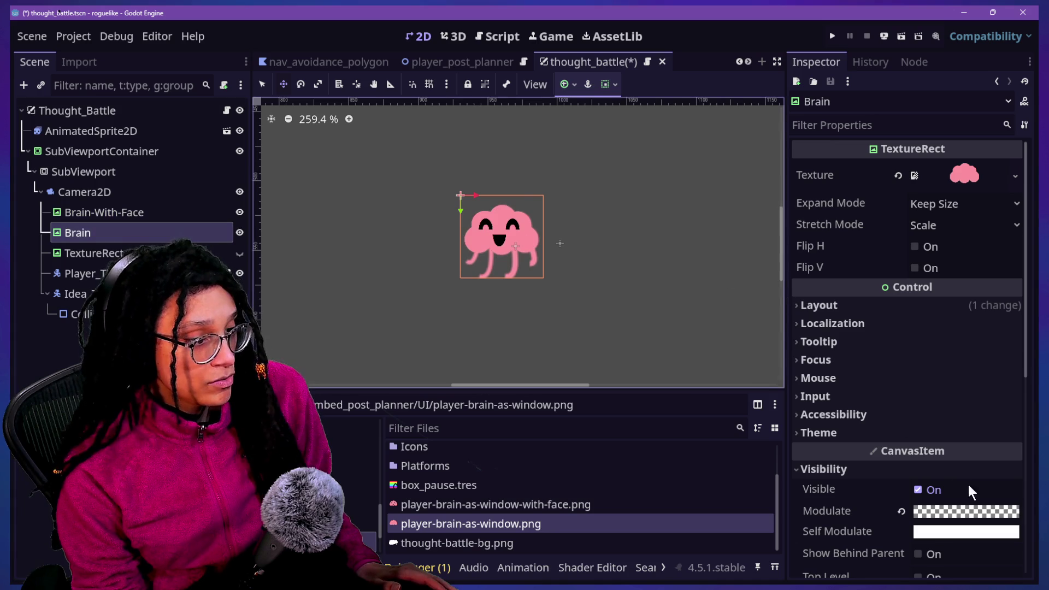
{"action": "left_click", "coordinate": [967, 511]}
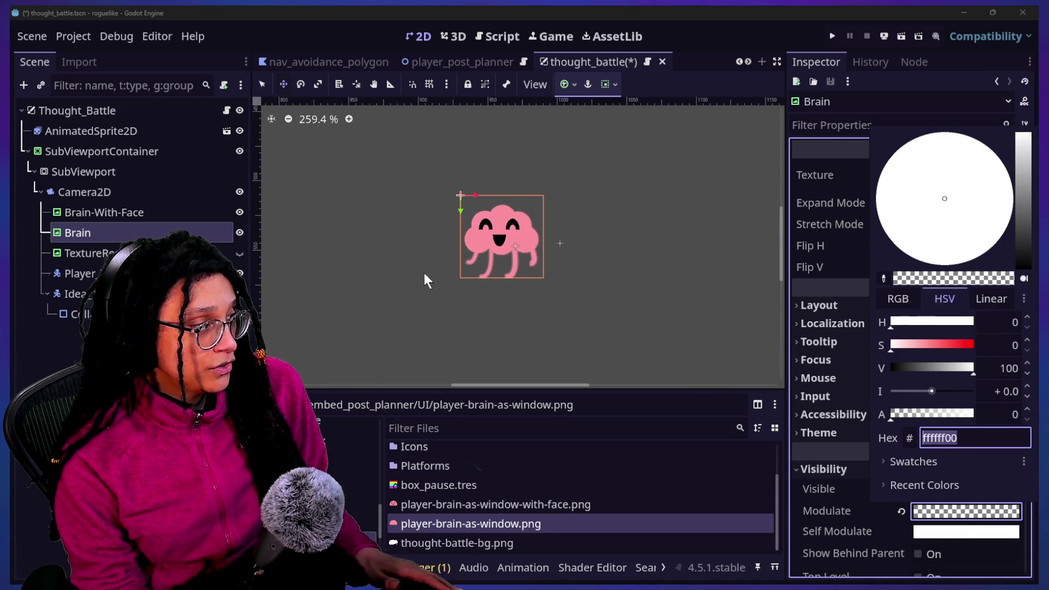
{"action": "left_click", "coordinate": [167, 216]}
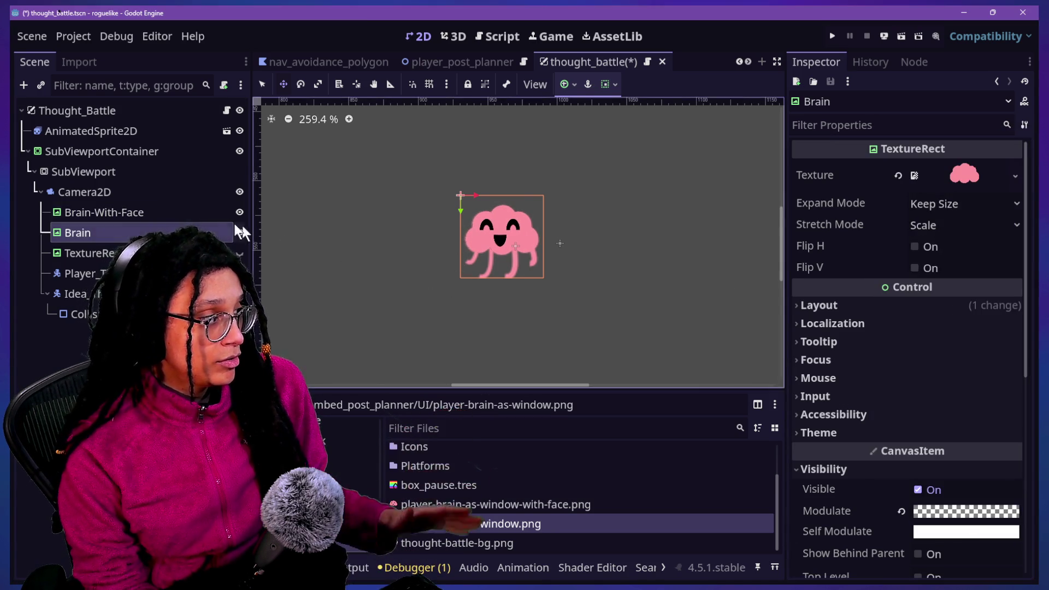
{"action": "left_click", "coordinate": [166, 214]}
Try enlarging both brain layers' Transform scale together, then undo it.
{"action": "left_click", "coordinate": [213, 235], "text": "ctrl"}
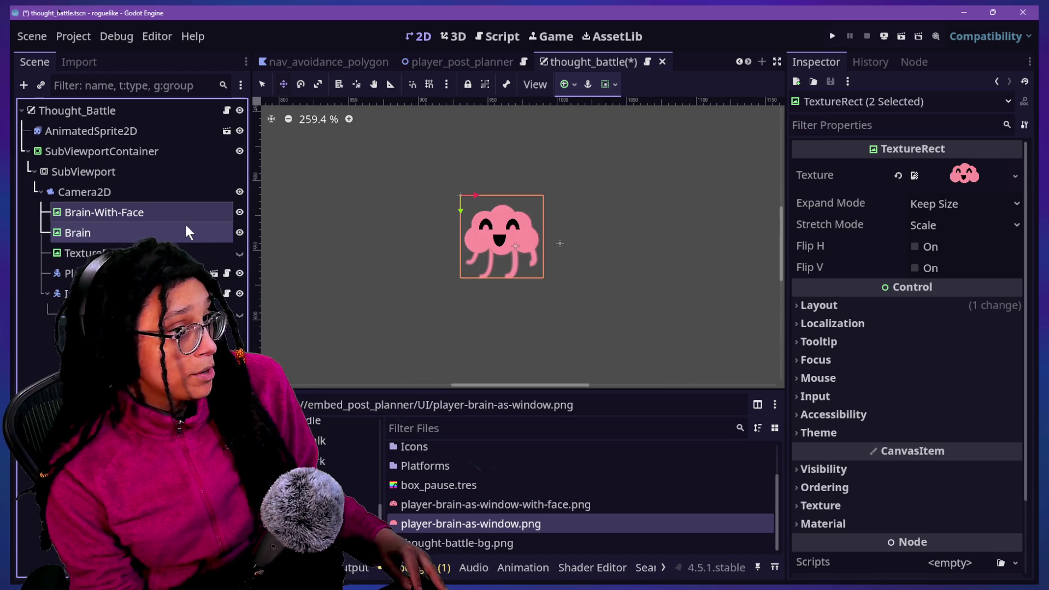
{"action": "left_click", "coordinate": [834, 310]}
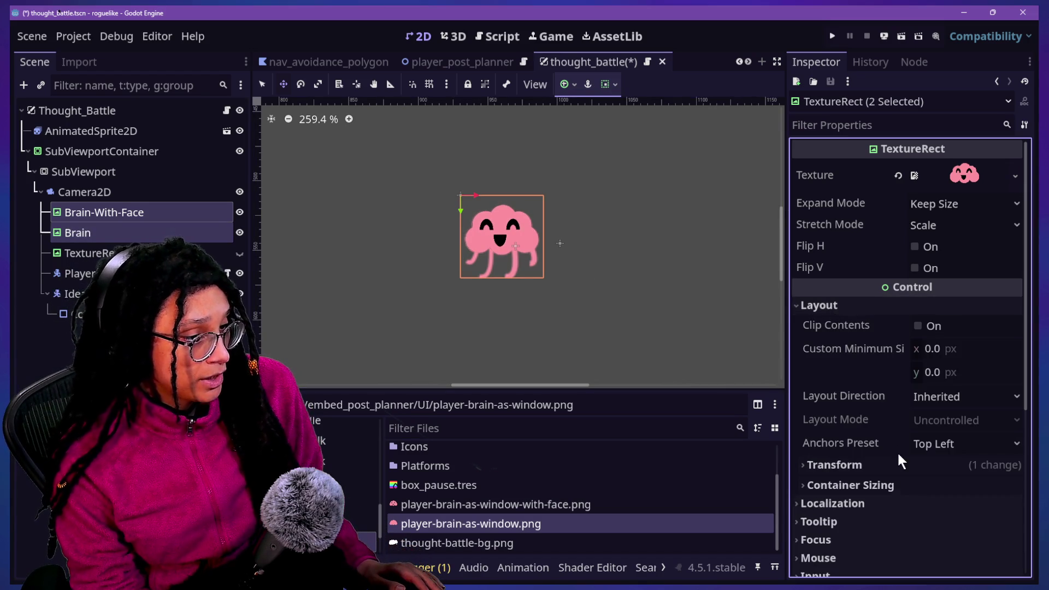
{"action": "scroll", "coordinate": [825, 448], "scroll_direction": "down", "scroll_amount": 2}
{"action": "left_click", "coordinate": [866, 411]}
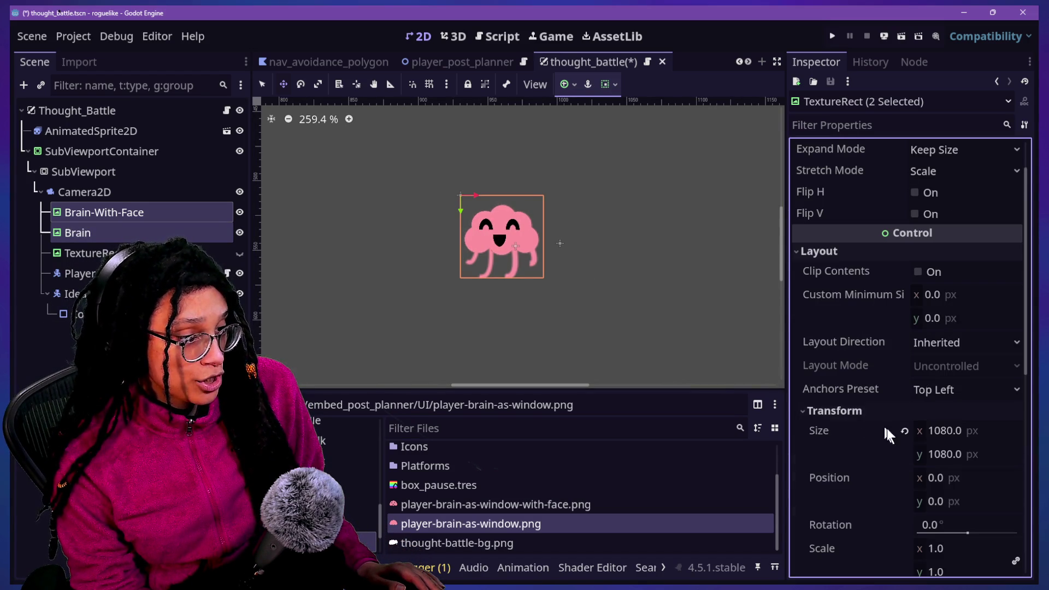
{"action": "scroll", "coordinate": [895, 492], "scroll_direction": "down", "scroll_amount": 3}
{"action": "left_click_drag", "start_coordinate": [936, 385], "coordinate": [1016, 385]}
{"action": "key", "text": "ctrl+z"}
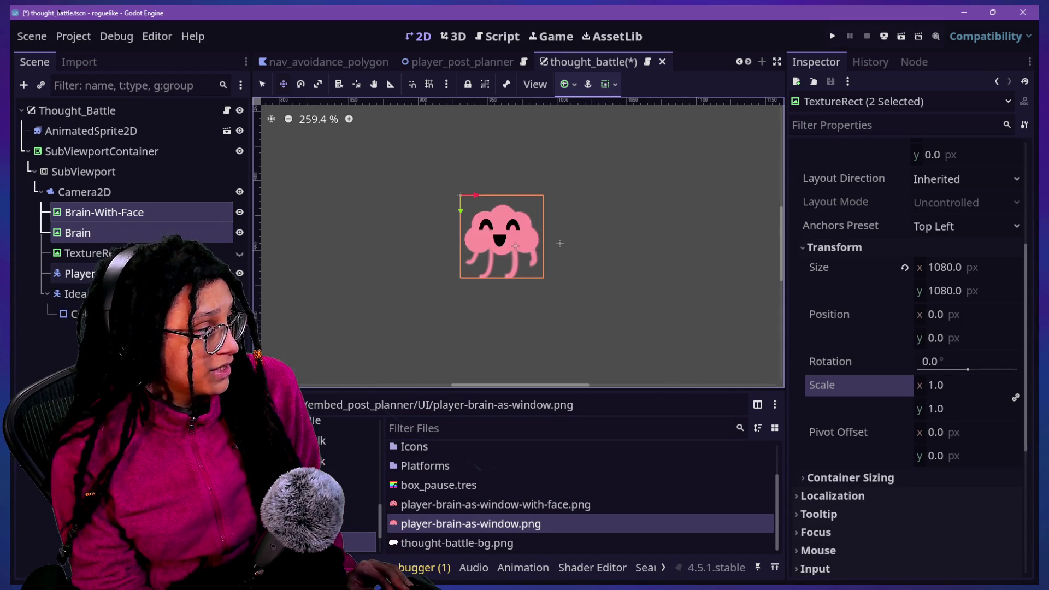
Raise the SubViewportContainer's Transform scale from 0.0552 to 0.2432.
{"action": "left_click", "coordinate": [139, 232]}
{"action": "left_click", "coordinate": [99, 131]}
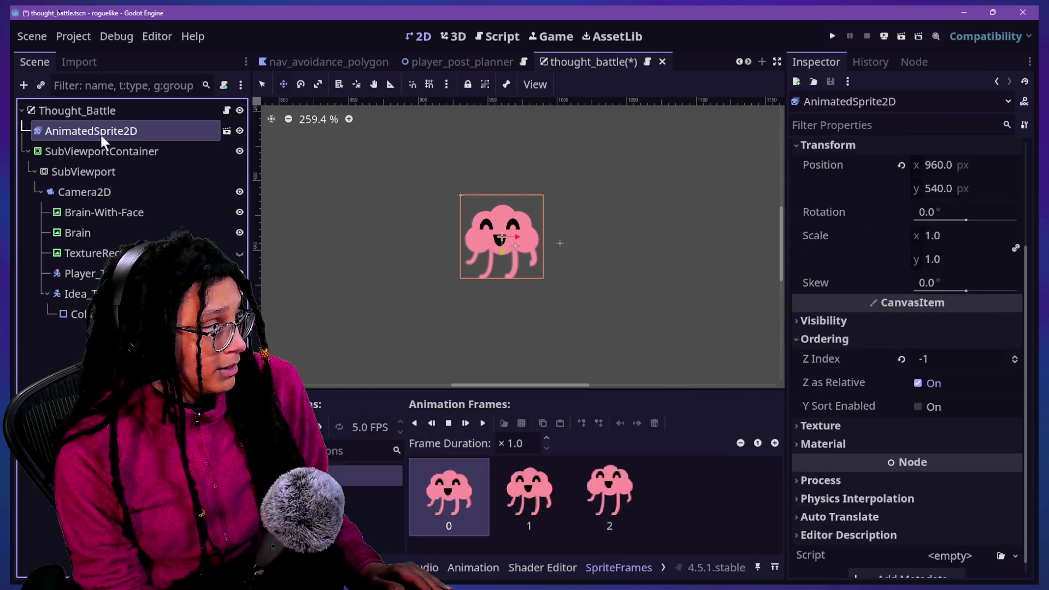
{"action": "left_click", "coordinate": [101, 152]}
{"action": "scroll", "coordinate": [893, 426], "scroll_direction": "down", "scroll_amount": 2}
{"action": "scroll", "coordinate": [893, 426], "scroll_direction": "down", "scroll_amount": 2}
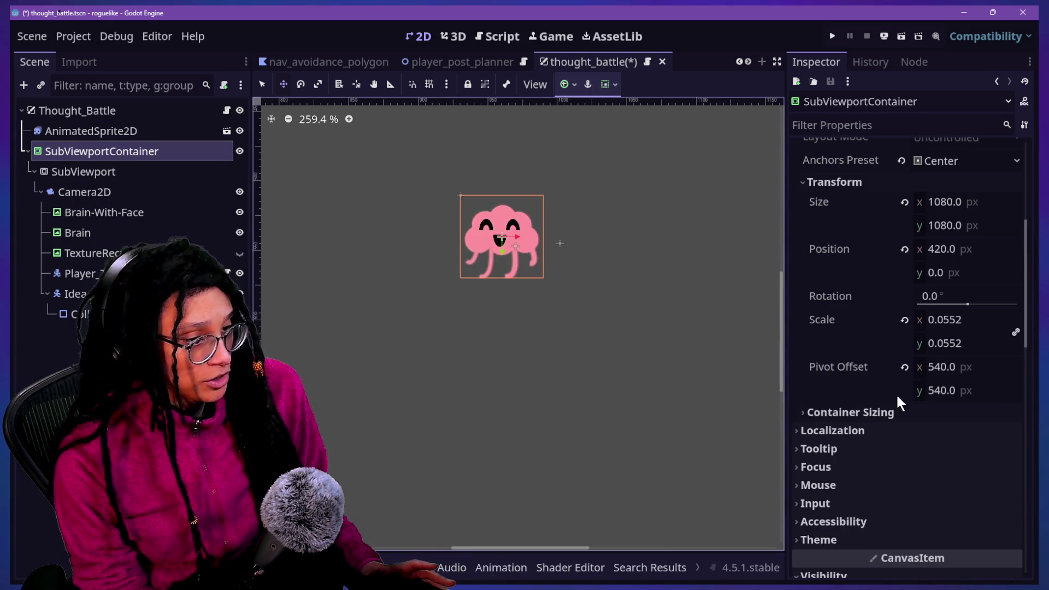
{"action": "left_click_drag", "start_coordinate": [944, 322], "coordinate": [1002, 322]}
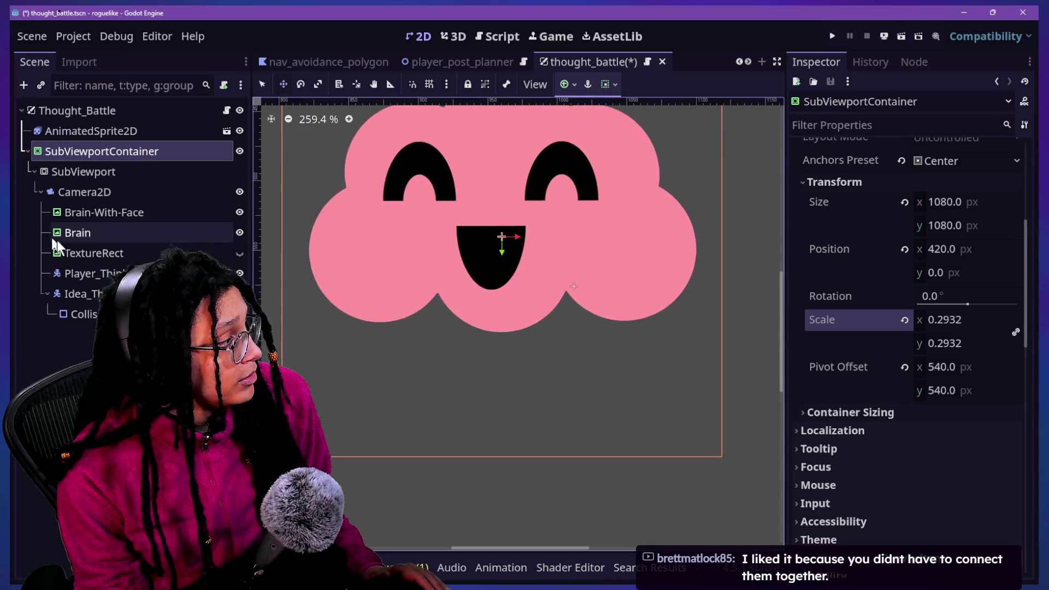
Select the Brain layer and open its Modulate colour to set alpha 181.
{"action": "left_click", "coordinate": [104, 253]}
{"action": "left_click", "coordinate": [143, 239]}
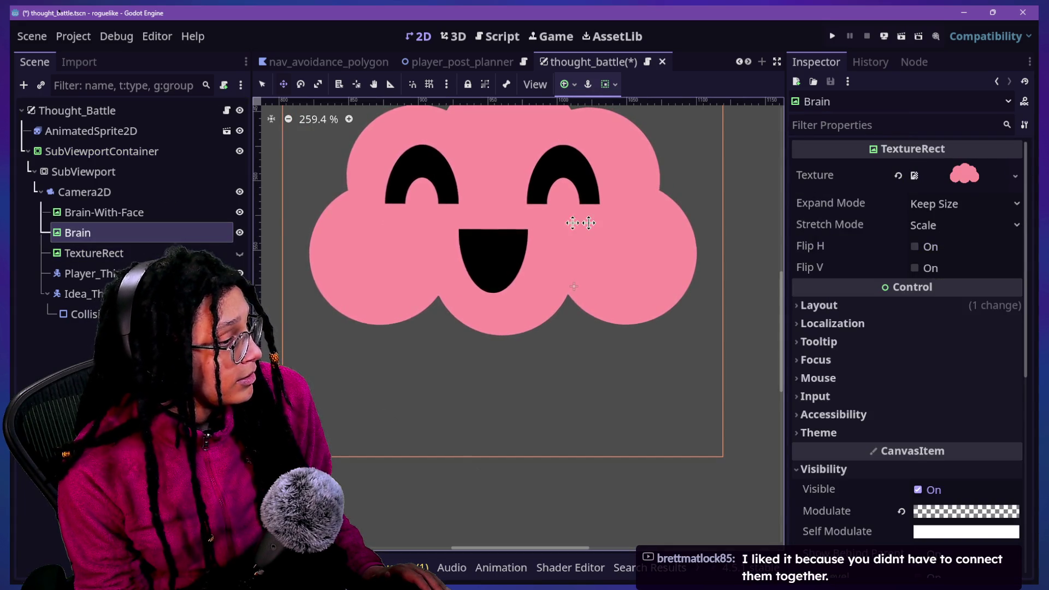
{"action": "scroll", "coordinate": [881, 402], "scroll_direction": "down", "scroll_amount": 2}
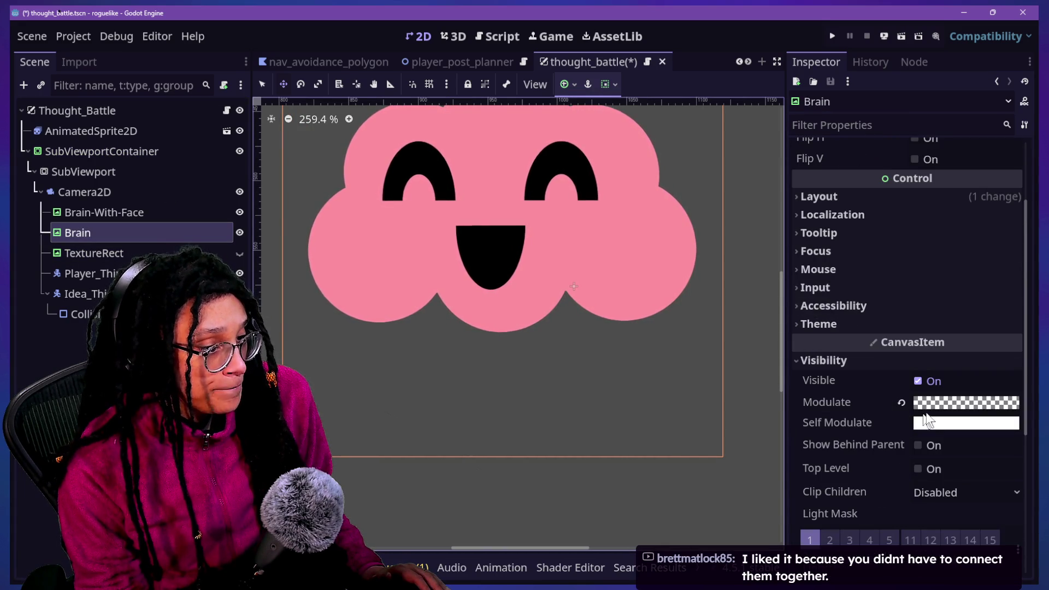
{"action": "left_click", "coordinate": [940, 403]}
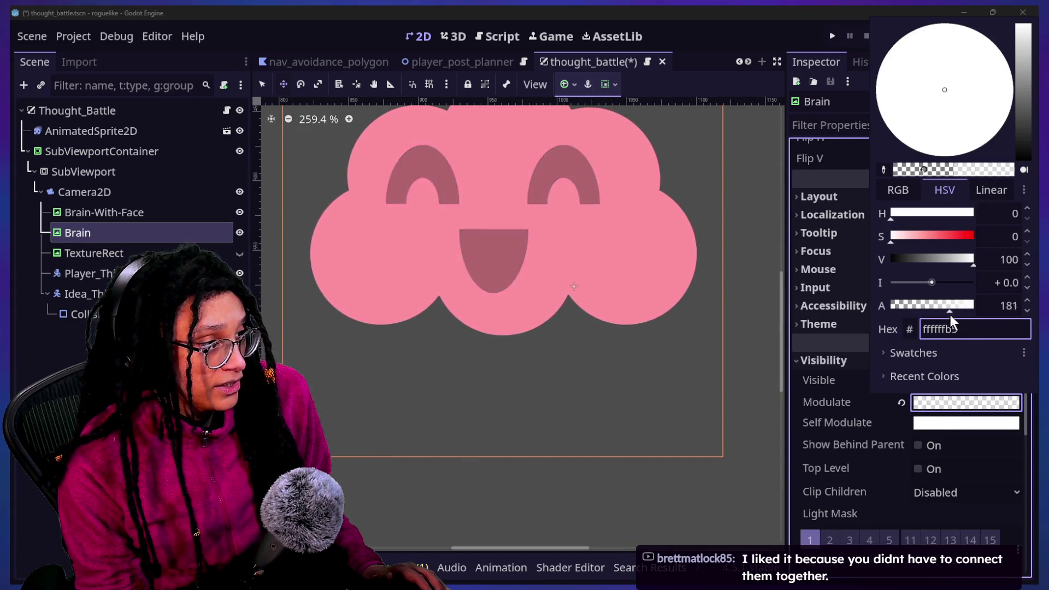